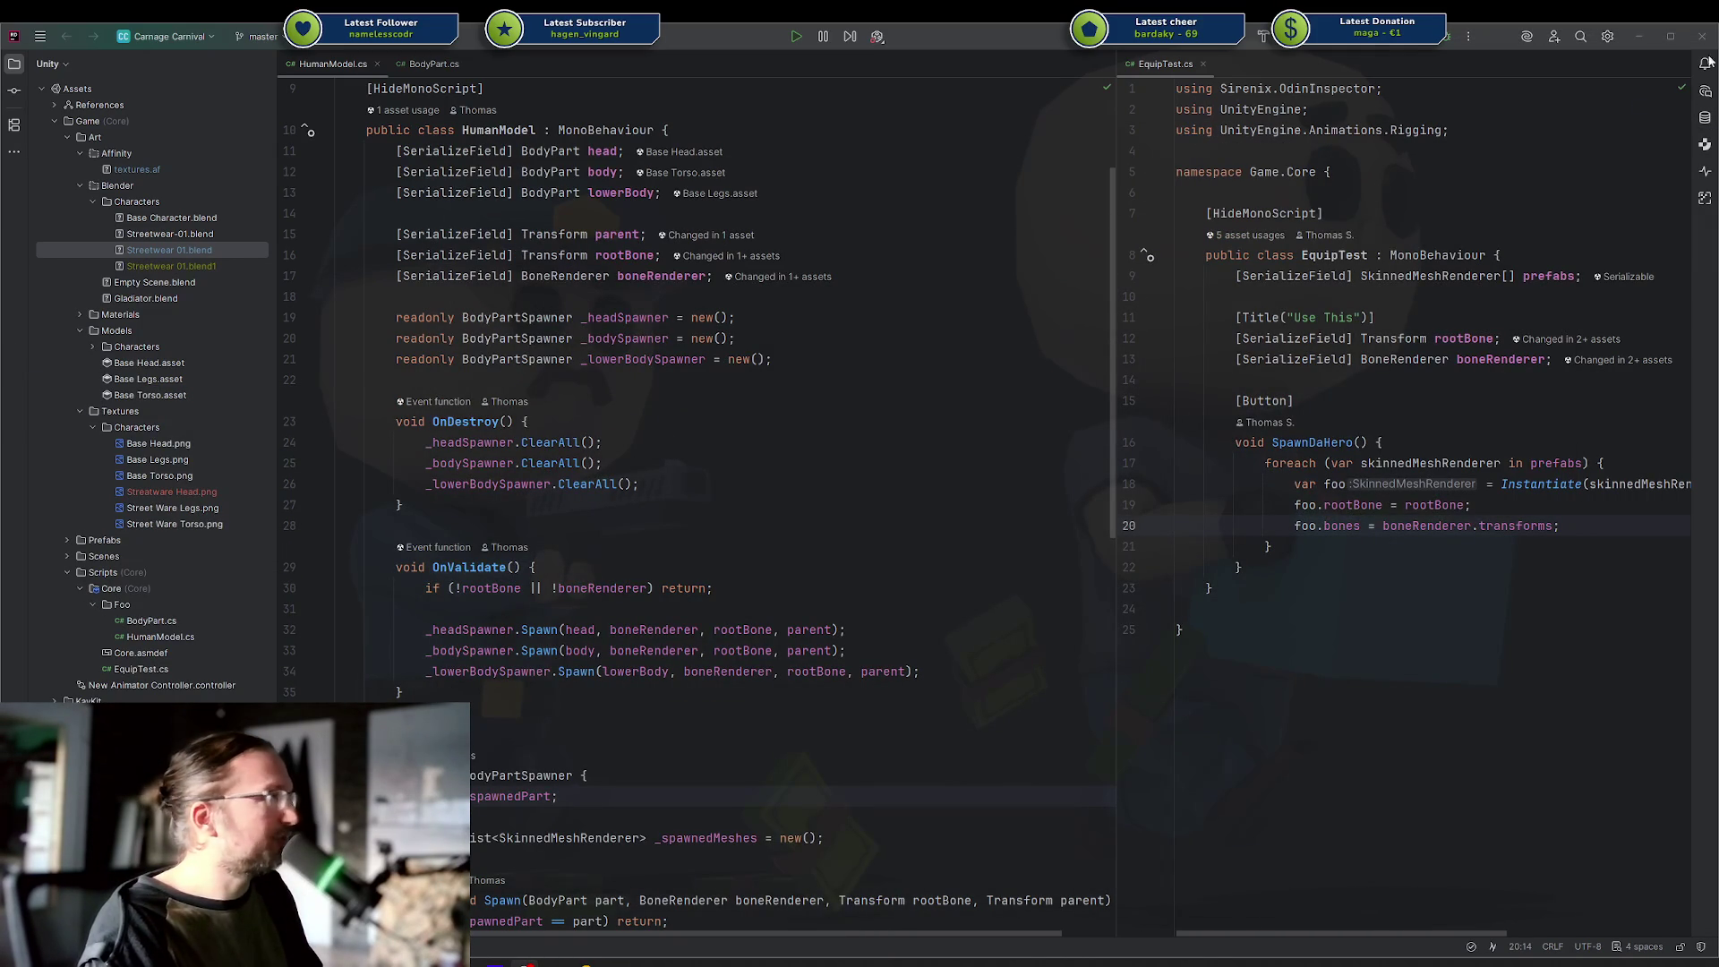
# Switch from Rider to the Blender window showing the default cube.
pyautogui.hotkey('alt', 'Tab')
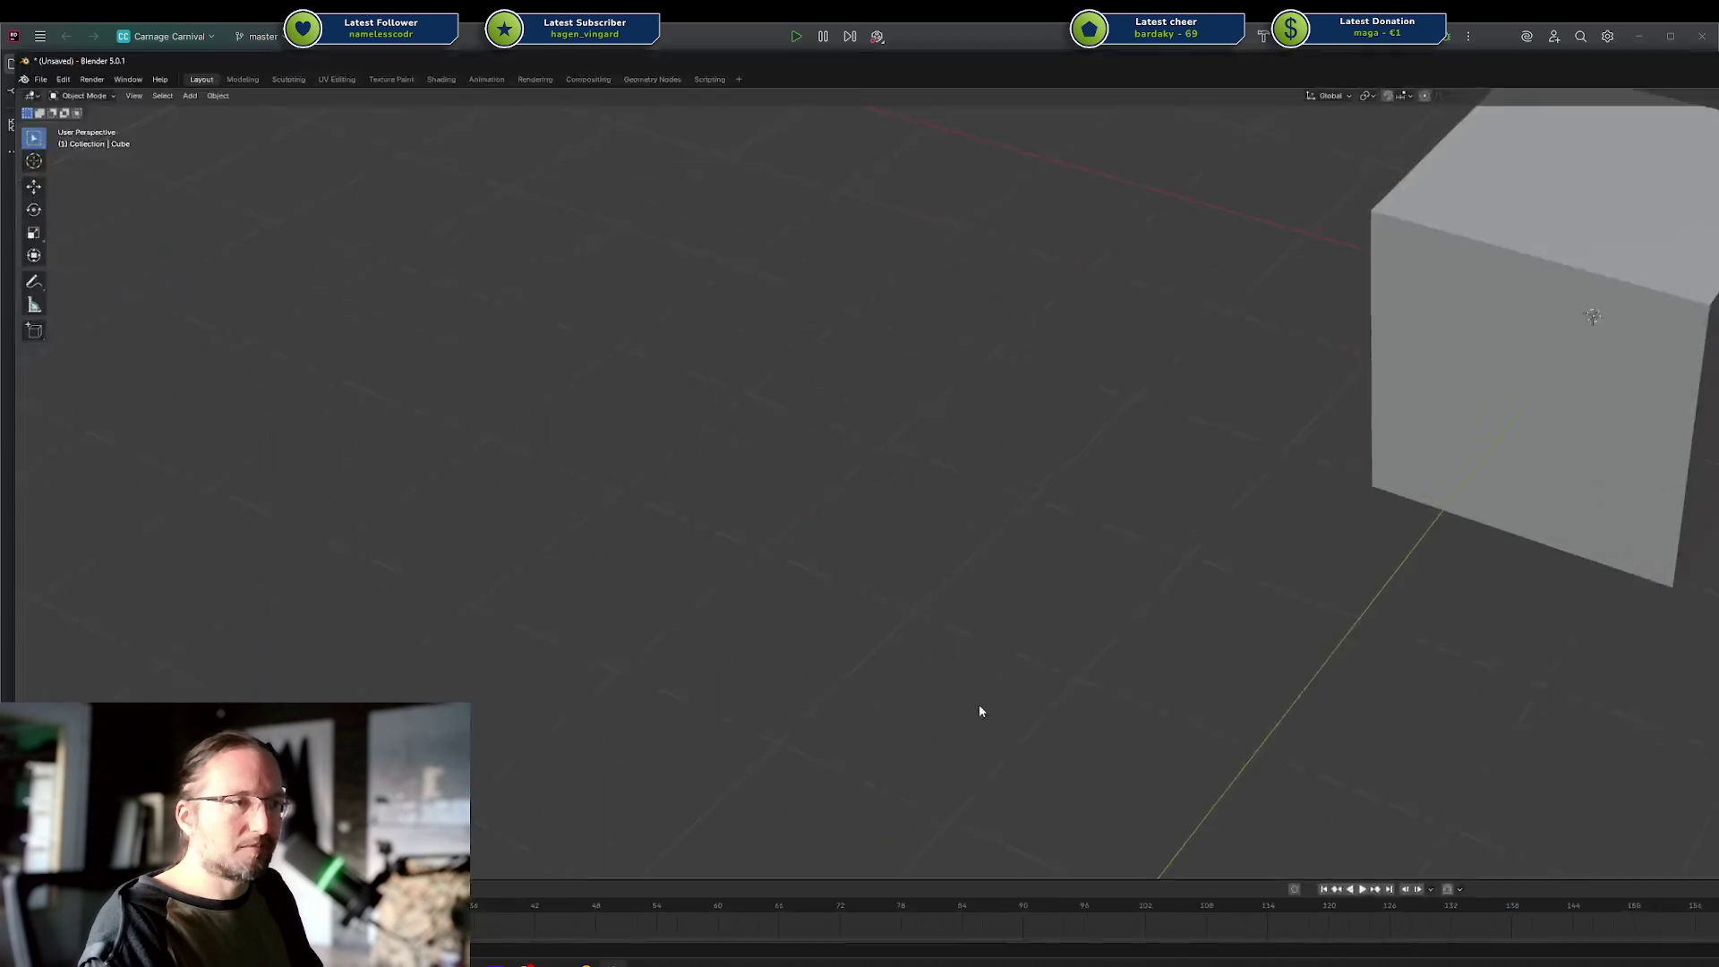
# Reposition and re-maximize Blender, then bring the Rumble browser forward and move it higher.
pyautogui.press('super+Down')
pyautogui.moveTo(977, 400)
pyautogui.mouseDown()
pyautogui.moveTo(262, 265)
pyautogui.moveTo(5, 282)
pyautogui.moveTo(54, 305)
pyautogui.moveTo(18, 321)
pyautogui.mouseUp()
pyautogui.press('super+Up')
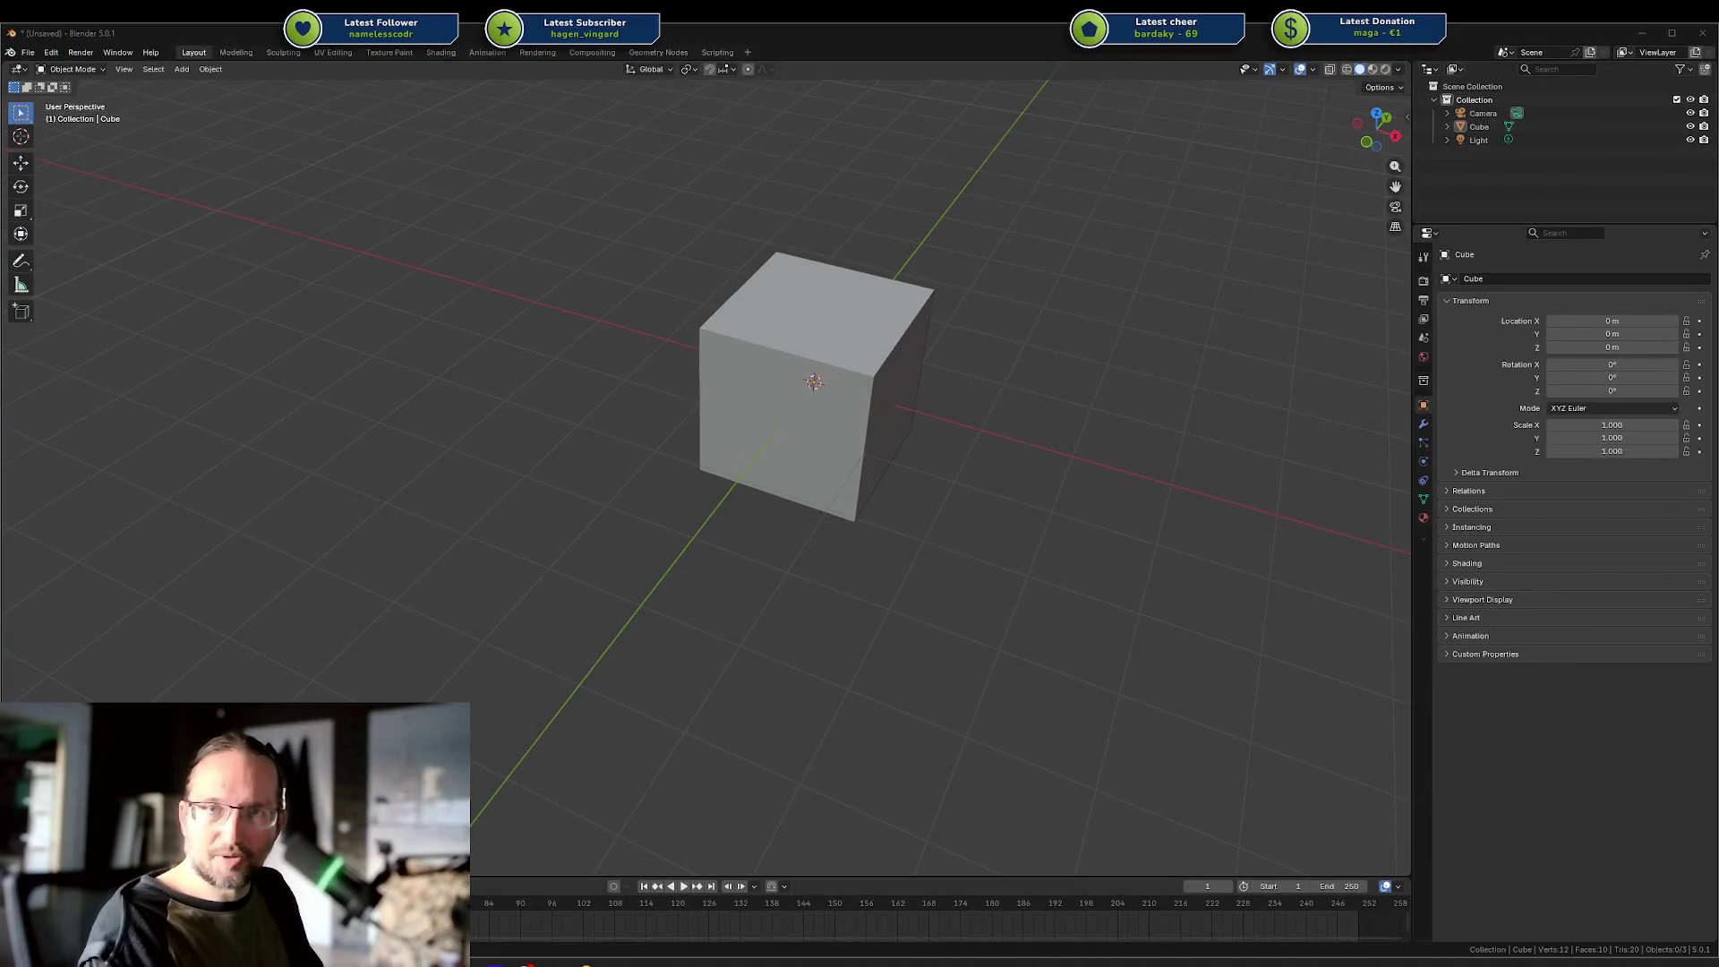
pyautogui.hotkey('alt', 'Tab')
pyautogui.moveTo(3, 330)
pyautogui.mouseDown()
pyautogui.moveTo(292, 264)
pyautogui.moveTo(134, 102)
pyautogui.mouseUp()
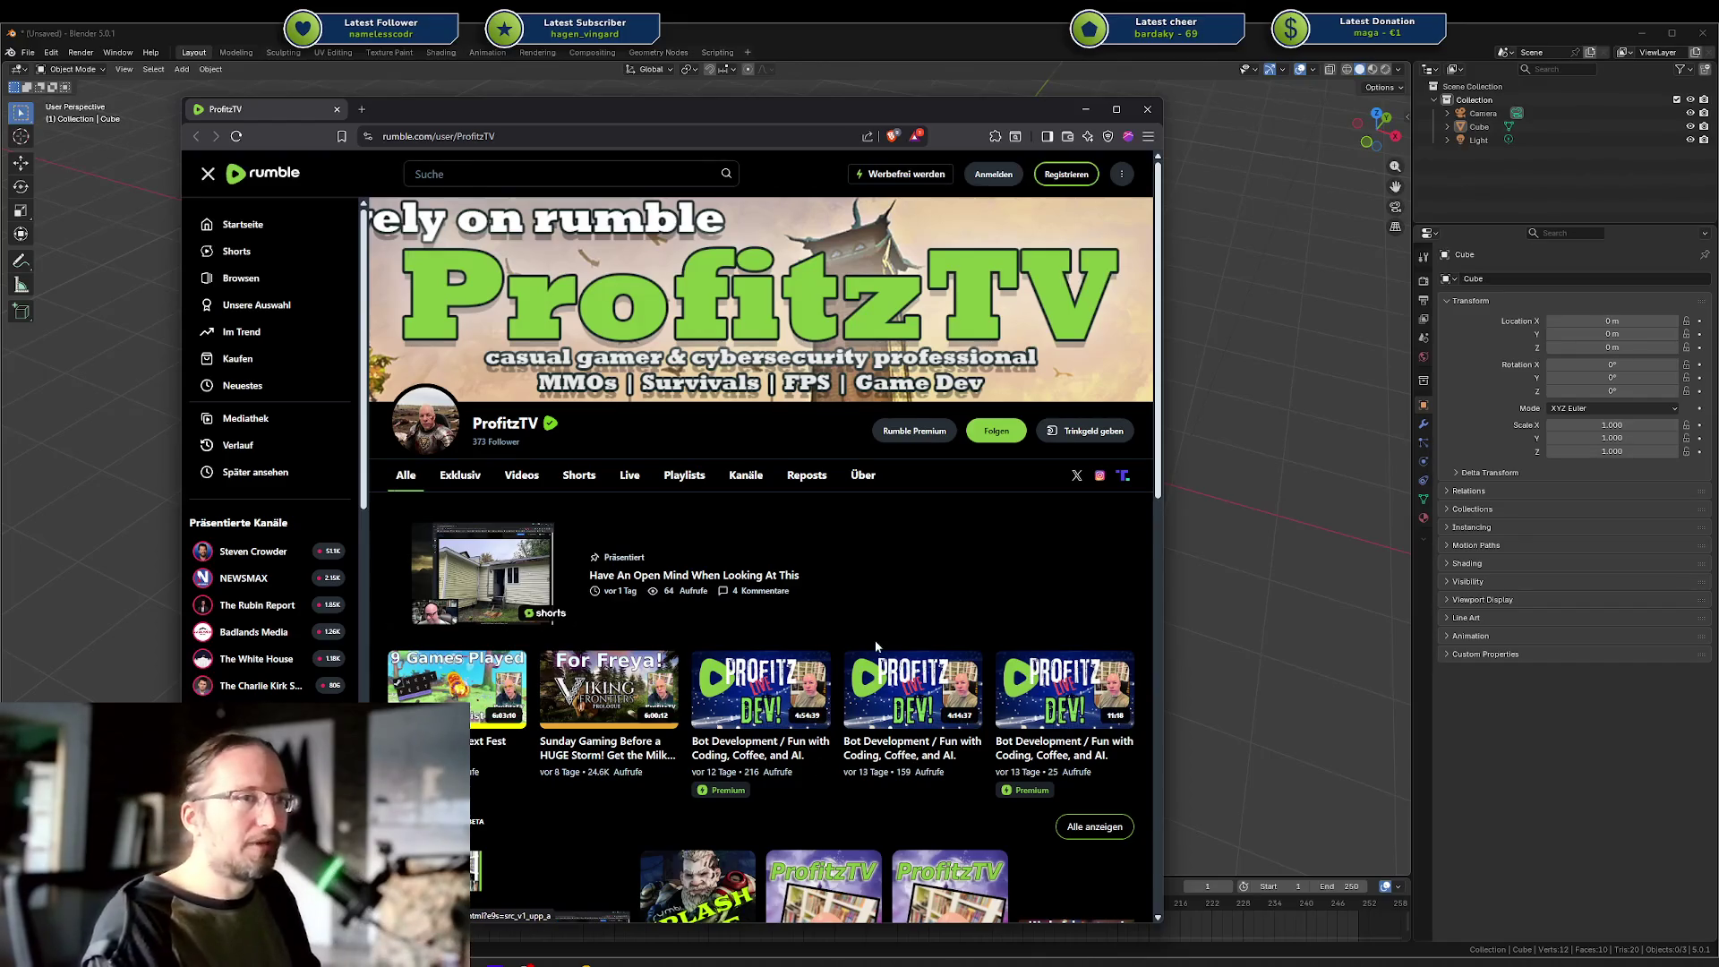
# Close the Rumble browser window and bring the Blender scene back in front.
pyautogui.middleClick(288, 114)
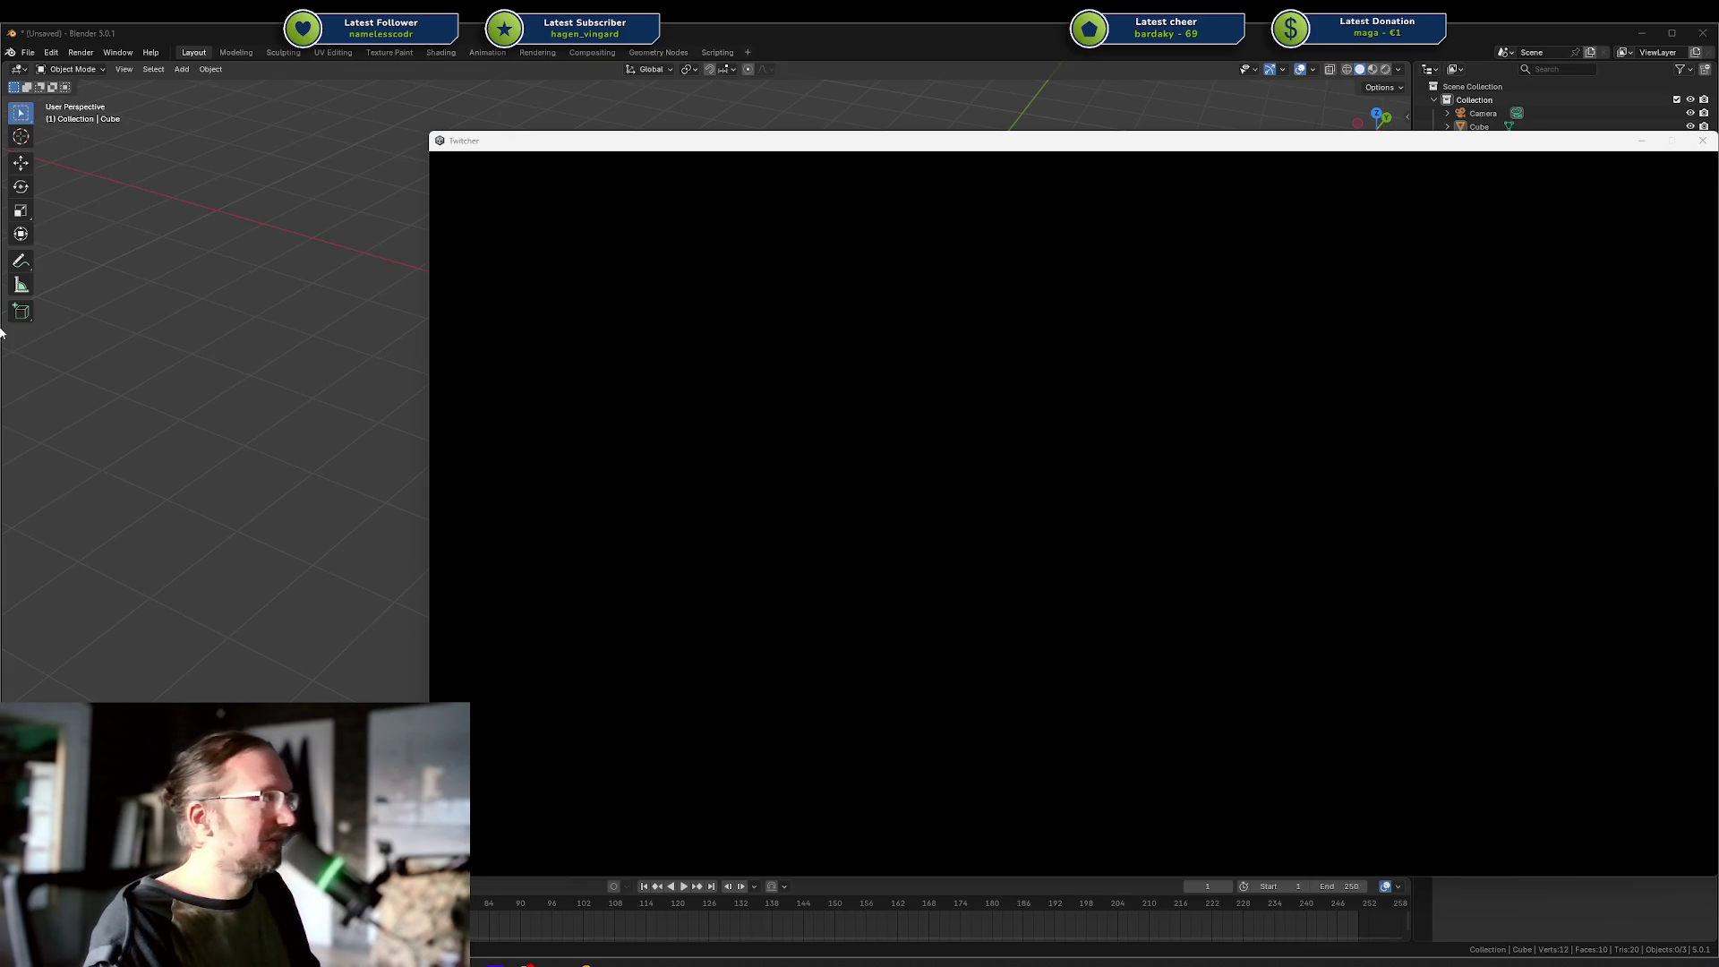
pyautogui.click(1650, 143)
# Open Streetwear 01.blend without saving the cube scene and orbit to the character's front.
pyautogui.hotkey('ctrl', 'shift', 'o')
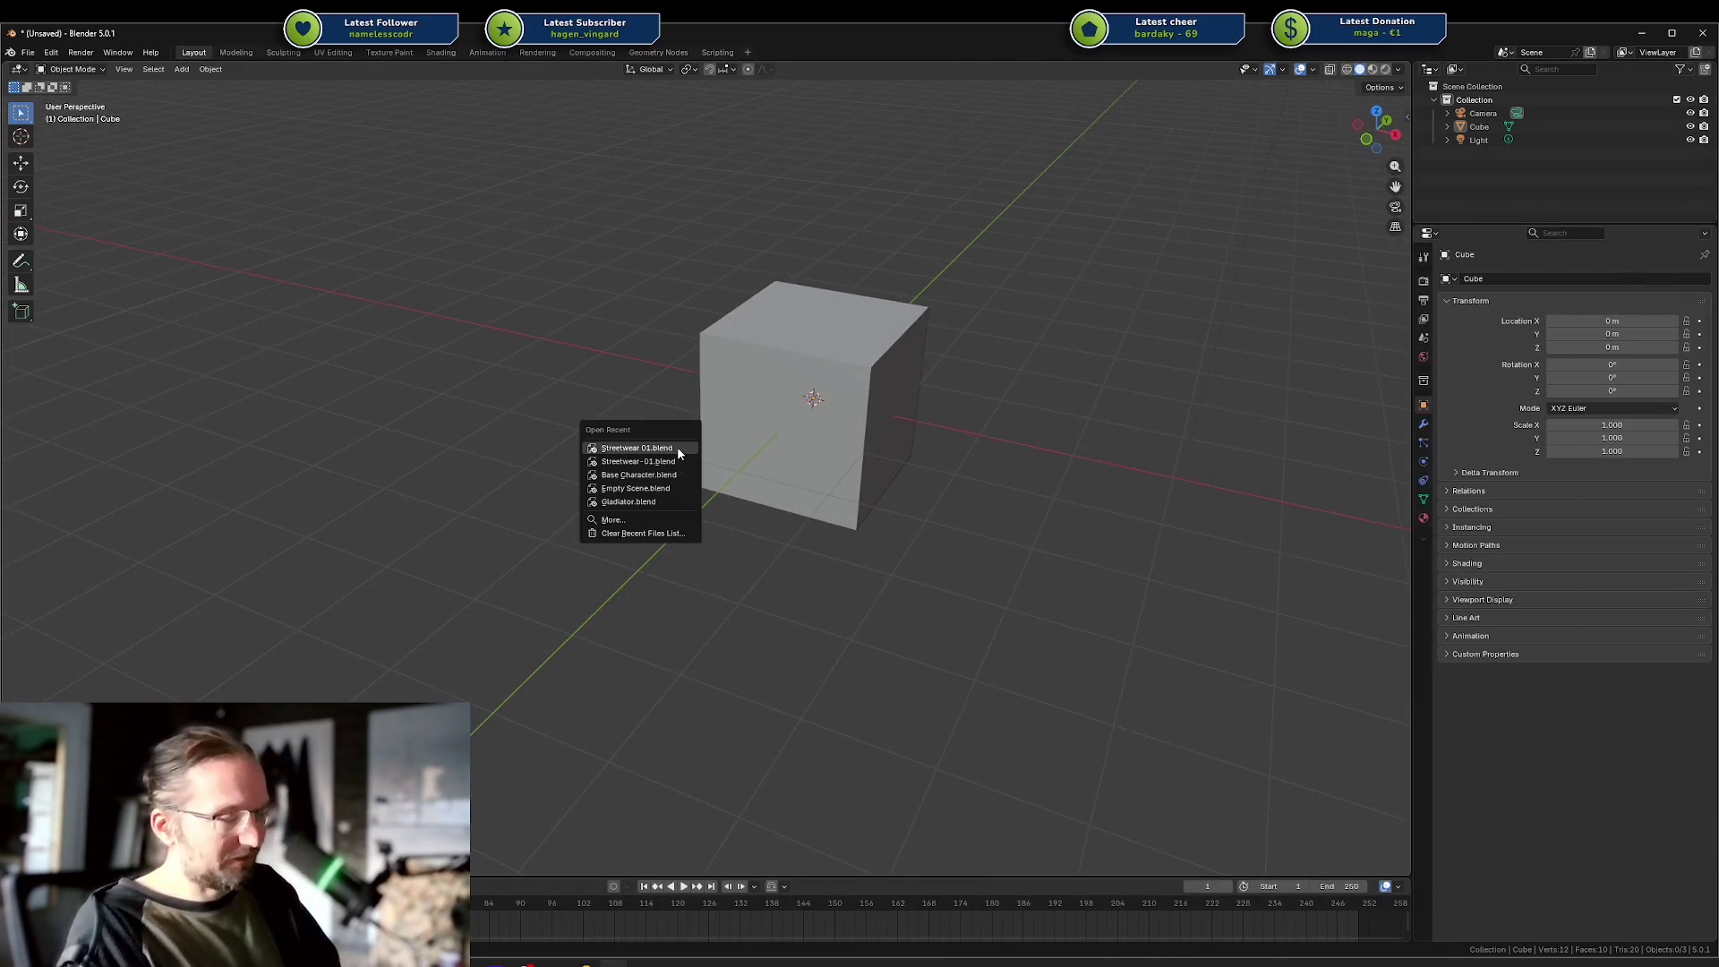
pyautogui.click(676, 446)
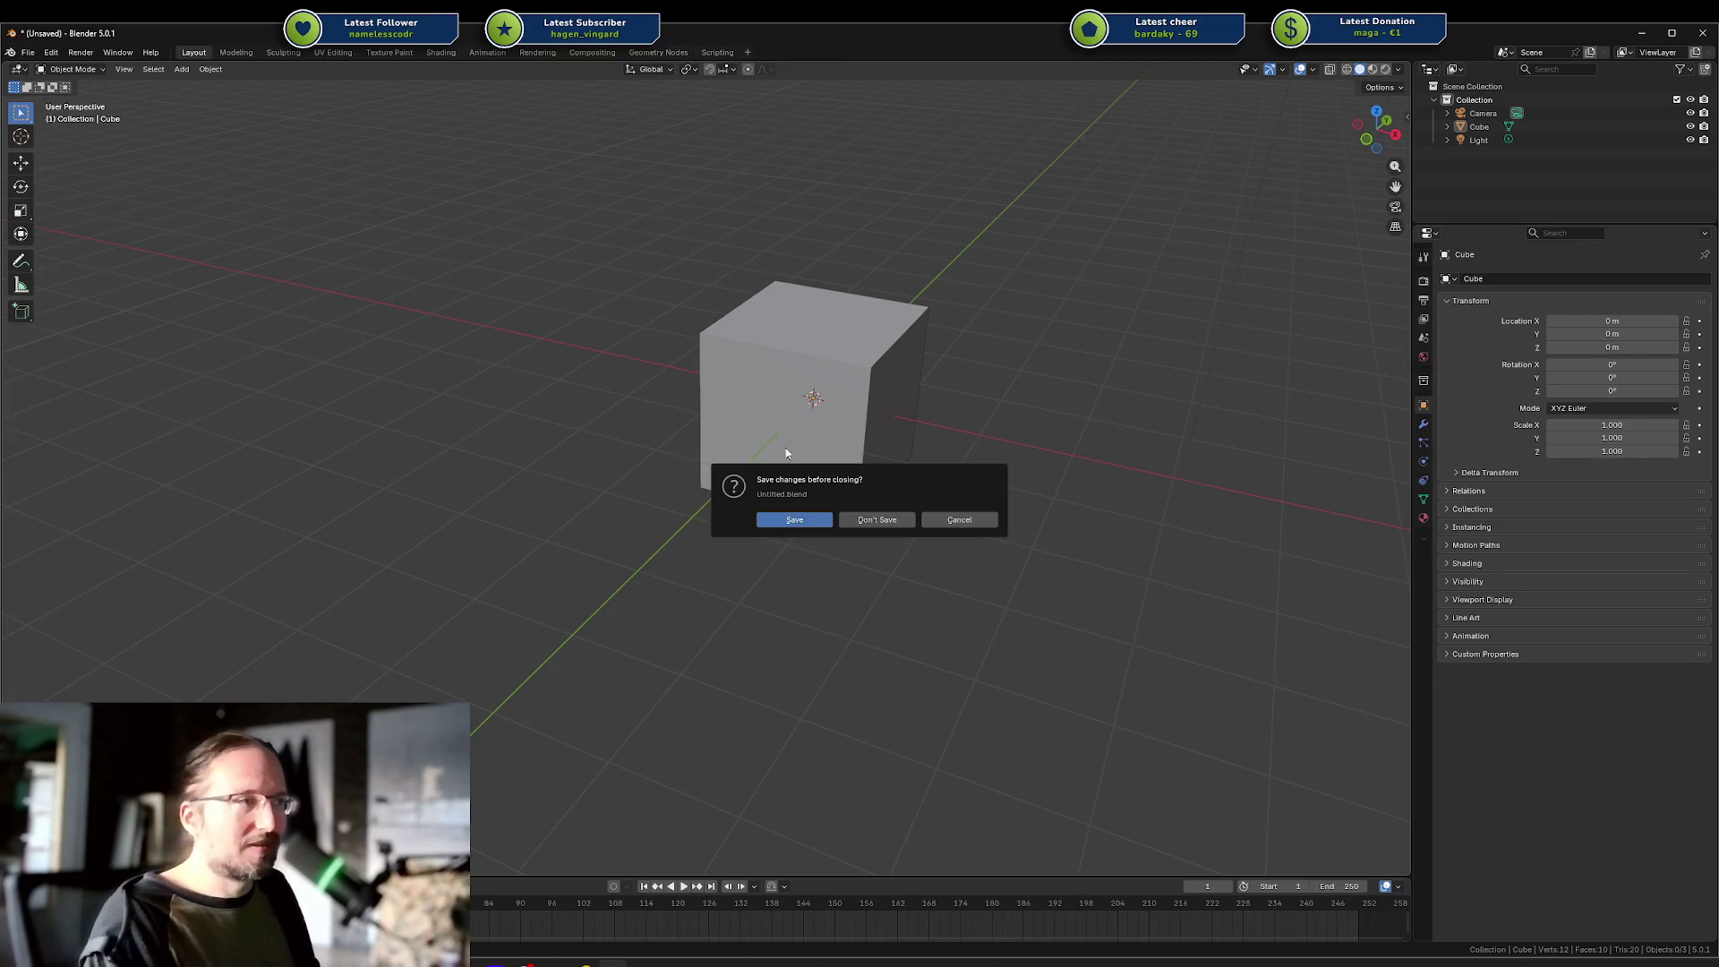
pyautogui.click(898, 520)
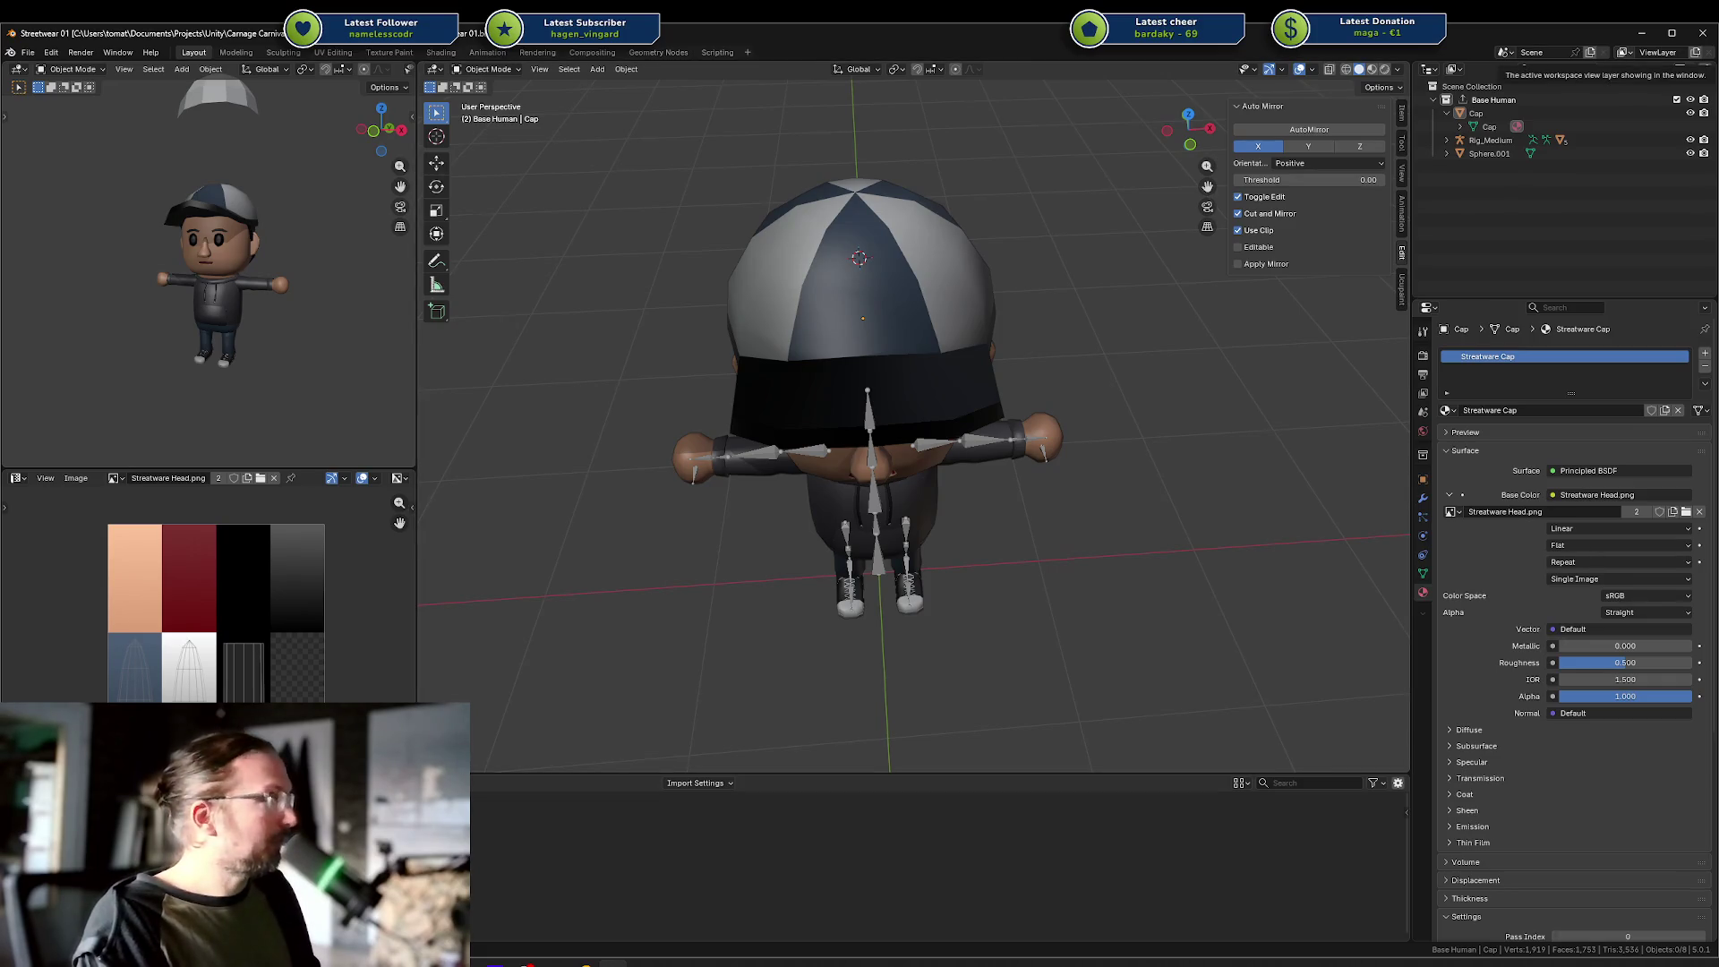
pyautogui.moveTo(1119, 374); pyautogui.dragTo(824, 491)
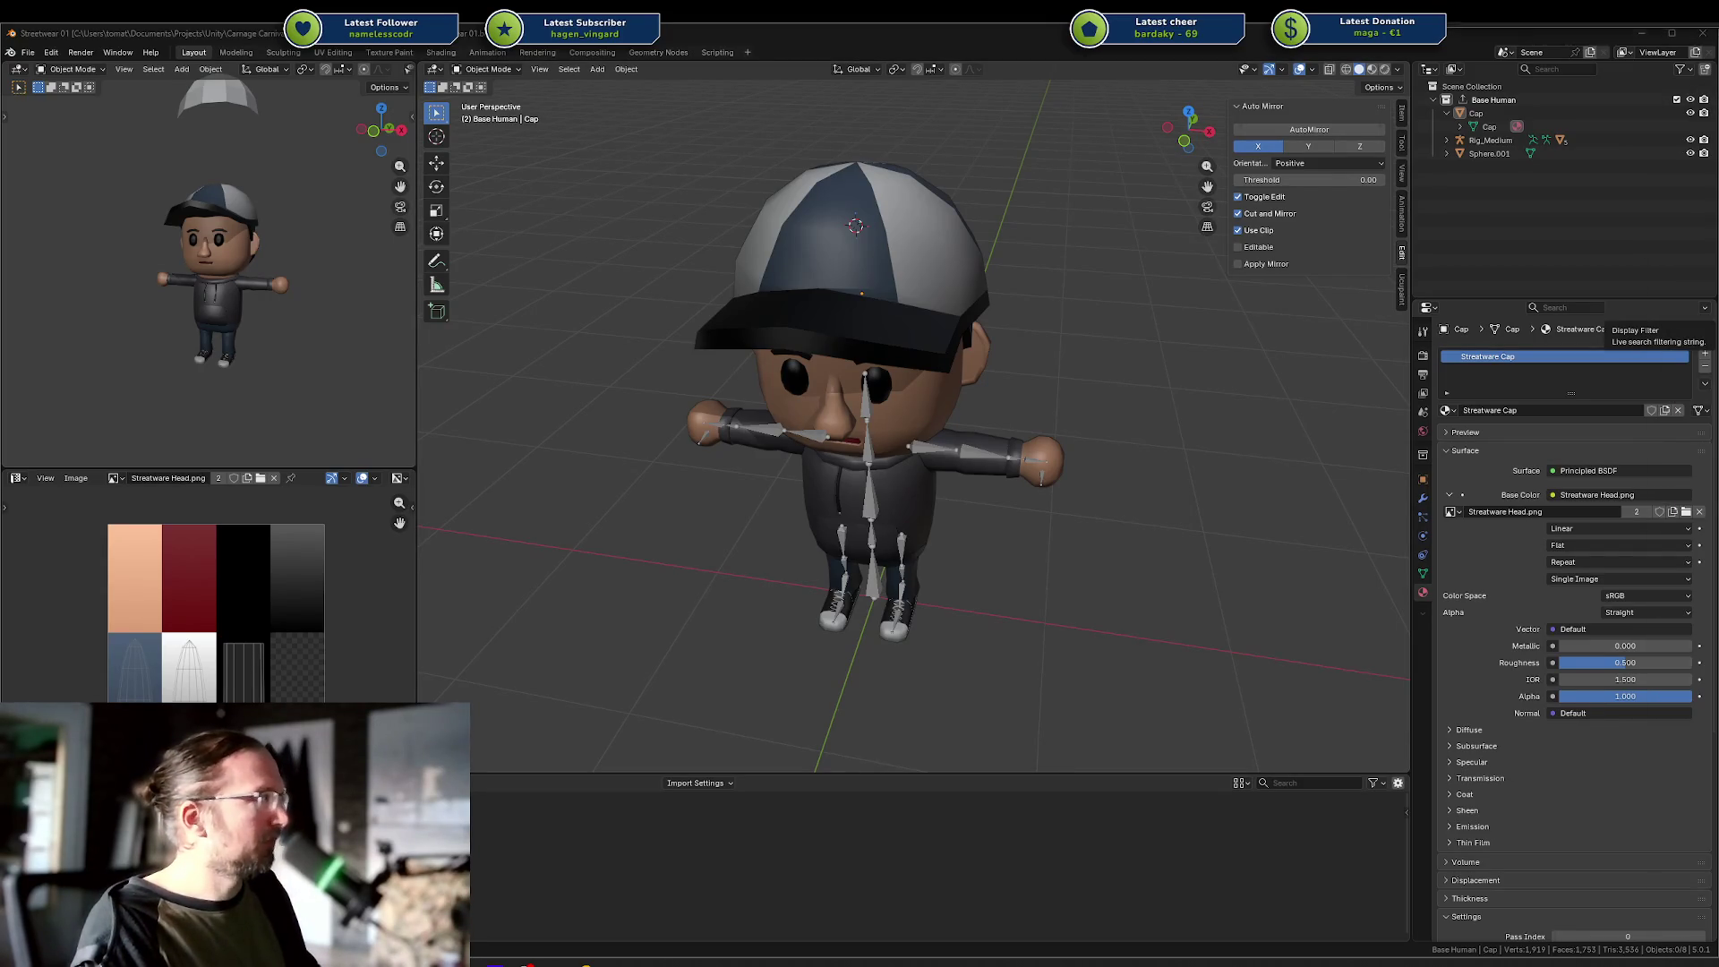
pyautogui.hotkey('alt', 'Tab')
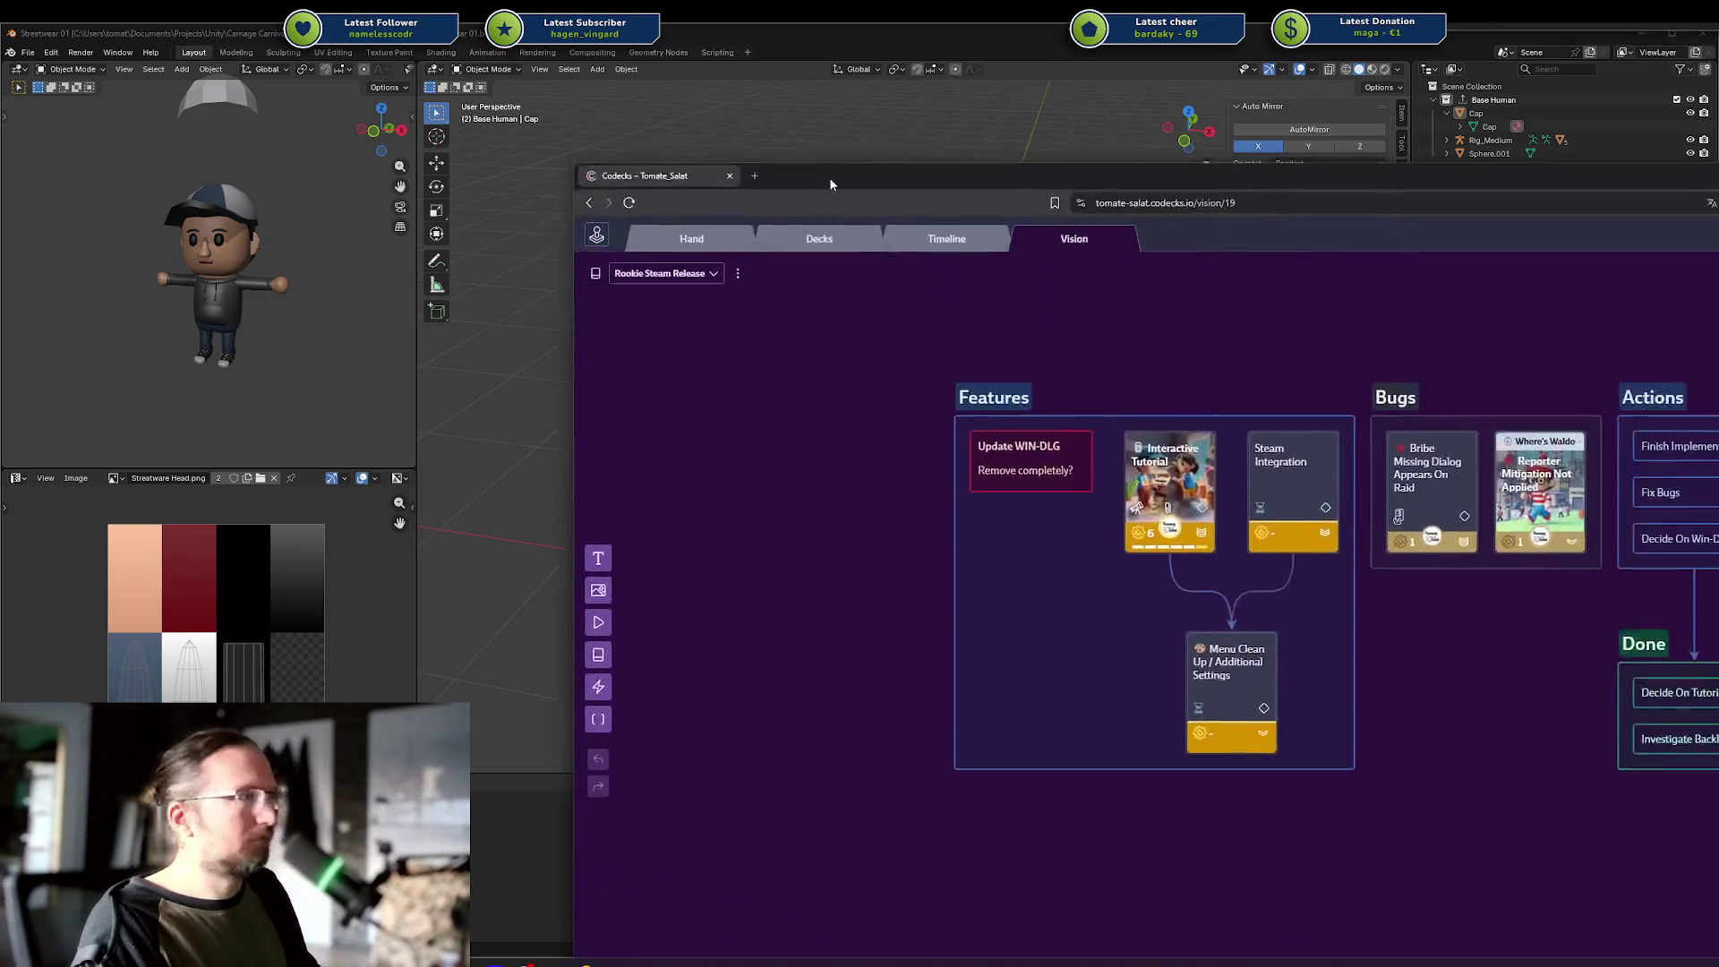
# Drag the Codecks vision board window further right and slightly down beside Blender.
pyautogui.moveTo(791, 193)
pyautogui.mouseDown()
pyautogui.moveTo(1313, 179)
pyautogui.moveTo(1513, 234)
pyautogui.moveTo(938, 117)
pyautogui.moveTo(955, 123)
pyautogui.moveTo(939, 274)
pyautogui.moveTo(941, 176)
pyautogui.mouseUp()
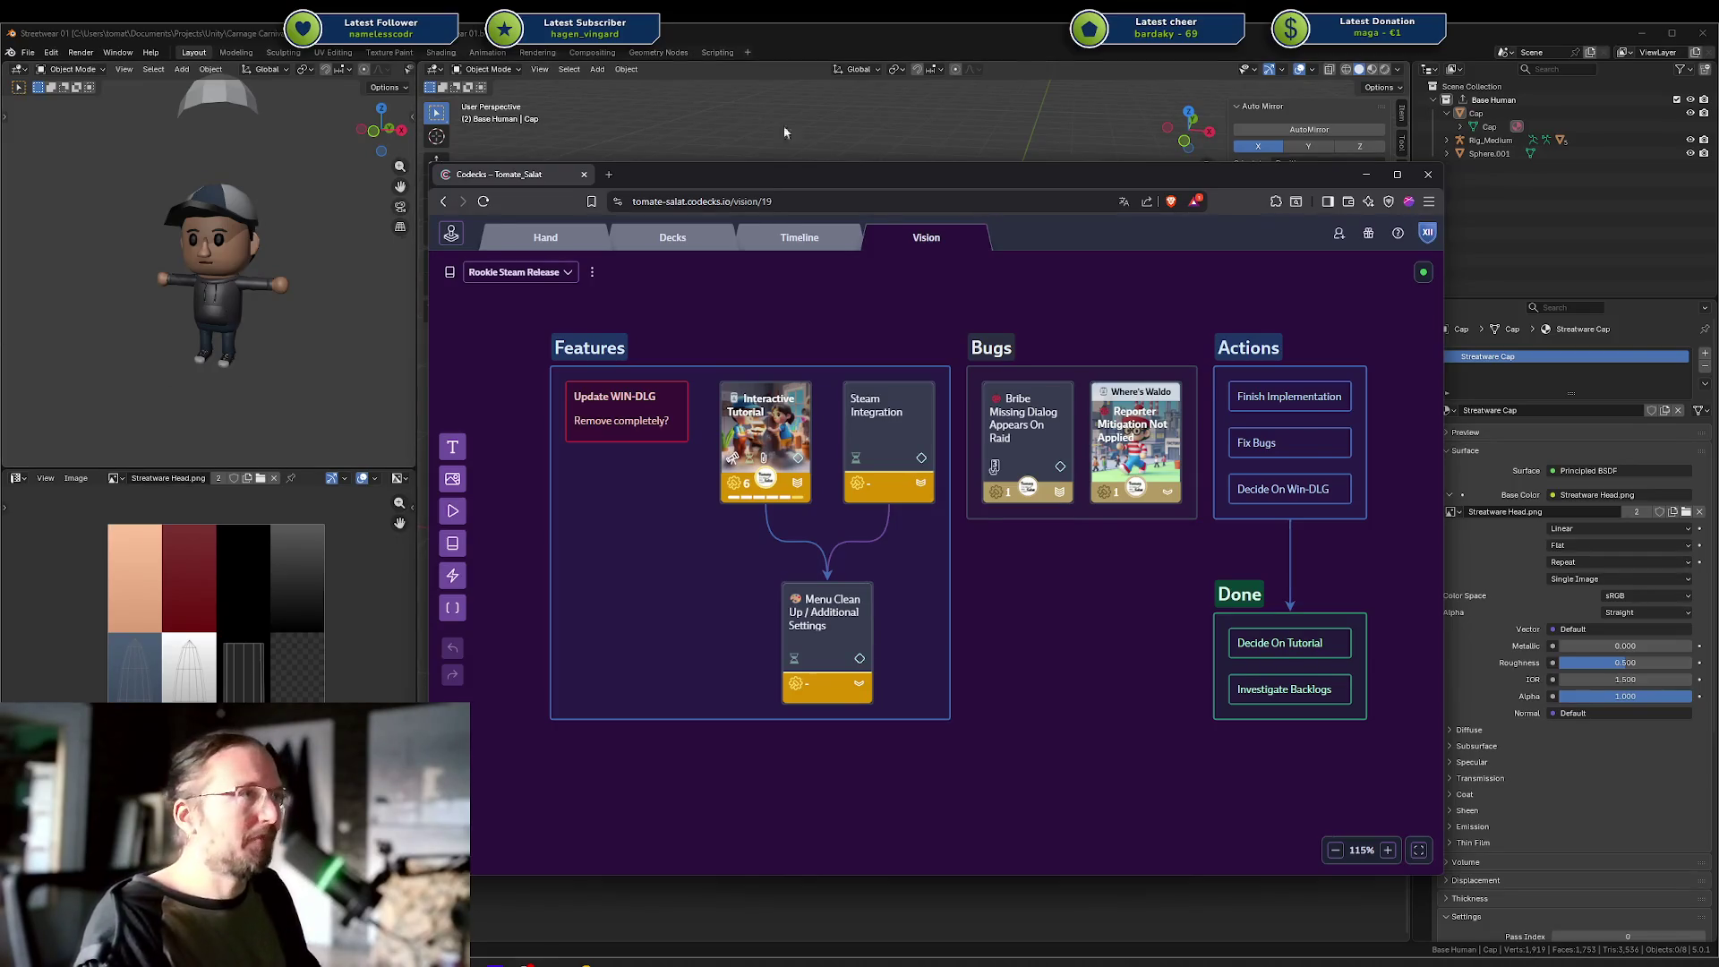
pyautogui.moveTo(910, 182); pyautogui.dragTo(929, 195)
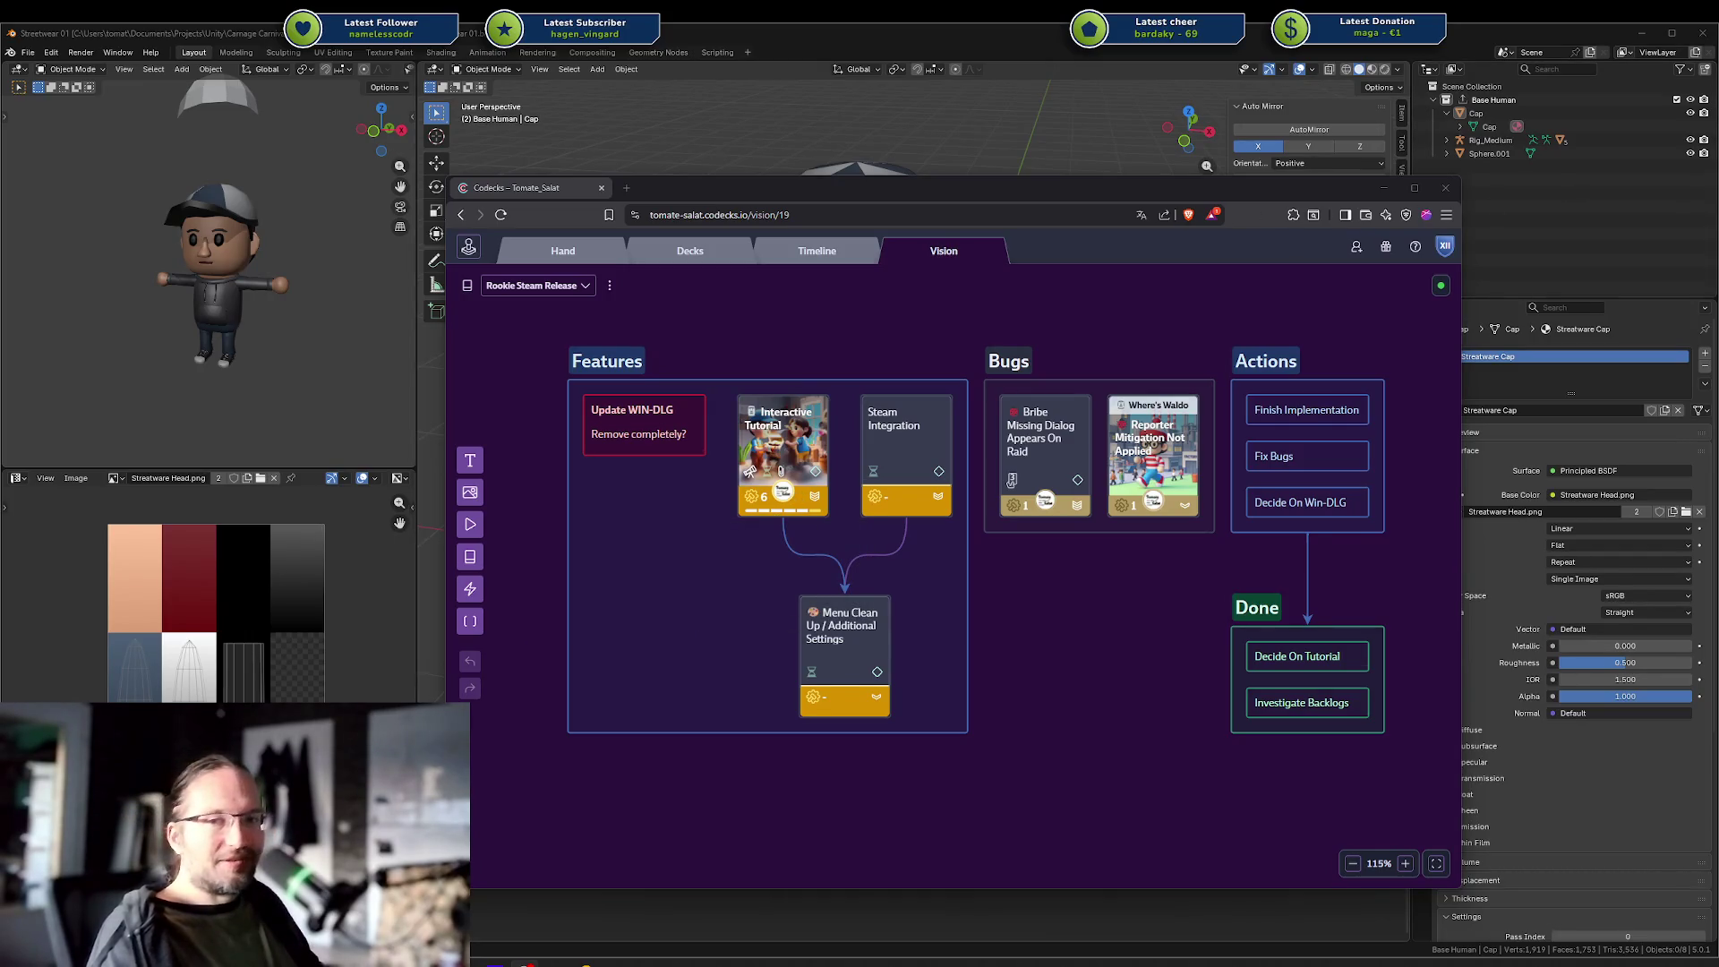
pyautogui.moveTo(754, 486)
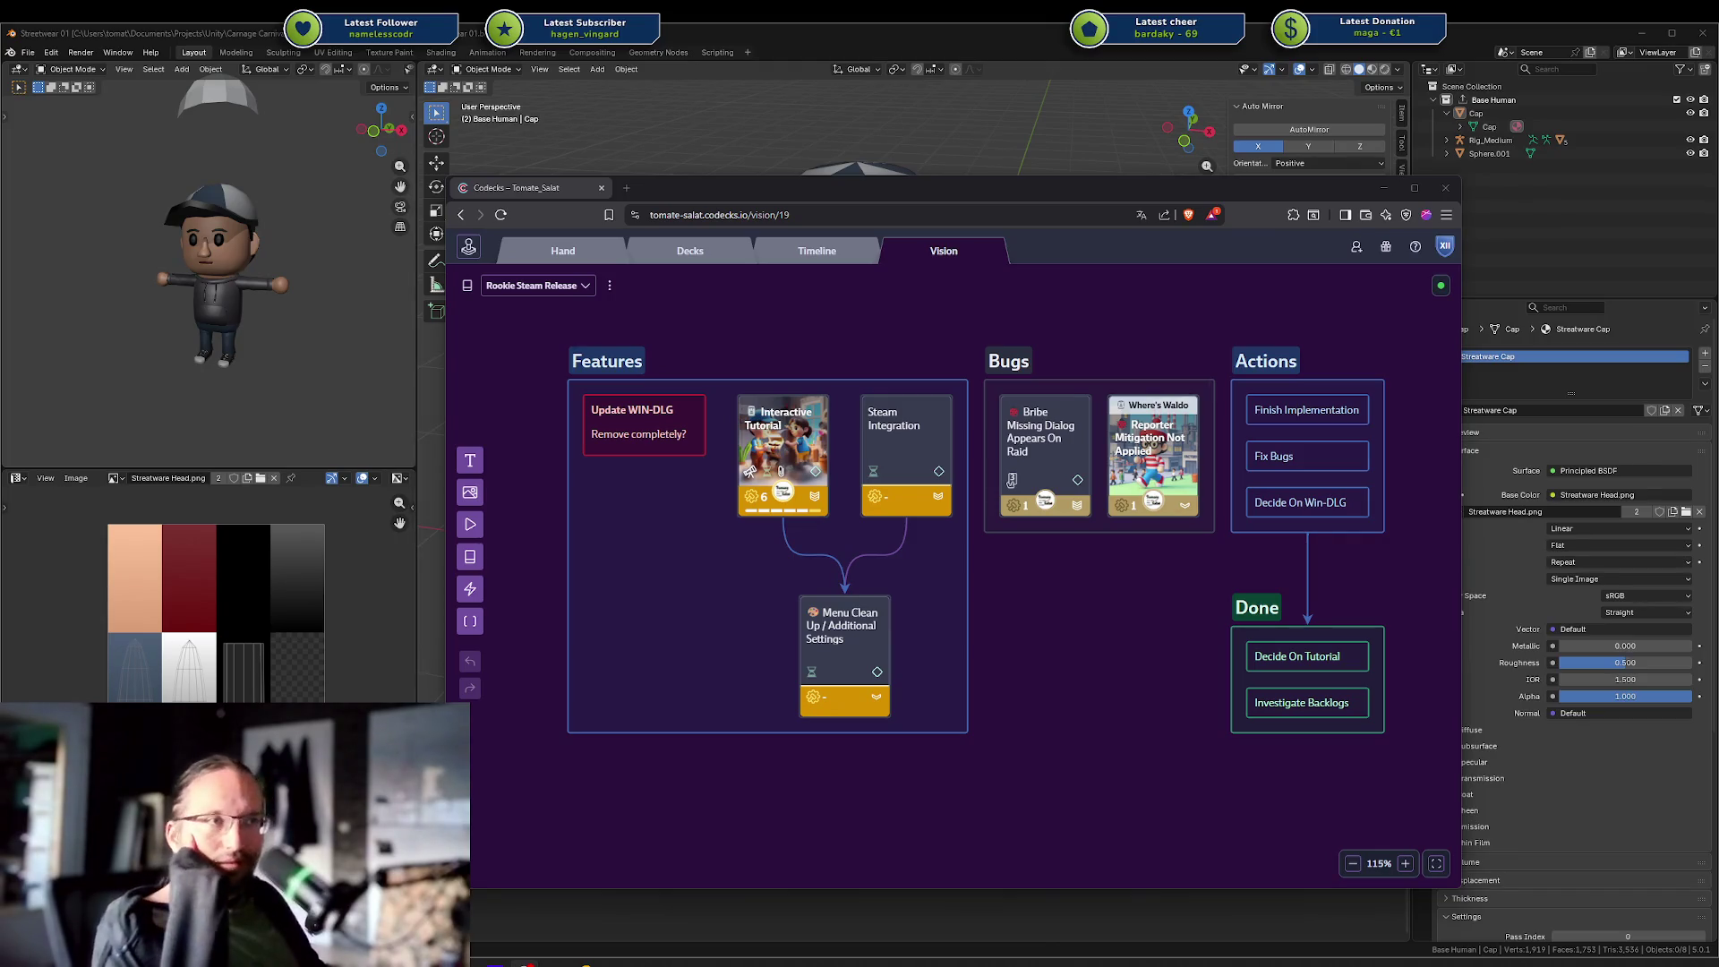
pyautogui.moveTo(793, 789); pyautogui.dragTo(769, 786)
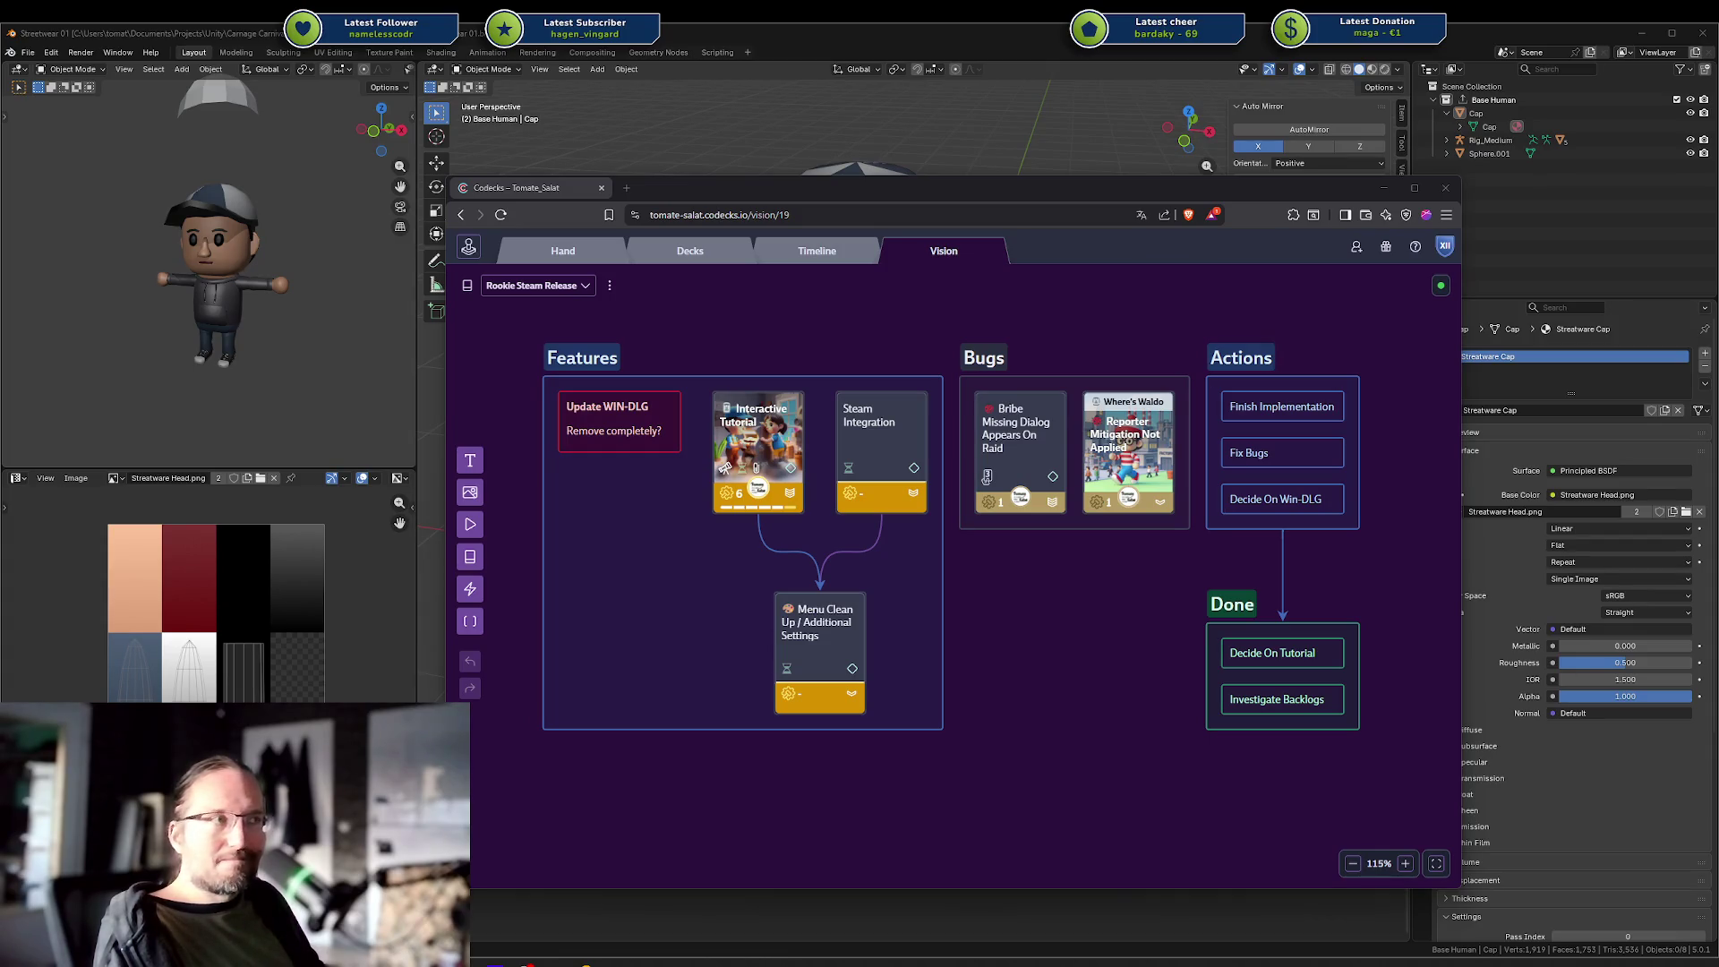
pyautogui.click(1158, 583)
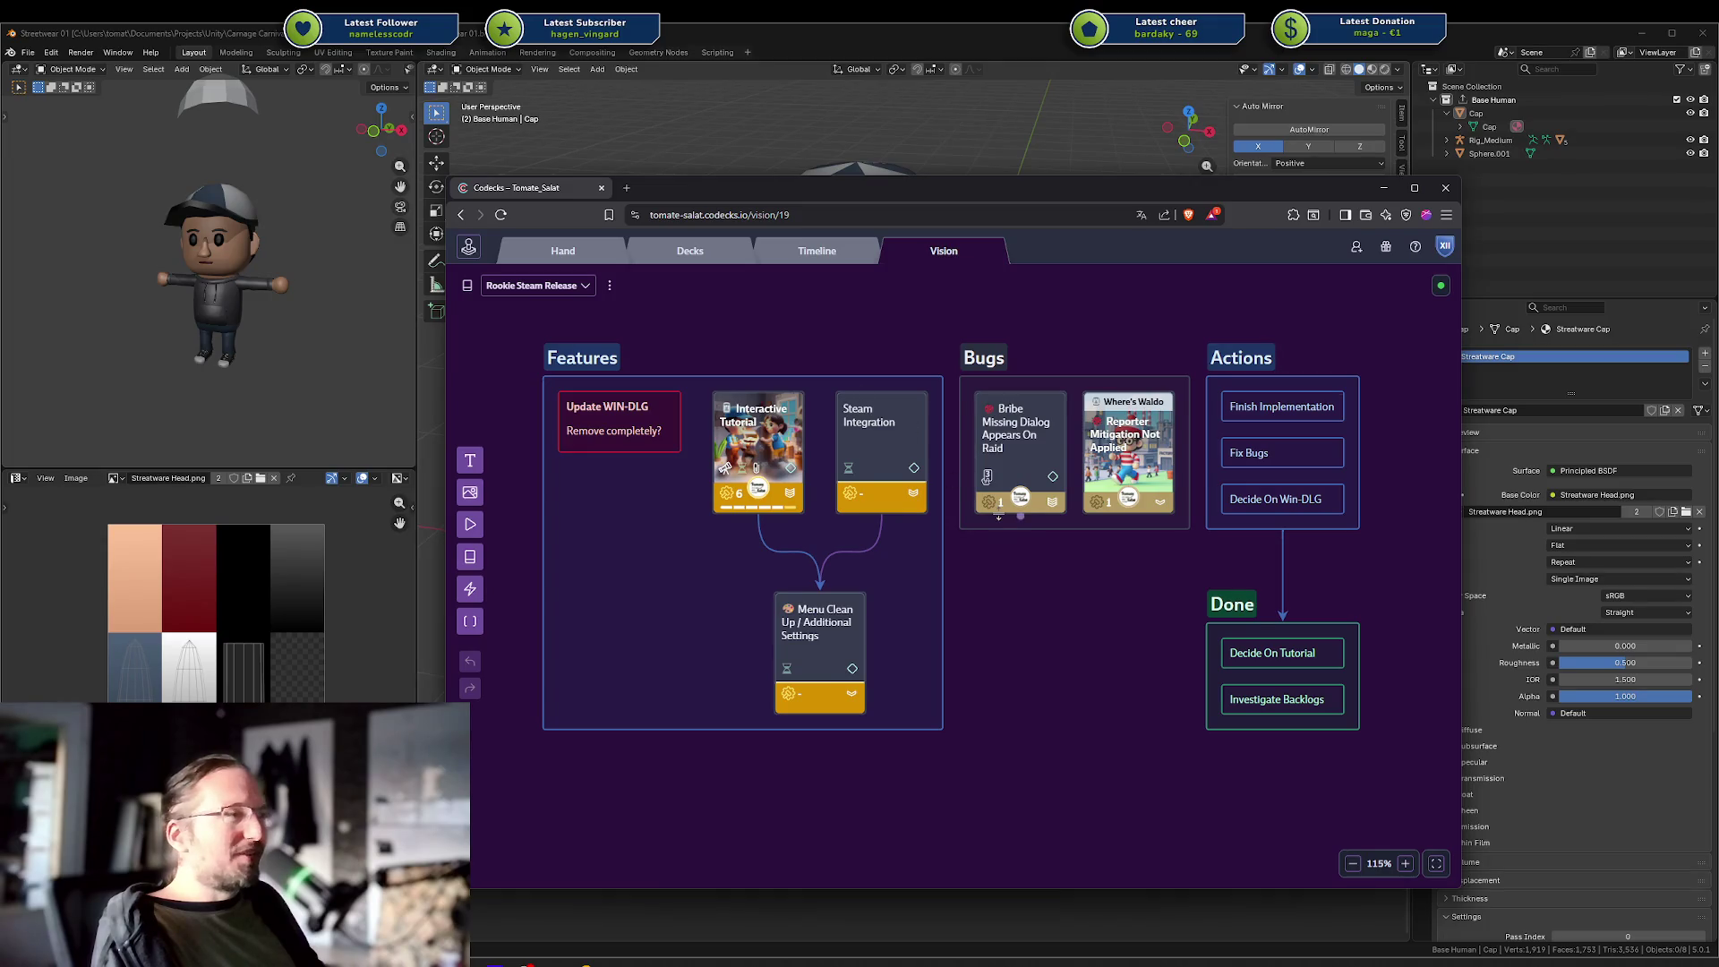
# Pan and zoom out the vision board, then move the Codecks window left.
pyautogui.moveTo(999, 514); pyautogui.dragTo(926, 517)
pyautogui.scroll(-3, 985, 537)
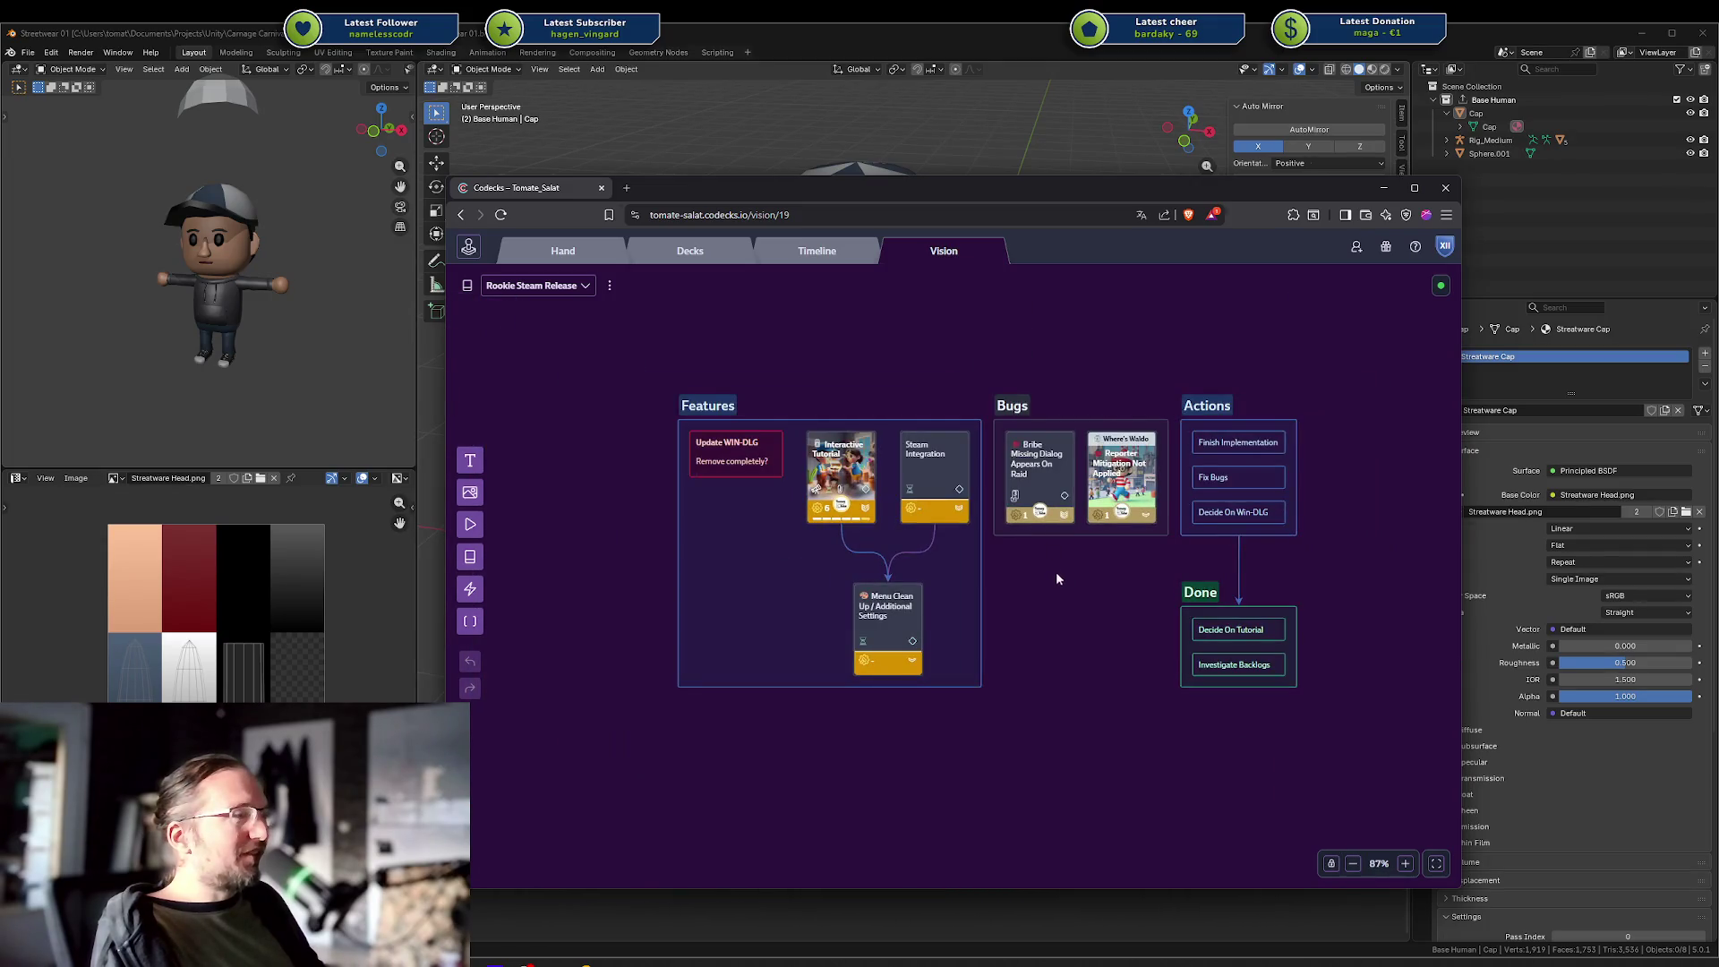
pyautogui.moveTo(1056, 571); pyautogui.dragTo(1004, 575)
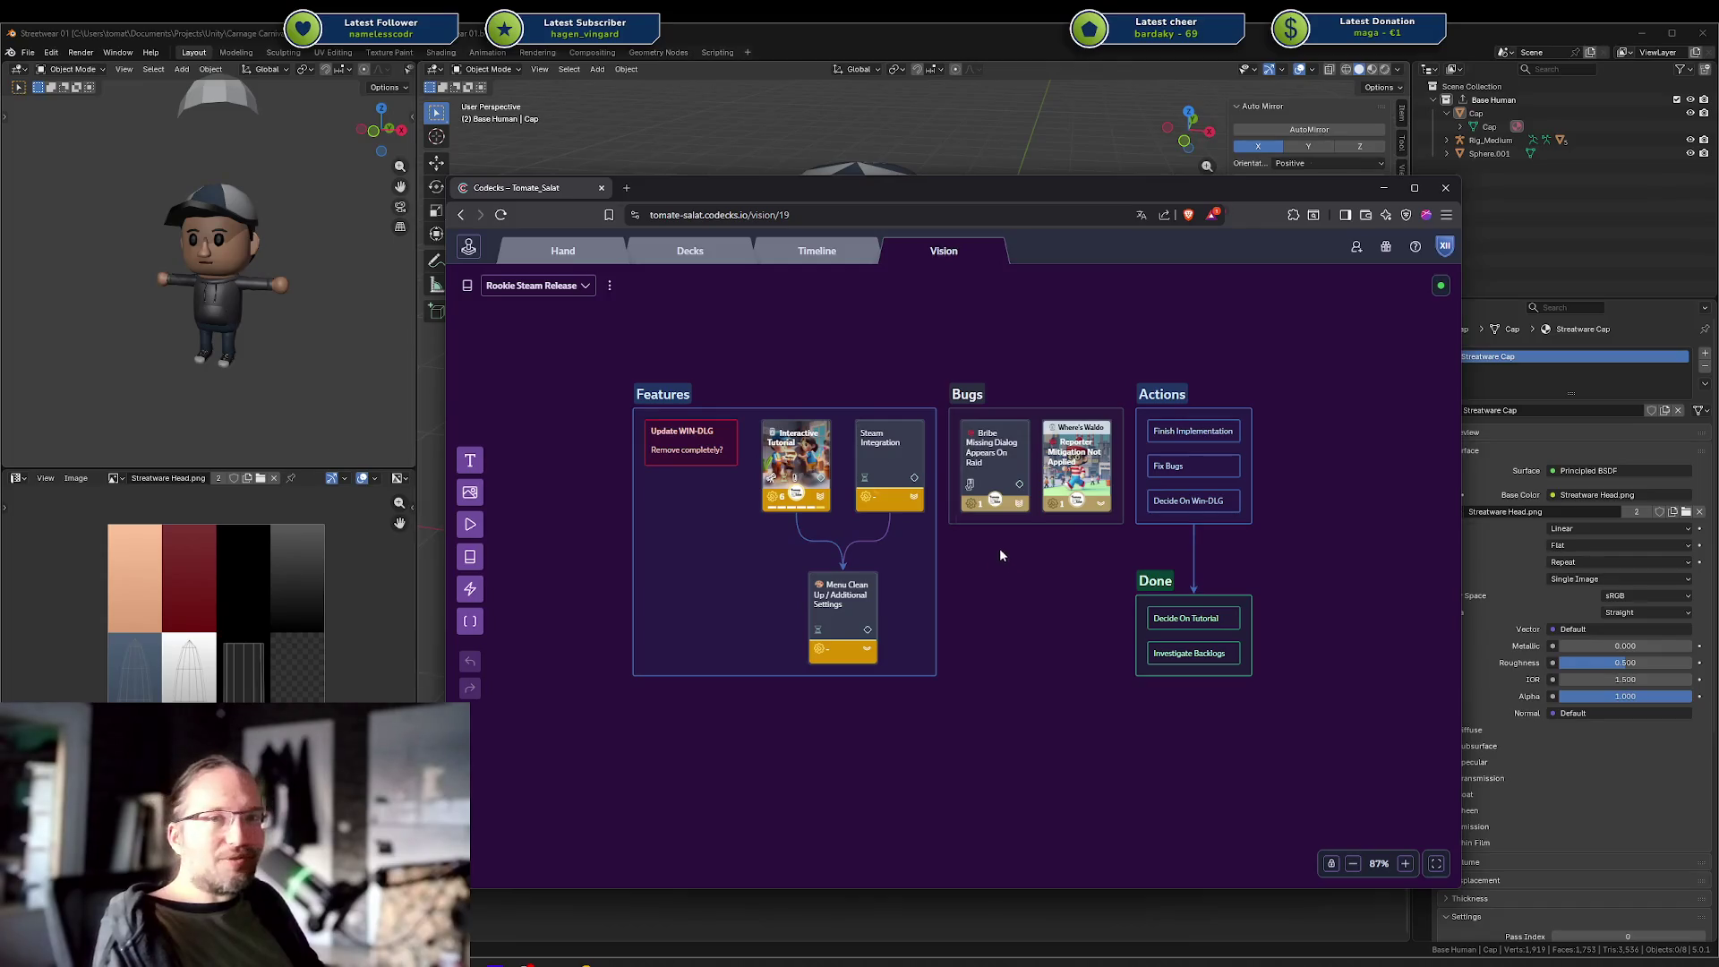
pyautogui.moveTo(922, 195)
pyautogui.mouseDown()
pyautogui.moveTo(945, 202)
pyautogui.moveTo(800, 194)
pyautogui.mouseUp()
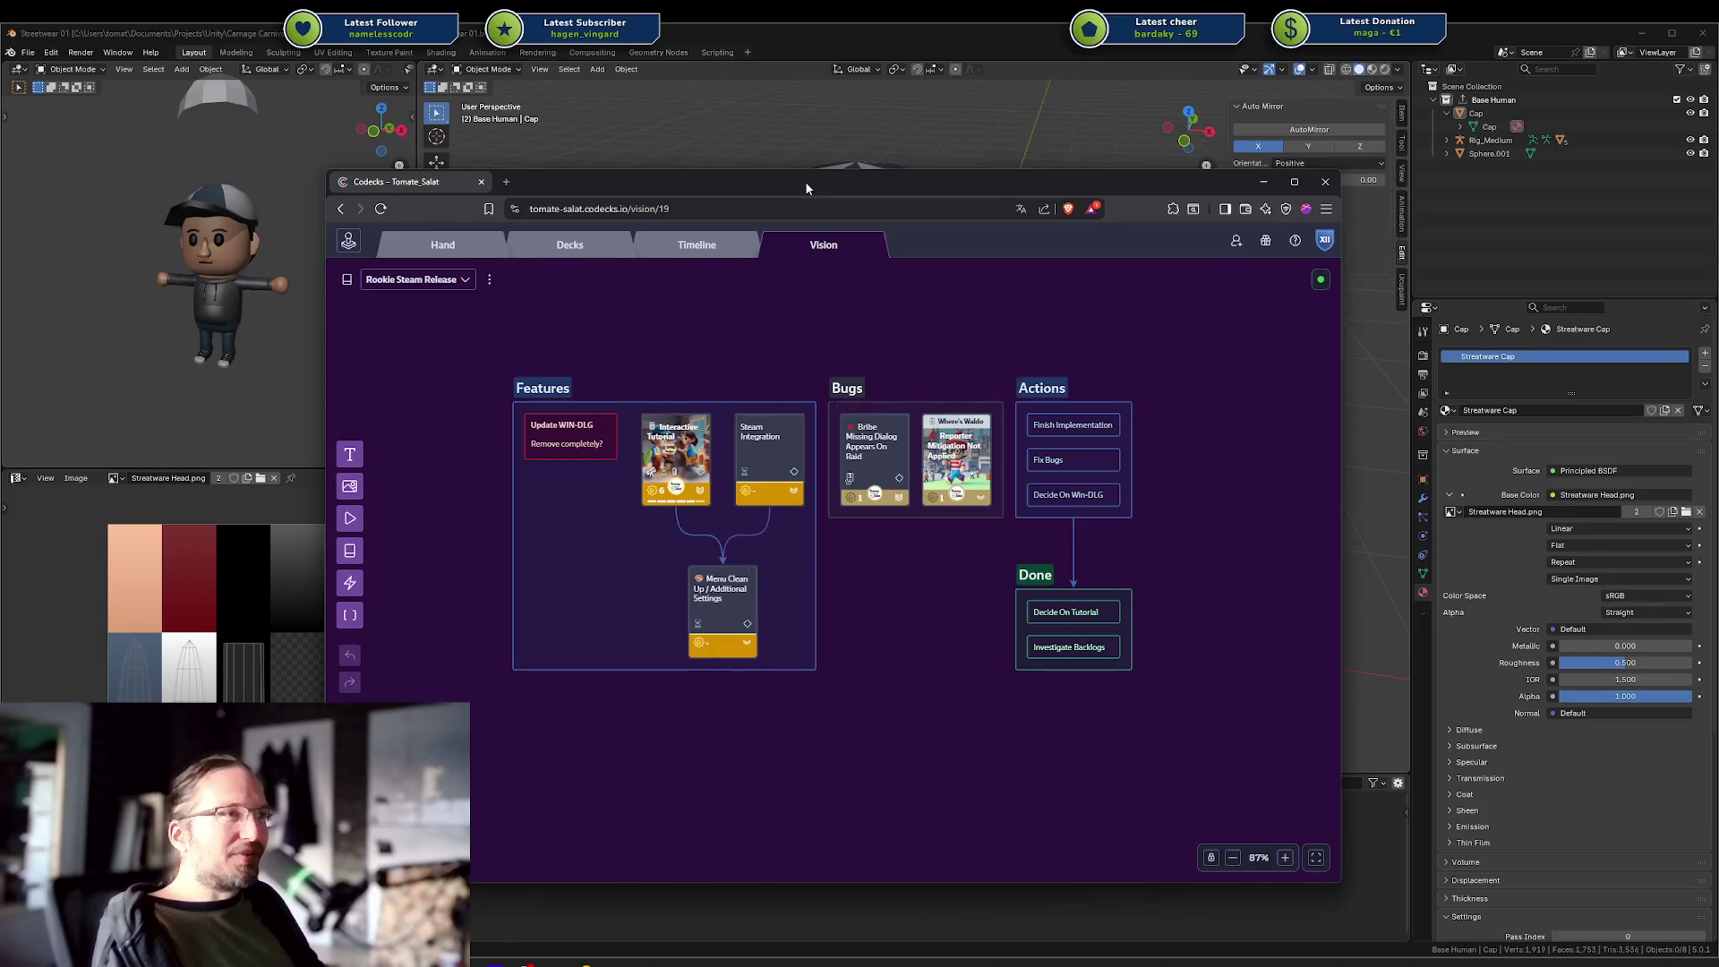
# Box-select then deselect the Features, Bugs and Actions groups, and return to Blender.
pyautogui.moveTo(813, 371)
pyautogui.mouseDown()
pyautogui.moveTo(1028, 576)
pyautogui.moveTo(1000, 599)
pyautogui.mouseUp()
pyautogui.click(1001, 600)
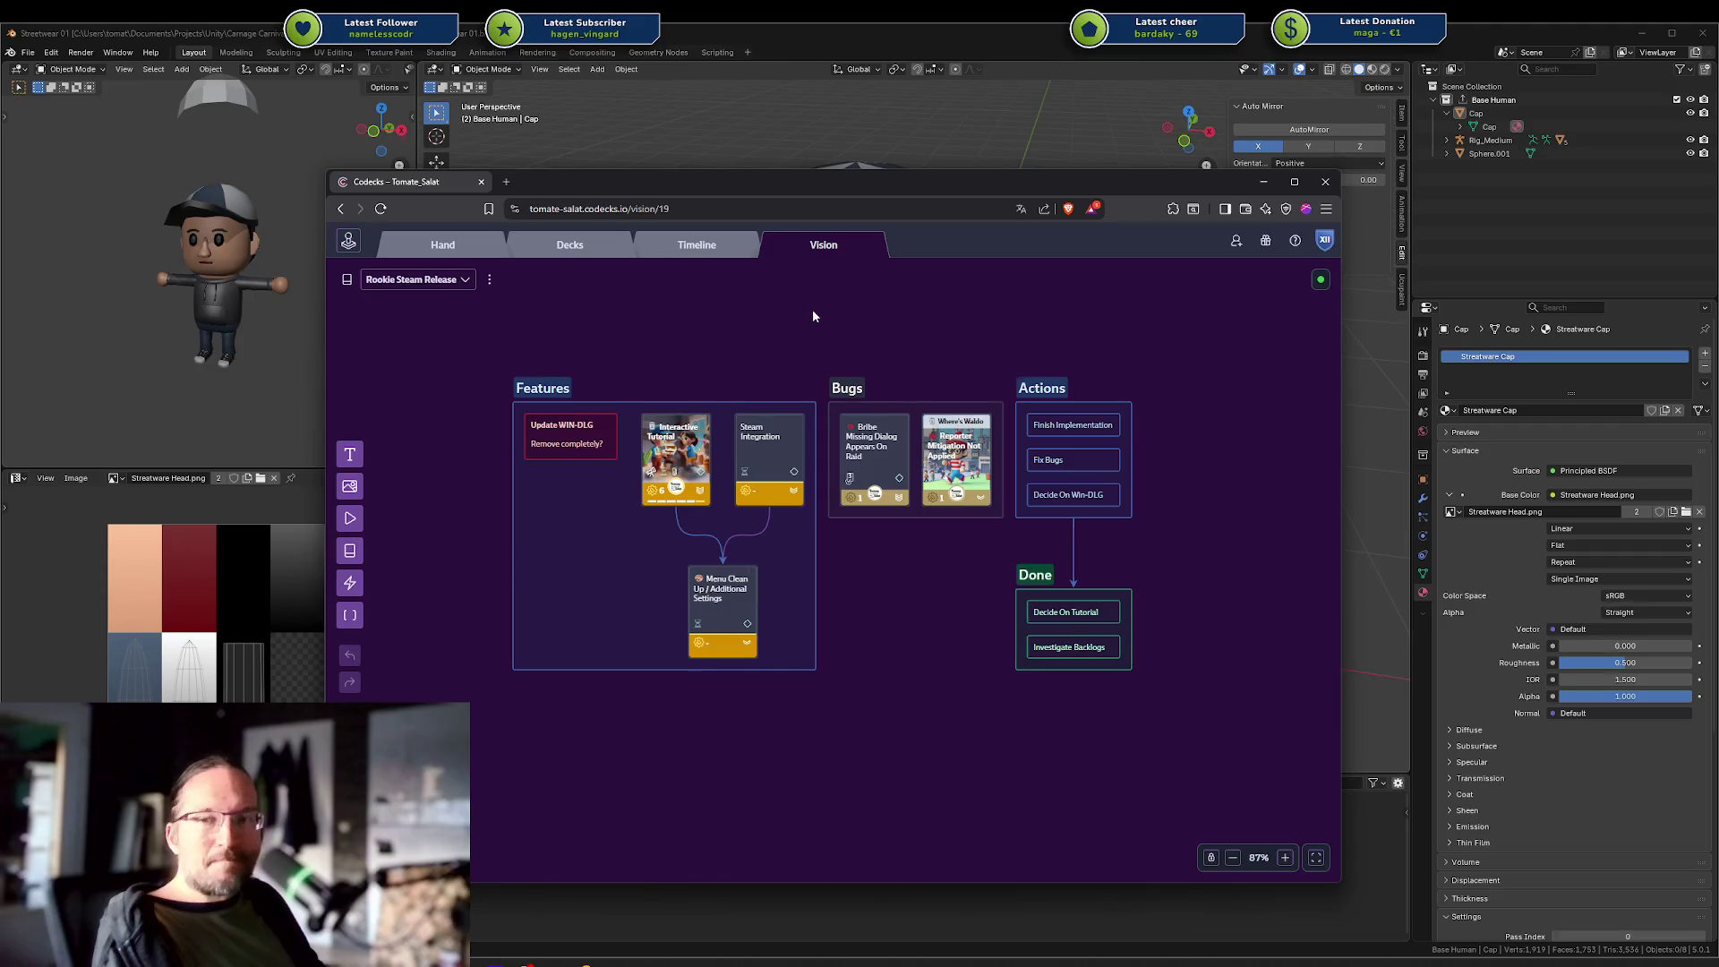
pyautogui.click(911, 136)
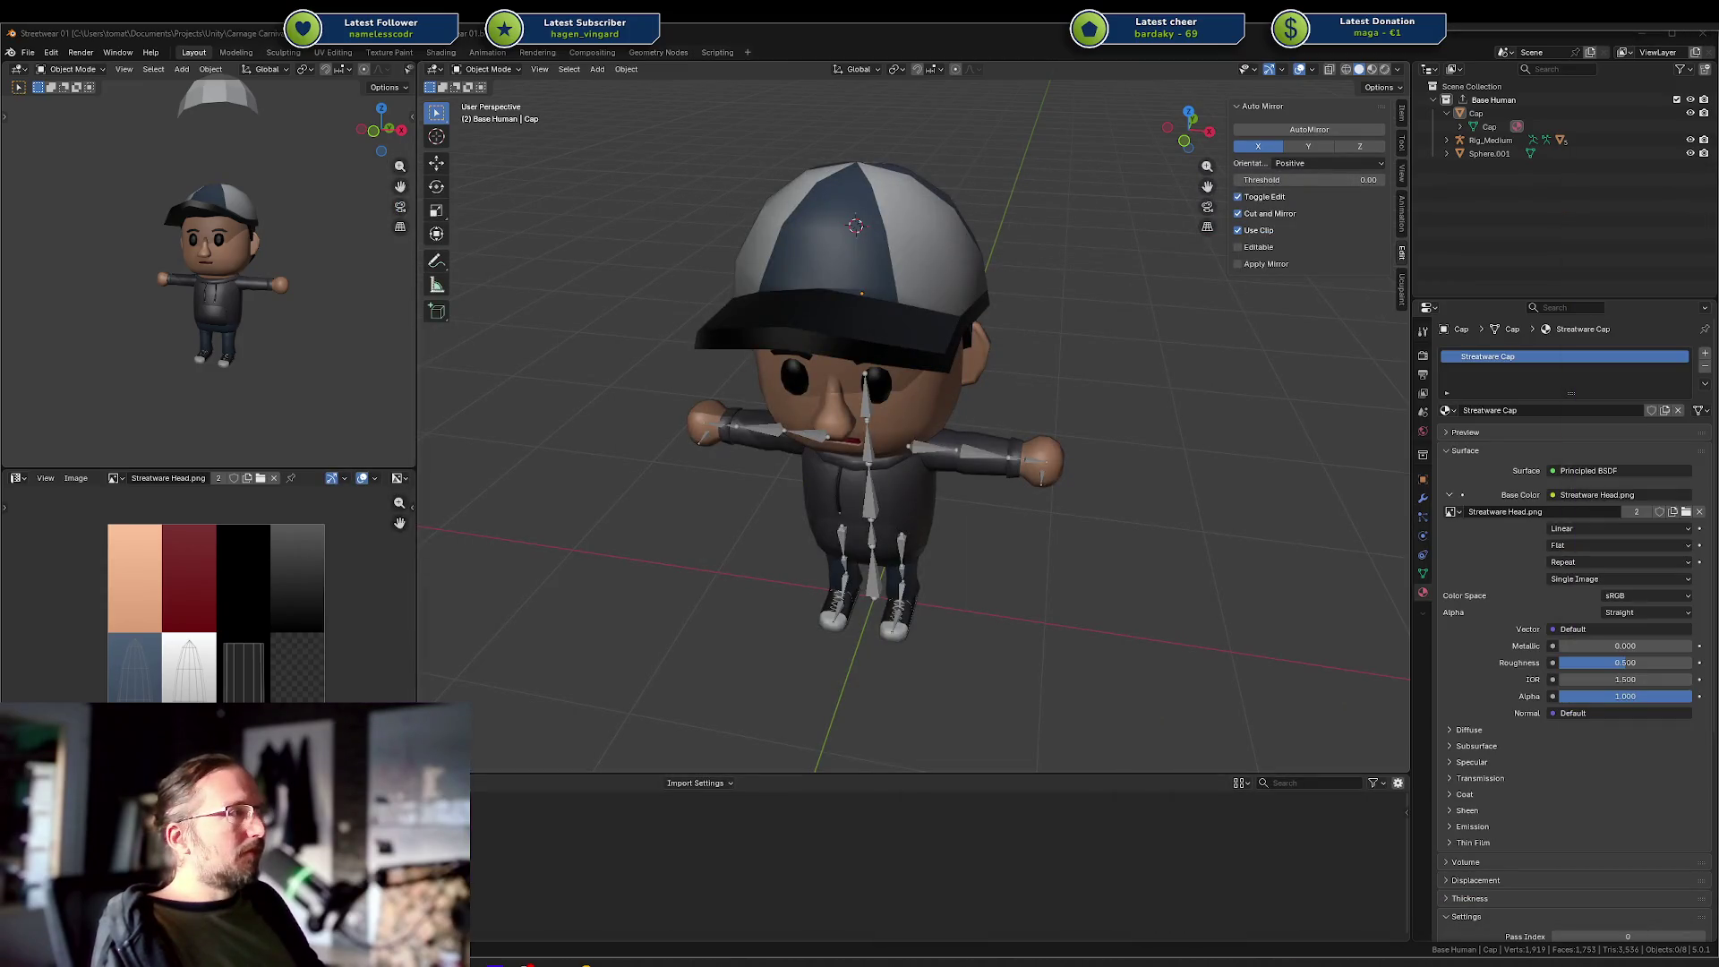
# Select the Legs mesh, enter Edit Mode and select the whole shoe, cancelling a move.
pyautogui.moveTo(1065, 363)
pyautogui.mouseDown()
pyautogui.moveTo(978, 405)
pyautogui.moveTo(1099, 369)
pyautogui.moveTo(1056, 411)
pyautogui.moveTo(1004, 269)
pyautogui.moveTo(959, 453)
pyautogui.moveTo(993, 416)
pyautogui.moveTo(1093, 410)
pyautogui.mouseUp()
pyautogui.click(893, 459)
pyautogui.scroll(1, 893, 459)
pyautogui.scroll(5, 1053, 426)
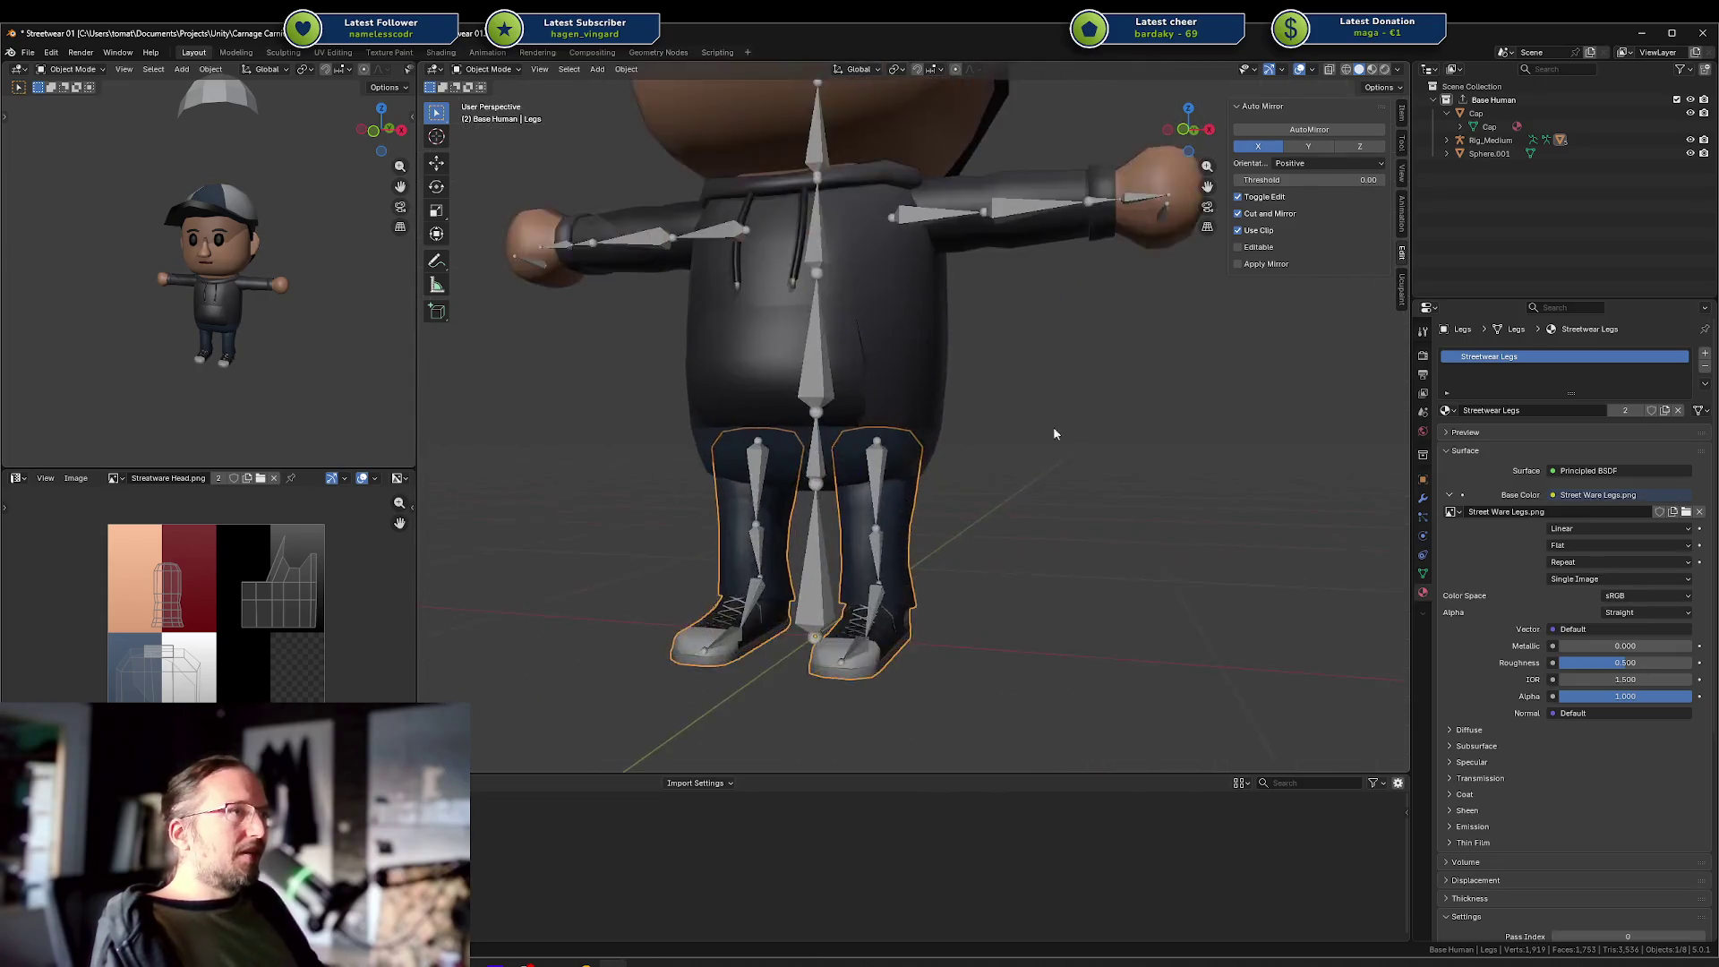
pyautogui.press('Tab')
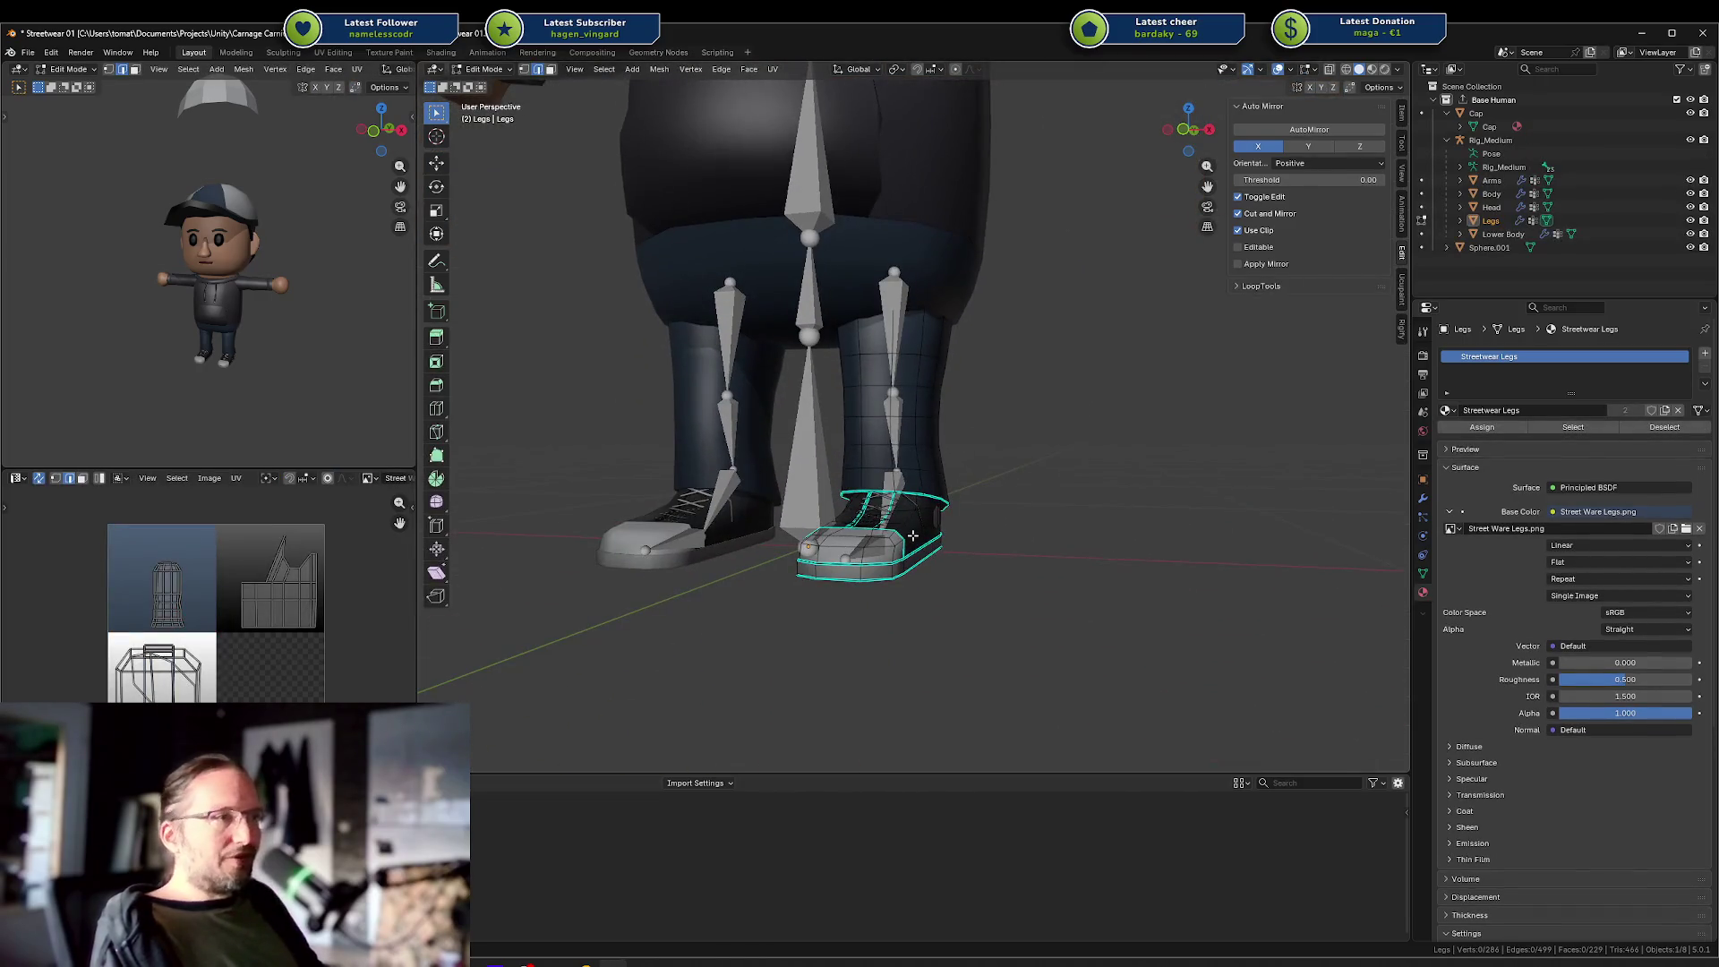
pyautogui.moveTo(912, 534); pyautogui.dragTo(949, 605)
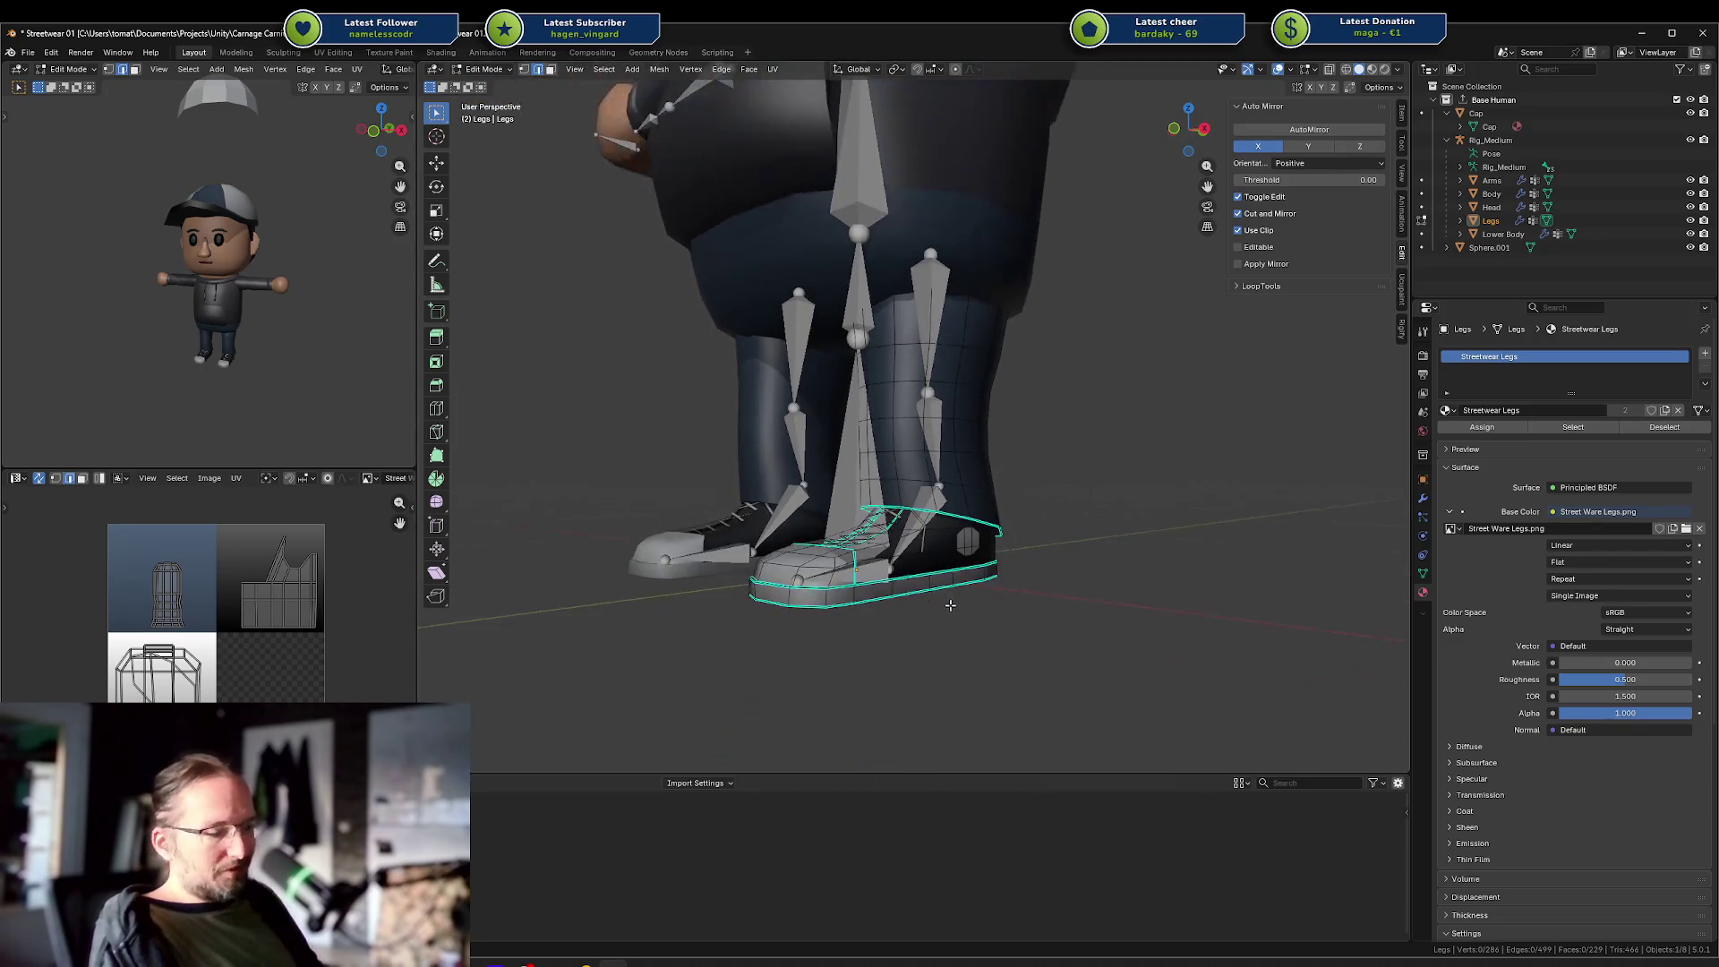
pyautogui.press('l')
pyautogui.press('g')
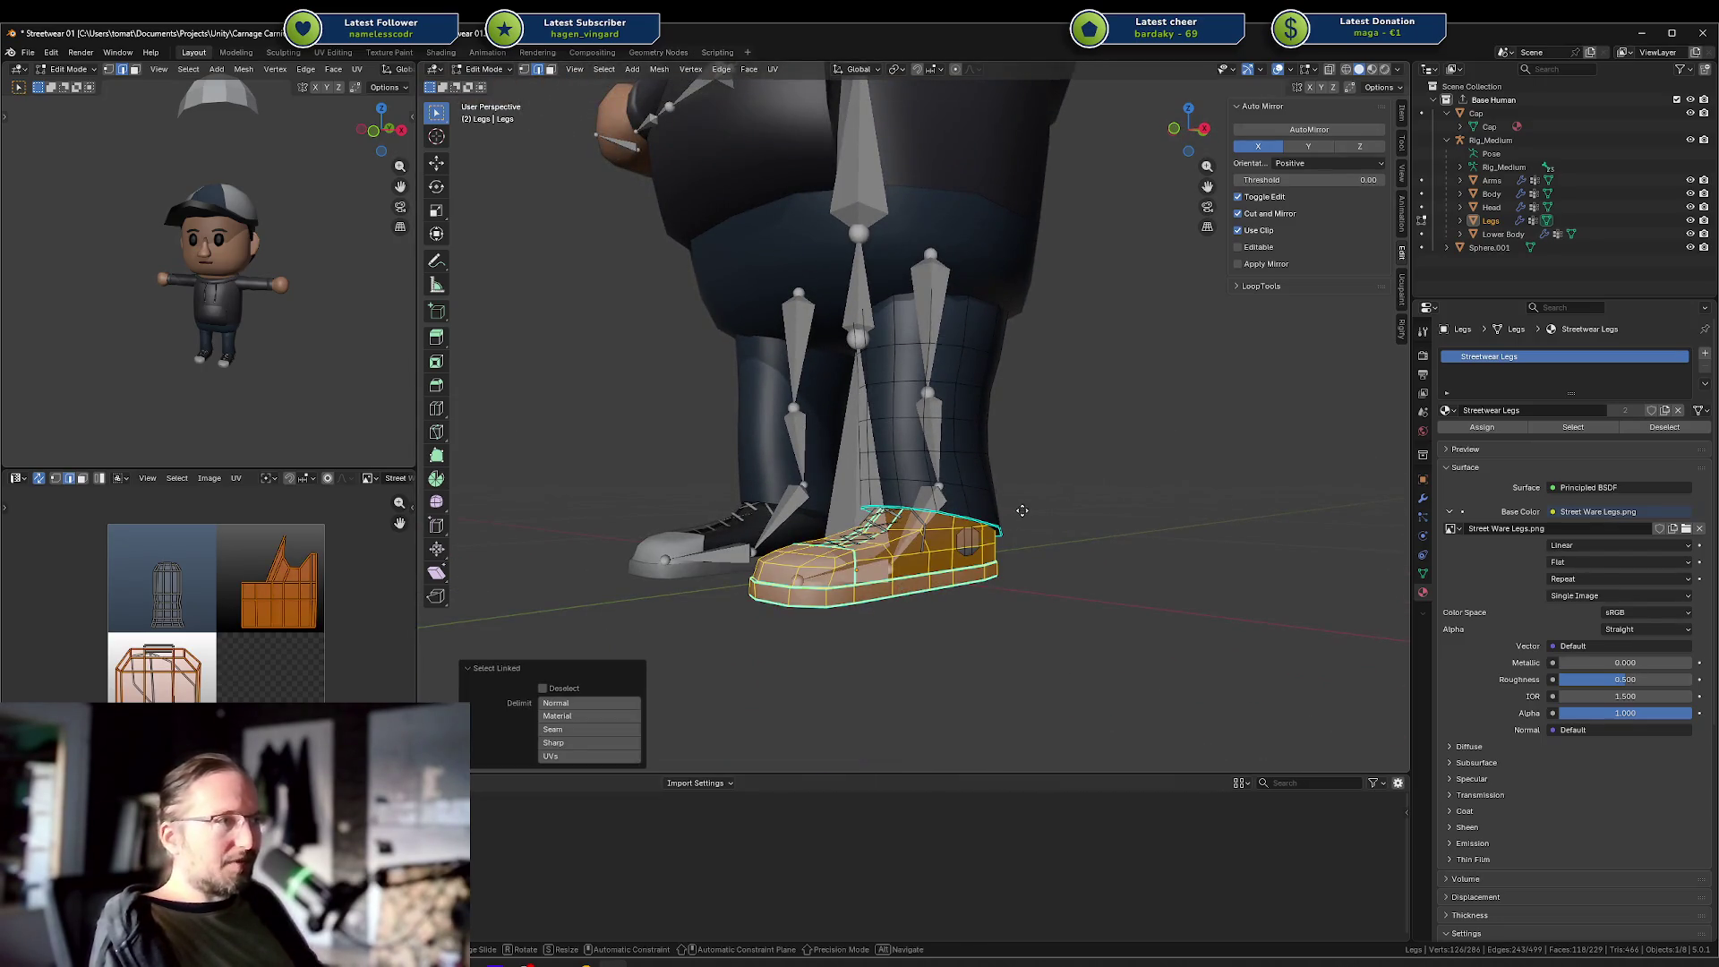
pyautogui.press('Escape')
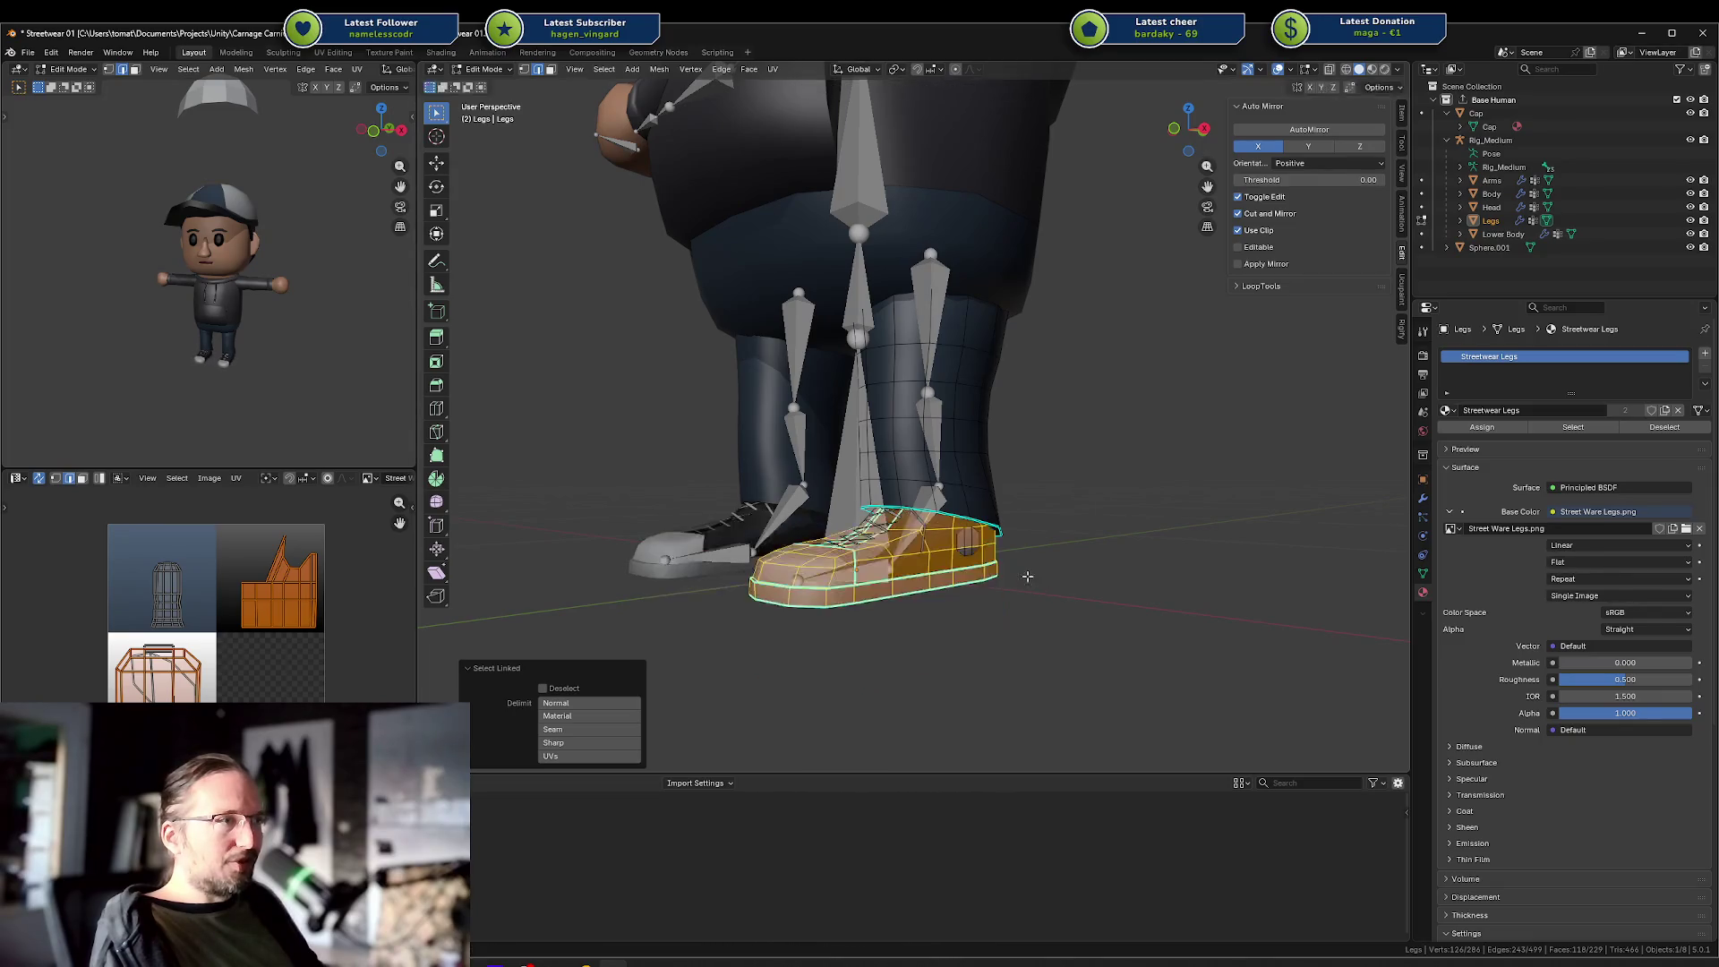
# Inspect the shoe side-on in X-ray, then return to Object Mode viewing the whole character.
pyautogui.scroll(5, 873, 528)
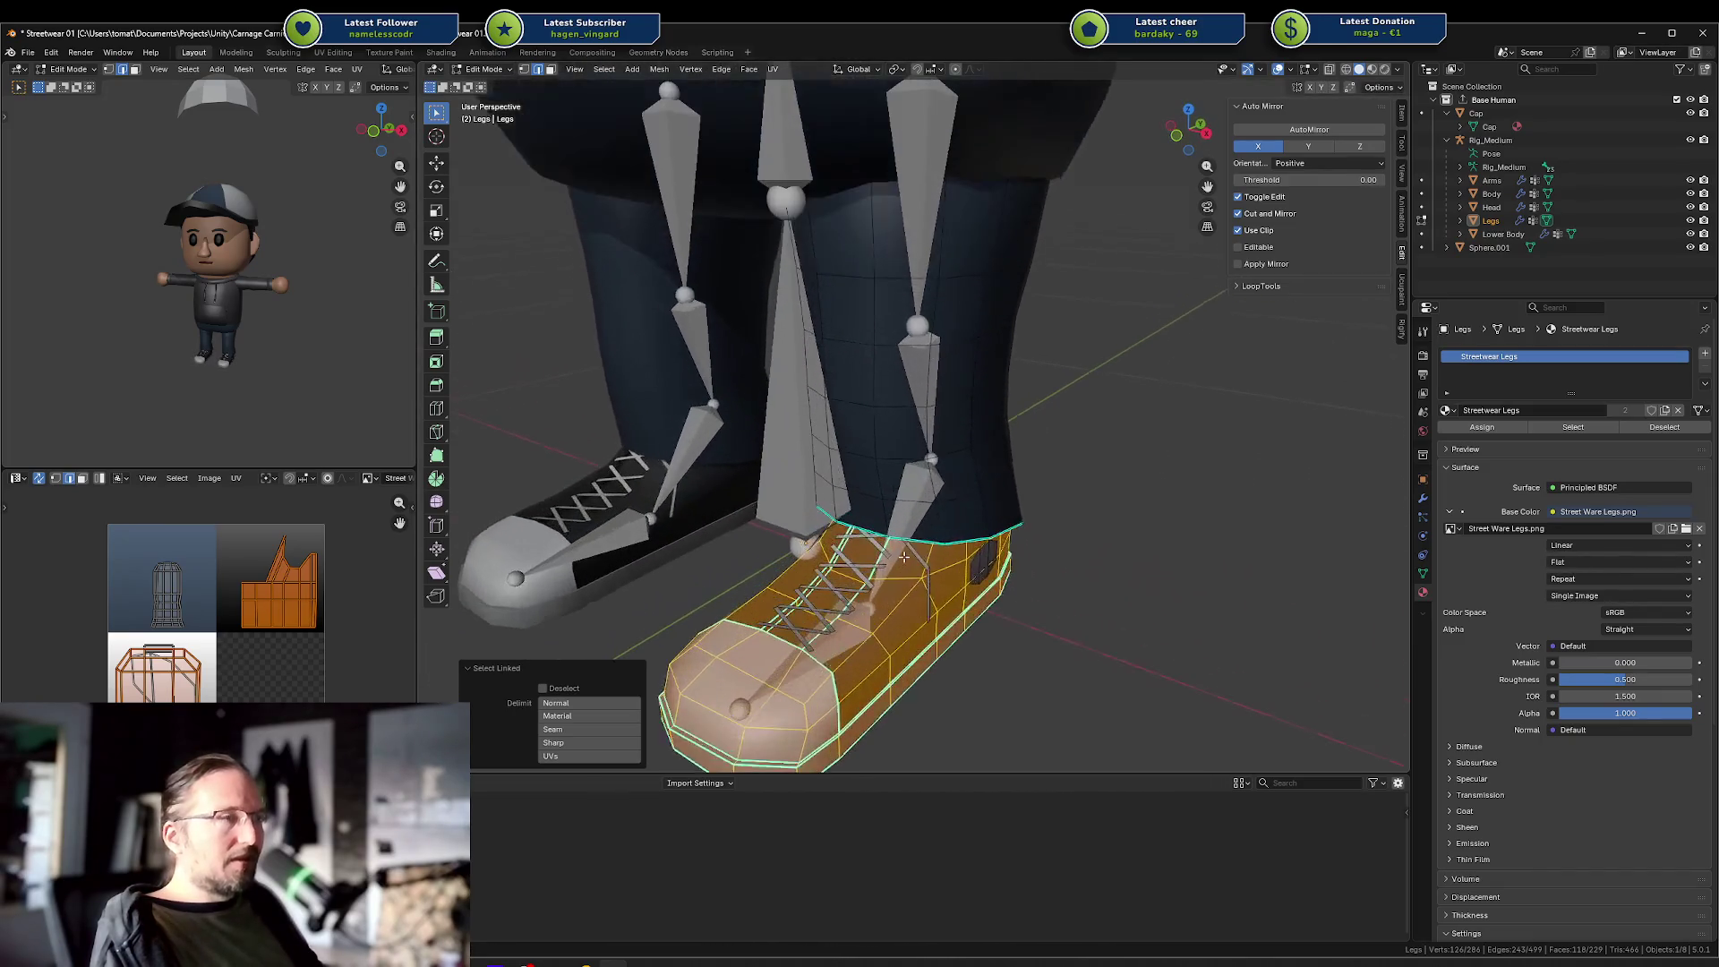
pyautogui.moveTo(972, 595); pyautogui.dragTo(927, 513)
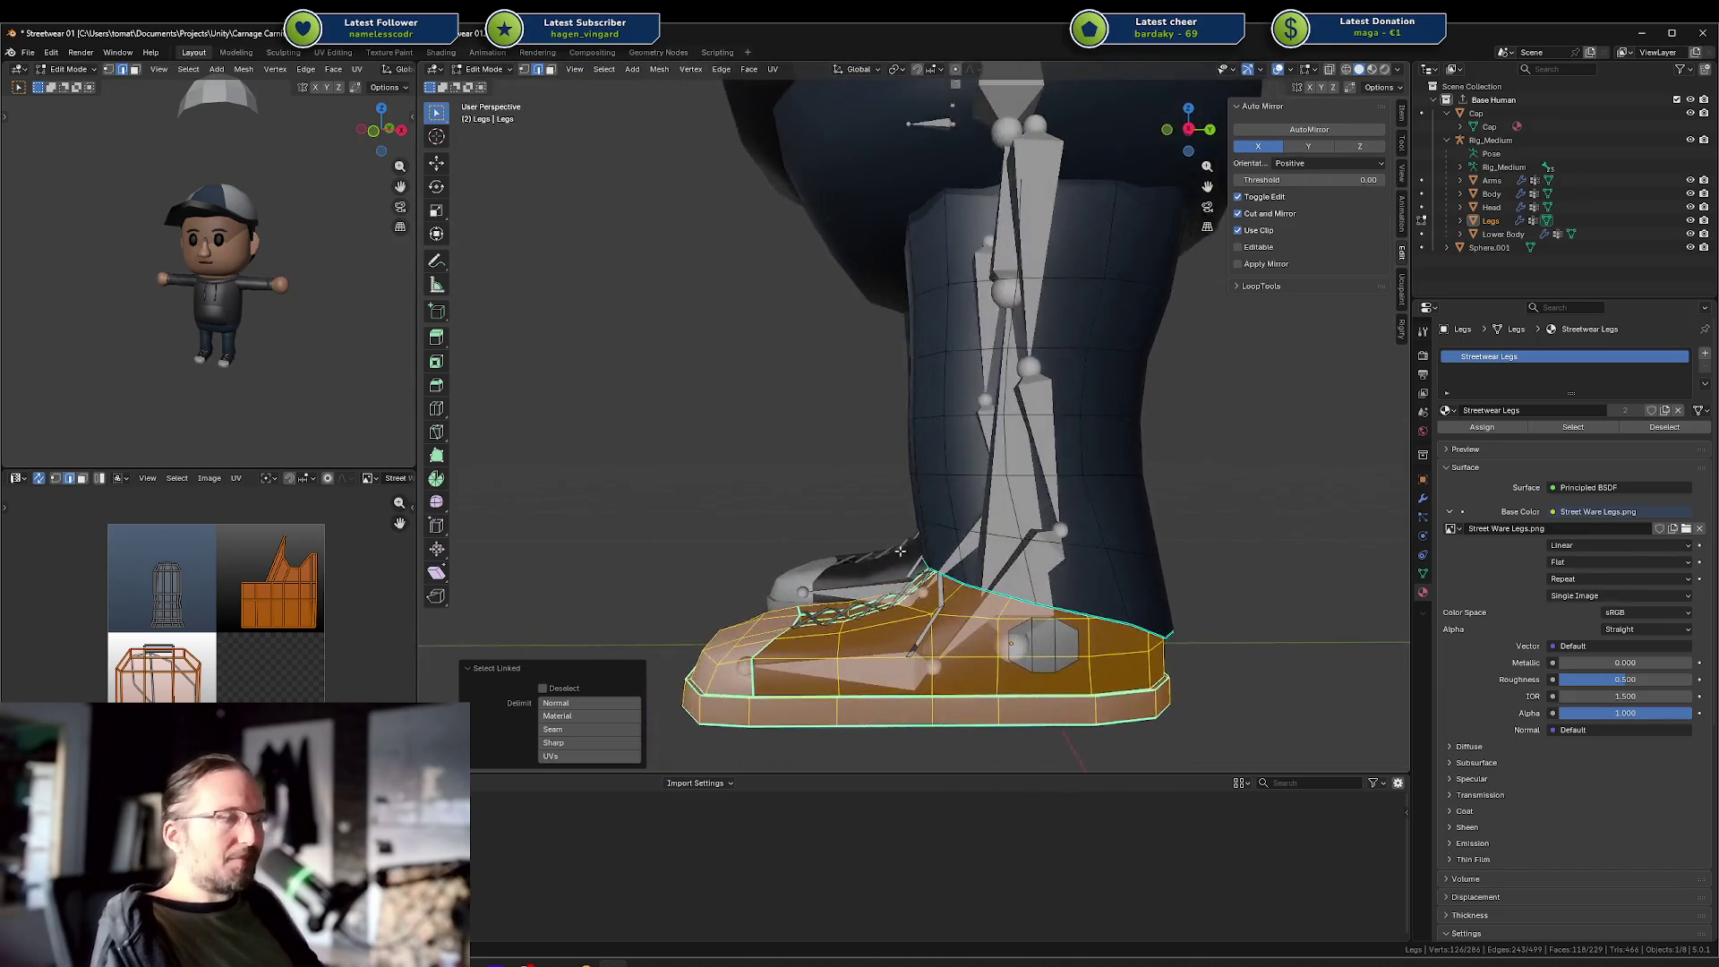
pyautogui.hotkey('alt', 'z')
pyautogui.hotkey('alt', 'z')
pyautogui.scroll(-6, 1023, 467)
pyautogui.press('Tab')
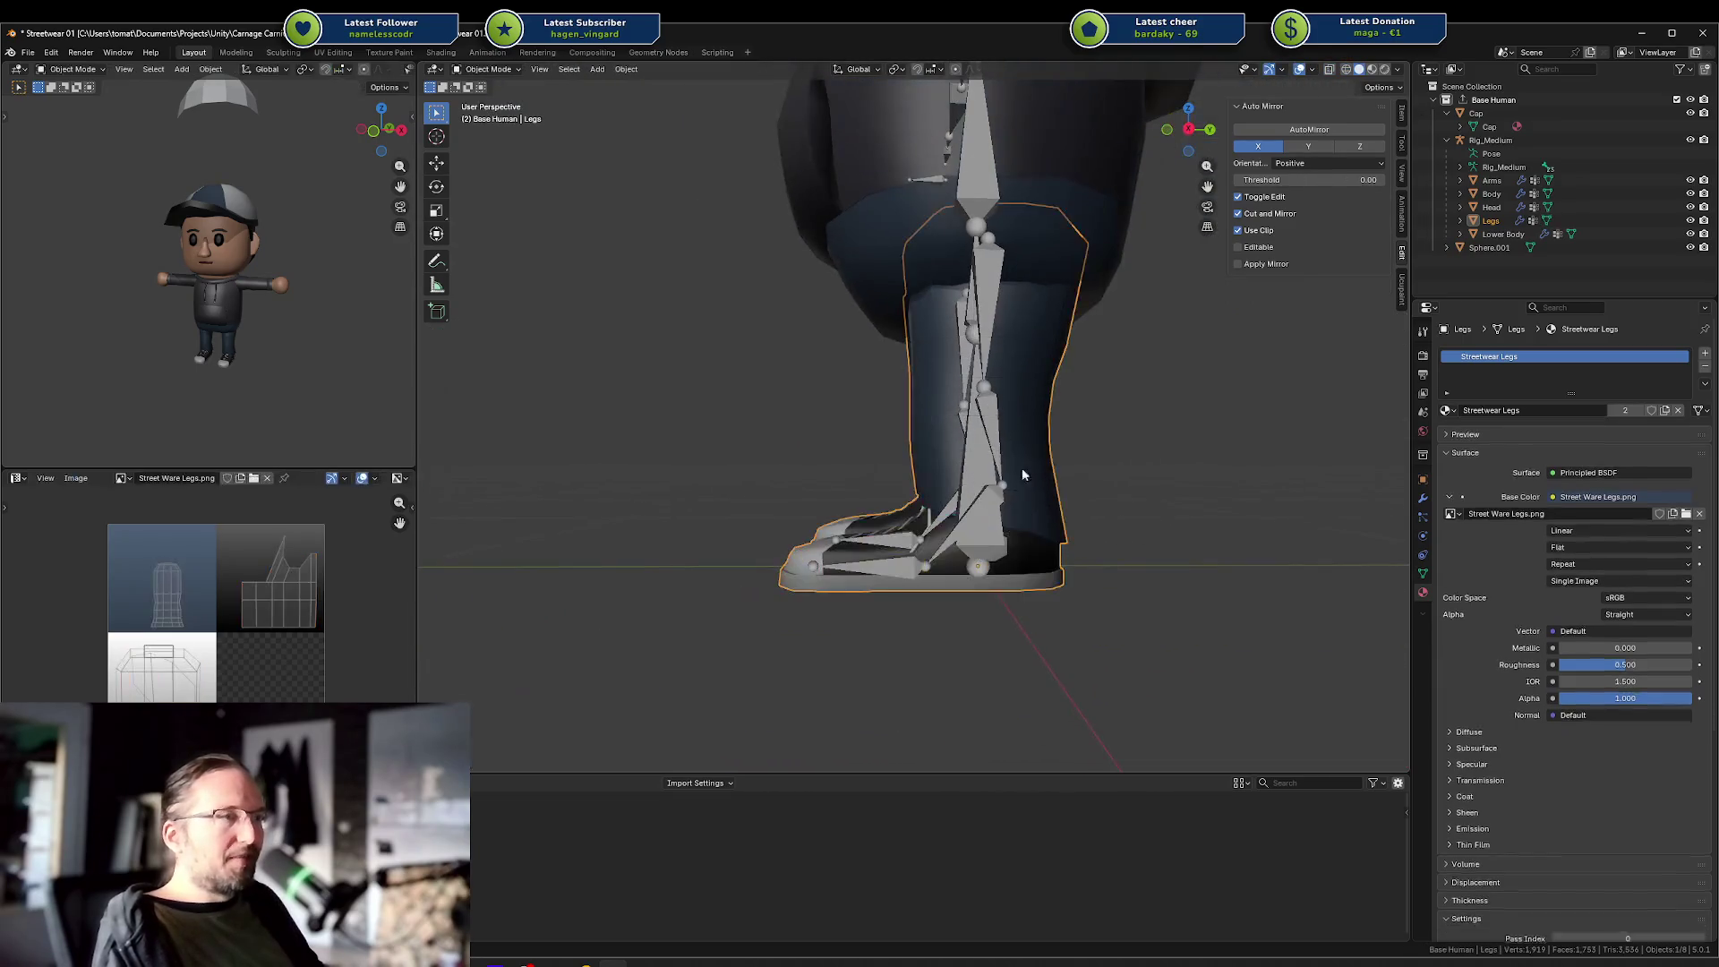
pyautogui.scroll(-4, 1109, 444)
pyautogui.moveTo(1024, 326); pyautogui.dragTo(988, 464)
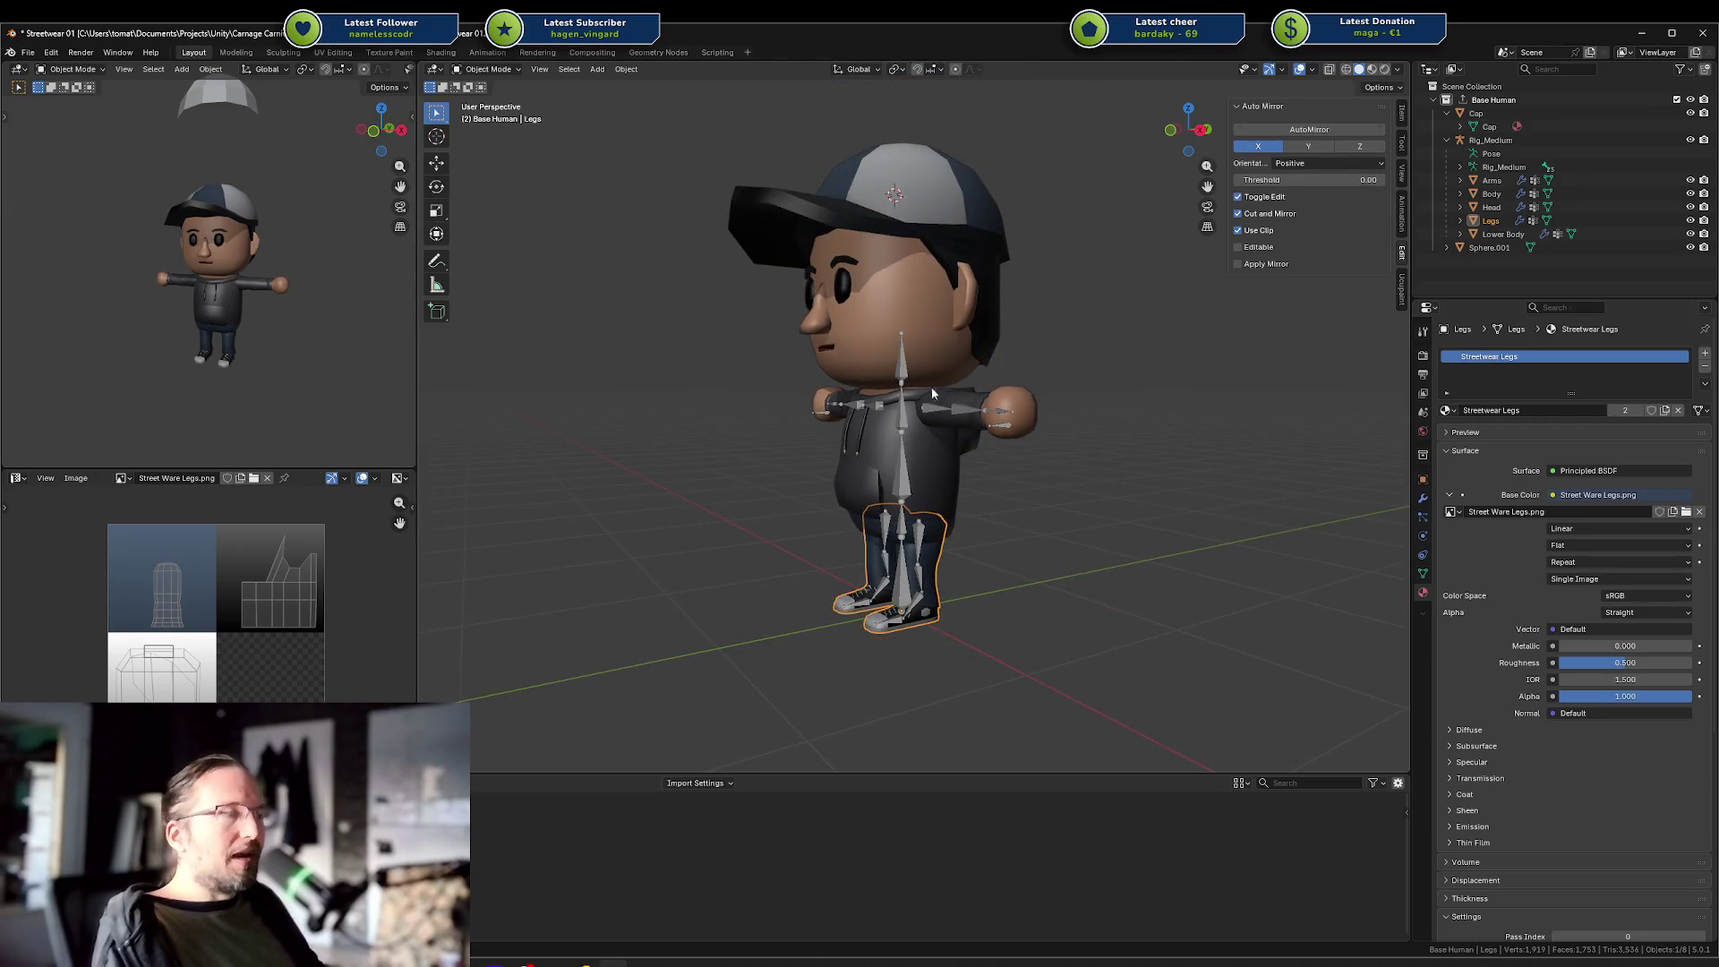
# Select the cap and lift it to inspect the head beneath.
pyautogui.moveTo(891, 418)
pyautogui.mouseDown()
pyautogui.moveTo(972, 424)
pyautogui.moveTo(850, 313)
pyautogui.mouseUp()
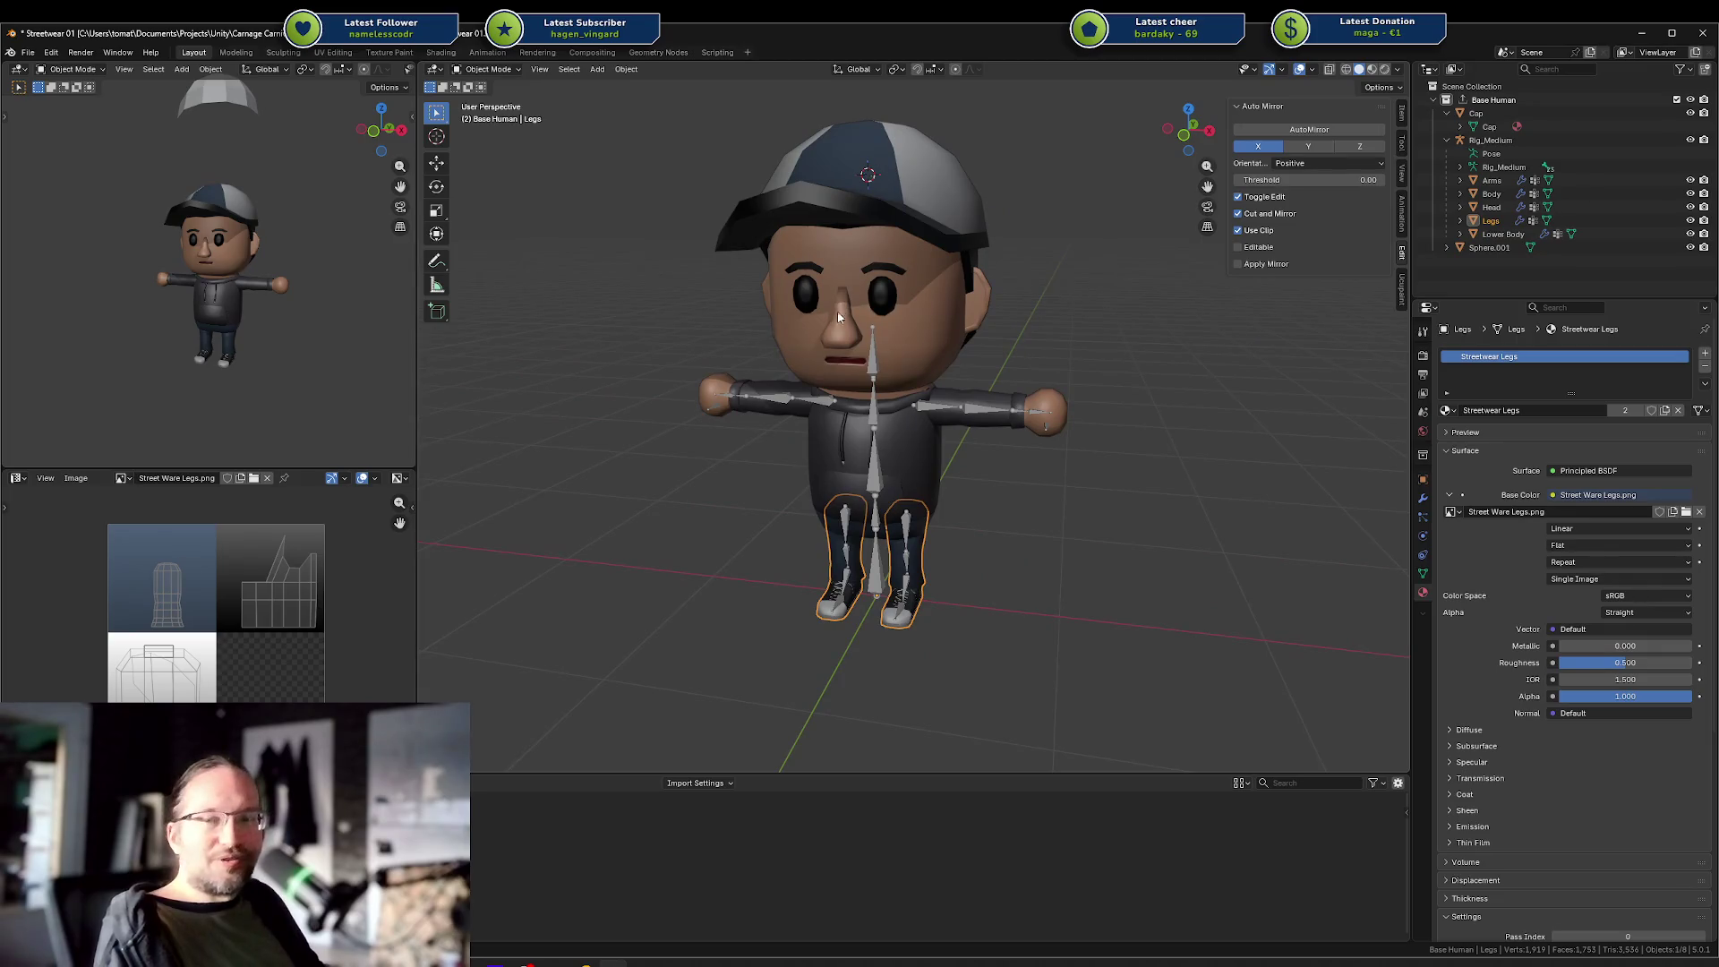
pyautogui.click(982, 188)
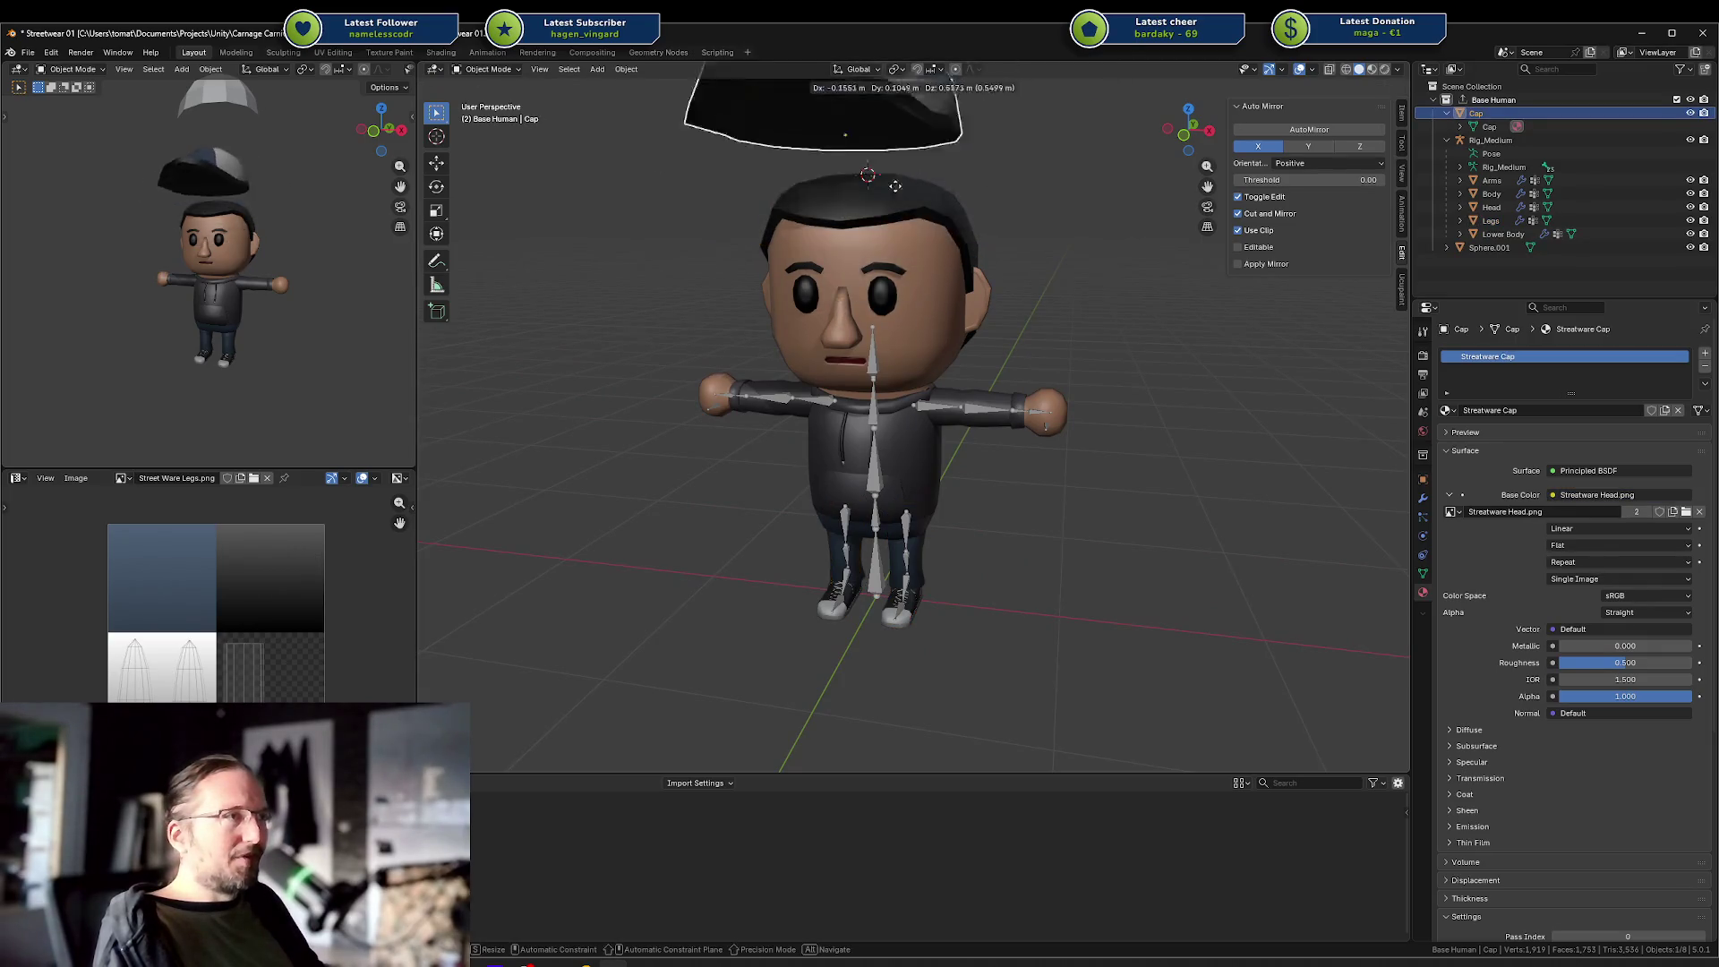
pyautogui.moveTo(1038, 268); pyautogui.dragTo(1090, 331)
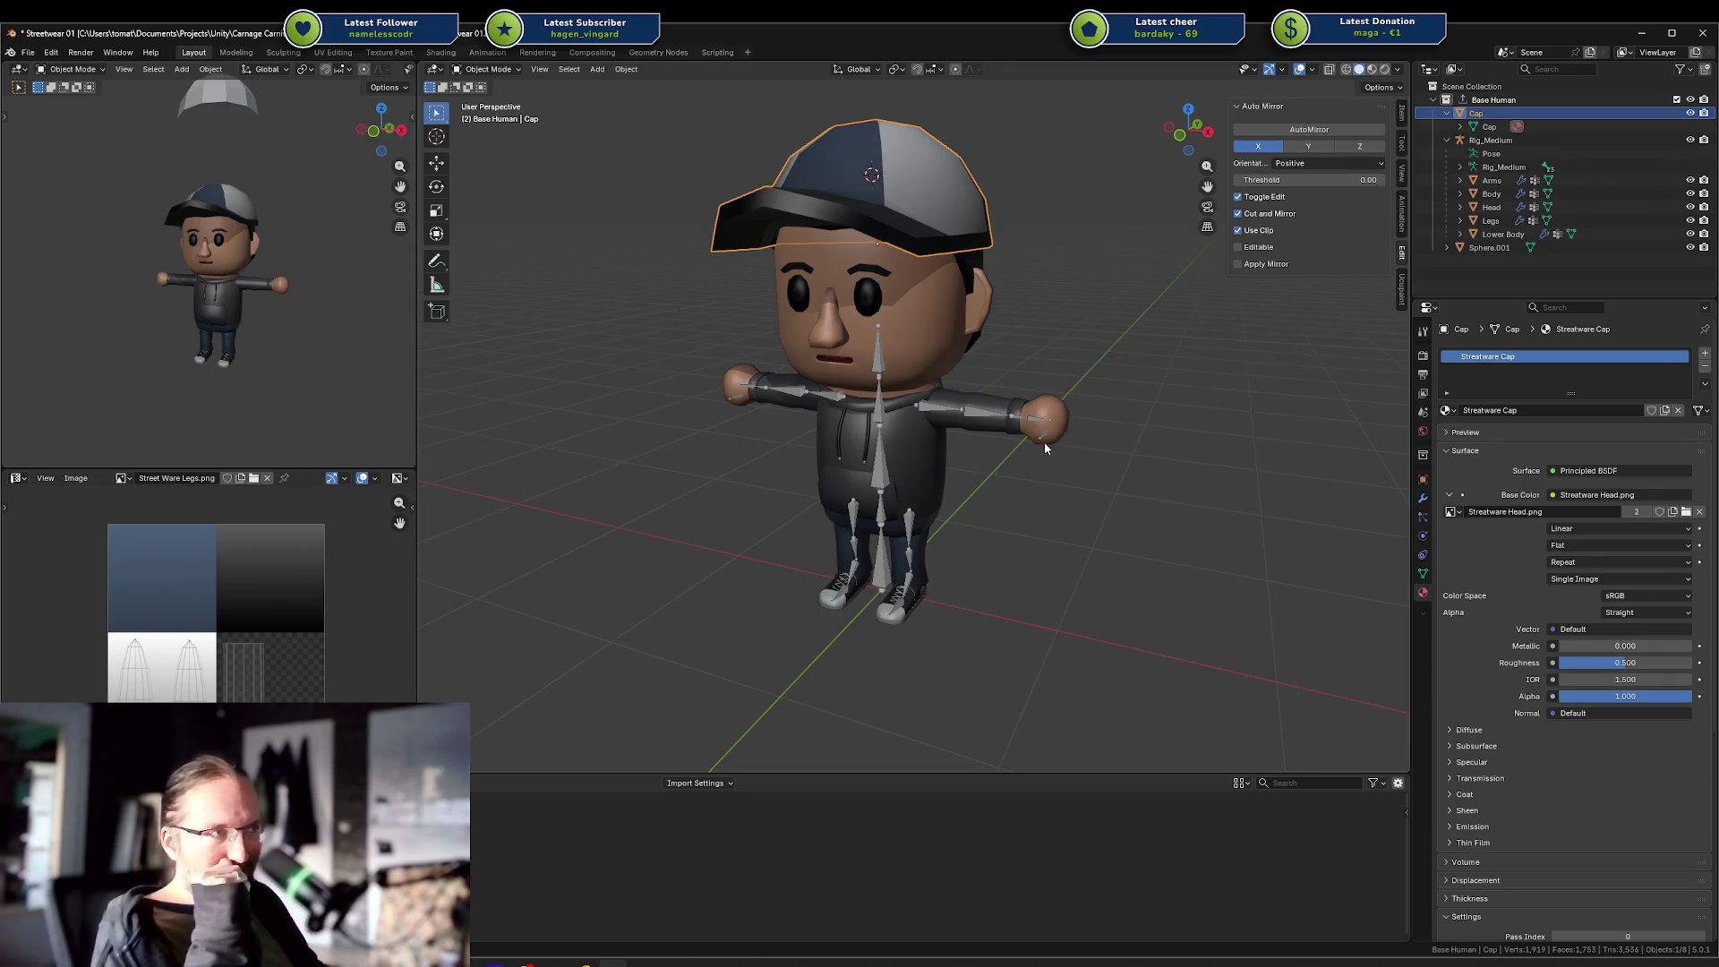
# Snap to front view, orbit to the side, and bring up the recent files list.
pyautogui.press('KP_1')
pyautogui.scroll(3, 1029, 451)
pyautogui.moveTo(1028, 455)
pyautogui.mouseDown()
pyautogui.moveTo(1029, 509)
pyautogui.moveTo(852, 497)
pyautogui.moveTo(1007, 460)
pyautogui.moveTo(1051, 518)
pyautogui.moveTo(1028, 487)
pyautogui.moveTo(971, 499)
pyautogui.moveTo(981, 478)
pyautogui.moveTo(1028, 494)
pyautogui.mouseUp()
pyautogui.scroll(-3, 1051, 517)
pyautogui.rightClick(1028, 494)
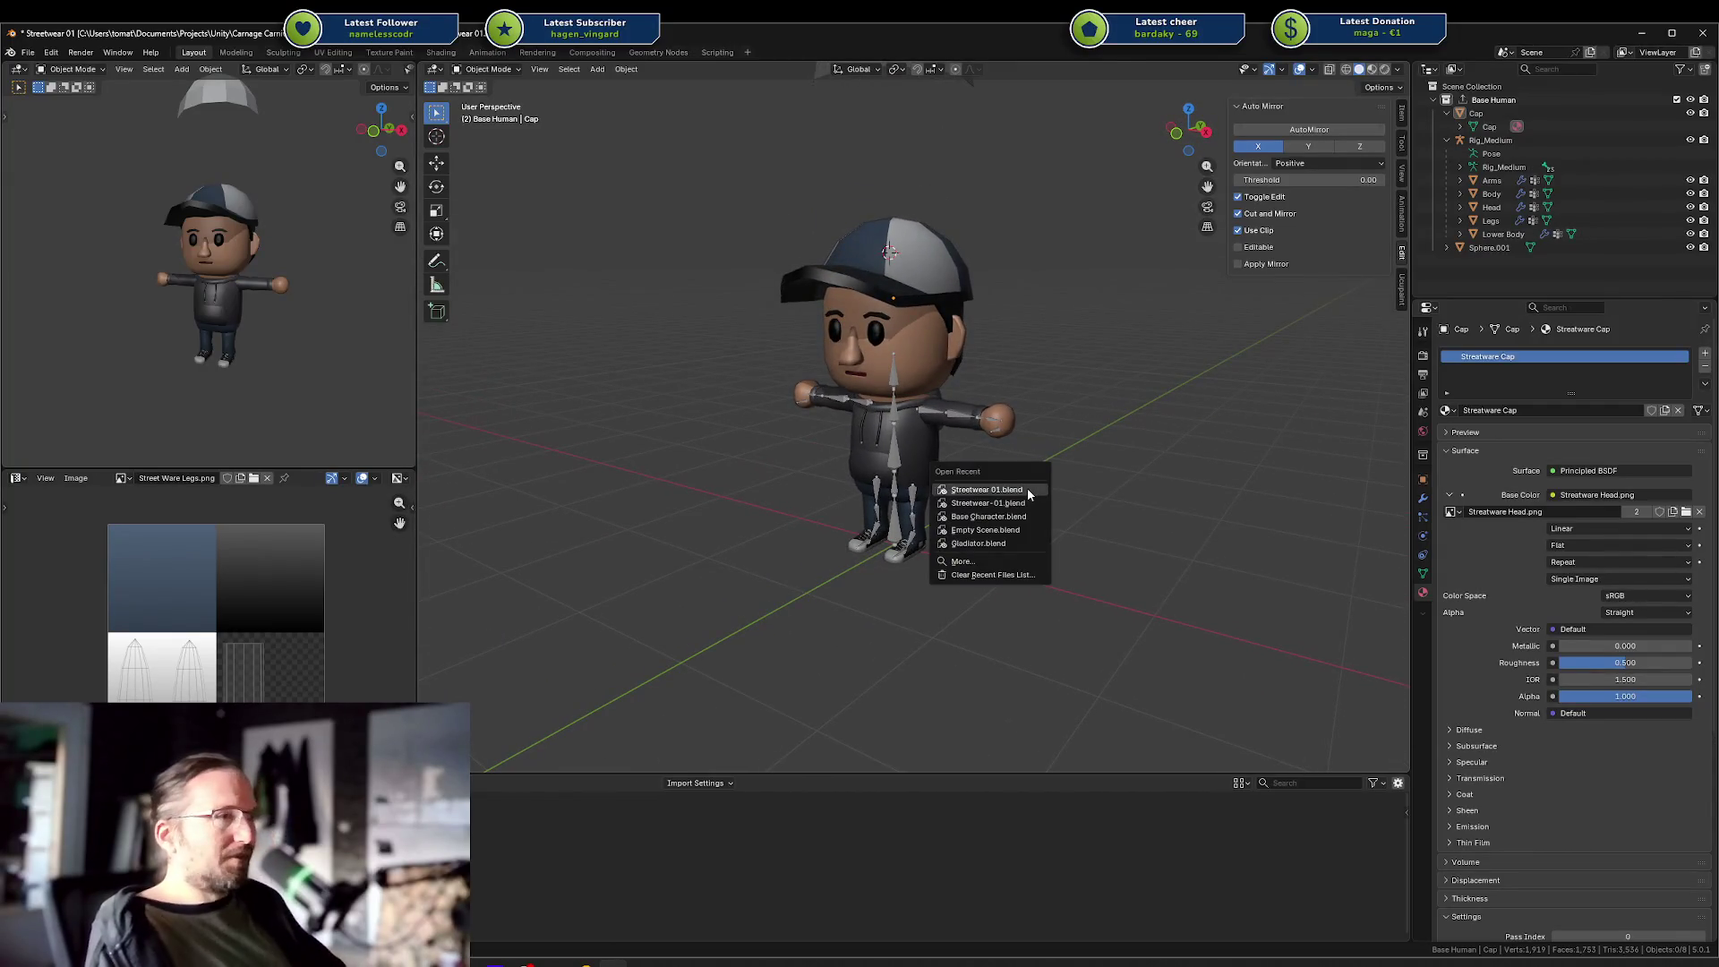
# Open Streetwear-01.blend, discarding unsaved changes, and orbit to a raised three-quarter view.
pyautogui.hotkey('ctrl', 'q')
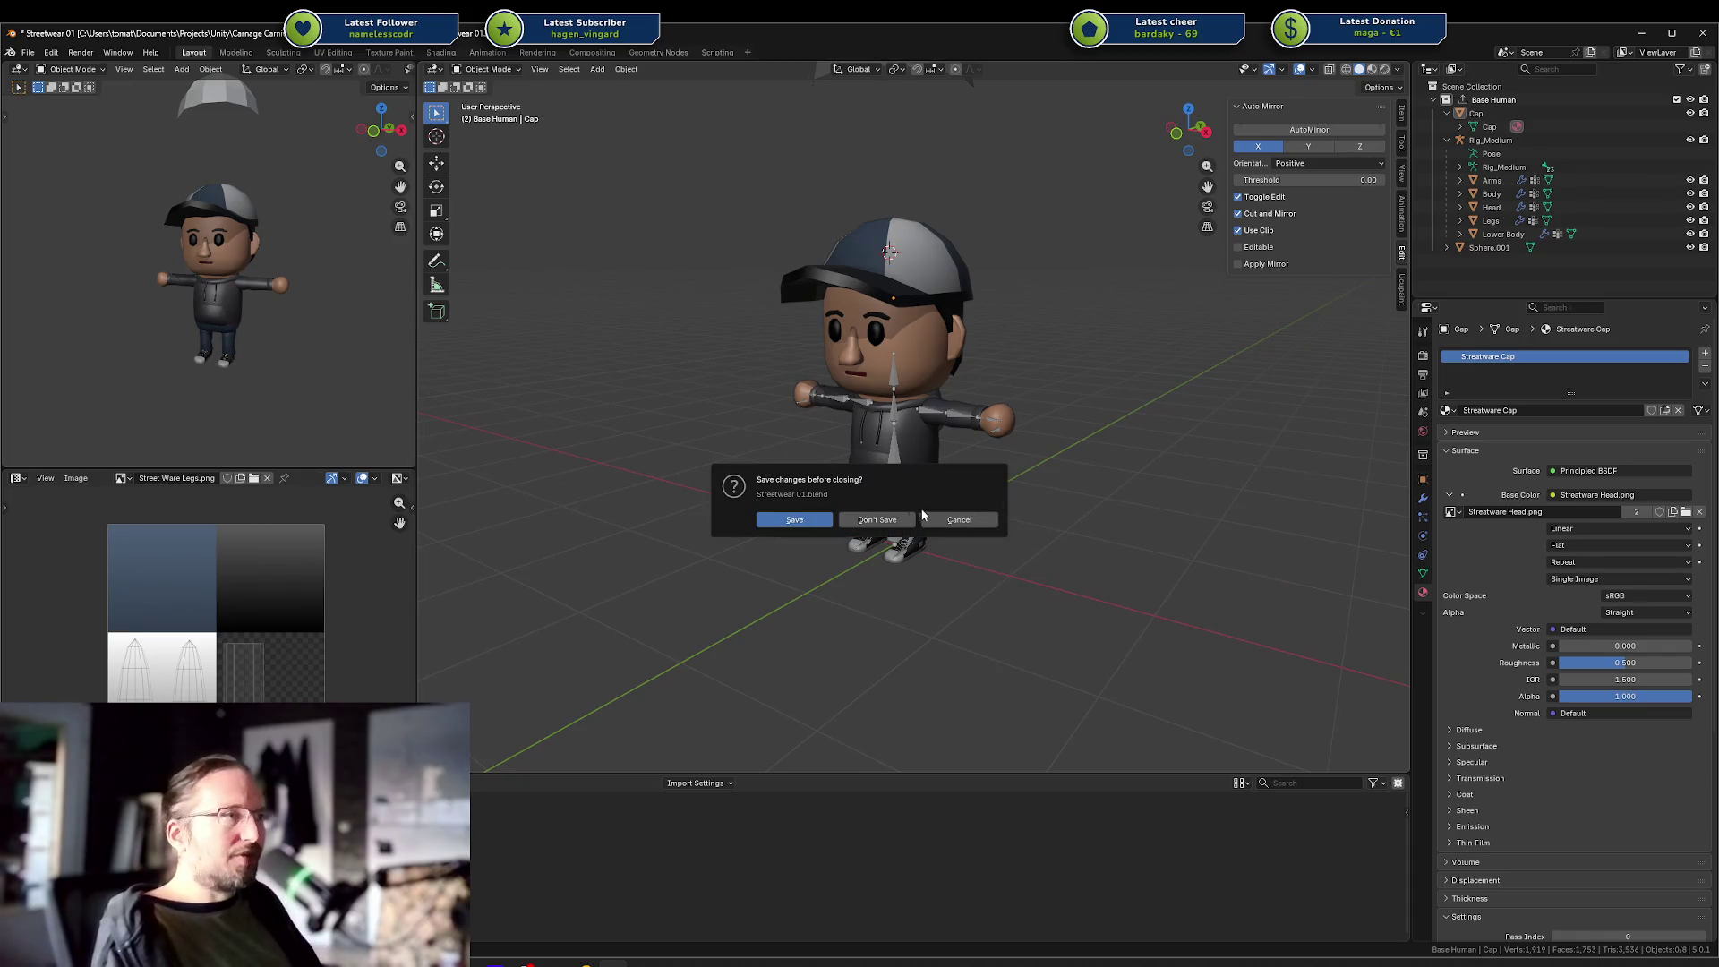
pyautogui.click(876, 519)
pyautogui.scroll(-5, 1065, 350)
pyautogui.moveTo(1098, 320)
pyautogui.mouseDown()
pyautogui.moveTo(990, 299)
pyautogui.moveTo(948, 448)
pyautogui.moveTo(861, 436)
pyautogui.moveTo(931, 458)
pyautogui.mouseUp()
# Select the head and body meshes in turn to inspect them.
pyautogui.click(885, 297)
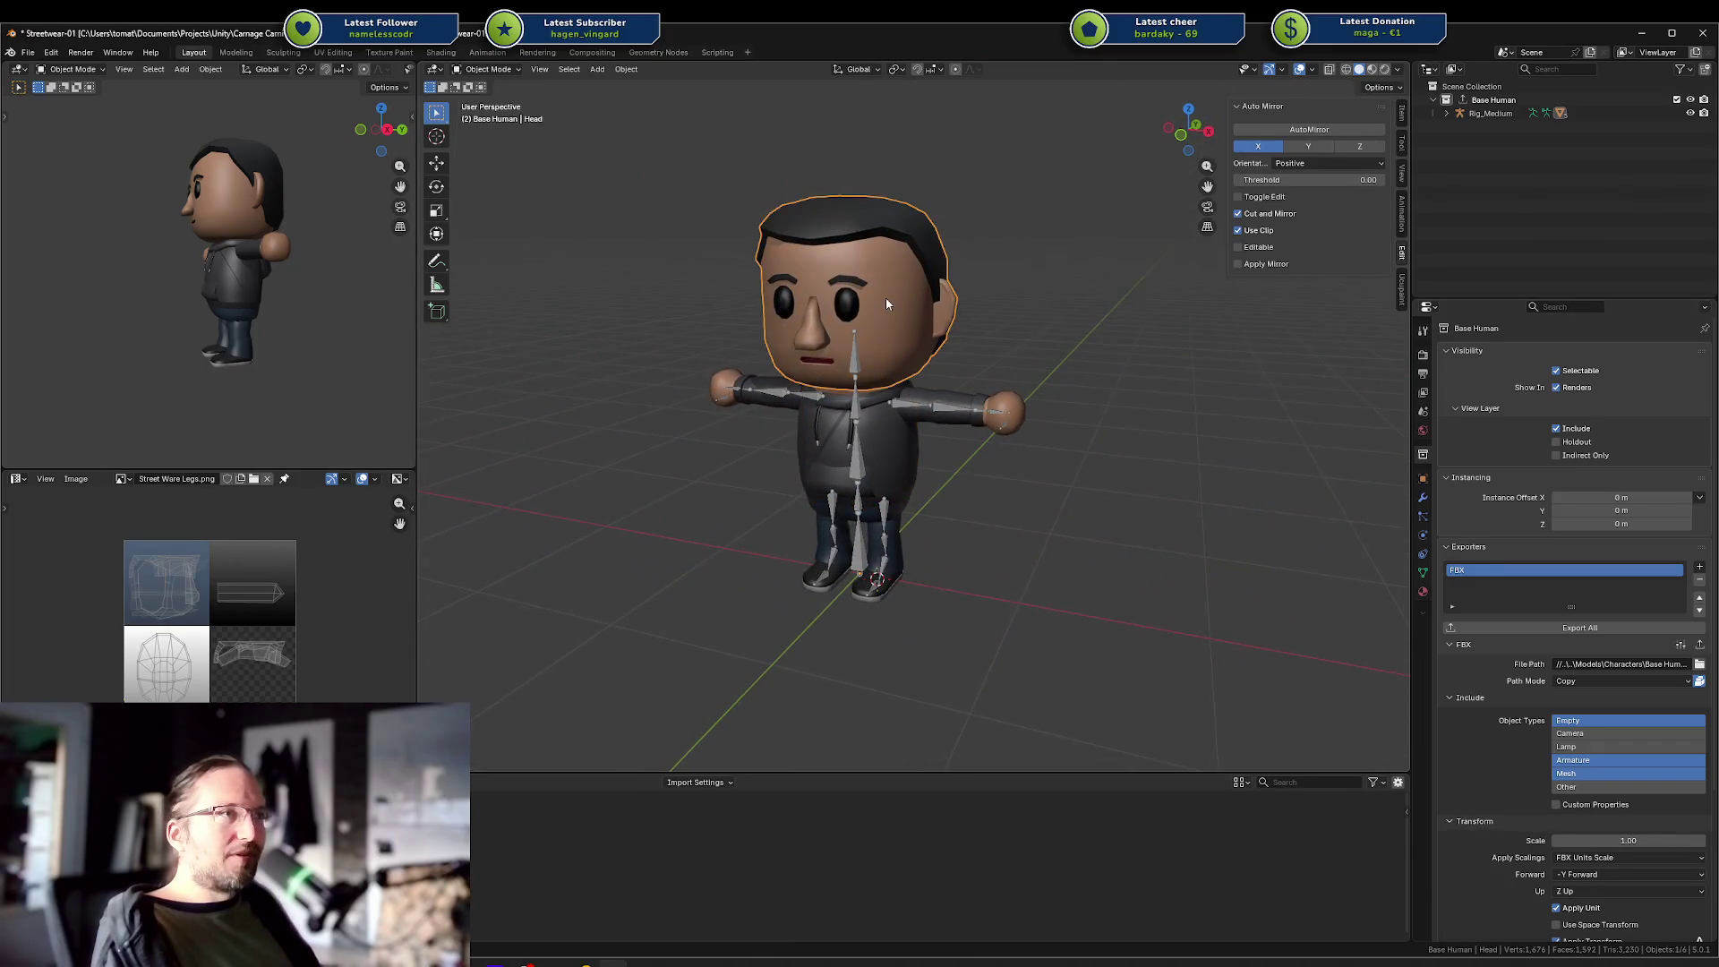
pyautogui.click(904, 561)
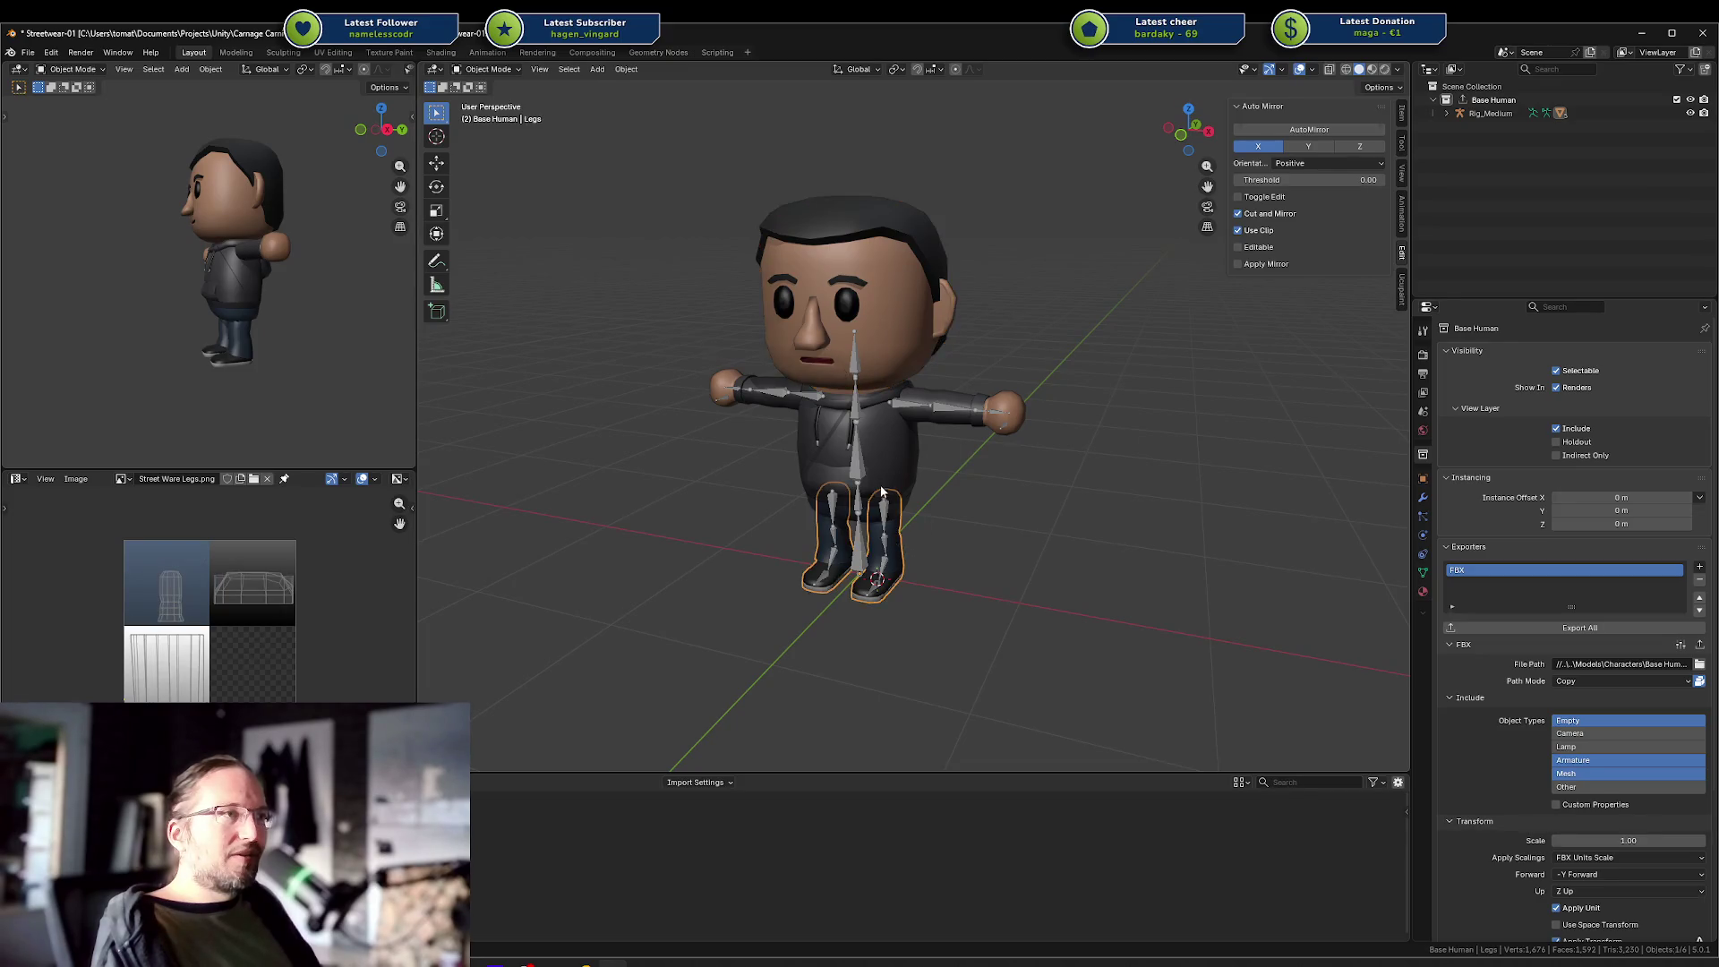
pyautogui.click(889, 462)
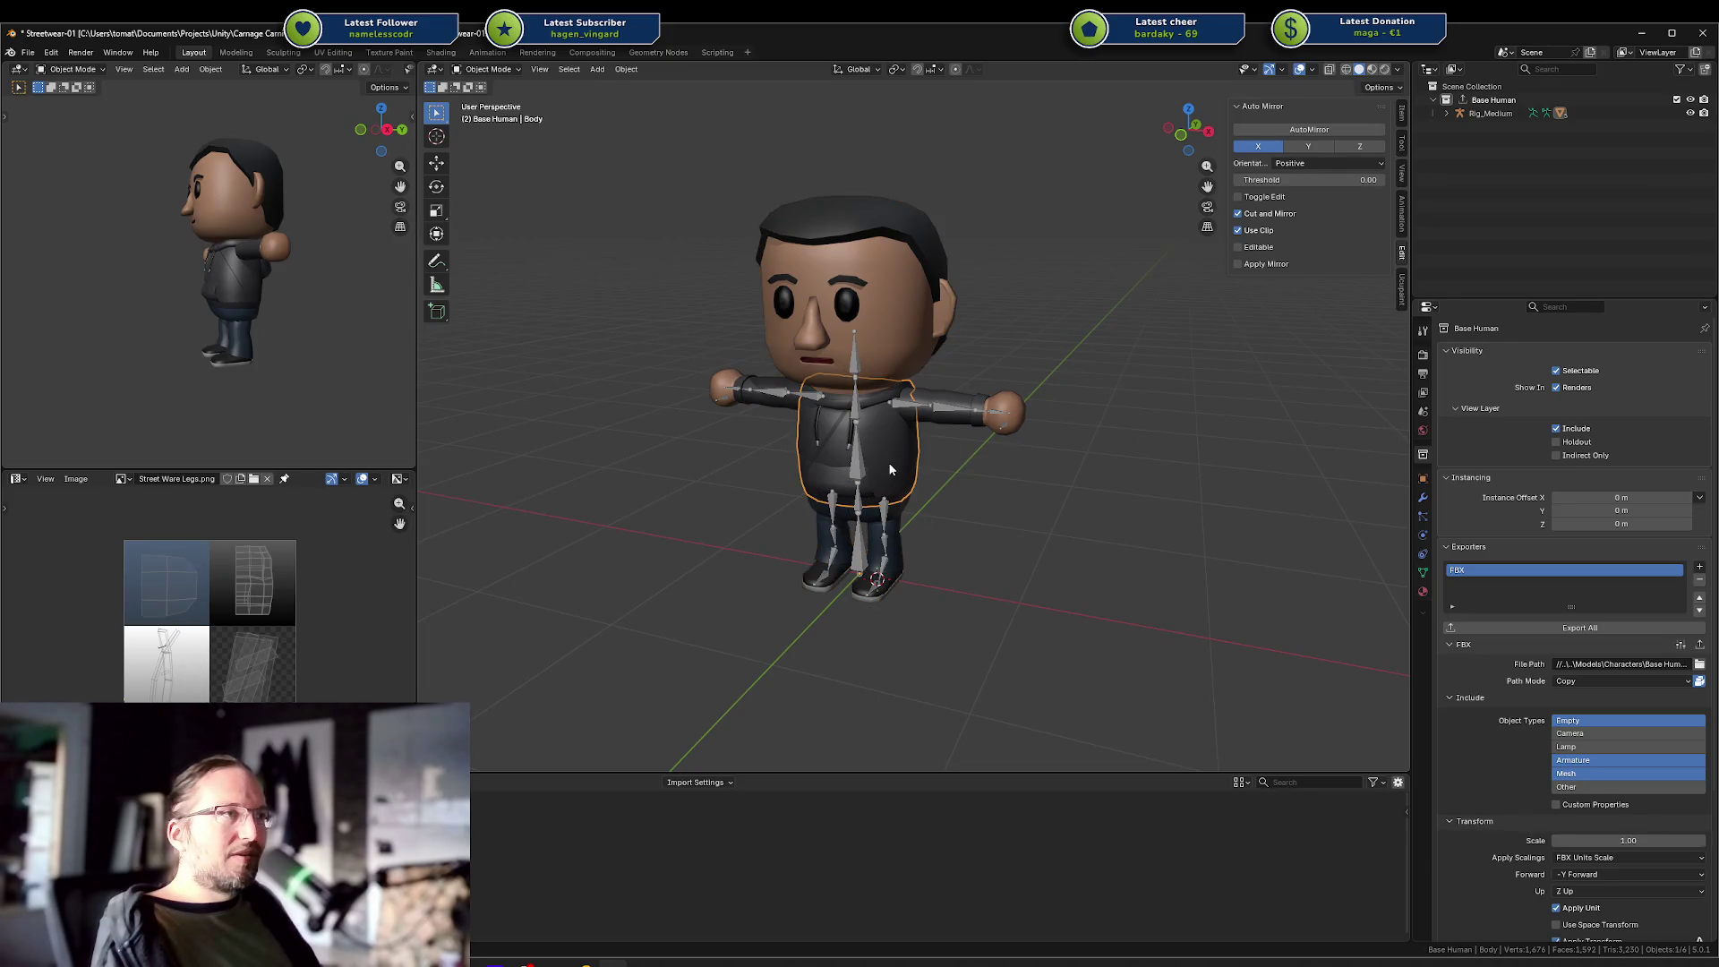
pyautogui.click(903, 343)
pyautogui.scroll(1, 927, 351)
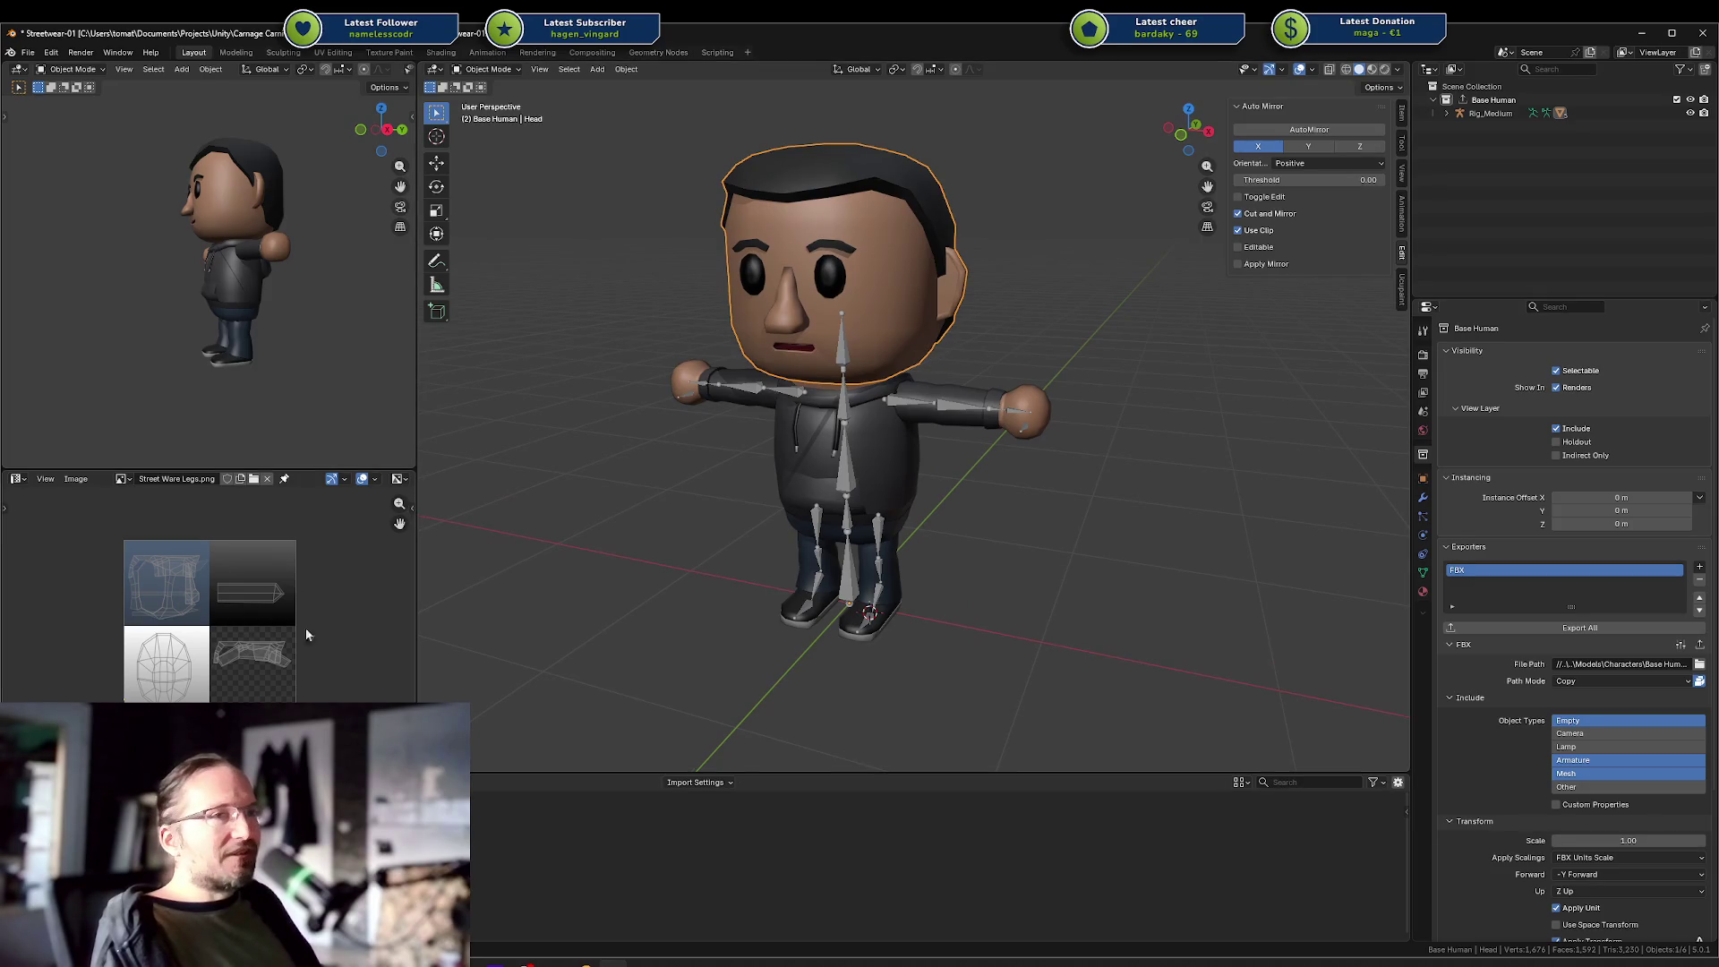
pyautogui.moveTo(881, 240)
pyautogui.mouseDown()
pyautogui.moveTo(841, 231)
pyautogui.moveTo(915, 503)
pyautogui.moveTo(996, 462)
pyautogui.moveTo(938, 448)
pyautogui.moveTo(1058, 465)
pyautogui.mouseUp()
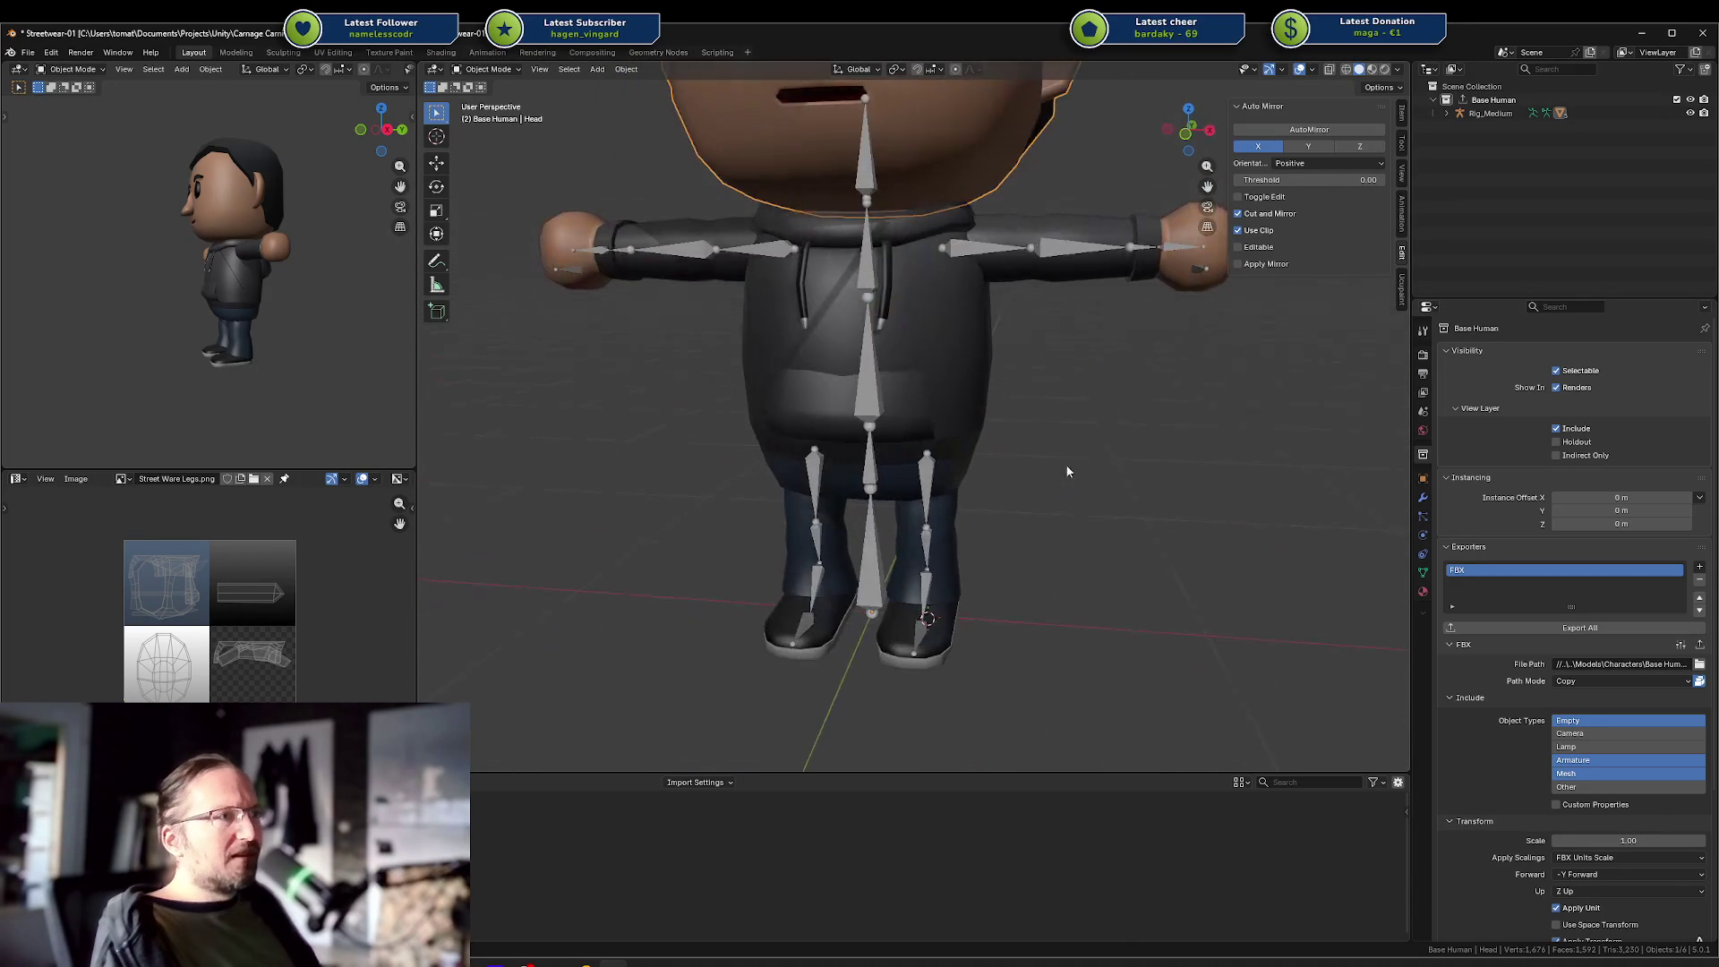
# Inspect the legs mesh from several angles, then choose Base Character.blend from recent files.
pyautogui.click(913, 632)
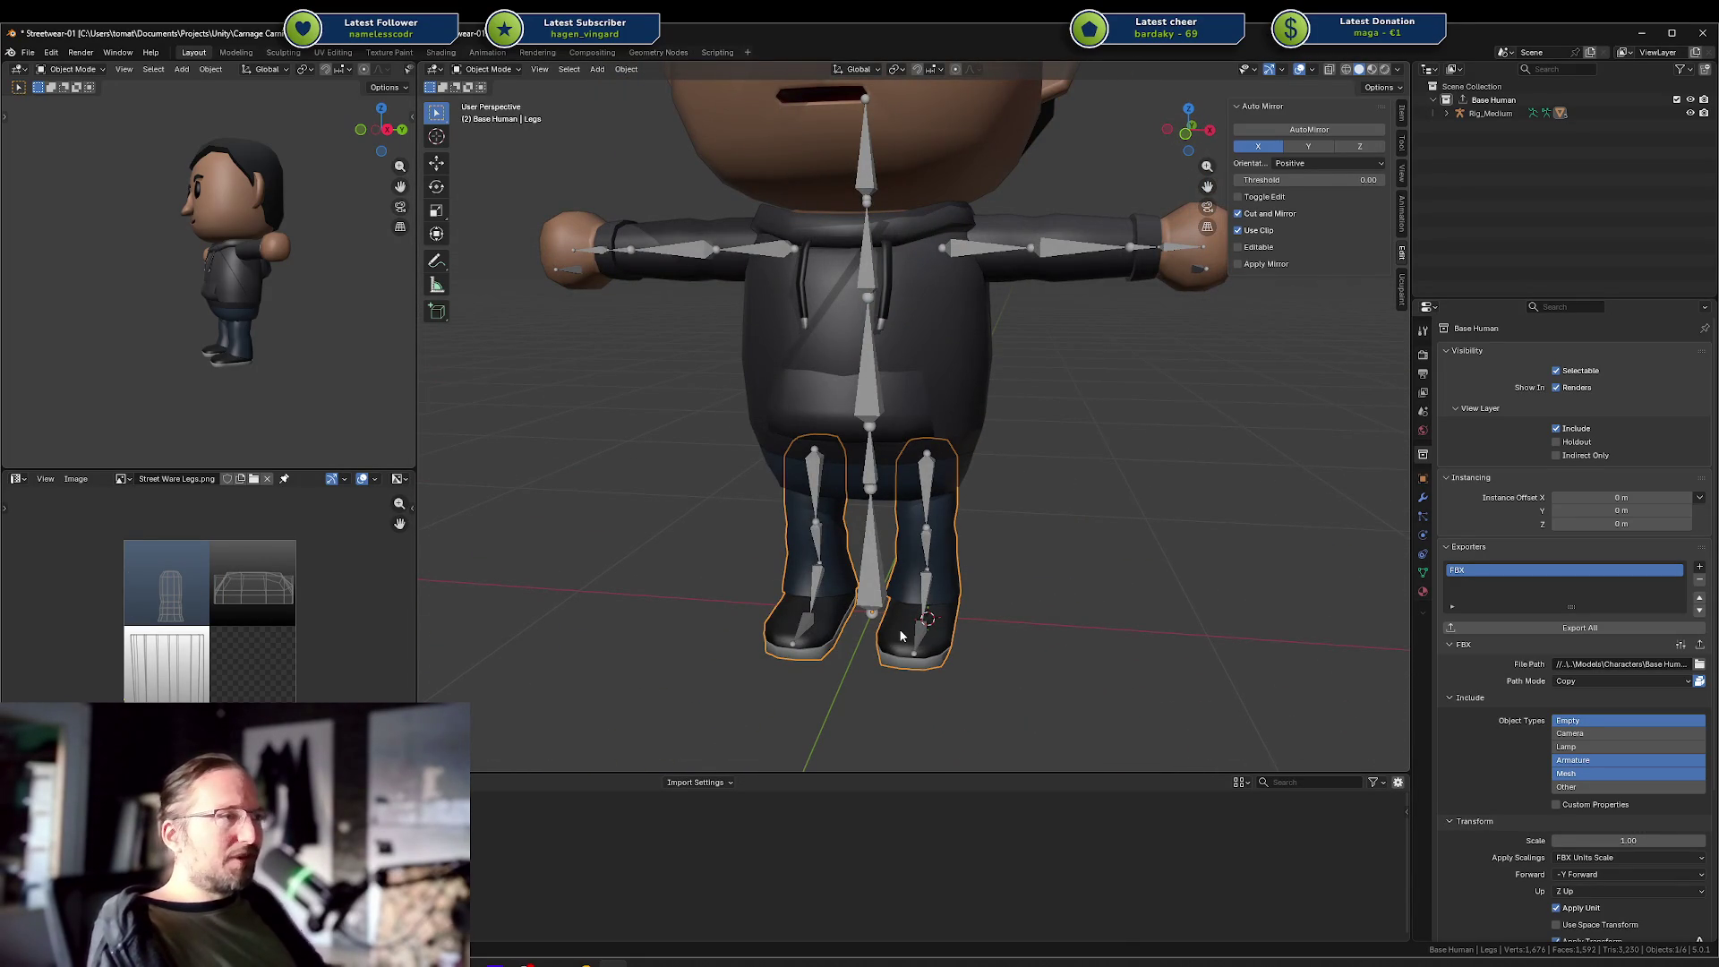
pyautogui.scroll(6, 899, 629)
pyautogui.scroll(-3, 964, 630)
pyautogui.moveTo(953, 147)
pyautogui.mouseDown()
pyautogui.moveTo(563, 136)
pyautogui.moveTo(491, 159)
pyautogui.mouseUp()
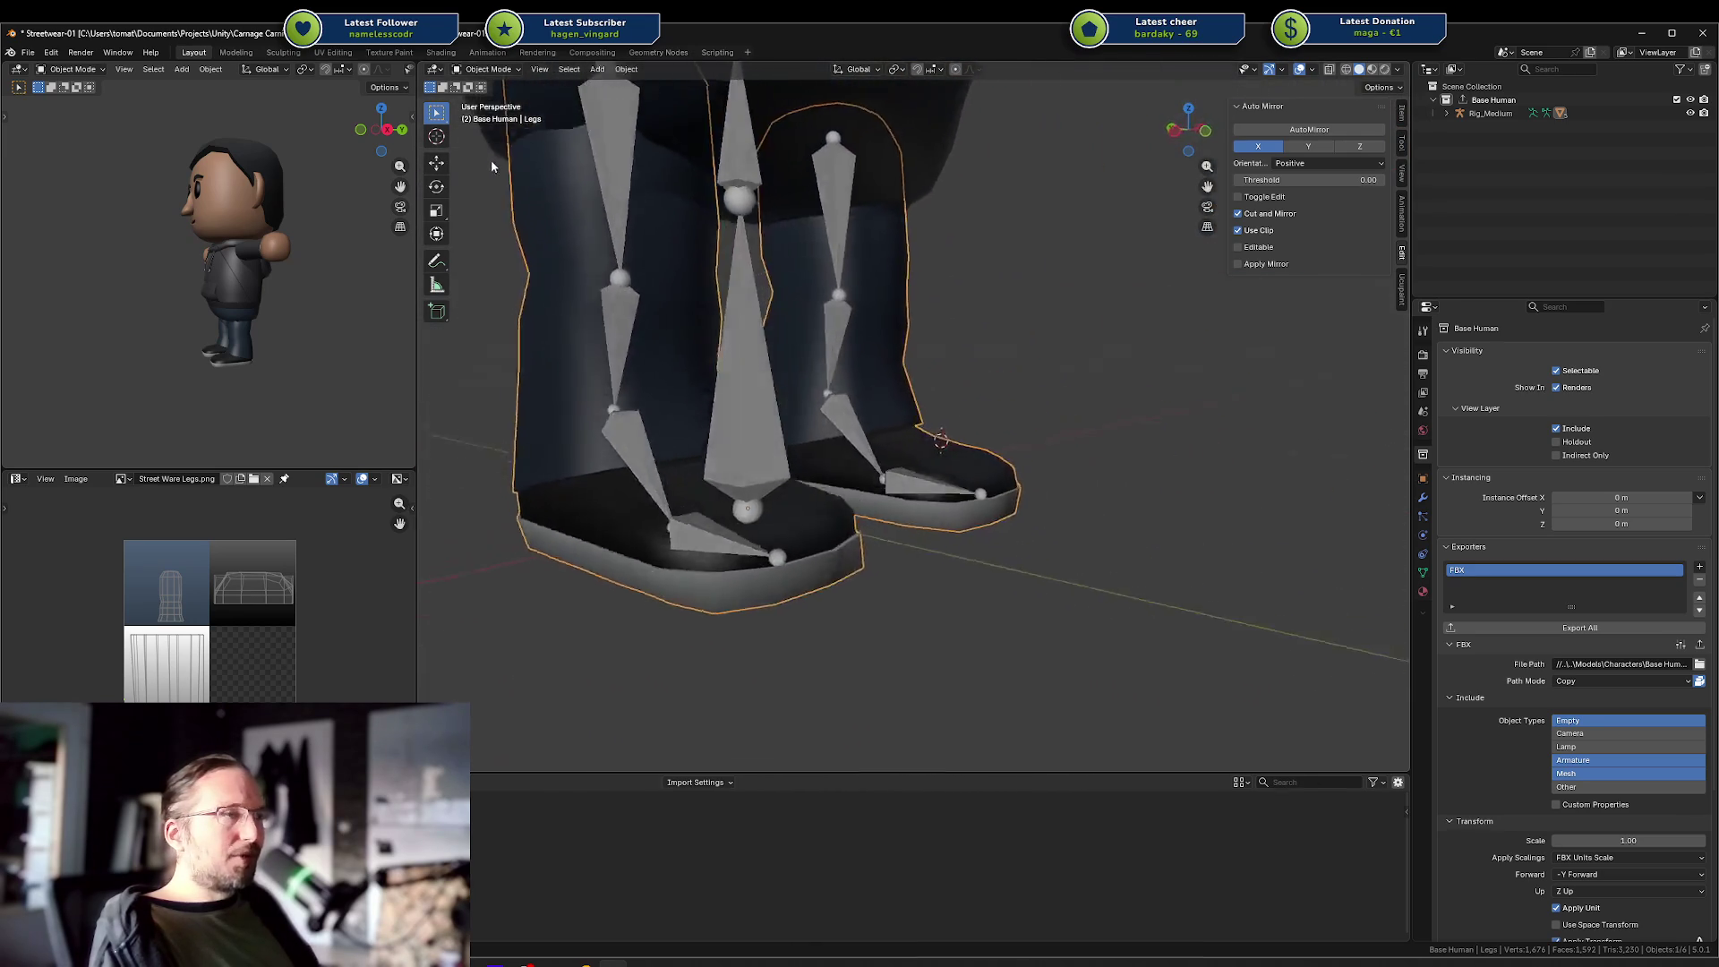
pyautogui.scroll(-8, 537, 166)
pyautogui.moveTo(598, 172)
pyautogui.mouseDown()
pyautogui.moveTo(890, 181)
pyautogui.moveTo(850, 260)
pyautogui.moveTo(879, 280)
pyautogui.mouseUp()
pyautogui.moveTo(916, 345); pyautogui.dragTo(931, 400)
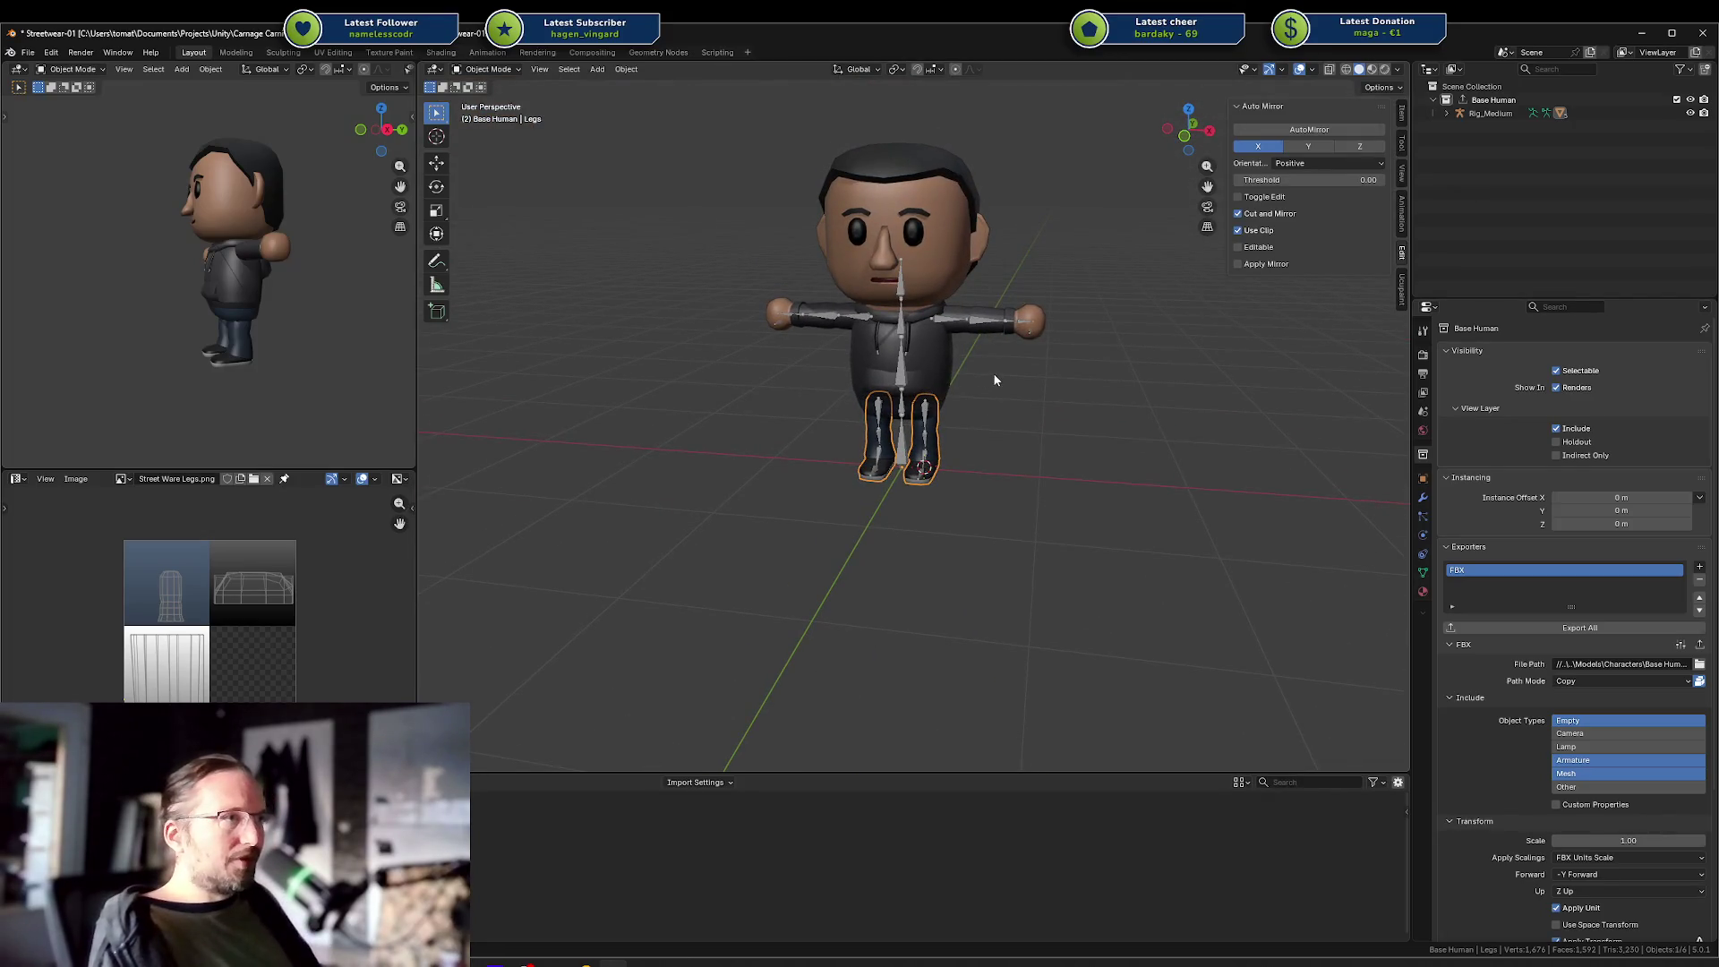
pyautogui.hotkey('ctrl', 'n')
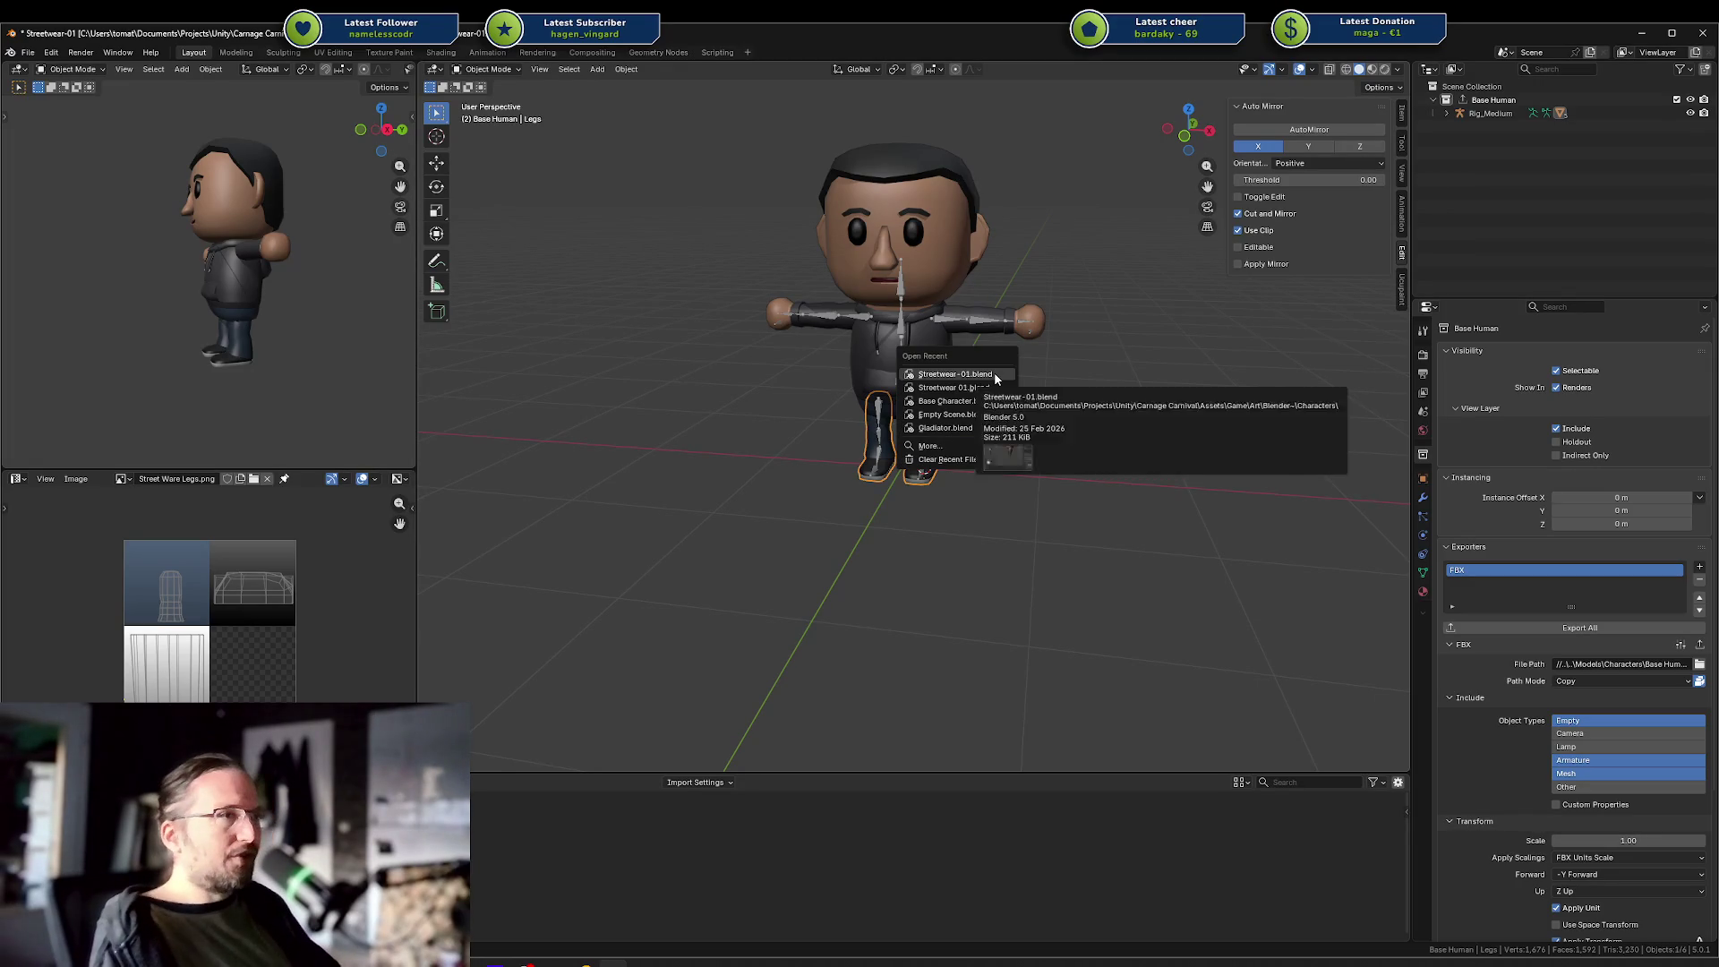
pyautogui.click(994, 373)
# Load Base Character.blend without saving, orbit around it, then reopen Streetwear 01.blend.
pyautogui.click(896, 518)
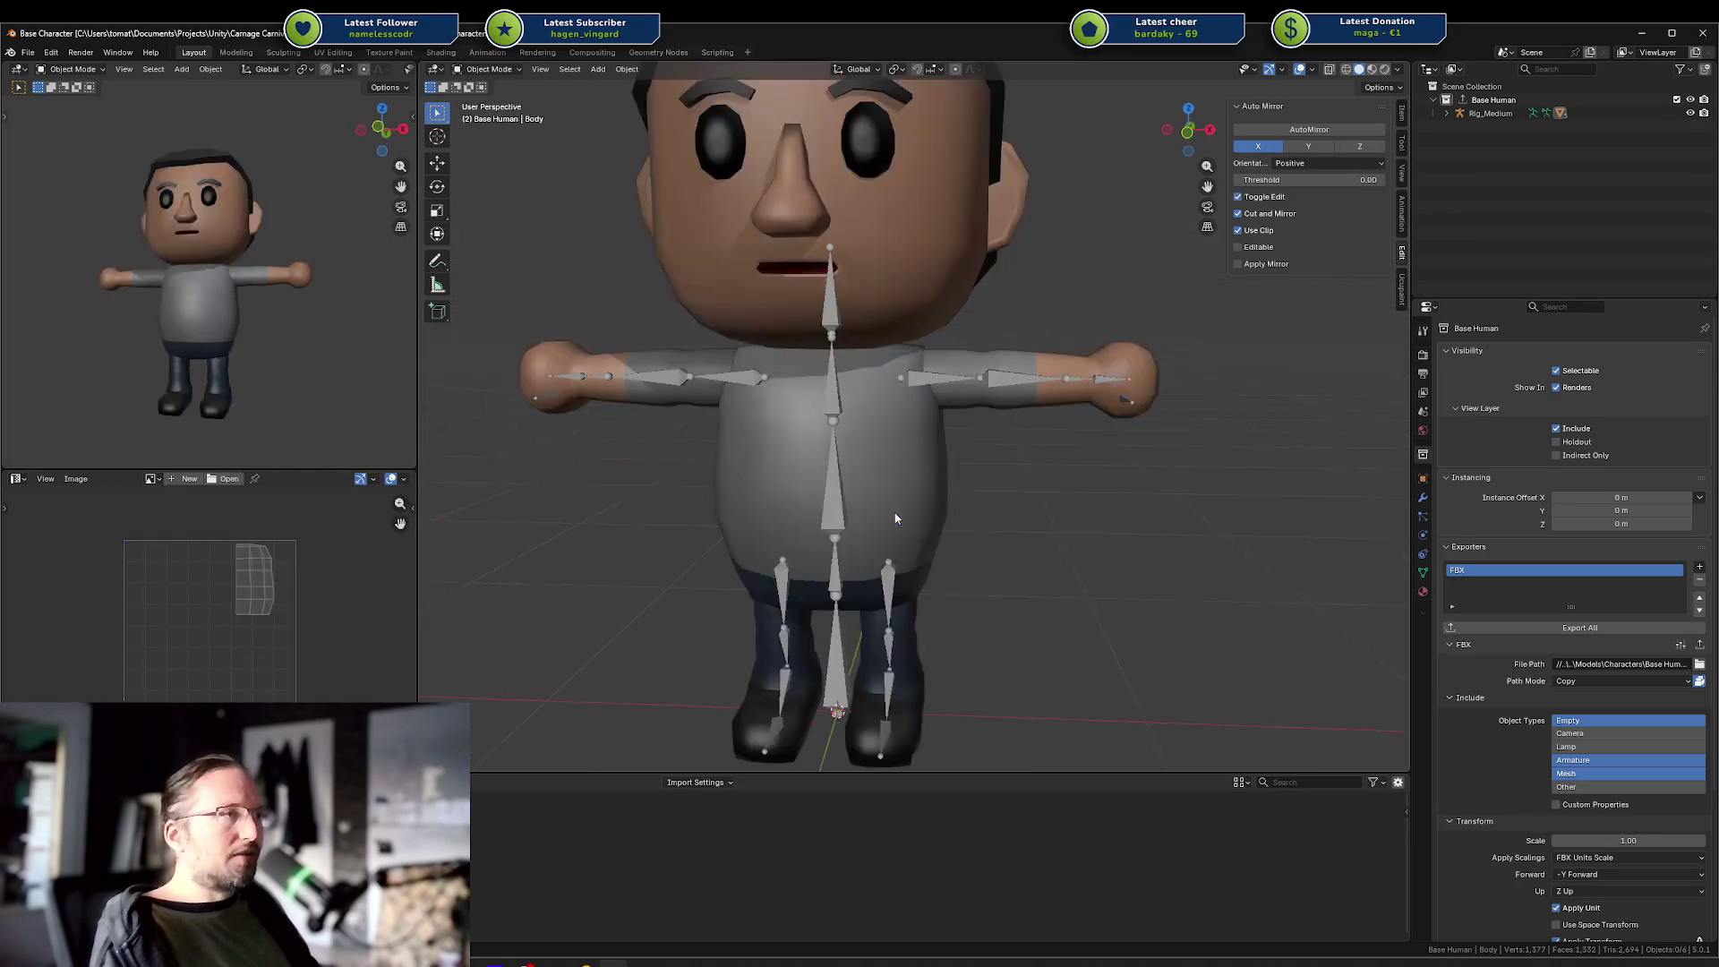
pyautogui.moveTo(1066, 381)
pyautogui.mouseDown()
pyautogui.moveTo(974, 437)
pyautogui.moveTo(1123, 437)
pyautogui.moveTo(1060, 495)
pyautogui.mouseUp()
pyautogui.scroll(-4, 940, 593)
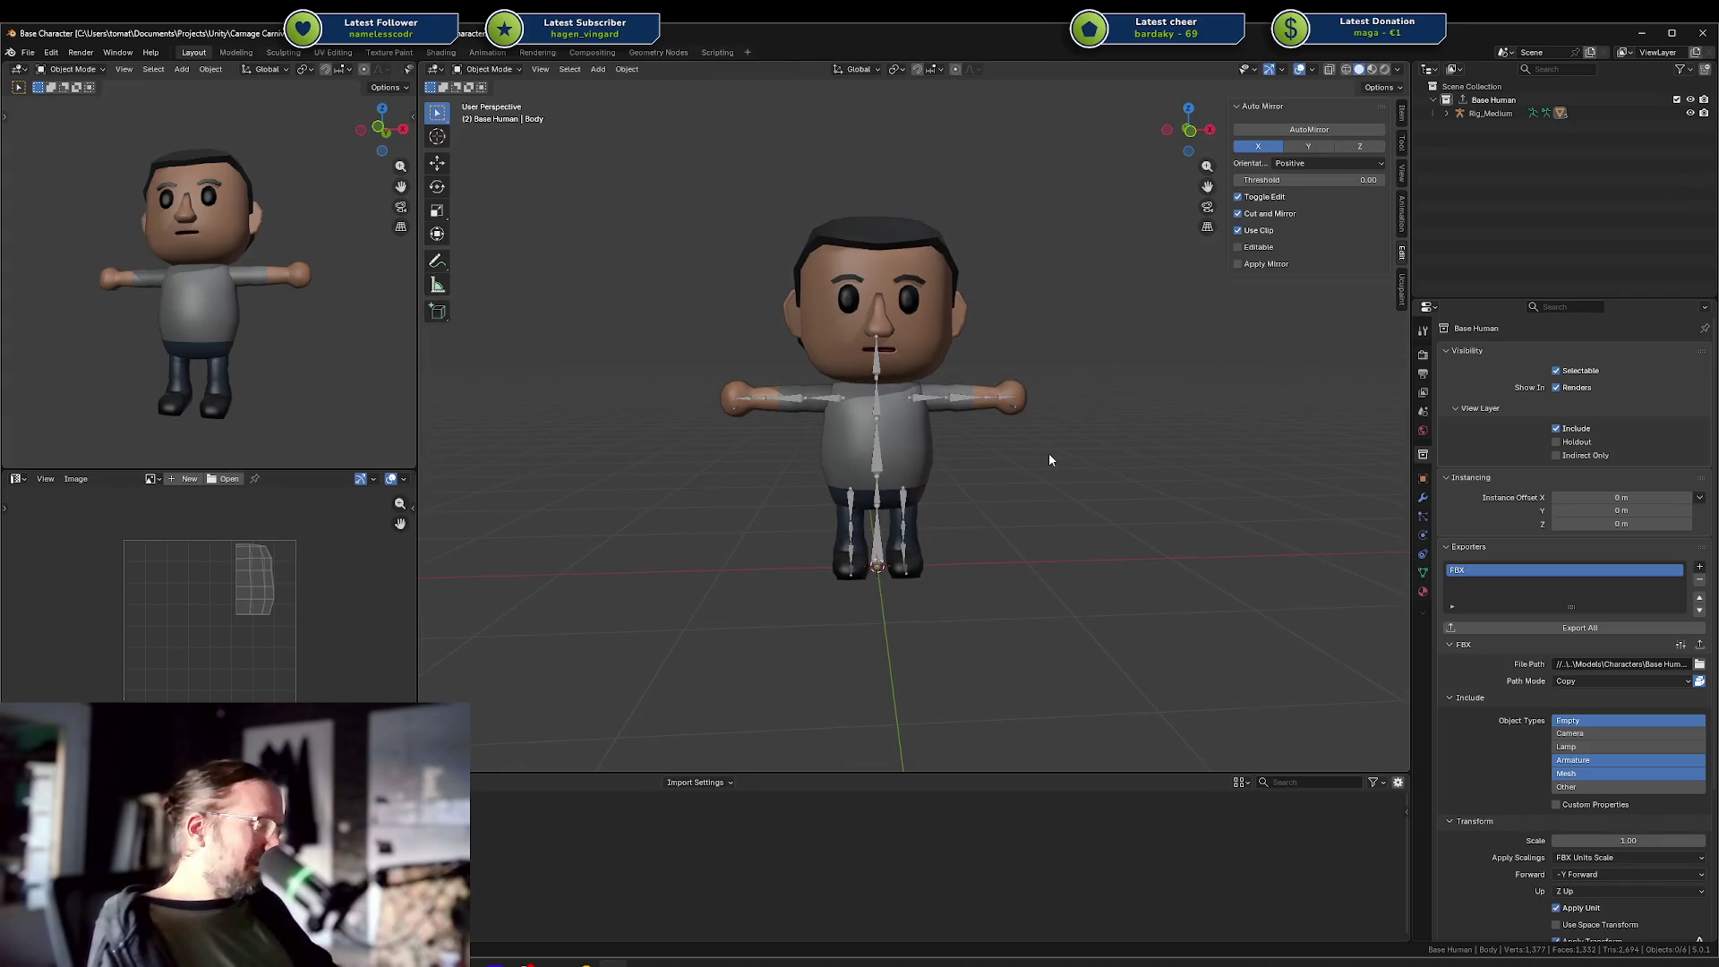
pyautogui.hotkey('shift', 'ctrl', 'o')
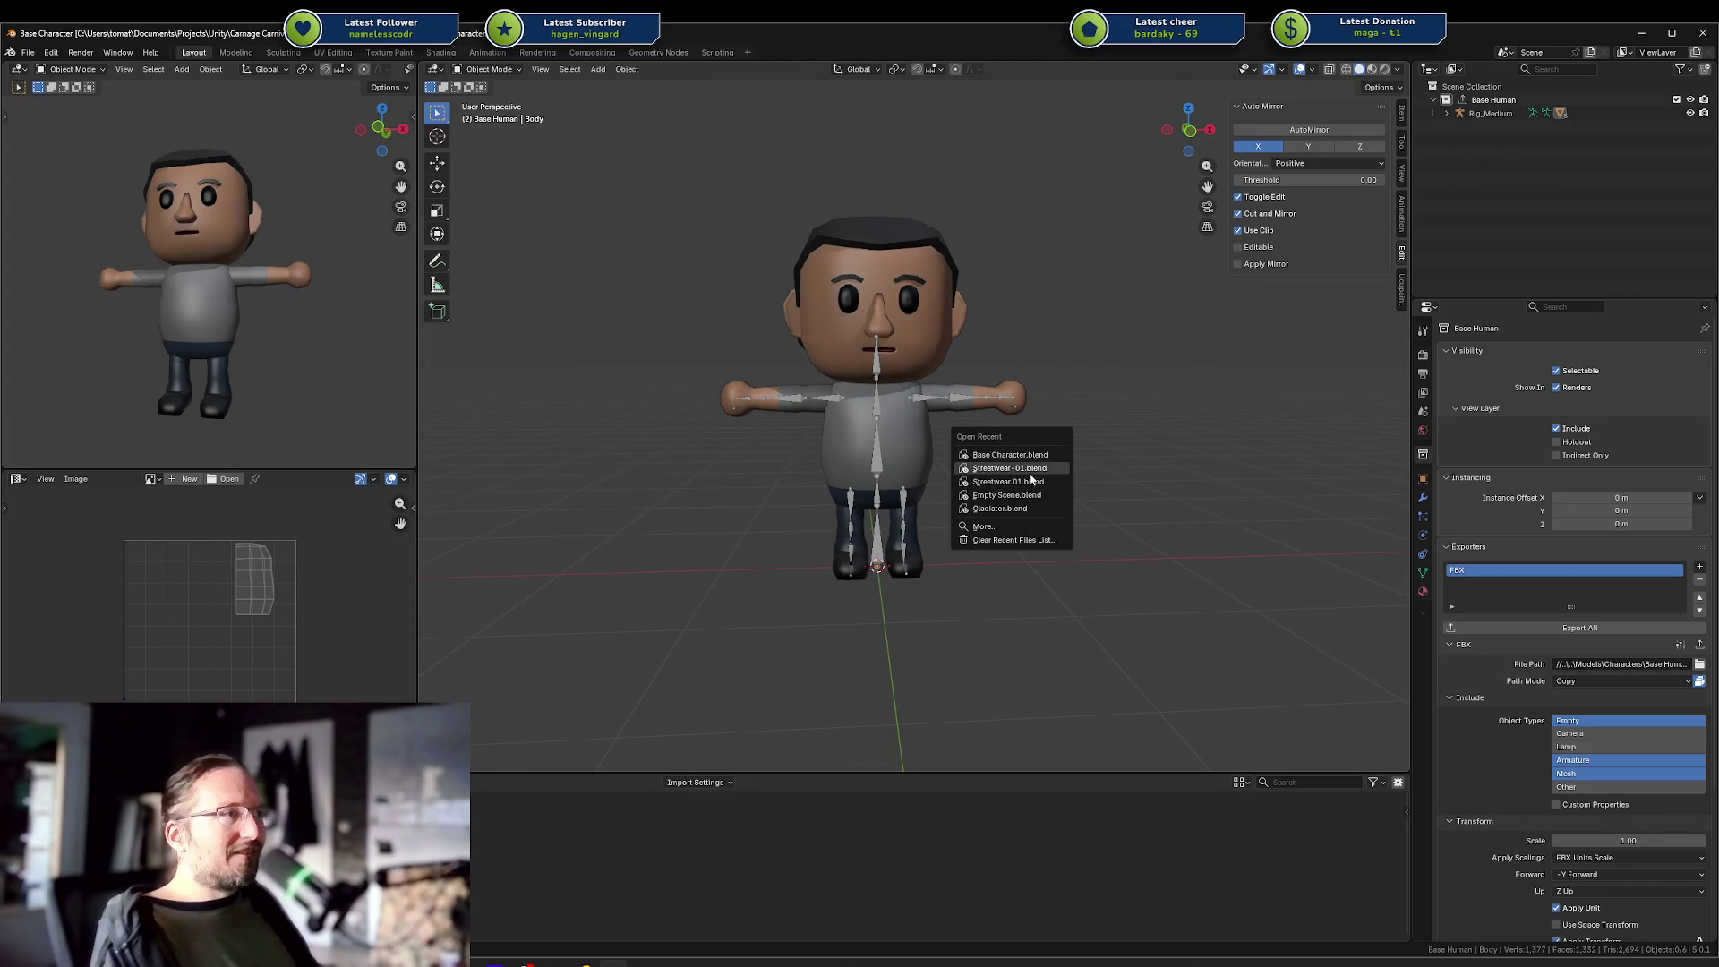
pyautogui.click(1006, 481)
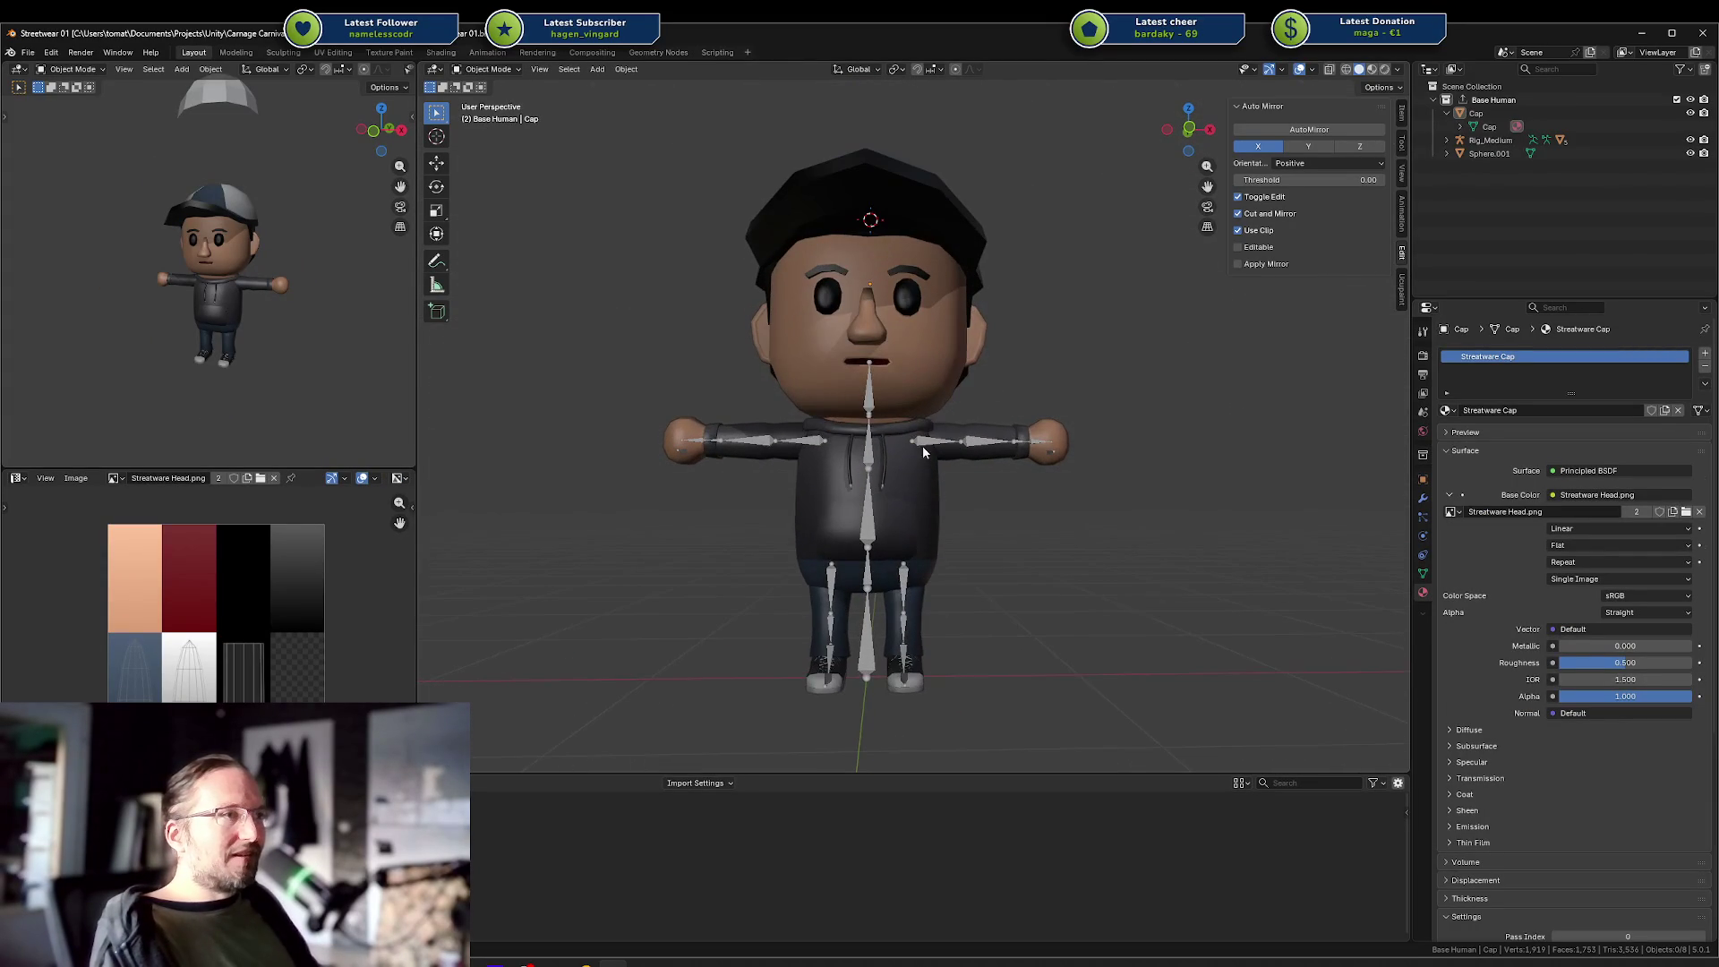
# Click through the Body torso and Lower Body meshes, then deselect everything.
pyautogui.click(920, 535)
pyautogui.click(923, 546)
pyautogui.click(922, 541)
pyautogui.click(918, 528)
pyautogui.click(917, 525)
pyautogui.click(915, 529)
pyautogui.click(916, 541)
pyautogui.click(918, 555)
pyautogui.click(920, 574)
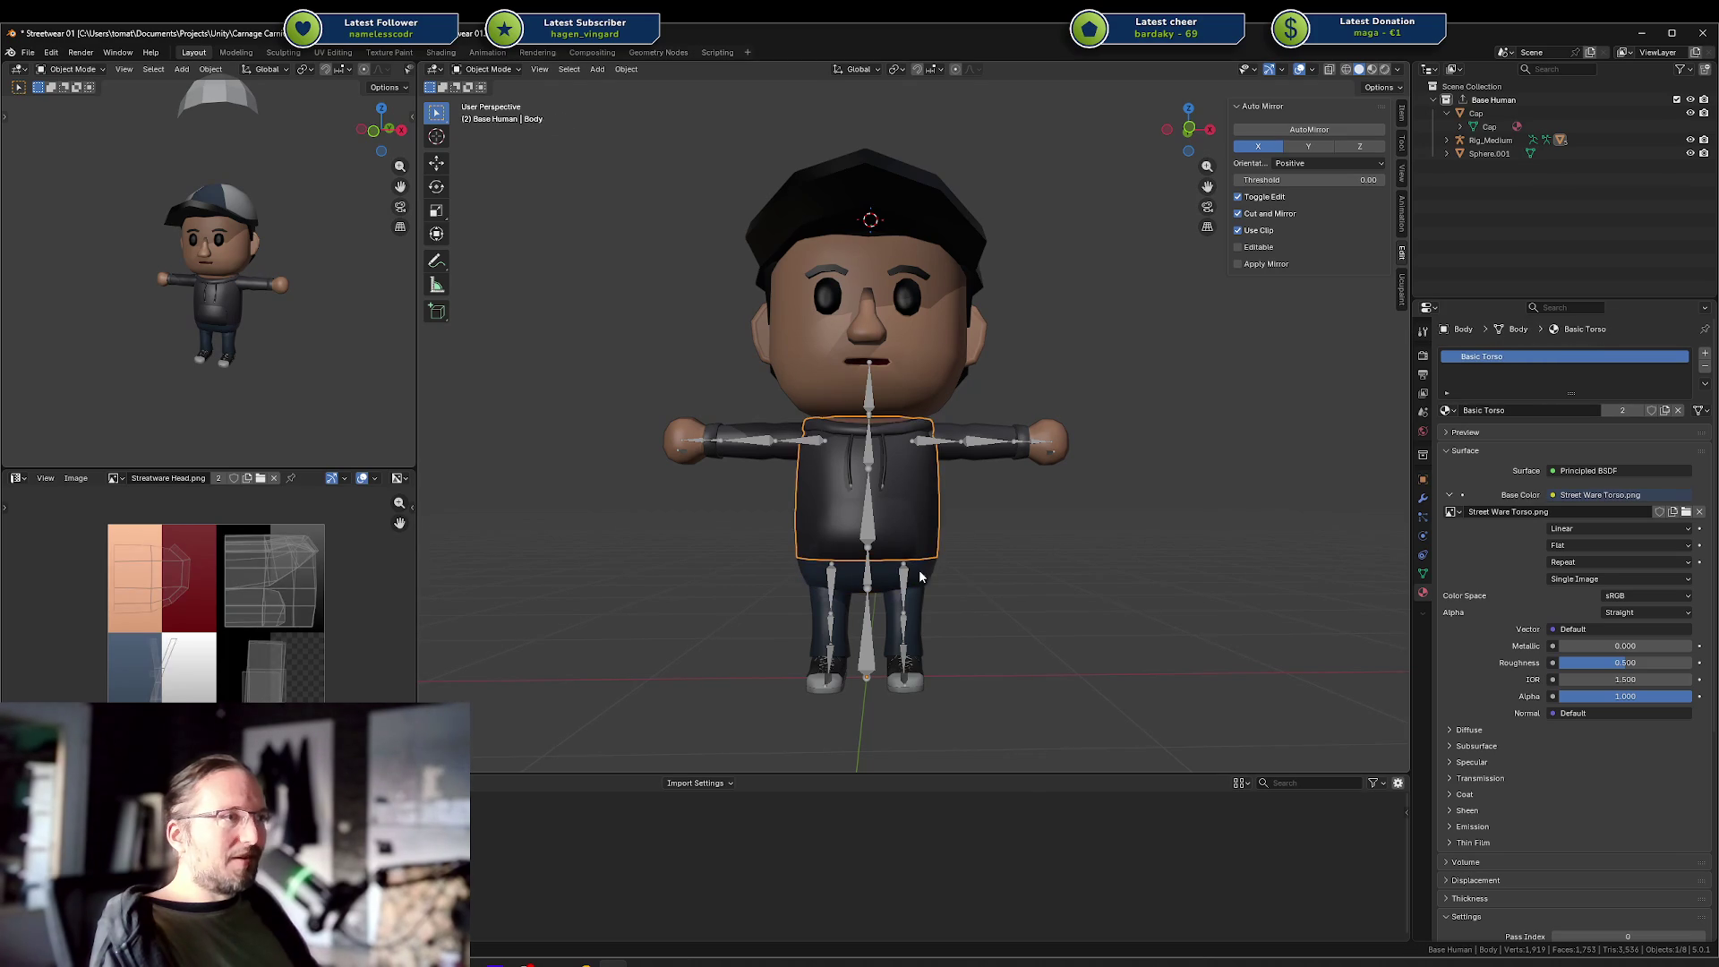
pyautogui.click(954, 548)
# Show the character in front orthographic wireframe and box-select the meshes around the waist.
pyautogui.scroll(5, 958, 546)
pyautogui.moveTo(964, 544)
pyautogui.mouseDown()
pyautogui.moveTo(909, 448)
pyautogui.moveTo(727, 434)
pyautogui.moveTo(685, 407)
pyautogui.moveTo(633, 461)
pyautogui.moveTo(840, 460)
pyautogui.moveTo(913, 419)
pyautogui.moveTo(994, 416)
pyautogui.moveTo(1034, 382)
pyautogui.moveTo(1023, 418)
pyautogui.mouseUp()
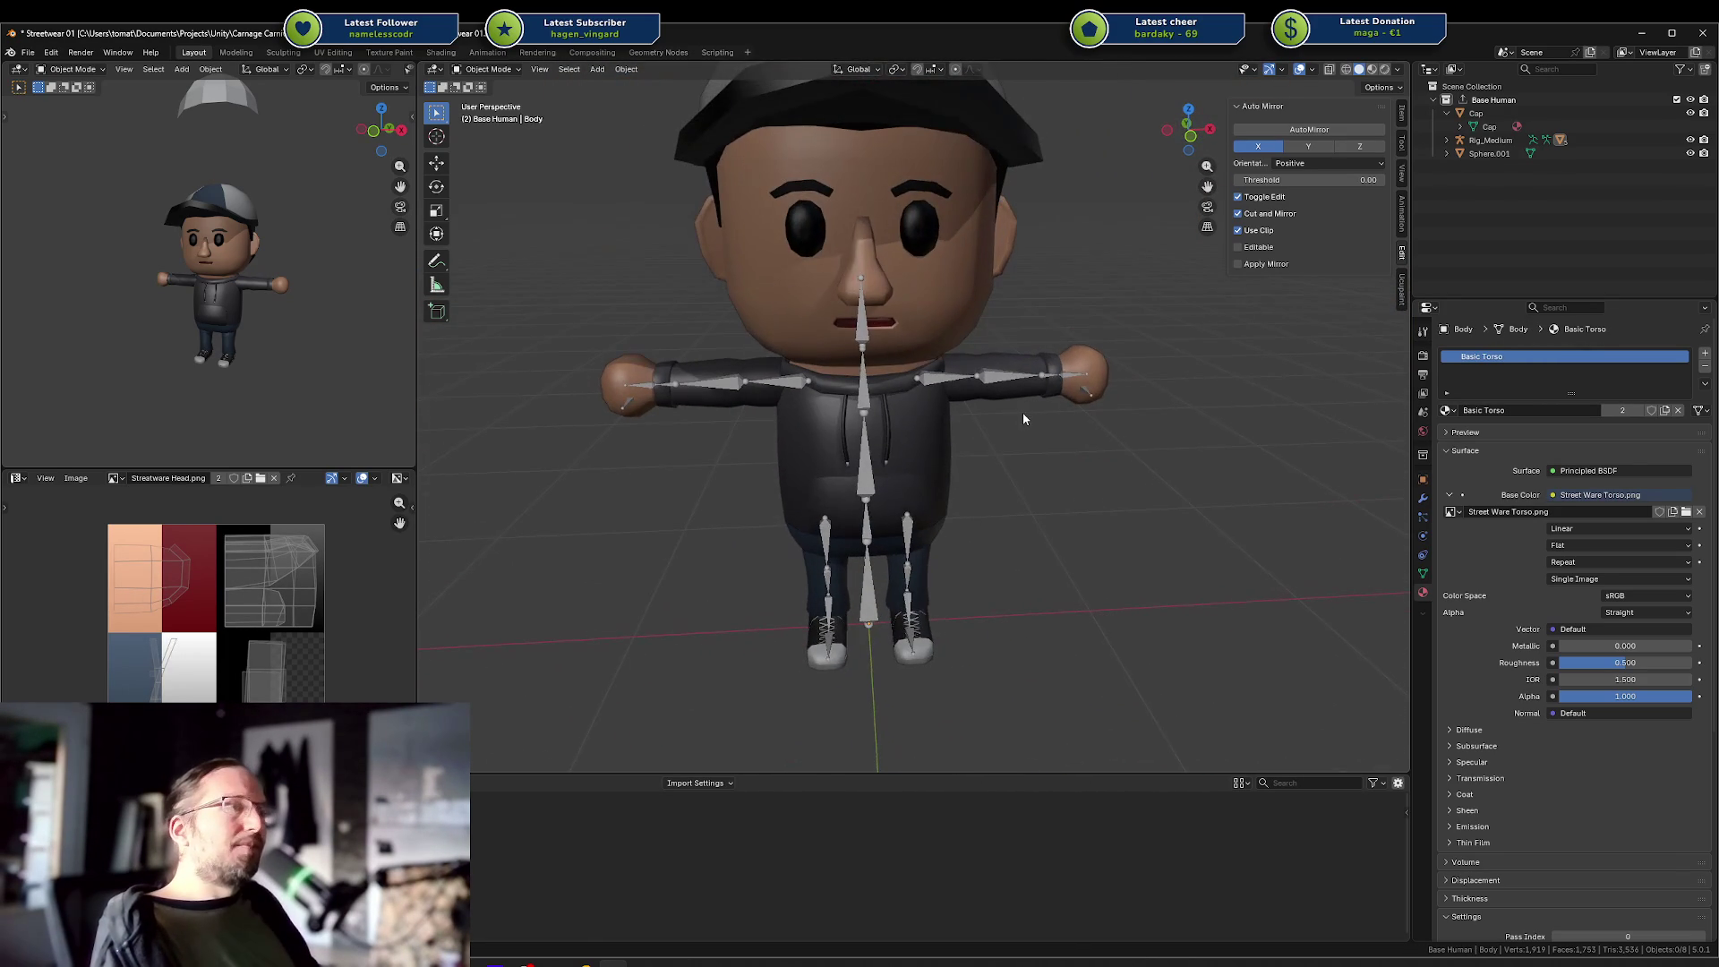
pyautogui.scroll(4, 993, 497)
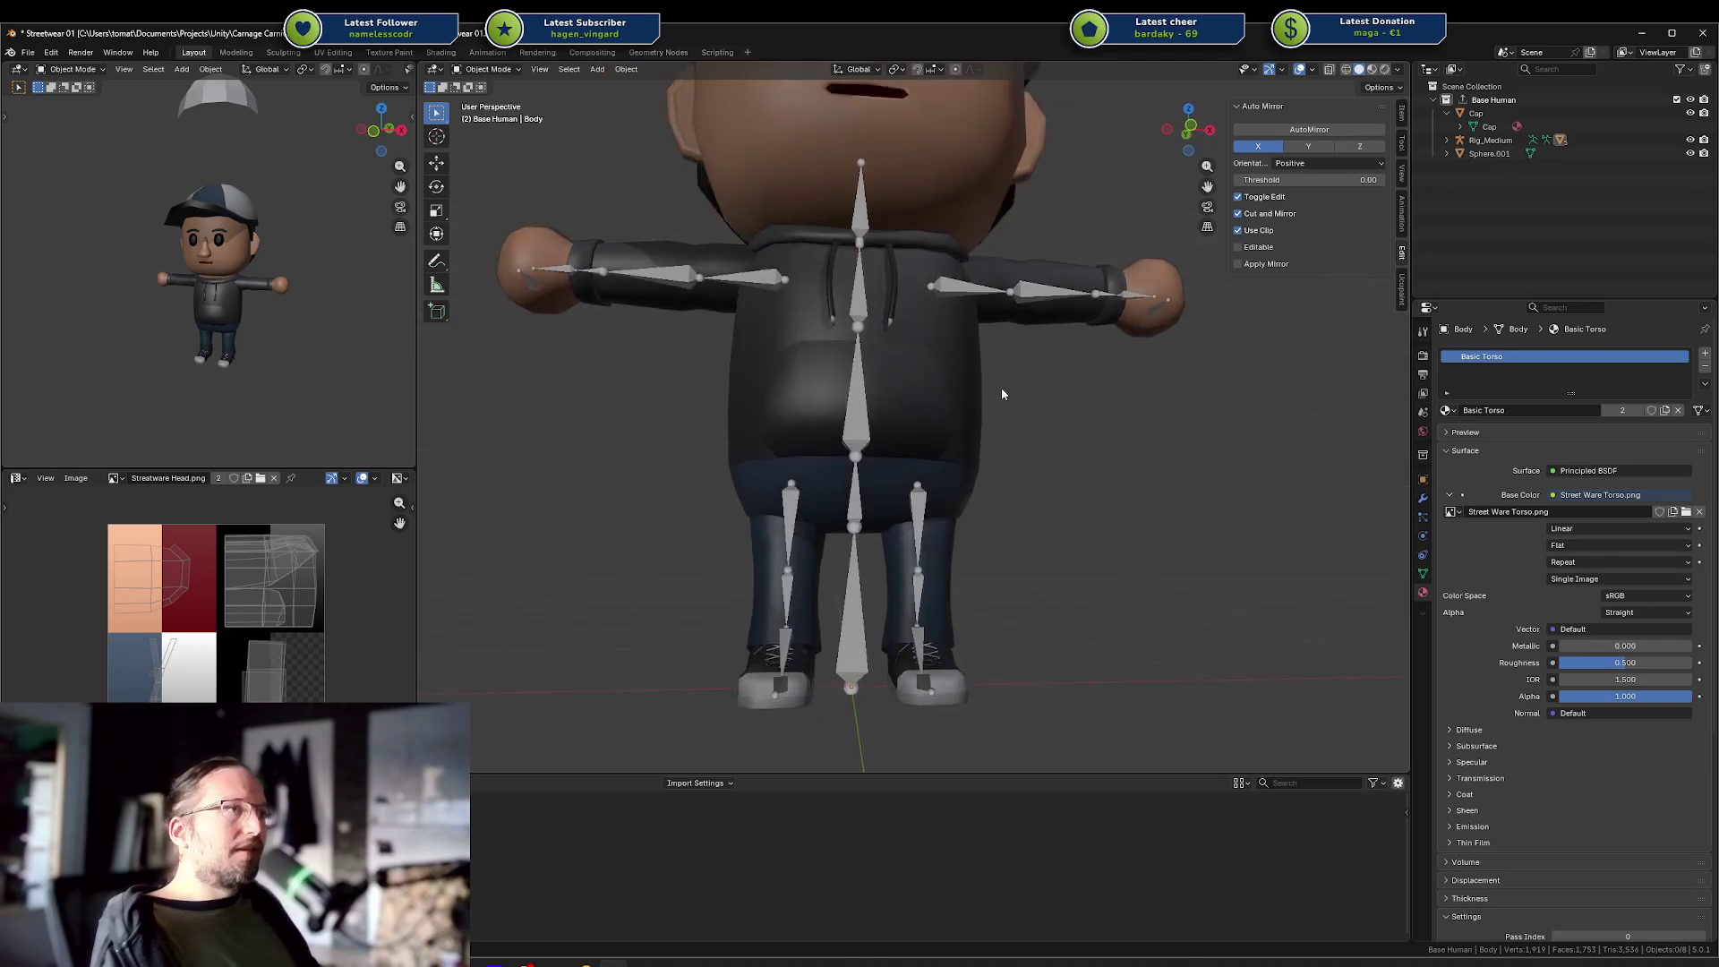
pyautogui.press('KP_1')
pyautogui.hotkey('shift', 'z')
pyautogui.moveTo(673, 444)
pyautogui.mouseDown()
pyautogui.moveTo(1221, 527)
pyautogui.moveTo(1034, 503)
pyautogui.mouseUp()
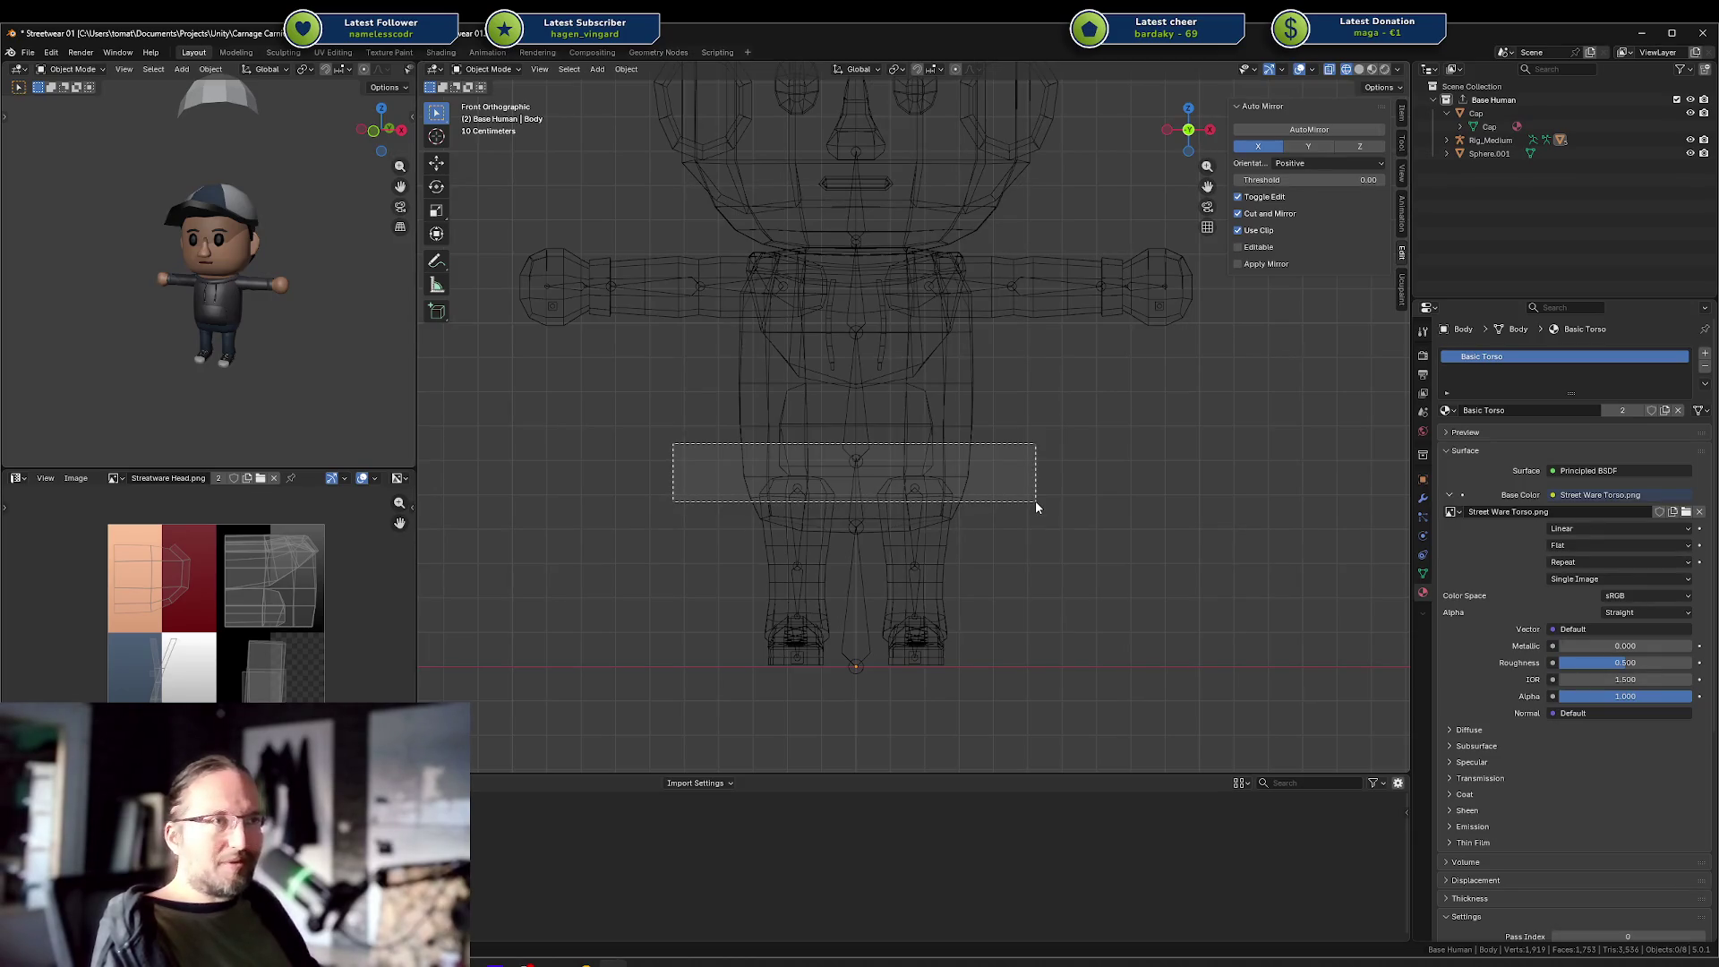
pyautogui.moveTo(1035, 503)
pyautogui.mouseDown()
pyautogui.moveTo(1096, 498)
pyautogui.moveTo(1003, 496)
pyautogui.mouseUp()
pyautogui.click(749, 365)
pyautogui.click(757, 494)
pyautogui.click(748, 487)
pyautogui.click(750, 489)
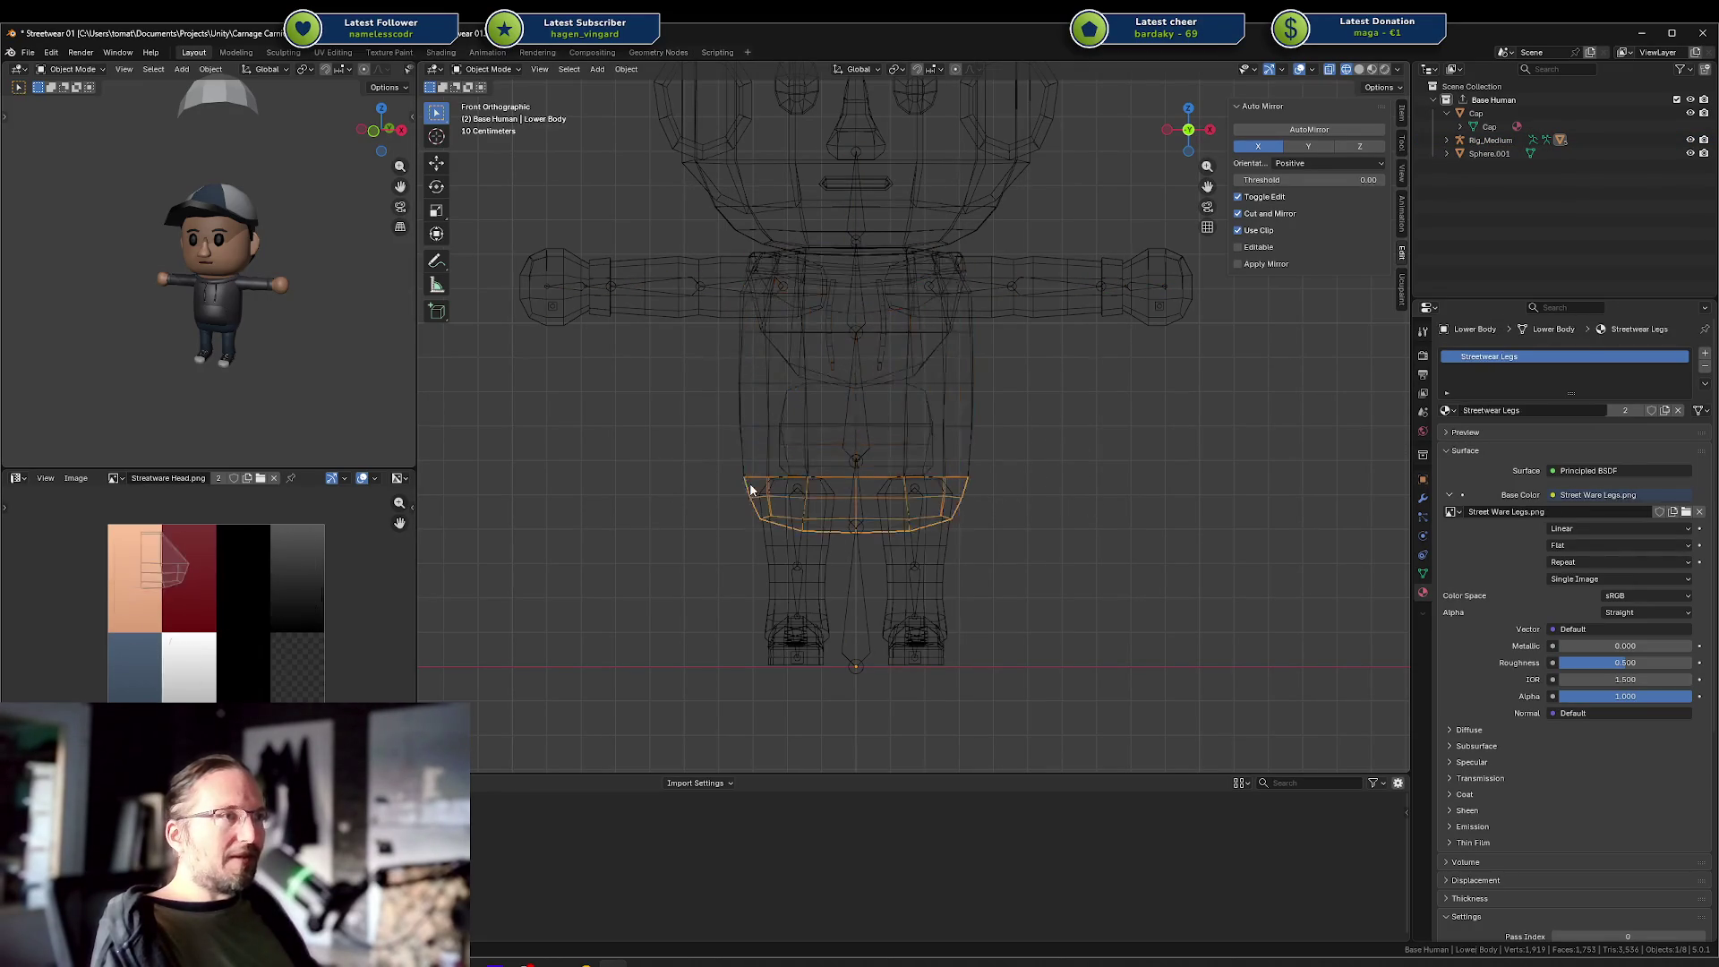
pyautogui.click(714, 419)
pyautogui.moveTo(641, 453)
pyautogui.mouseDown()
pyautogui.moveTo(1239, 537)
pyautogui.moveTo(1076, 491)
pyautogui.mouseUp()
pyautogui.click(729, 474)
pyautogui.hotkey('shift', 'z')
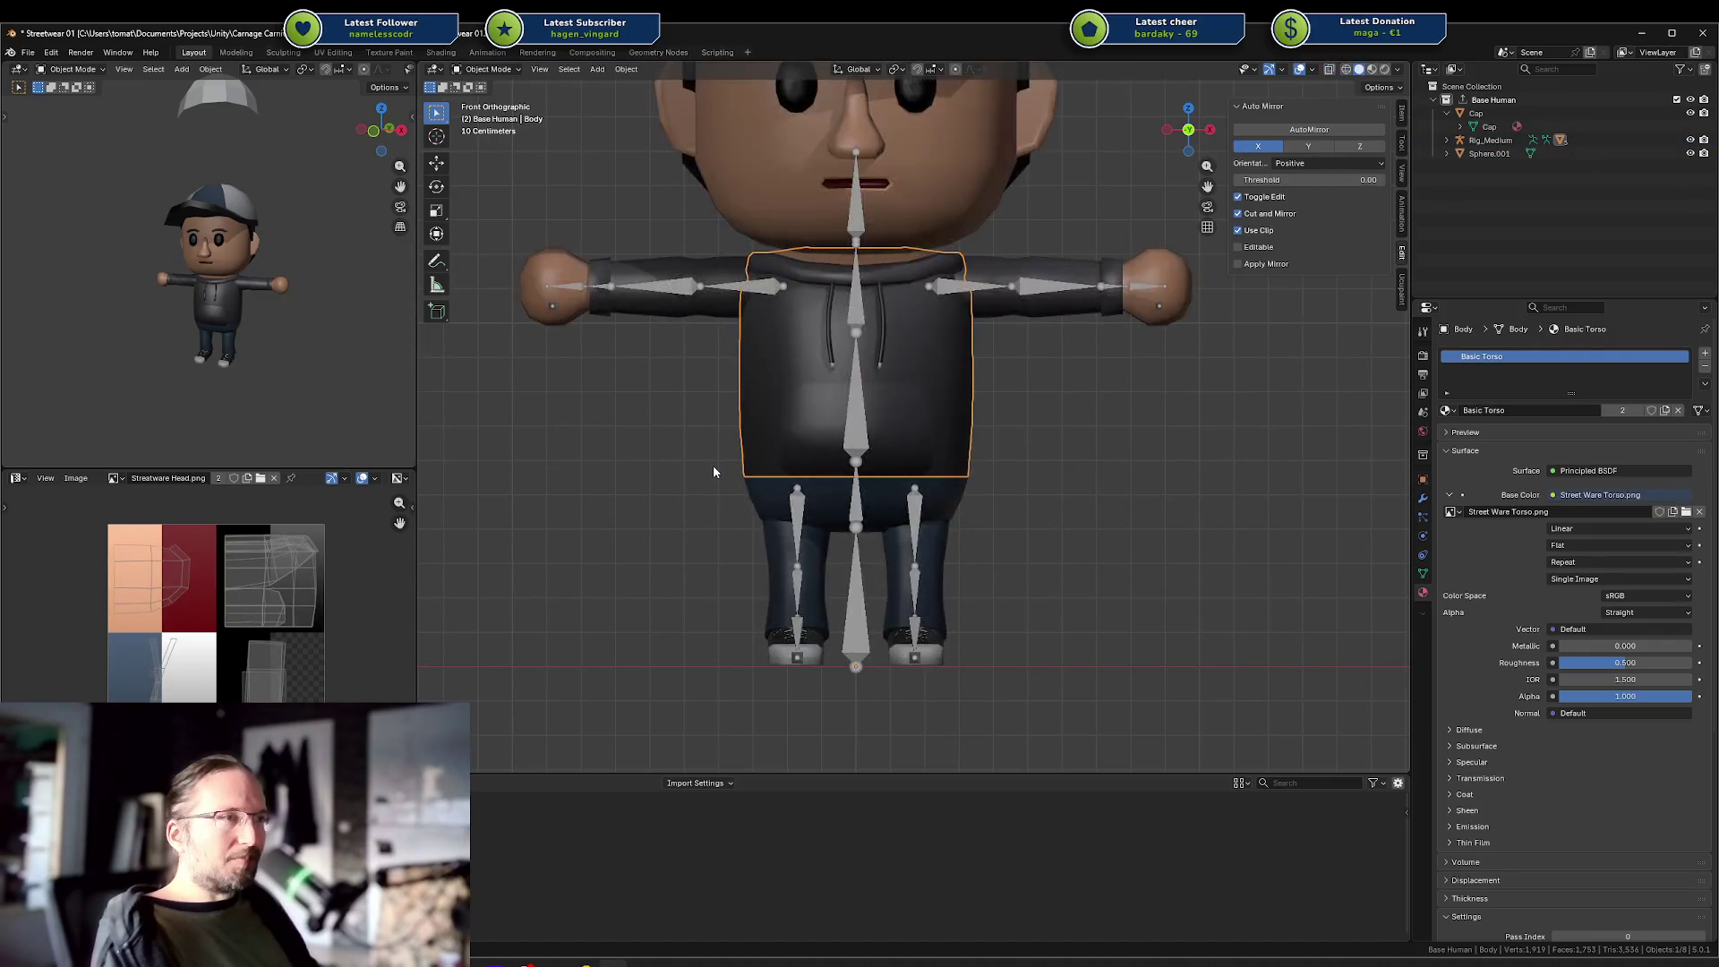
pyautogui.keyDown('shift'); pyautogui.click(754, 492); pyautogui.keyUp('shift')
pyautogui.keyDown('shift'); pyautogui.click(748, 488); pyautogui.keyUp('shift')
pyautogui.keyDown('shift'); pyautogui.click(744, 485); pyautogui.keyUp('shift')
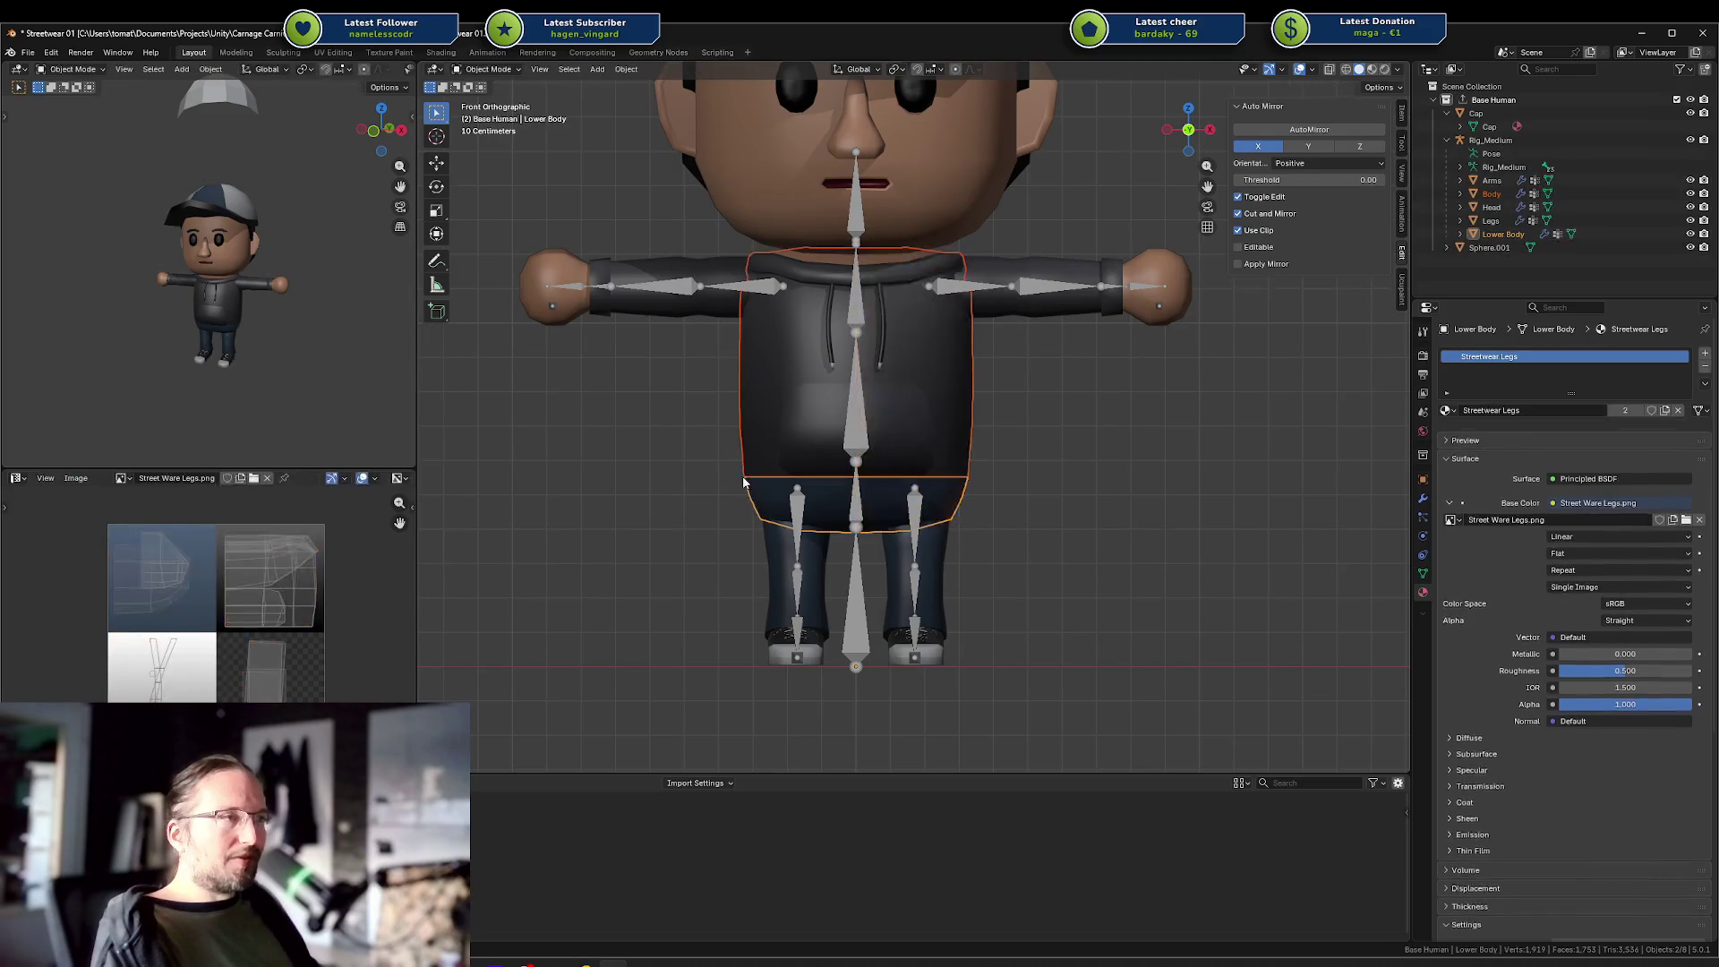
pyautogui.press('Tab')
pyautogui.hotkey('alt', 'a')
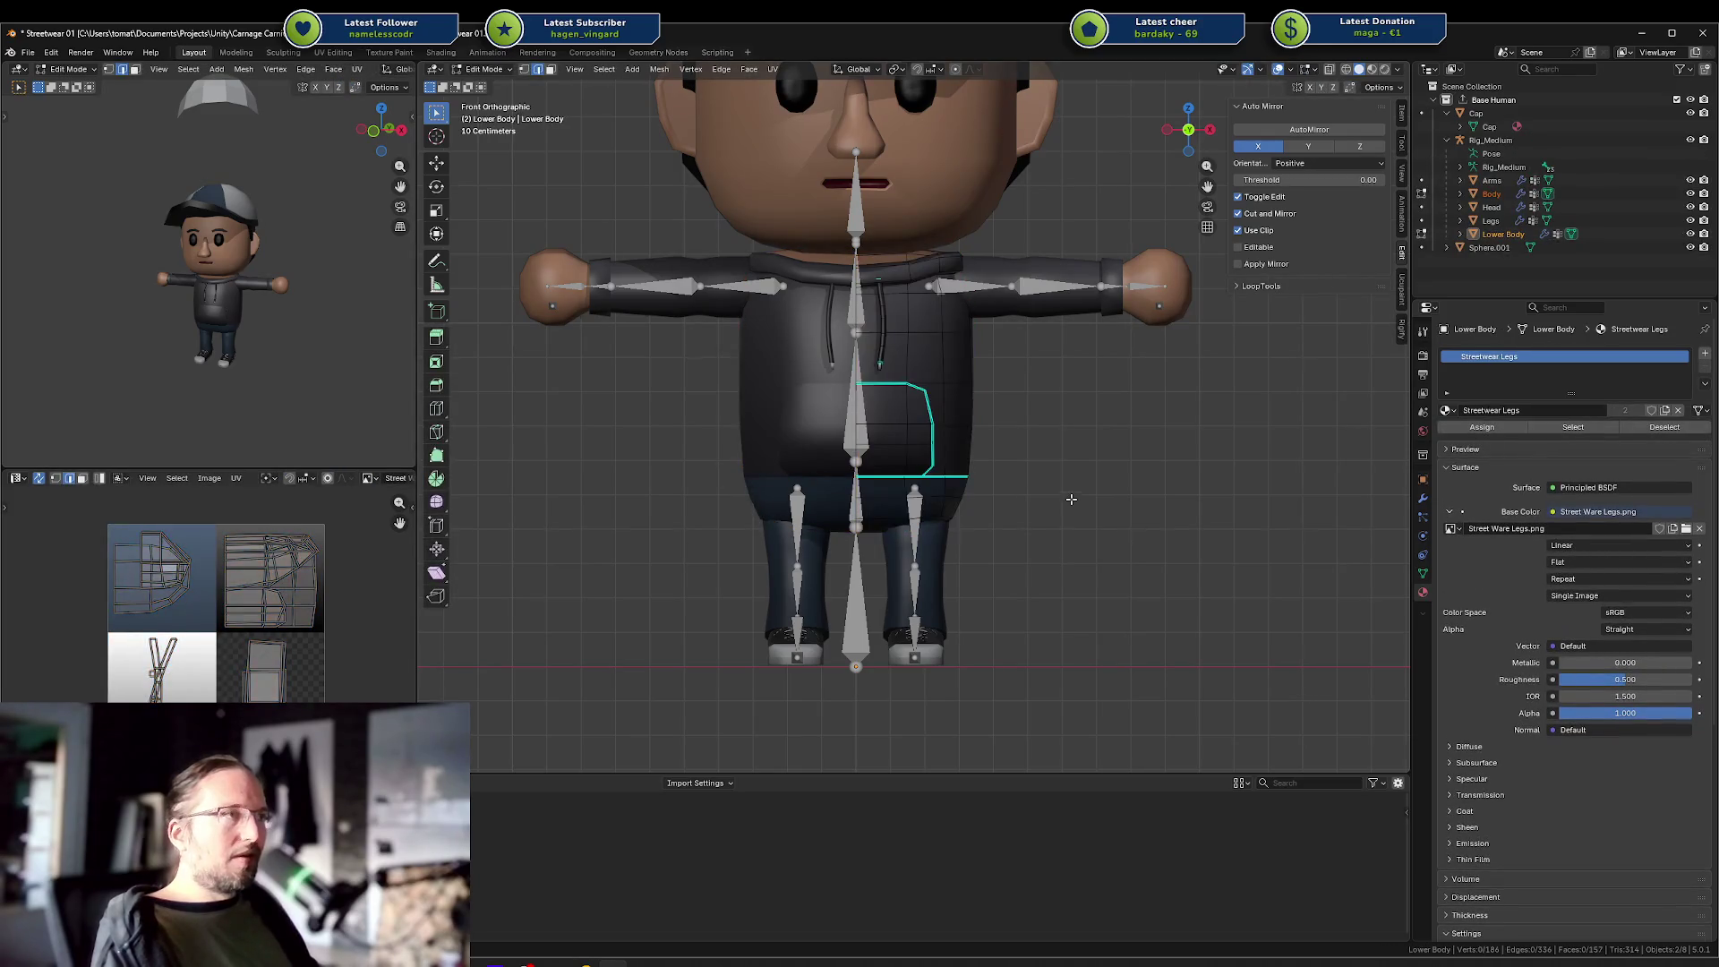
pyautogui.hotkey('shift', 'z')
pyautogui.press('2')
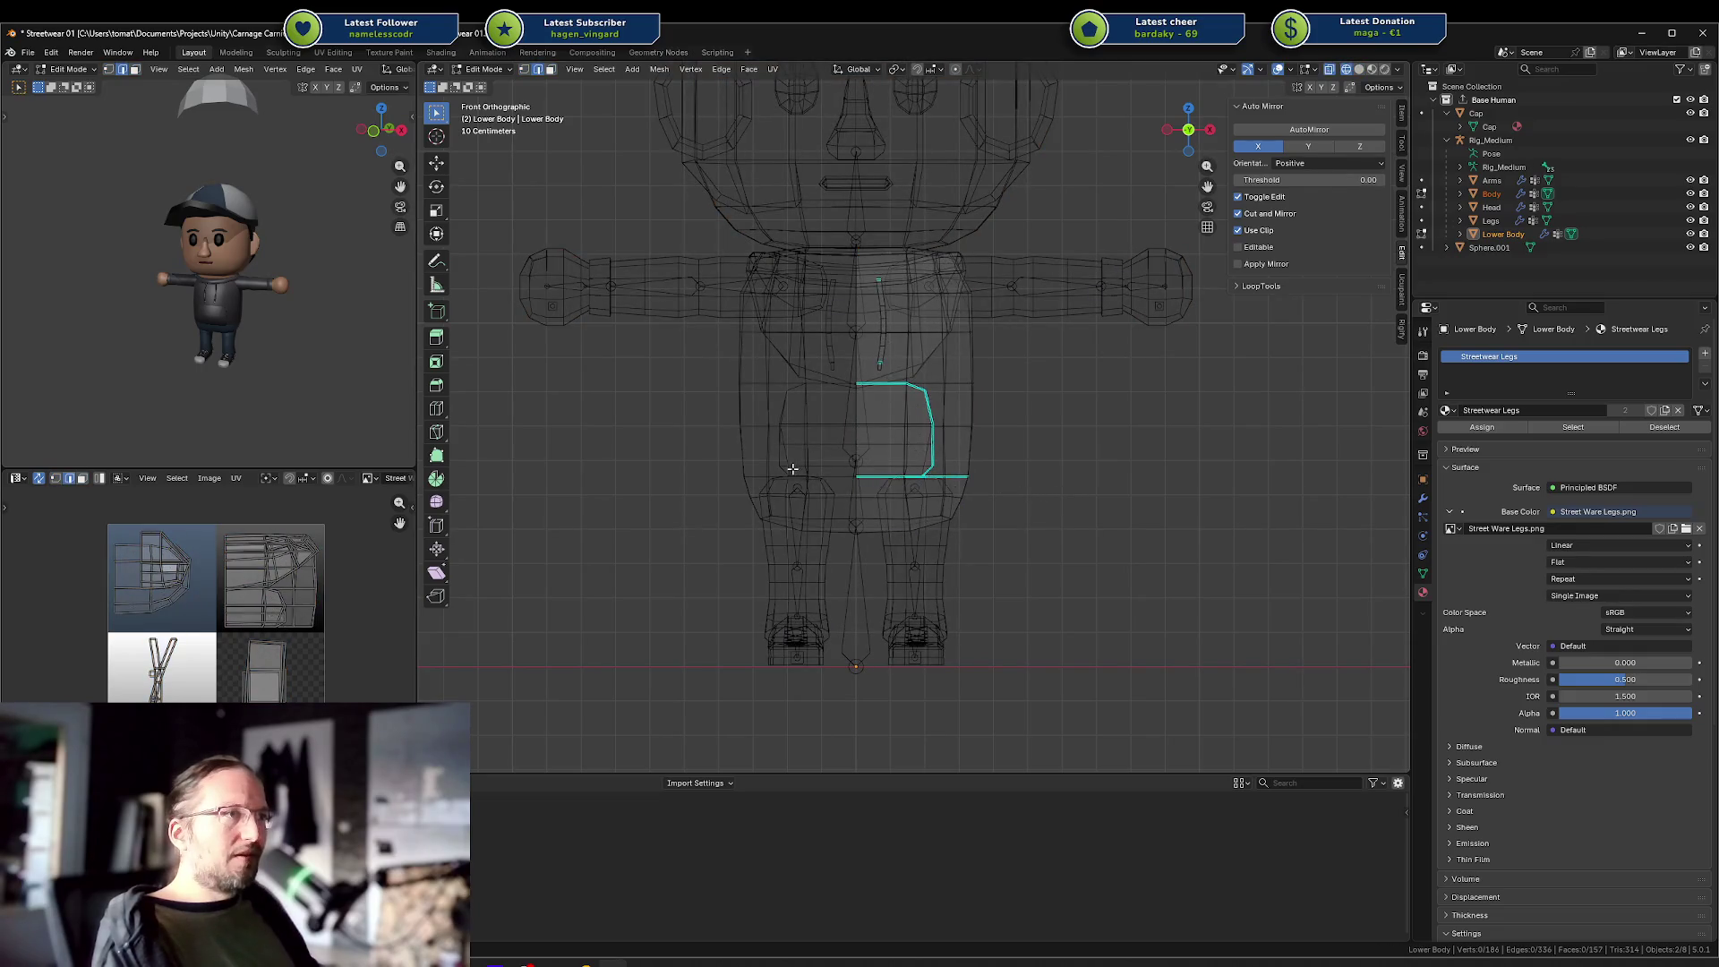
pyautogui.moveTo(766, 460)
pyautogui.mouseDown()
pyautogui.moveTo(1044, 499)
pyautogui.moveTo(826, 472)
pyautogui.mouseUp()
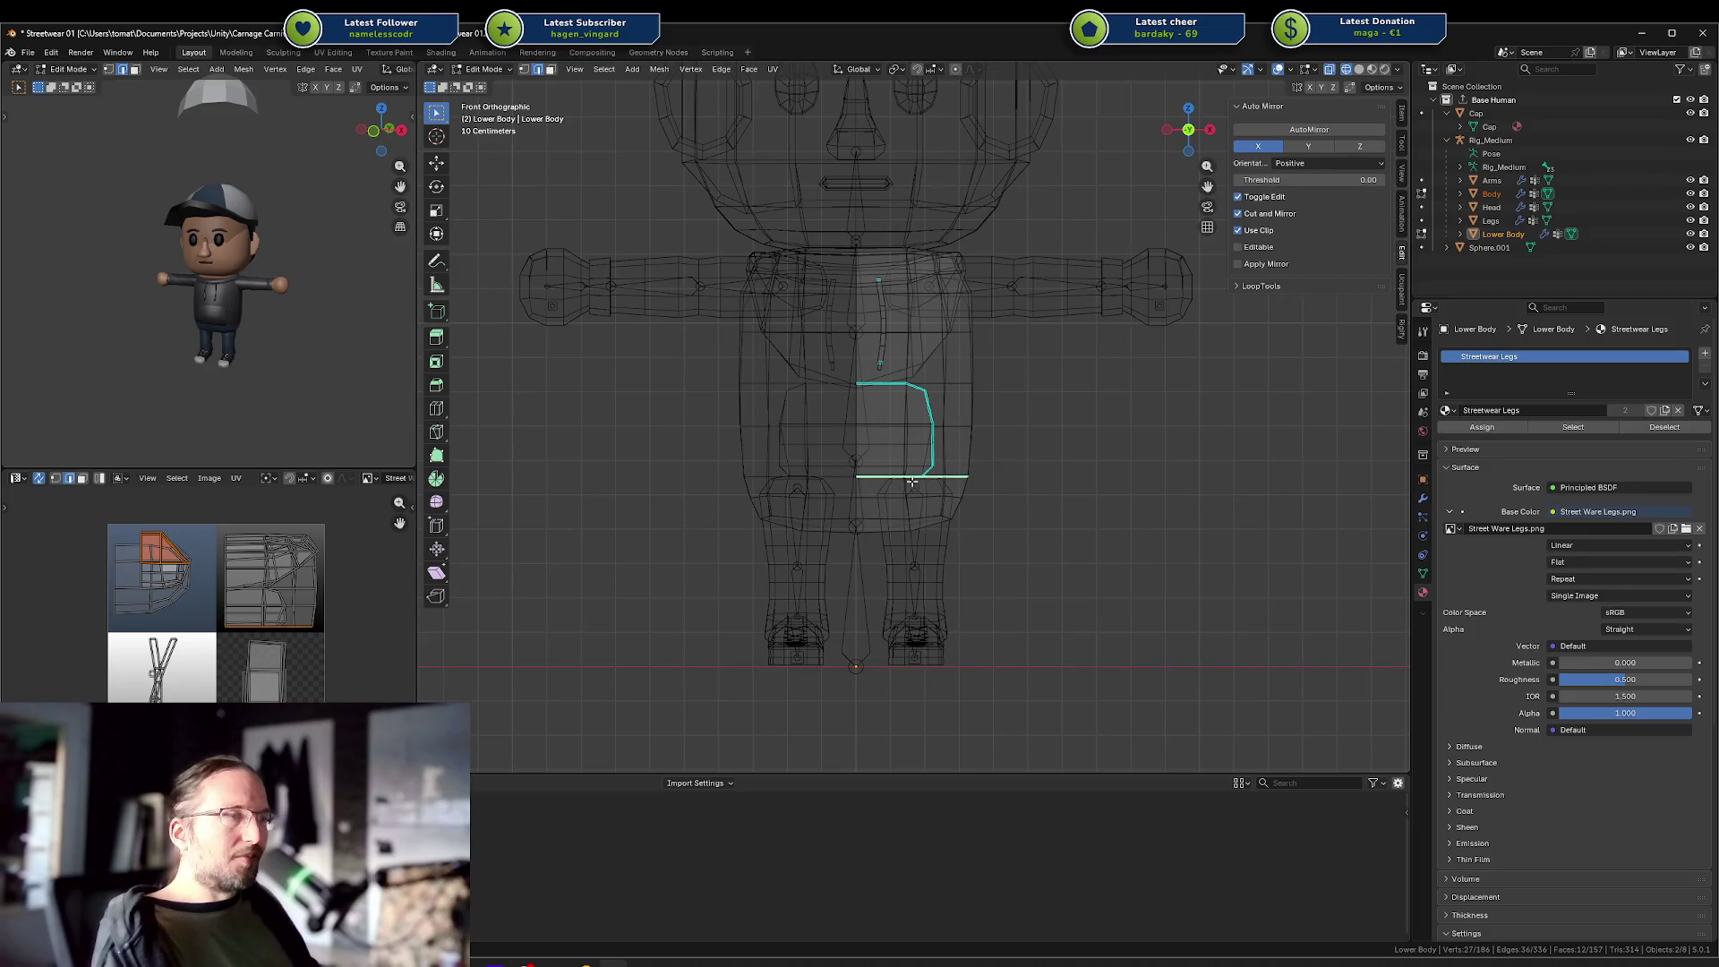
pyautogui.scroll(4, 940, 474)
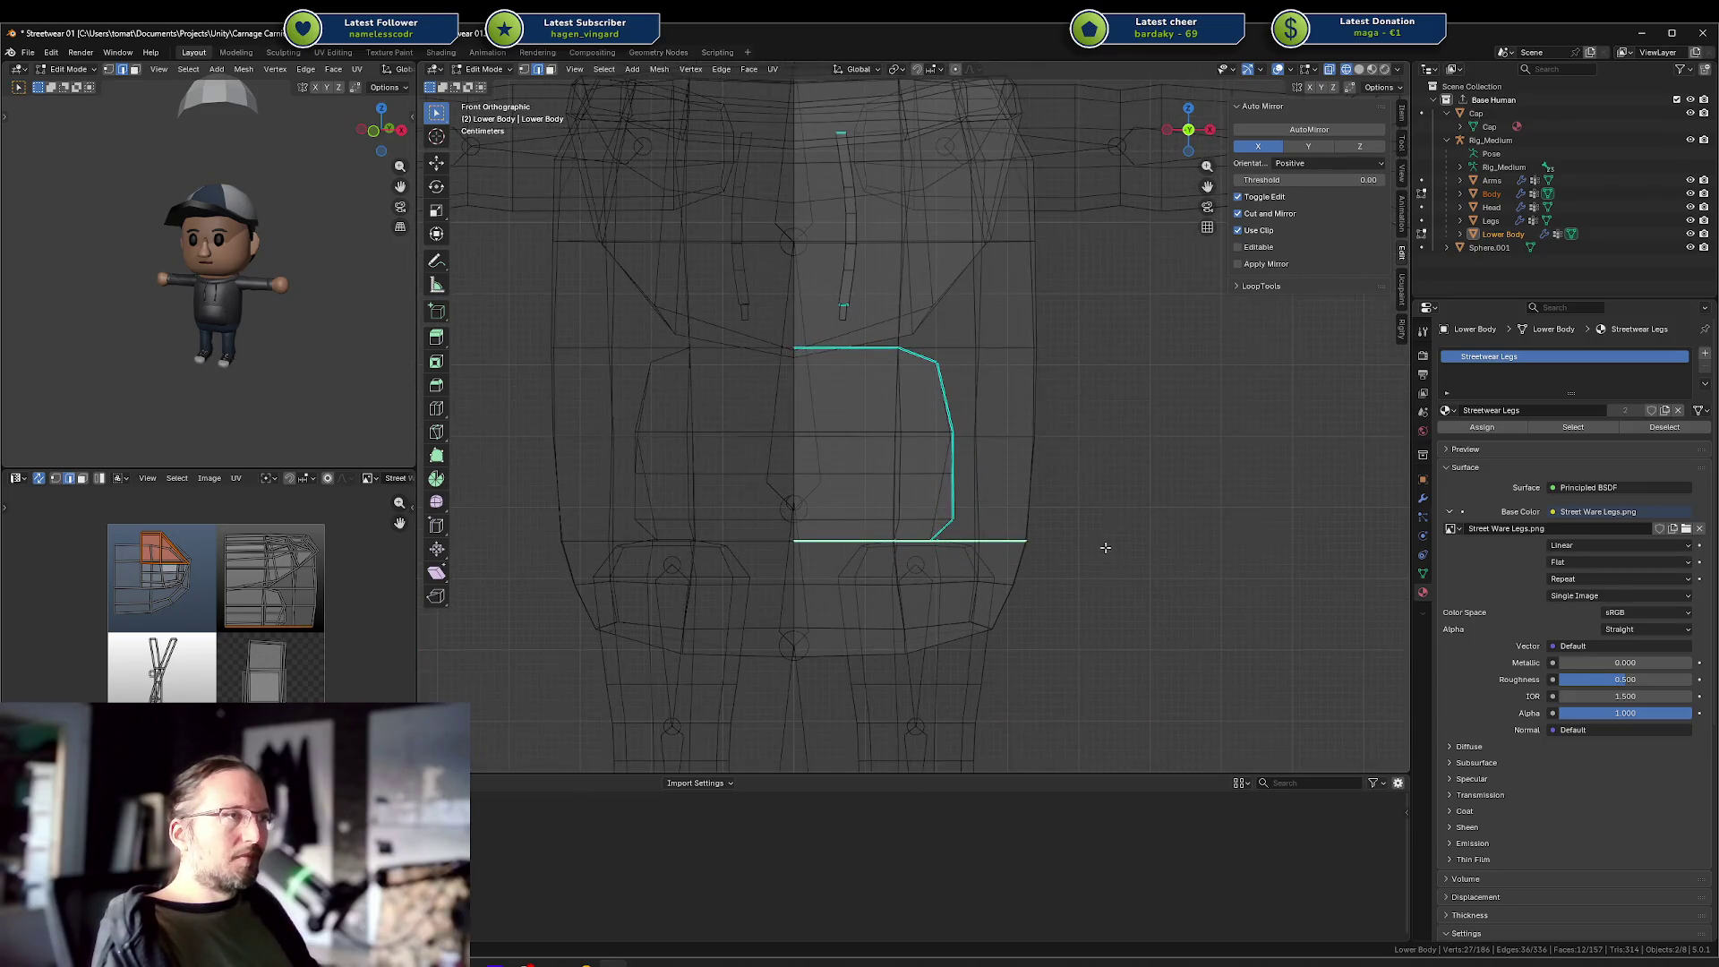
pyautogui.hotkey('alt', 'a')
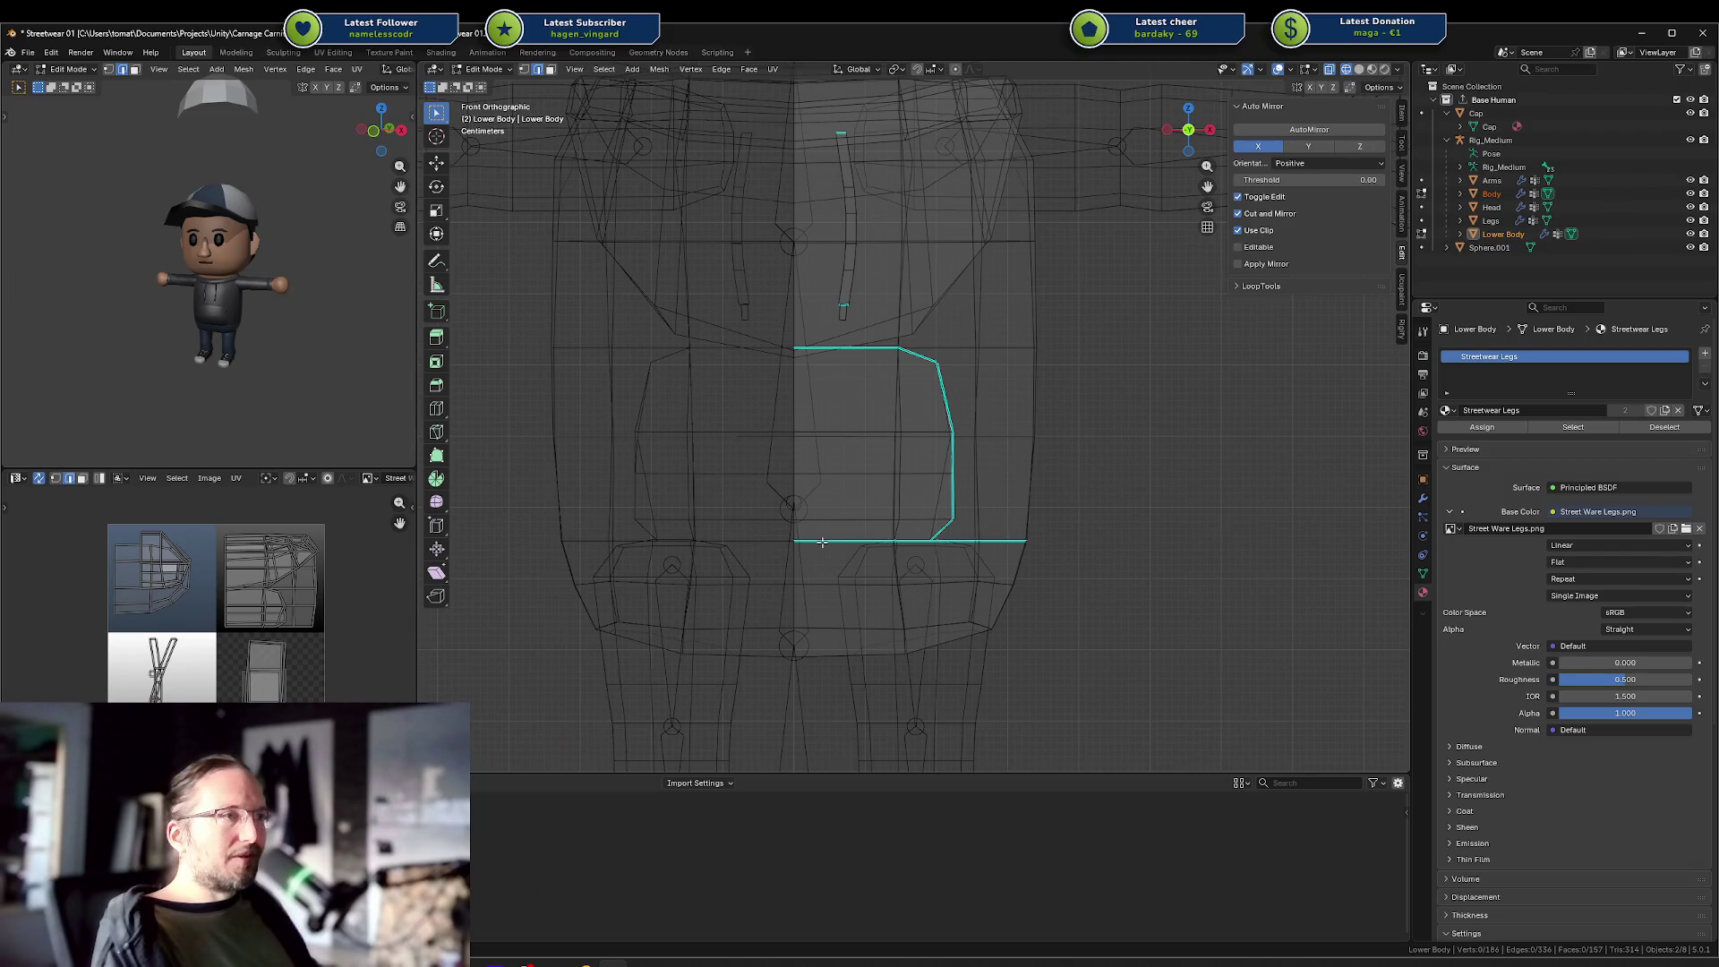
pyautogui.scroll(-3, 1084, 463)
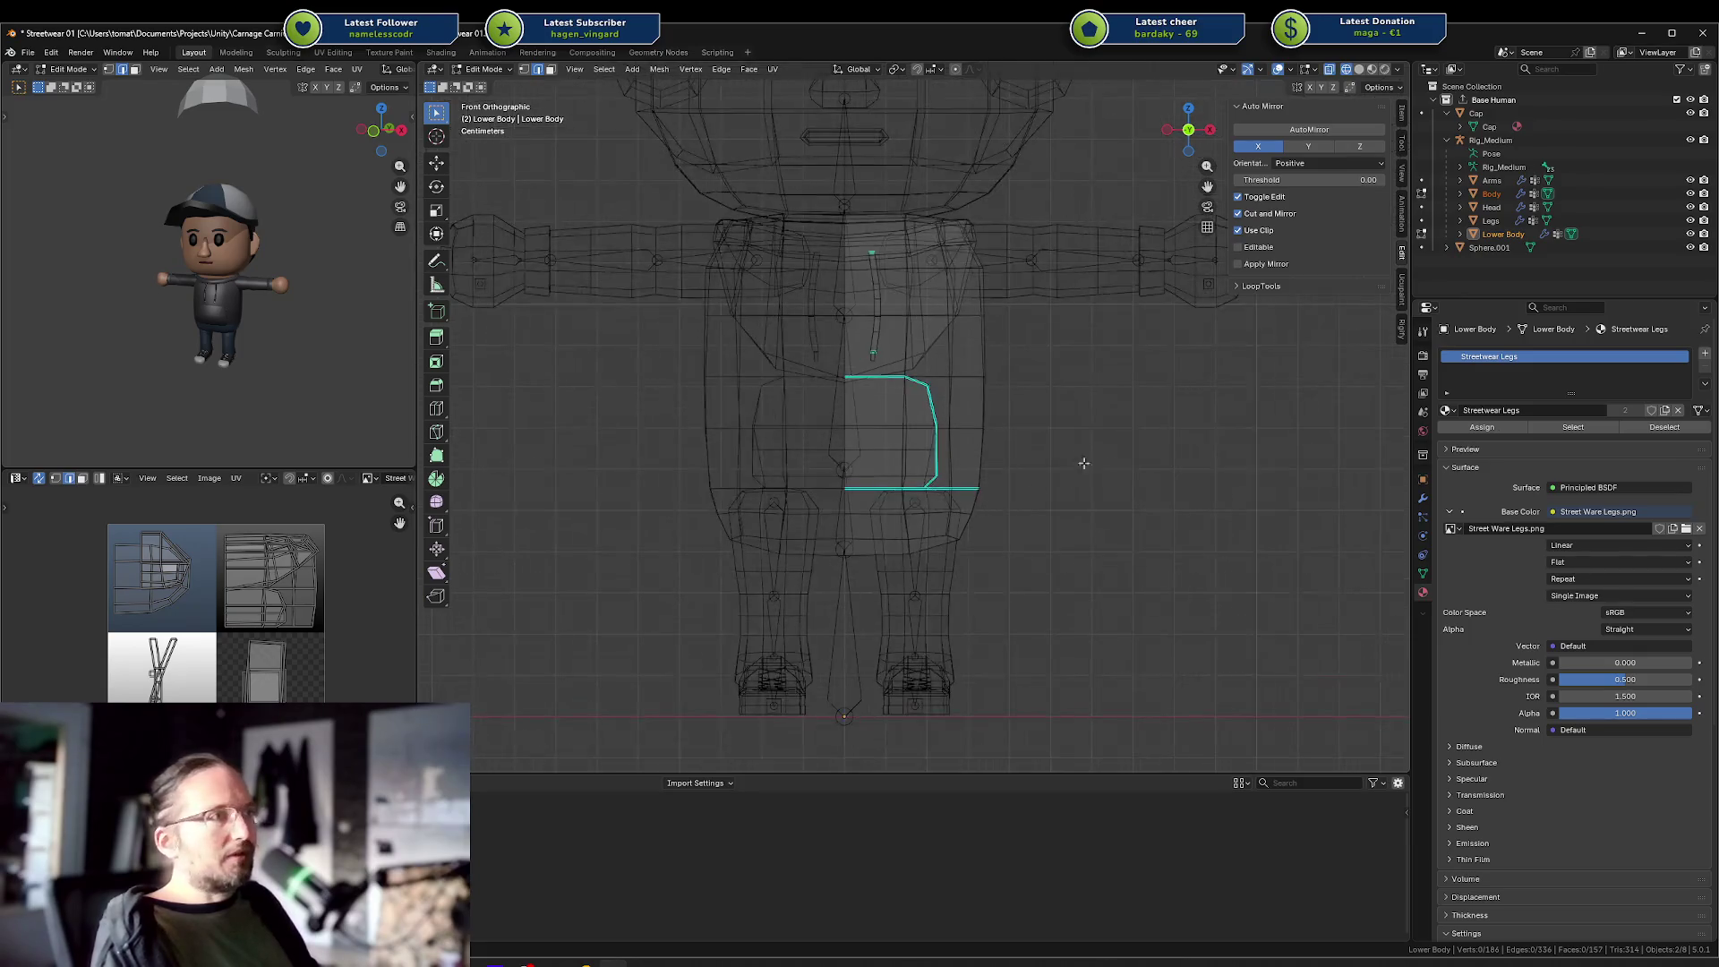
pyautogui.hotkey('shift', 'z')
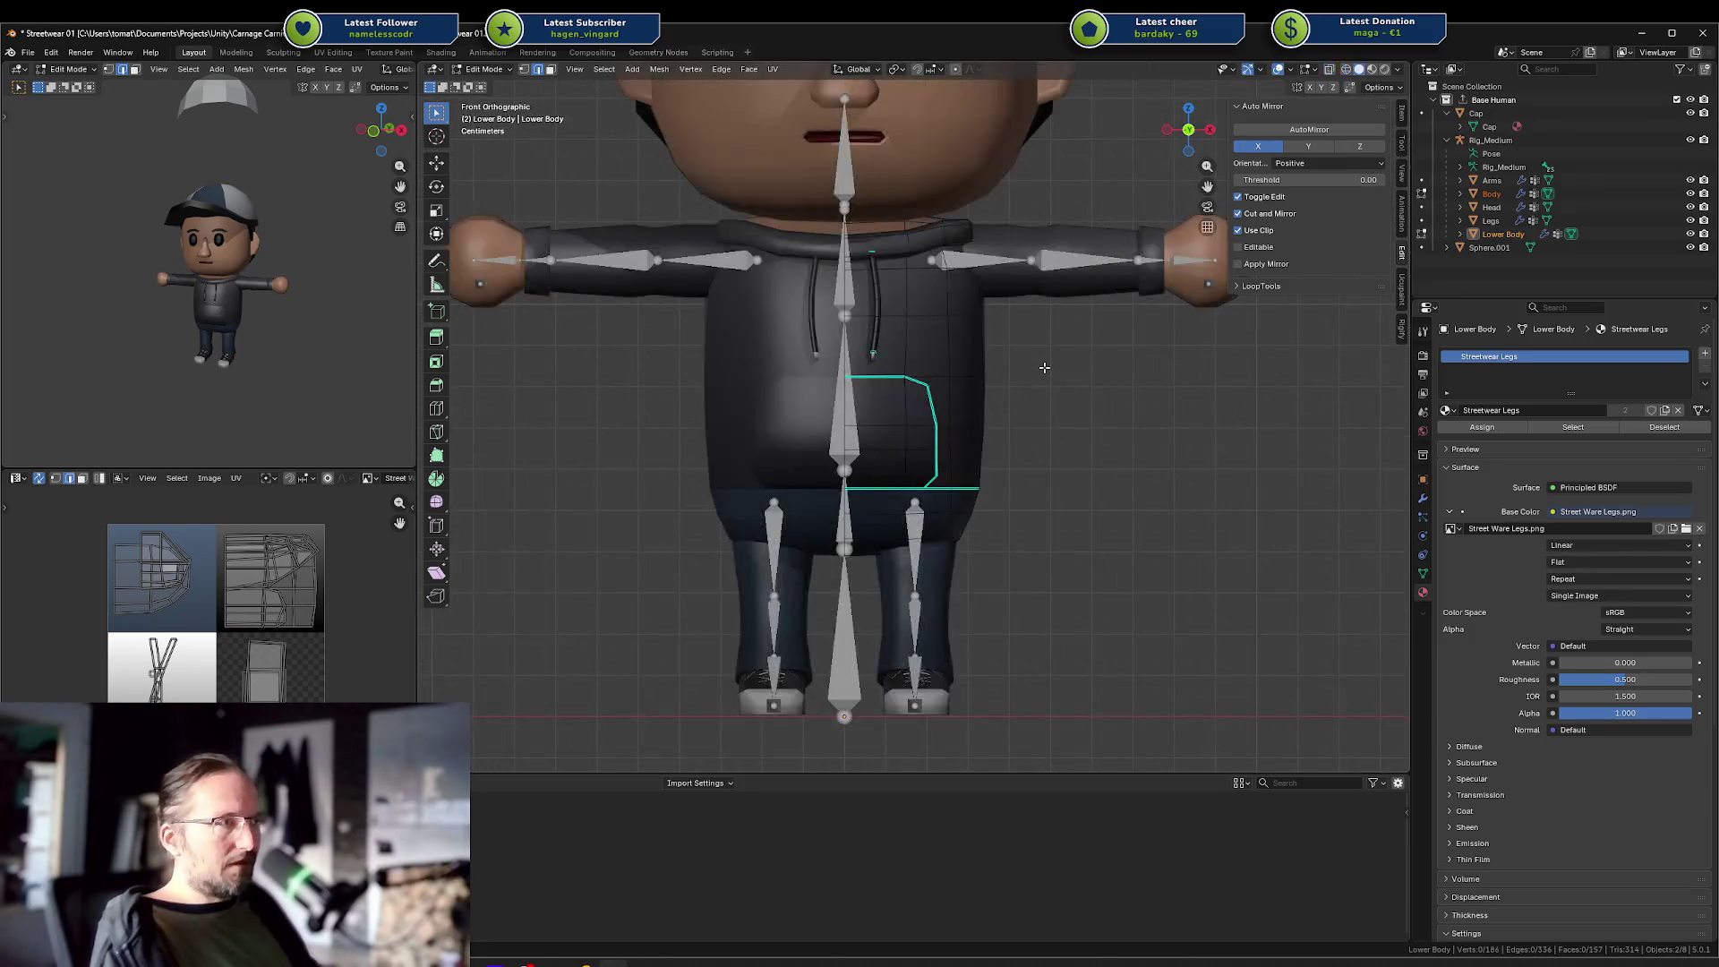
pyautogui.scroll(-4, 1040, 378)
pyautogui.press('Tab')
pyautogui.hotkey('alt', 'a')
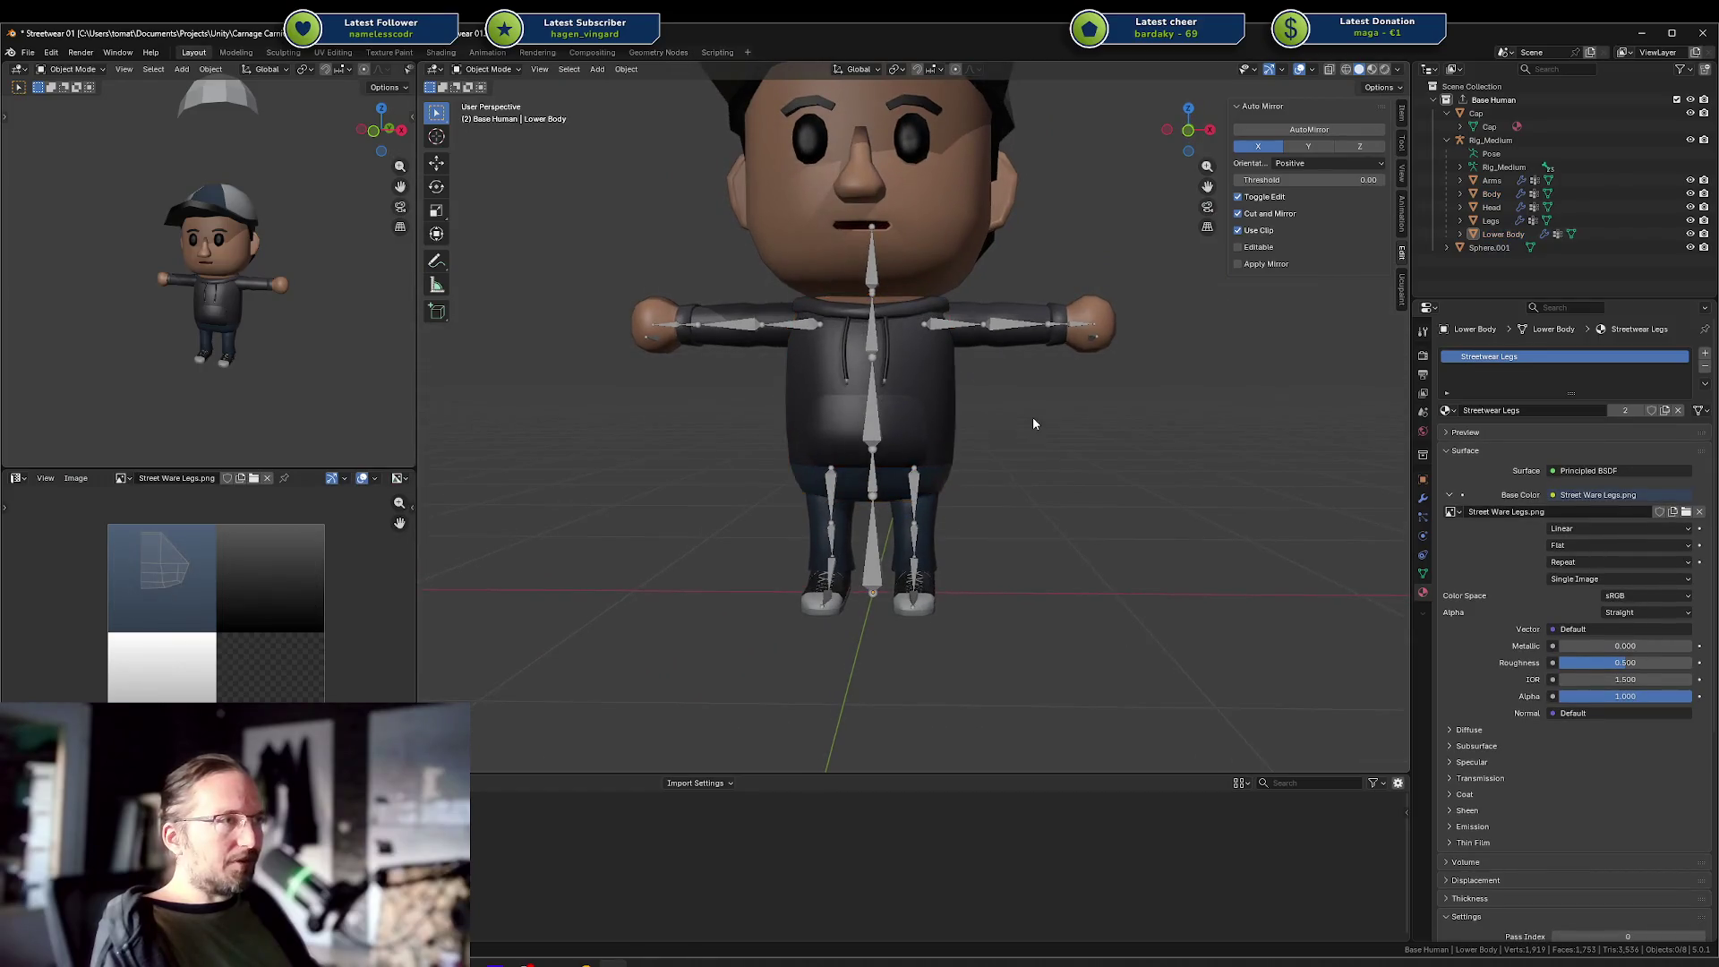
pyautogui.click(925, 412)
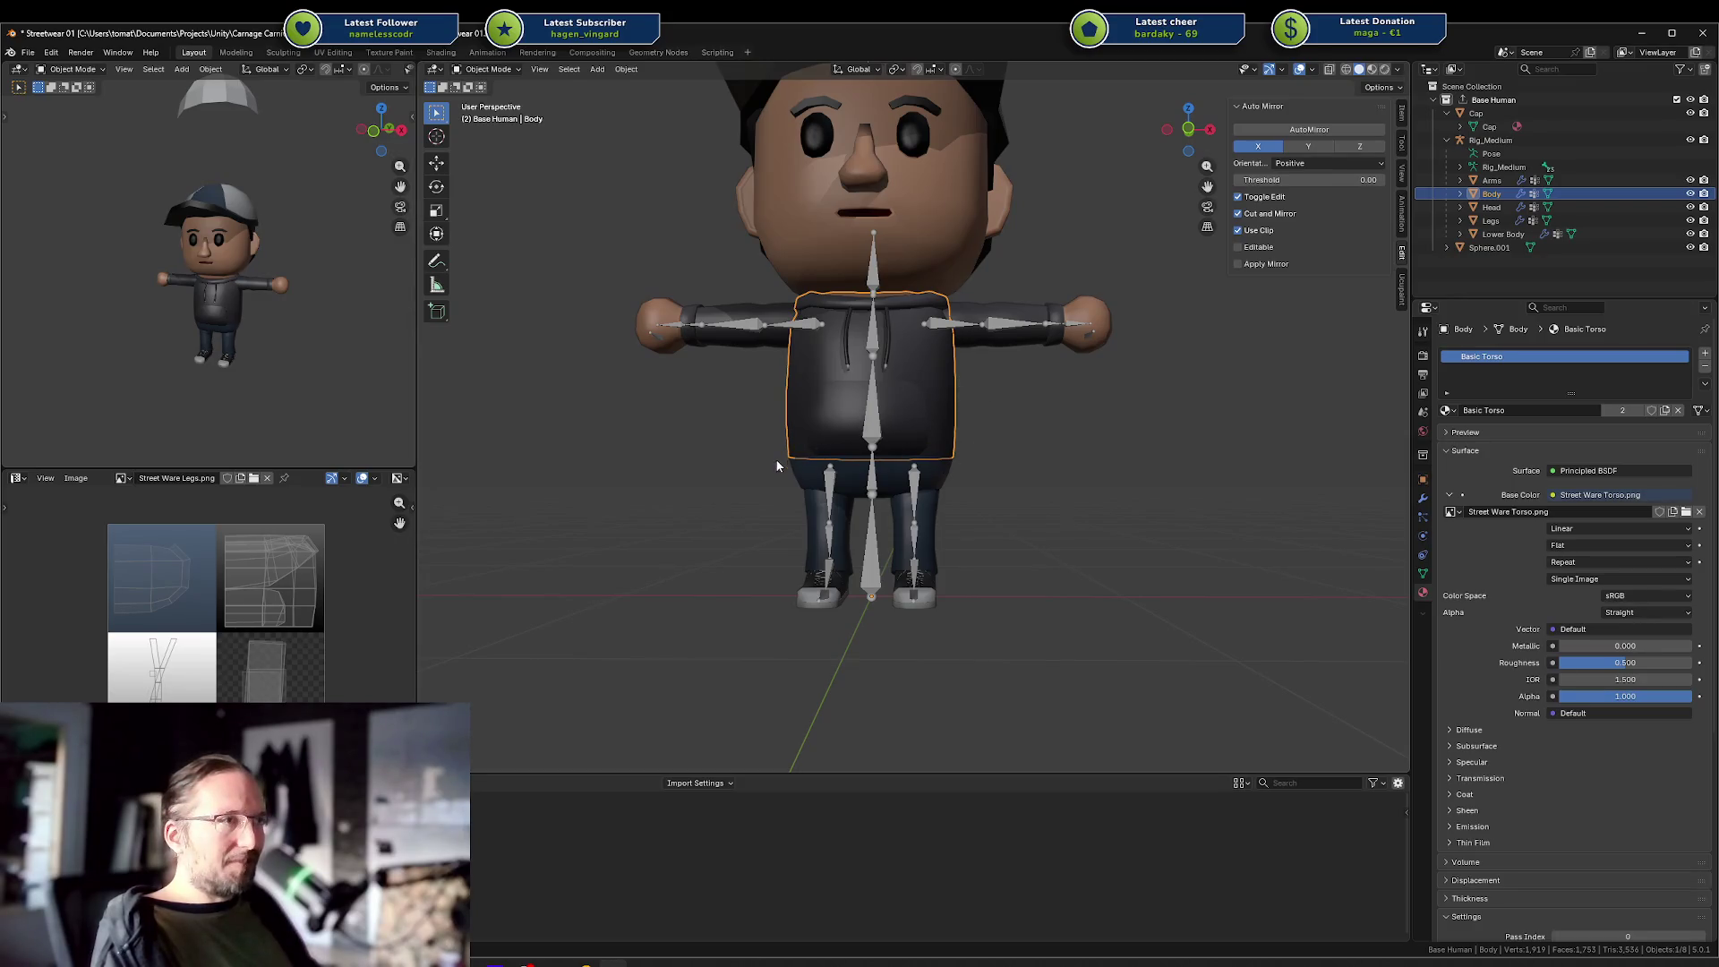
pyautogui.scroll(-3, 777, 454)
pyautogui.moveTo(777, 455)
pyautogui.mouseDown()
pyautogui.moveTo(1017, 440)
pyautogui.moveTo(883, 407)
pyautogui.moveTo(1047, 410)
pyautogui.moveTo(948, 421)
pyautogui.moveTo(980, 427)
pyautogui.moveTo(1094, 392)
pyautogui.moveTo(1051, 399)
pyautogui.moveTo(898, 355)
pyautogui.mouseUp()
pyautogui.scroll(5, 1047, 410)
pyautogui.scroll(-4, 873, 230)
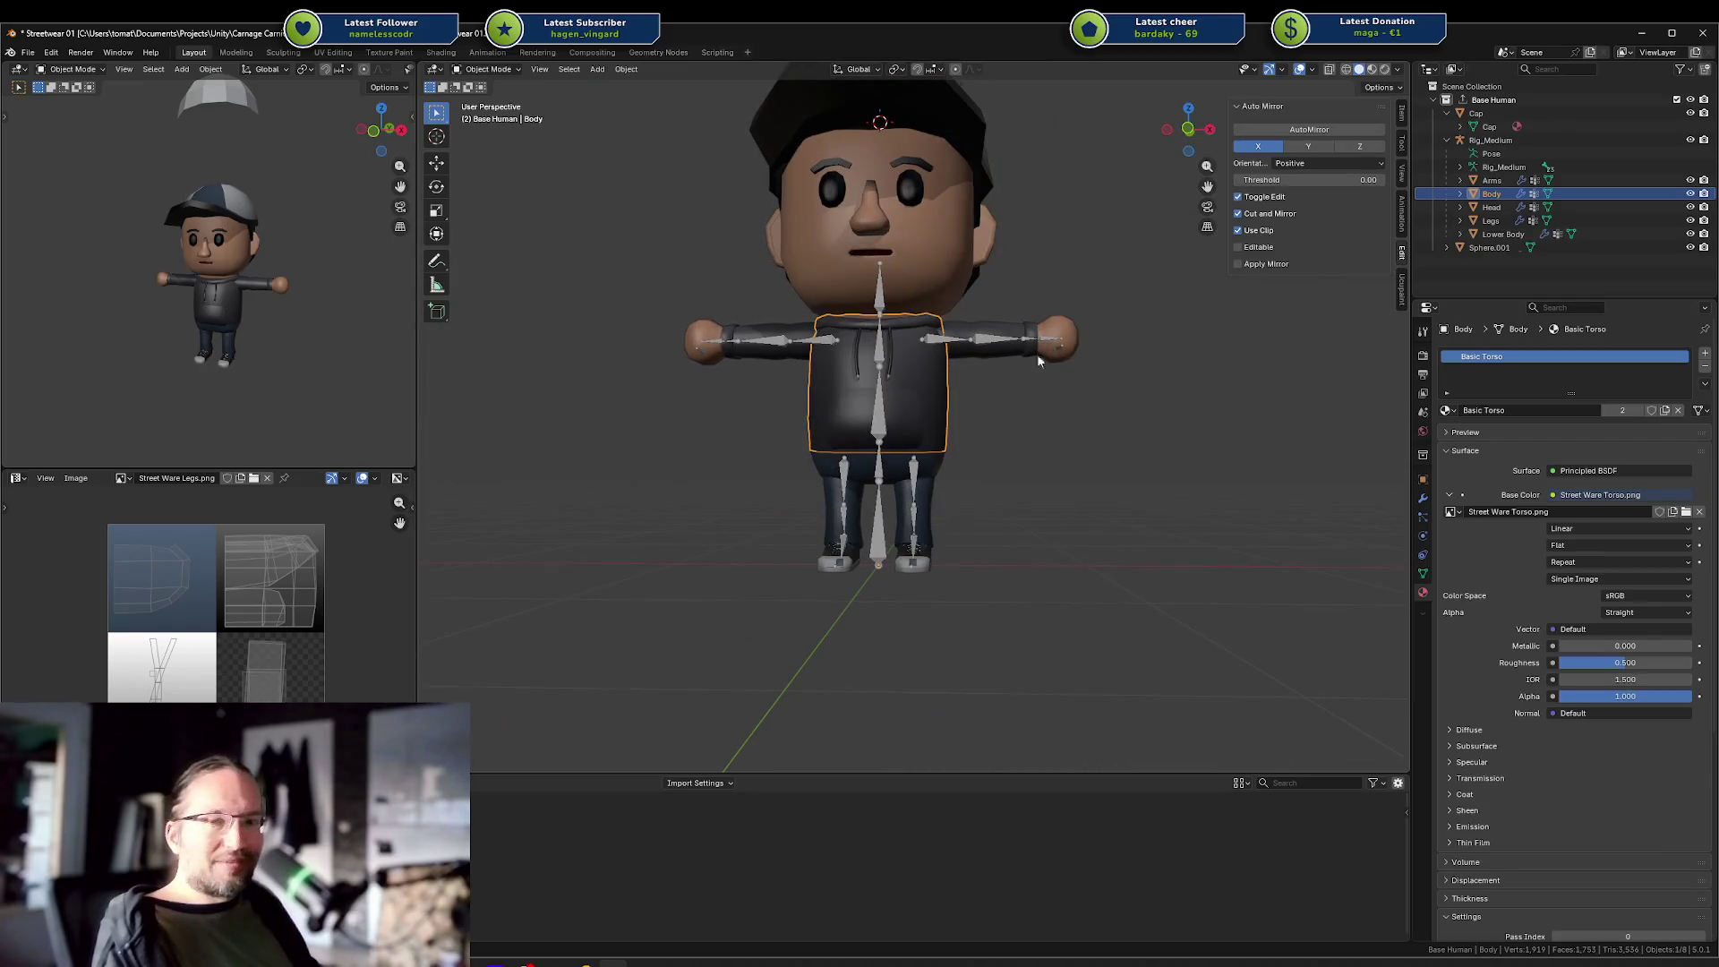
pyautogui.hotkey('alt', 'a')
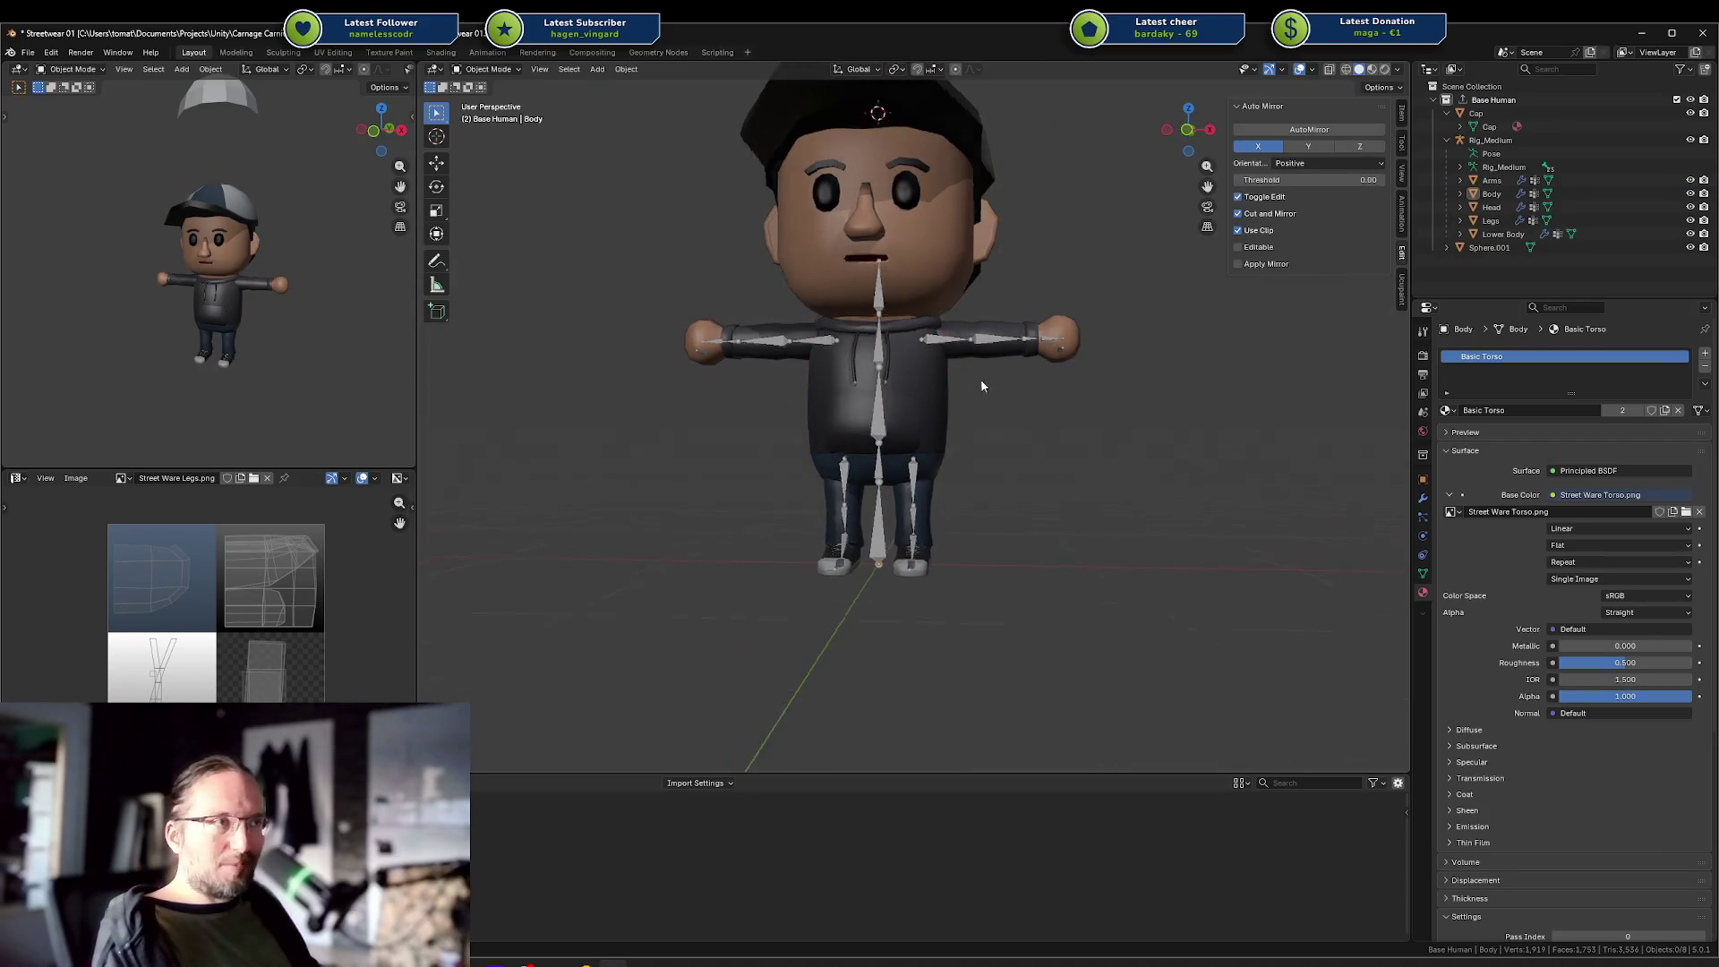
pyautogui.moveTo(981, 379)
pyautogui.mouseDown()
pyautogui.moveTo(853, 418)
pyautogui.moveTo(689, 394)
pyautogui.moveTo(896, 390)
pyautogui.moveTo(956, 355)
pyautogui.mouseUp()
pyautogui.click(895, 390)
pyautogui.press('Tab')
pyautogui.hotkey('alt', 'a')
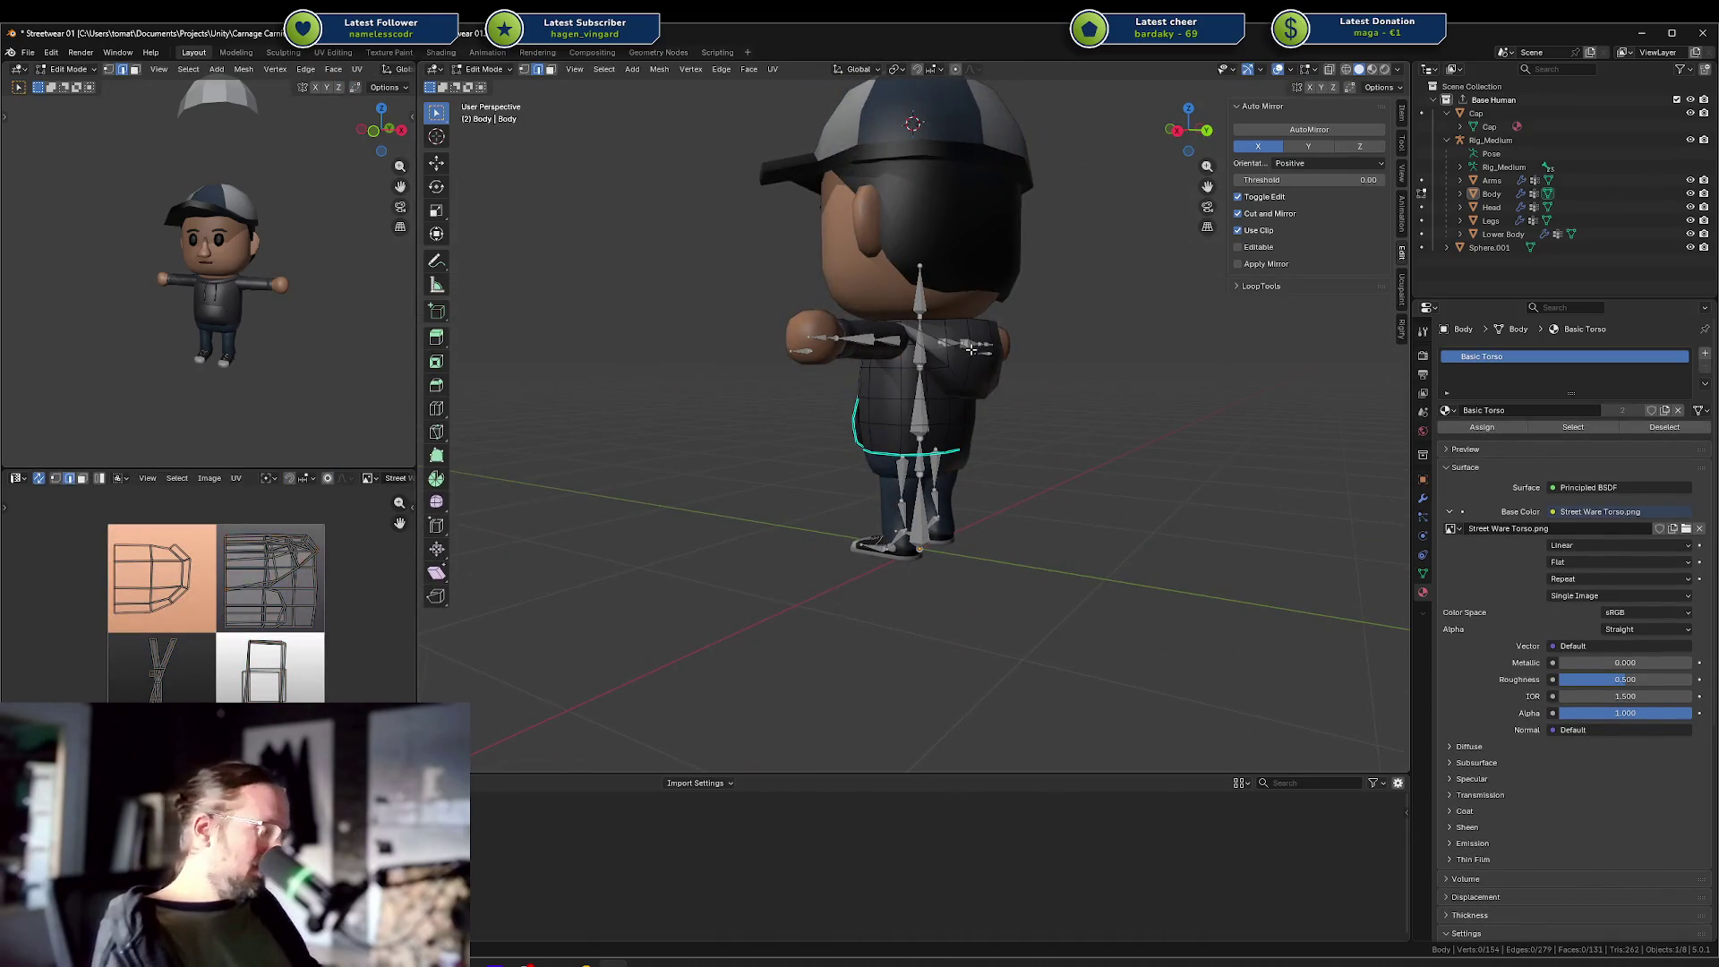
pyautogui.press('l')
pyautogui.press('g')
pyautogui.click(1071, 339)
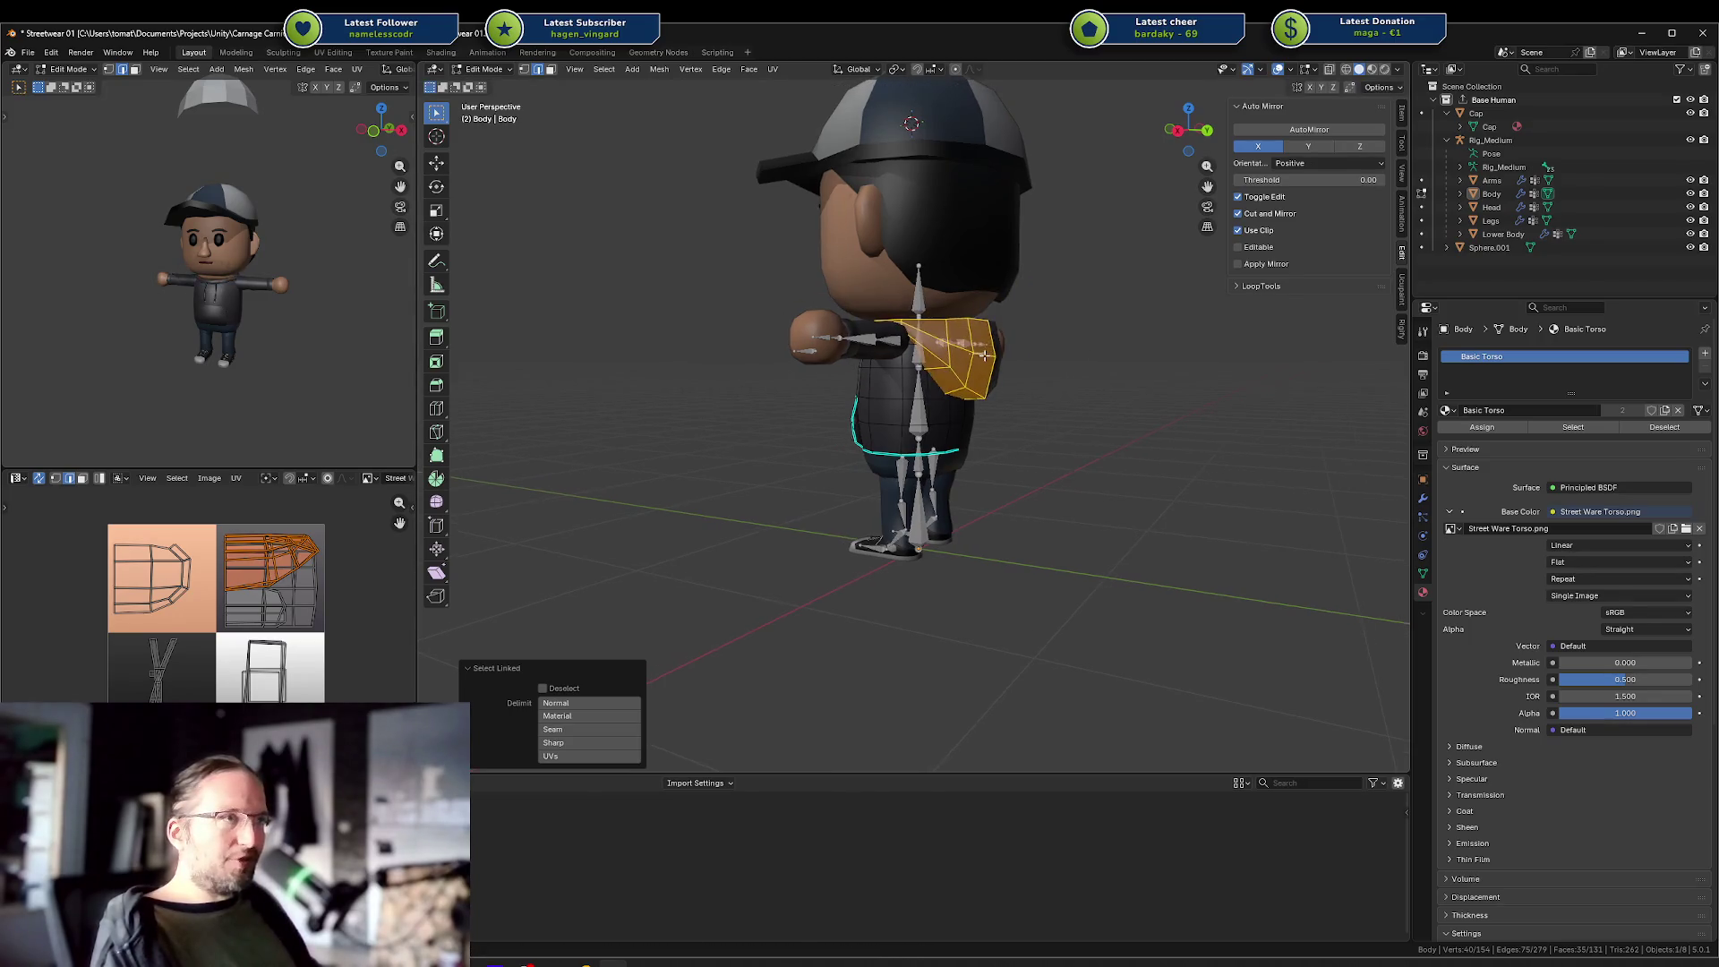
pyautogui.scroll(2, 984, 347)
pyautogui.moveTo(985, 347); pyautogui.dragTo(1107, 350)
pyautogui.click(838, 425)
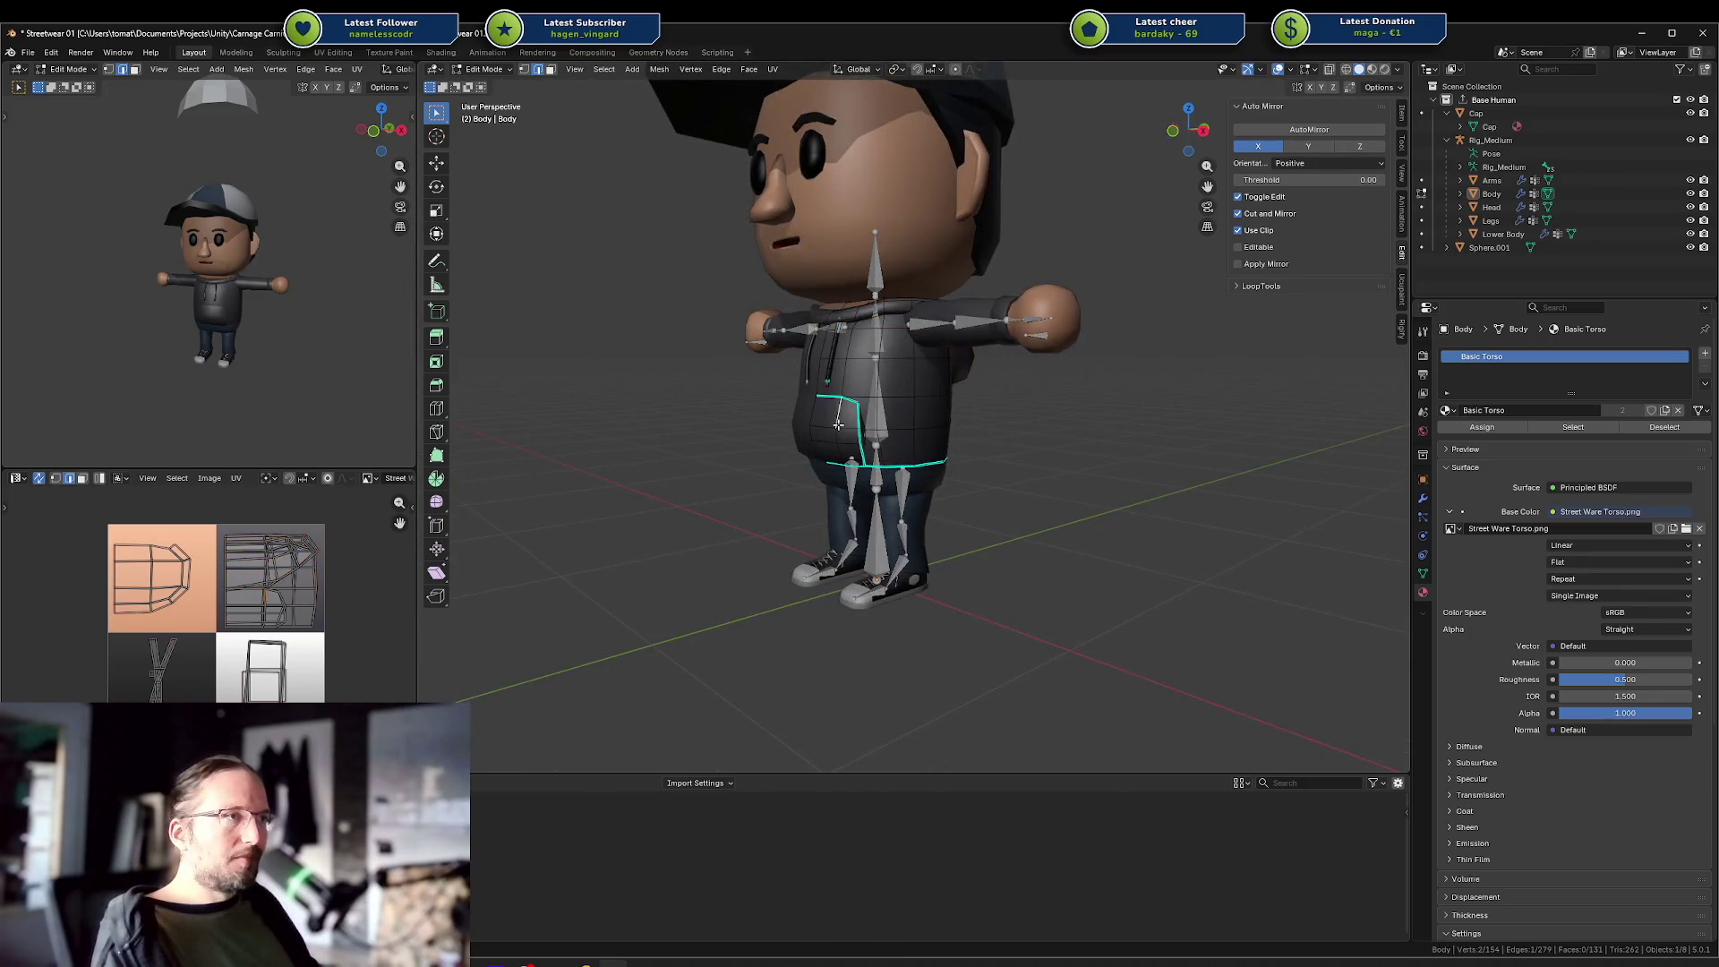
pyautogui.press('Tab')
pyautogui.moveTo(974, 403); pyautogui.dragTo(1114, 396)
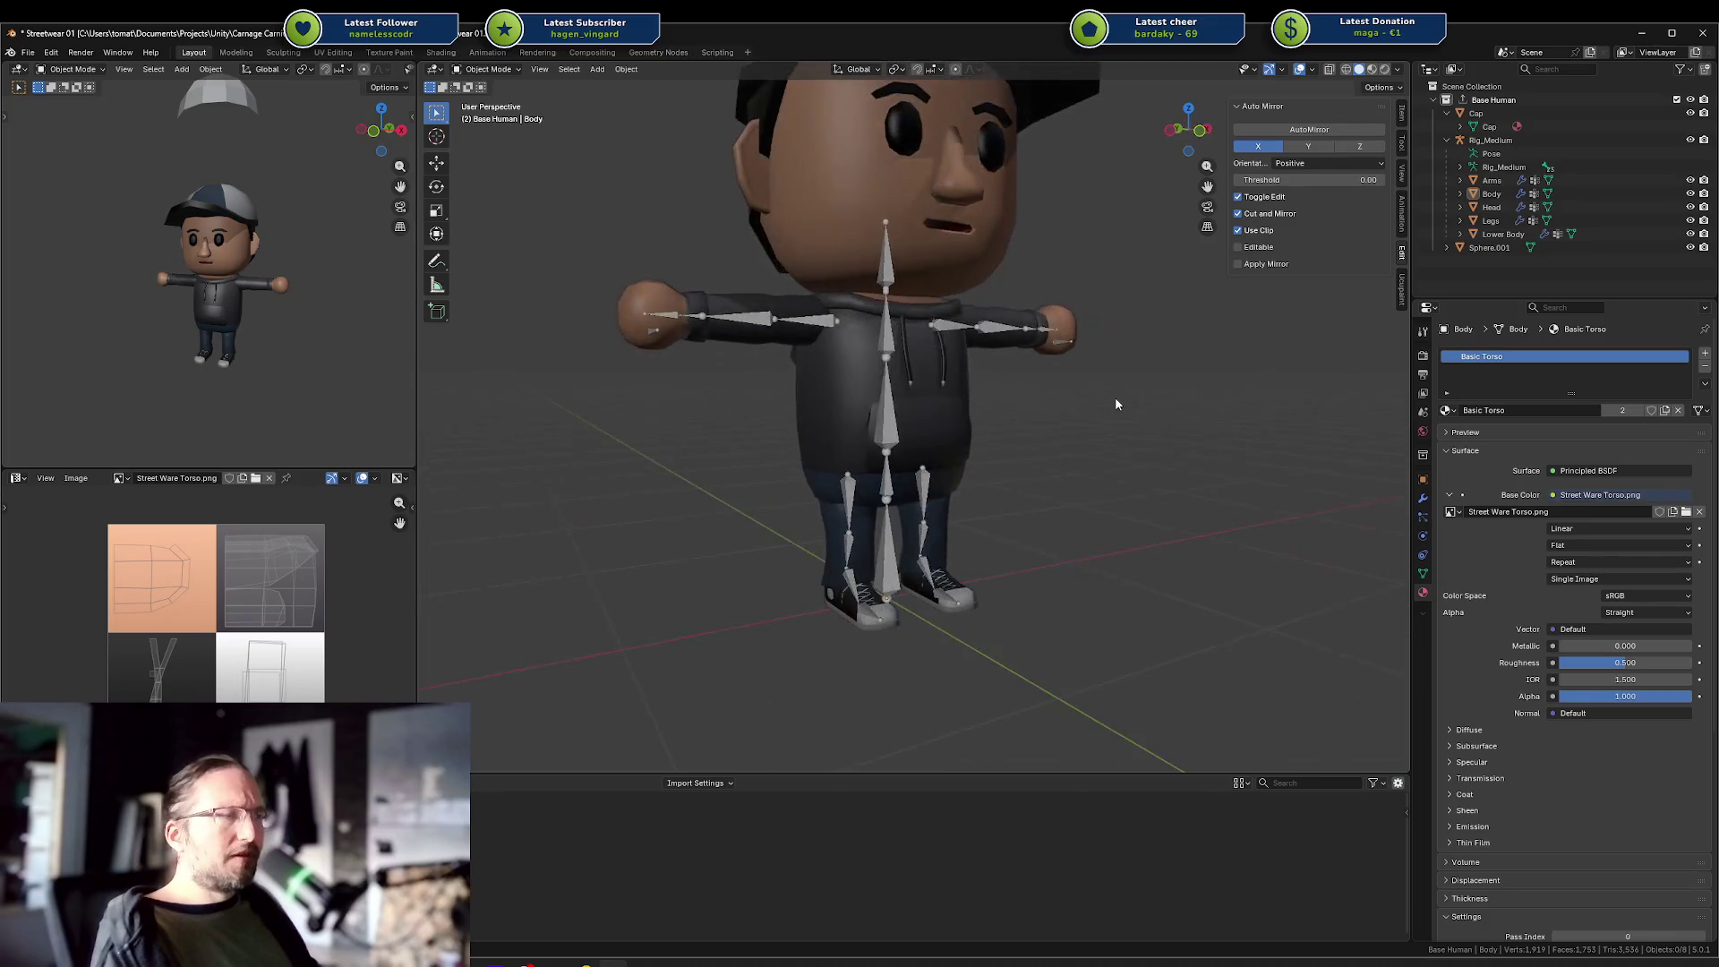
pyautogui.scroll(2, 1098, 314)
pyautogui.moveTo(1097, 313)
pyautogui.mouseDown()
pyautogui.moveTo(949, 439)
pyautogui.moveTo(967, 412)
pyautogui.moveTo(954, 455)
pyautogui.mouseUp()
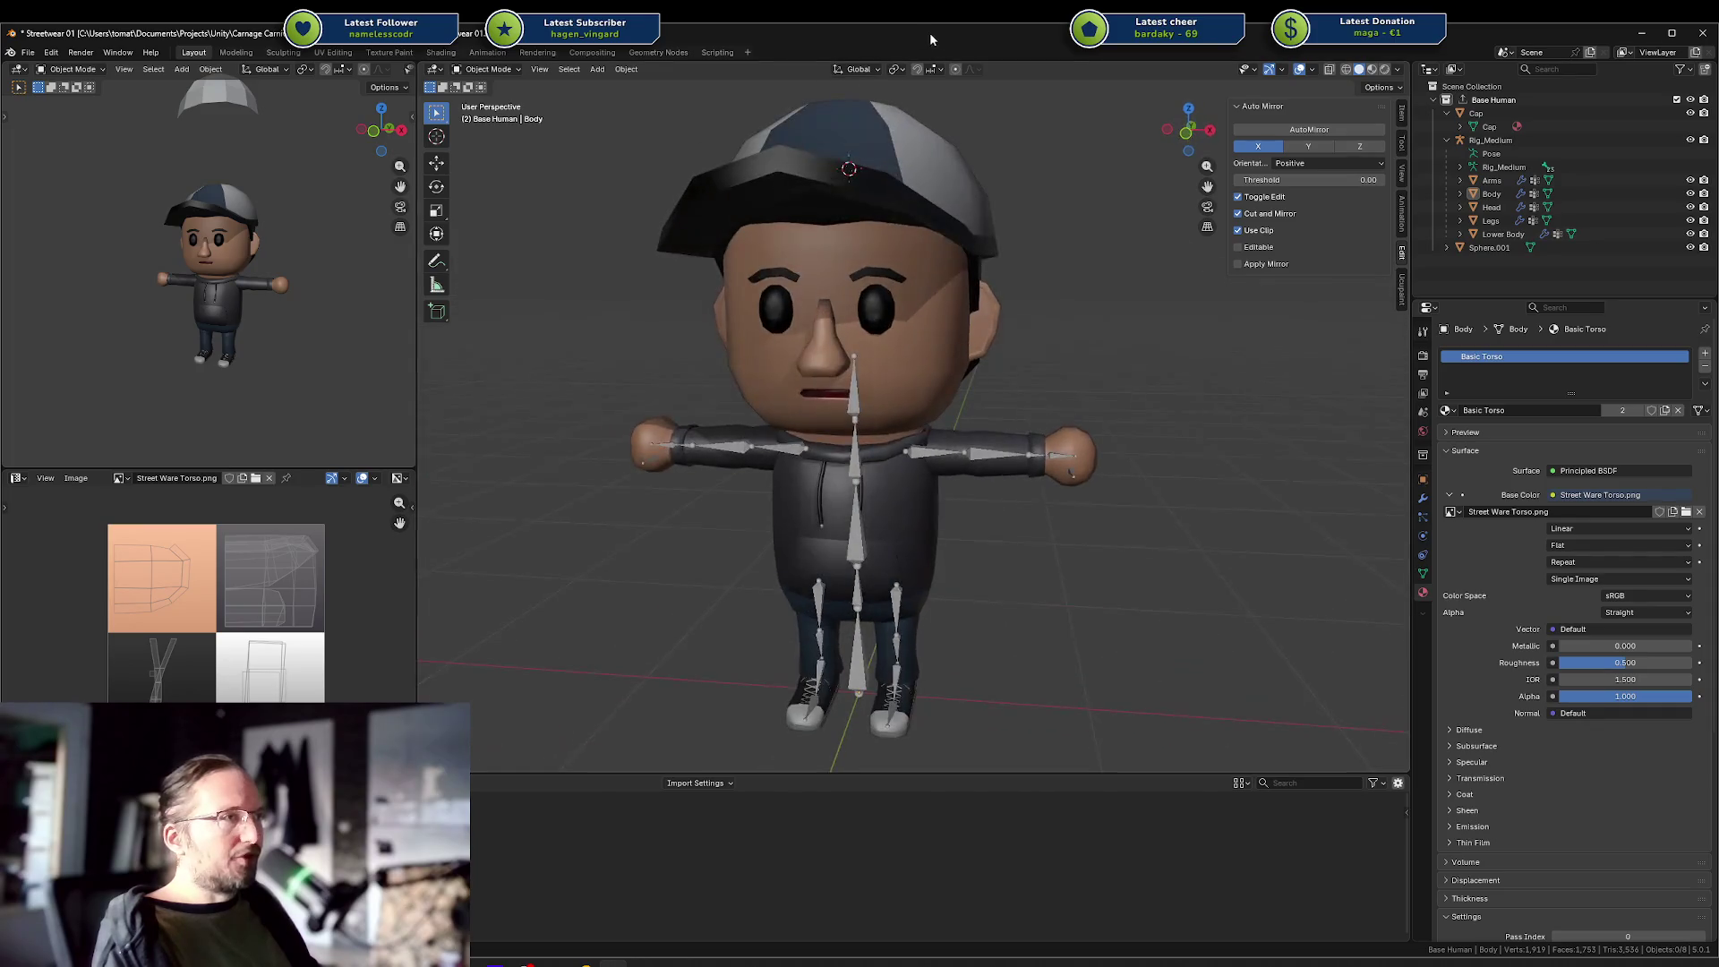
# Select the Cap and orbit to a side view, leaving the cap on the head.
pyautogui.click(967, 224)
pyautogui.scroll(1, 1022, 216)
pyautogui.moveTo(1023, 216); pyautogui.dragTo(1030, 322)
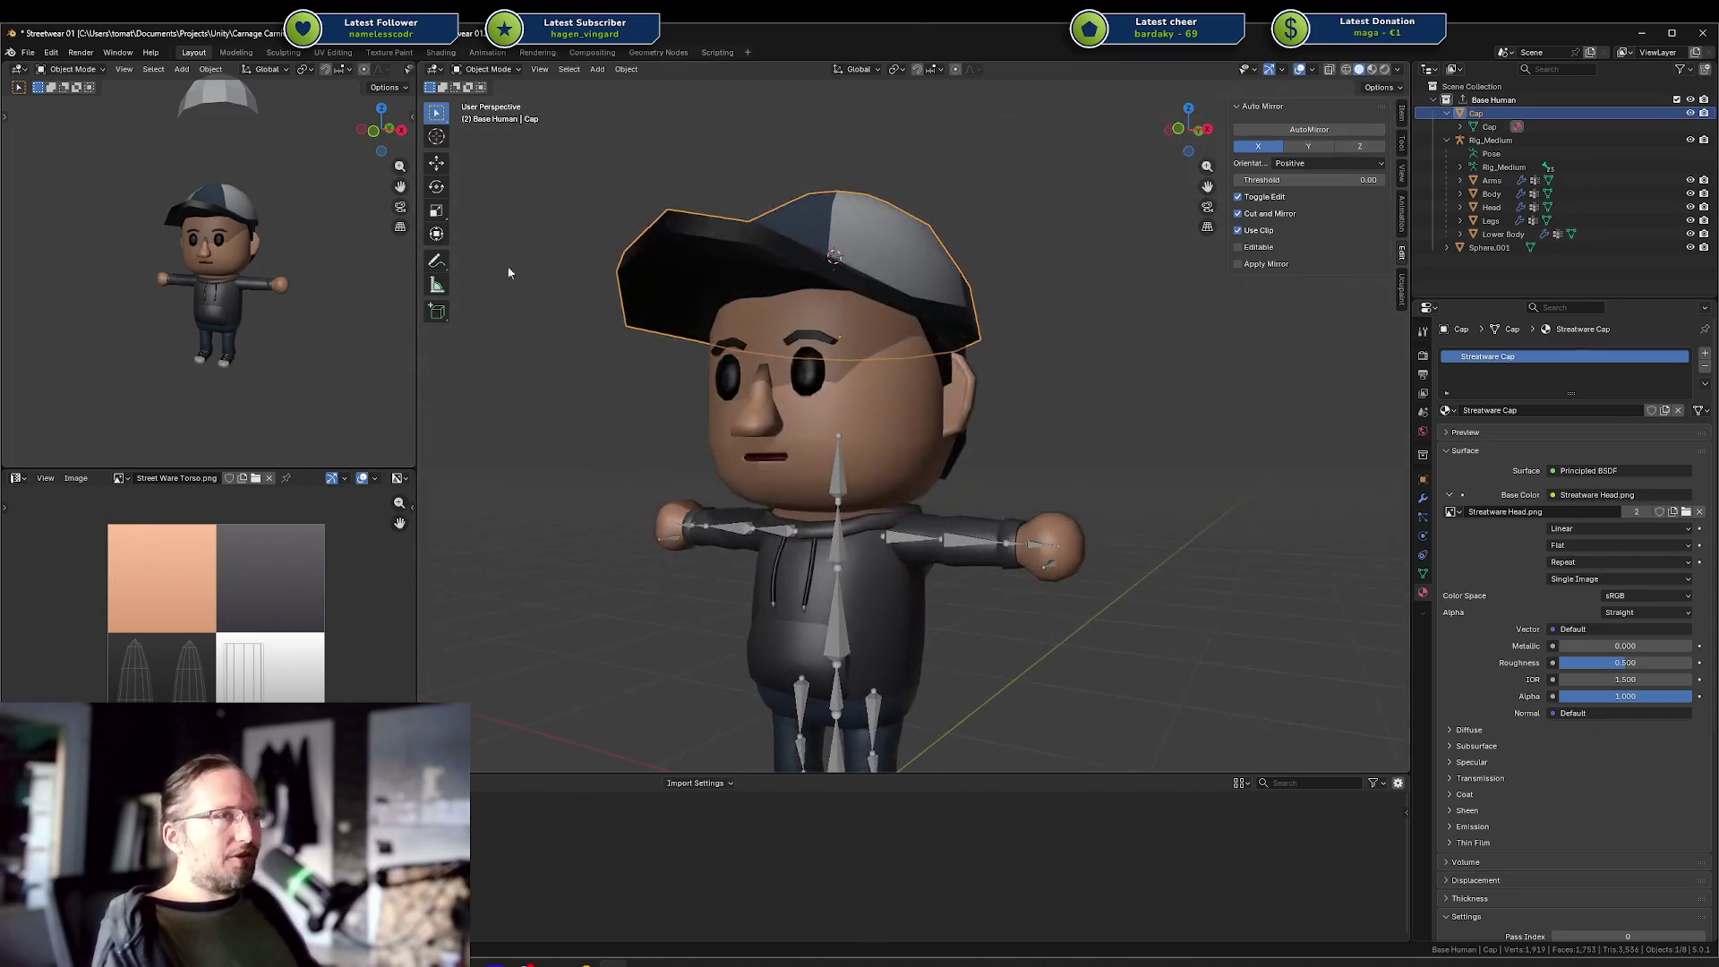
pyautogui.scroll(-1, 324, 235)
pyautogui.moveTo(331, 223); pyautogui.dragTo(249, 261)
pyautogui.moveTo(940, 269)
pyautogui.mouseDown()
pyautogui.moveTo(757, 271)
pyautogui.moveTo(949, 277)
pyautogui.mouseUp()
pyautogui.press('g')
pyautogui.press('Escape')
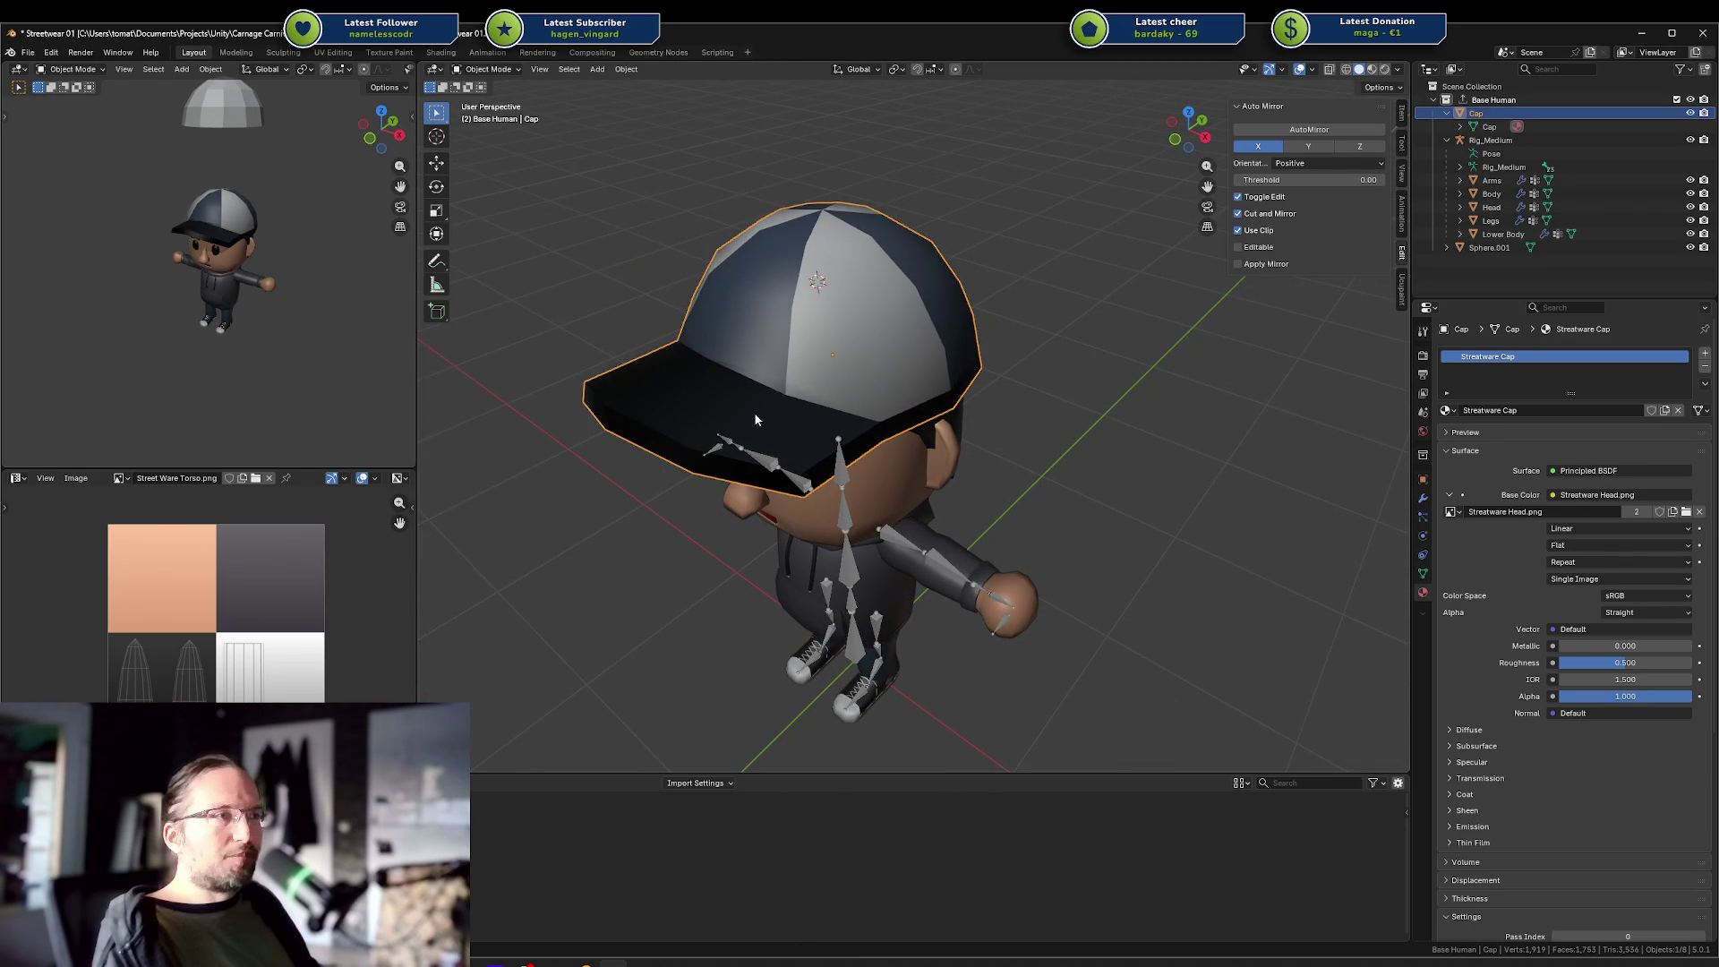
# Edit the Cap mesh, selecting and deselecting all of it, then return to Object Mode.
pyautogui.press('Tab')
pyautogui.press('a')
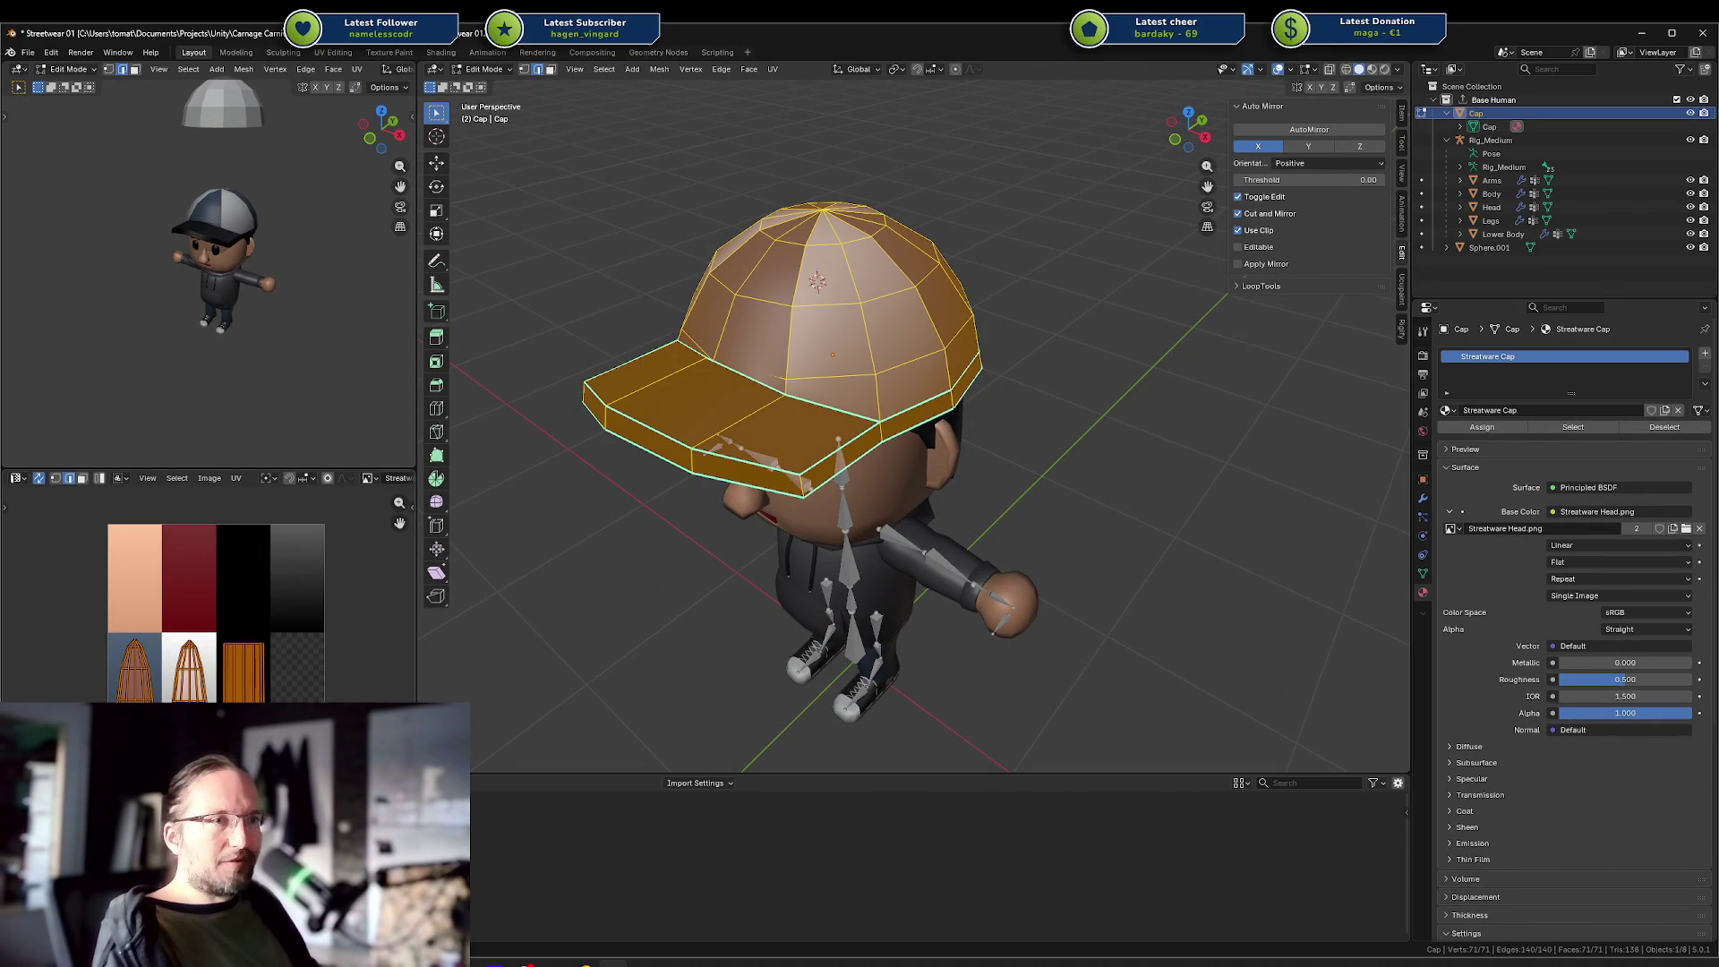
pyautogui.hotkey('alt', 'a')
pyautogui.press('a')
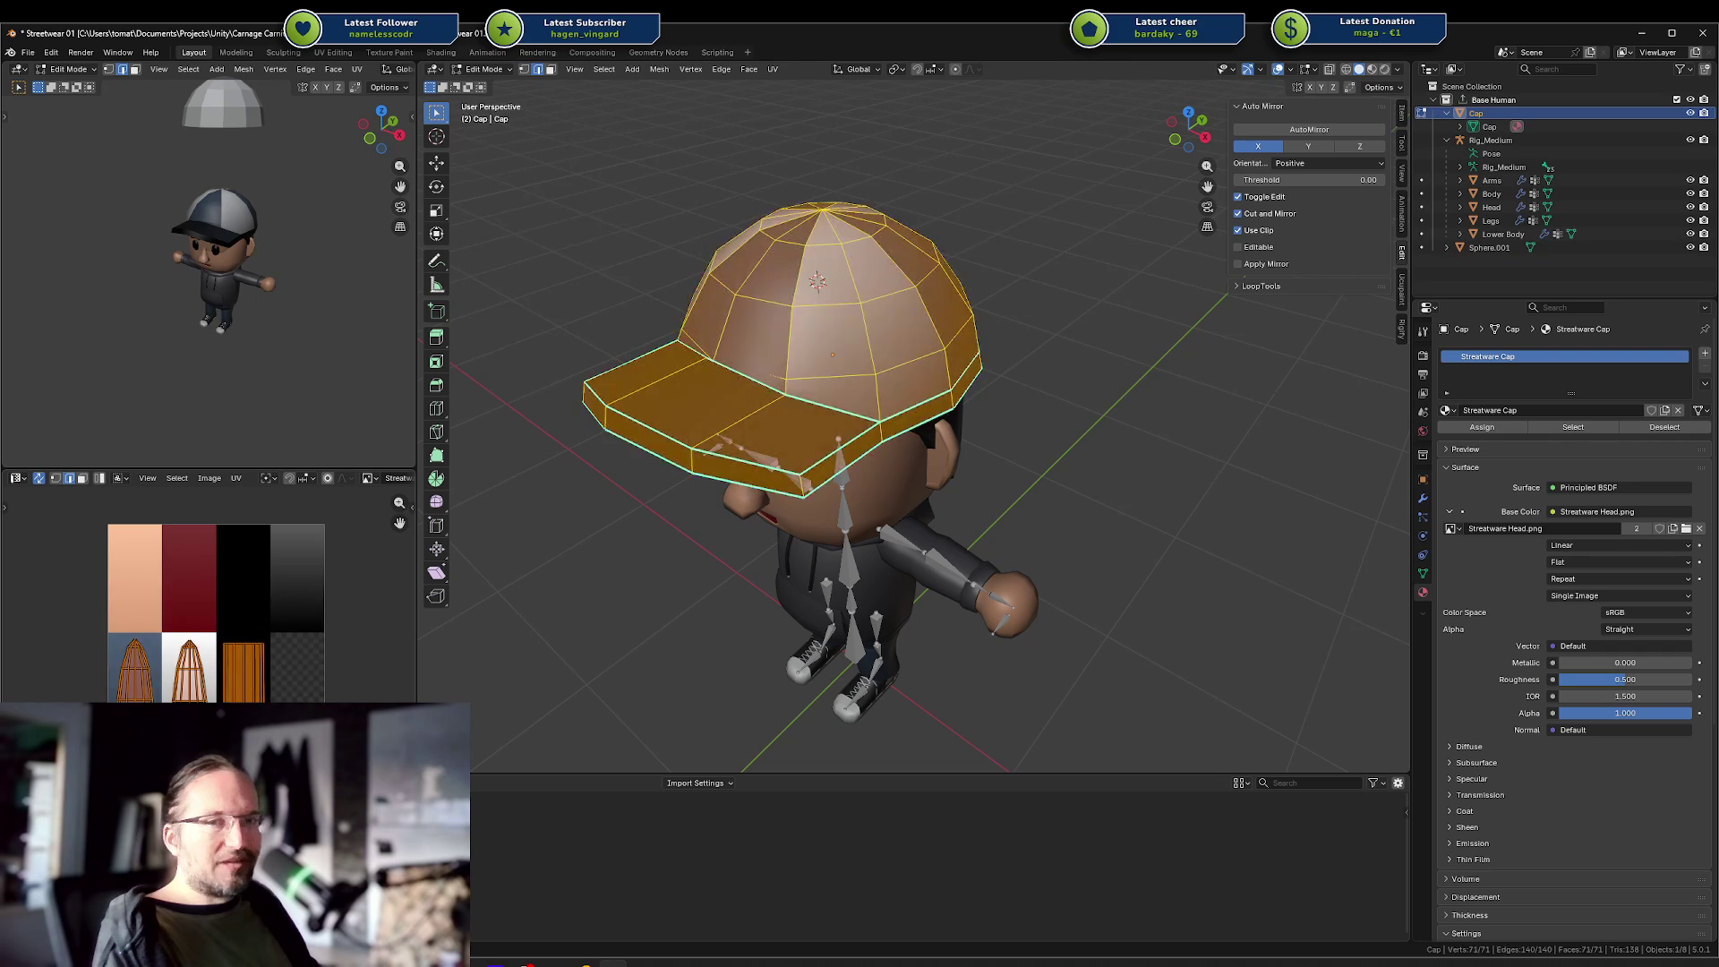
pyautogui.hotkey('alt', 'a')
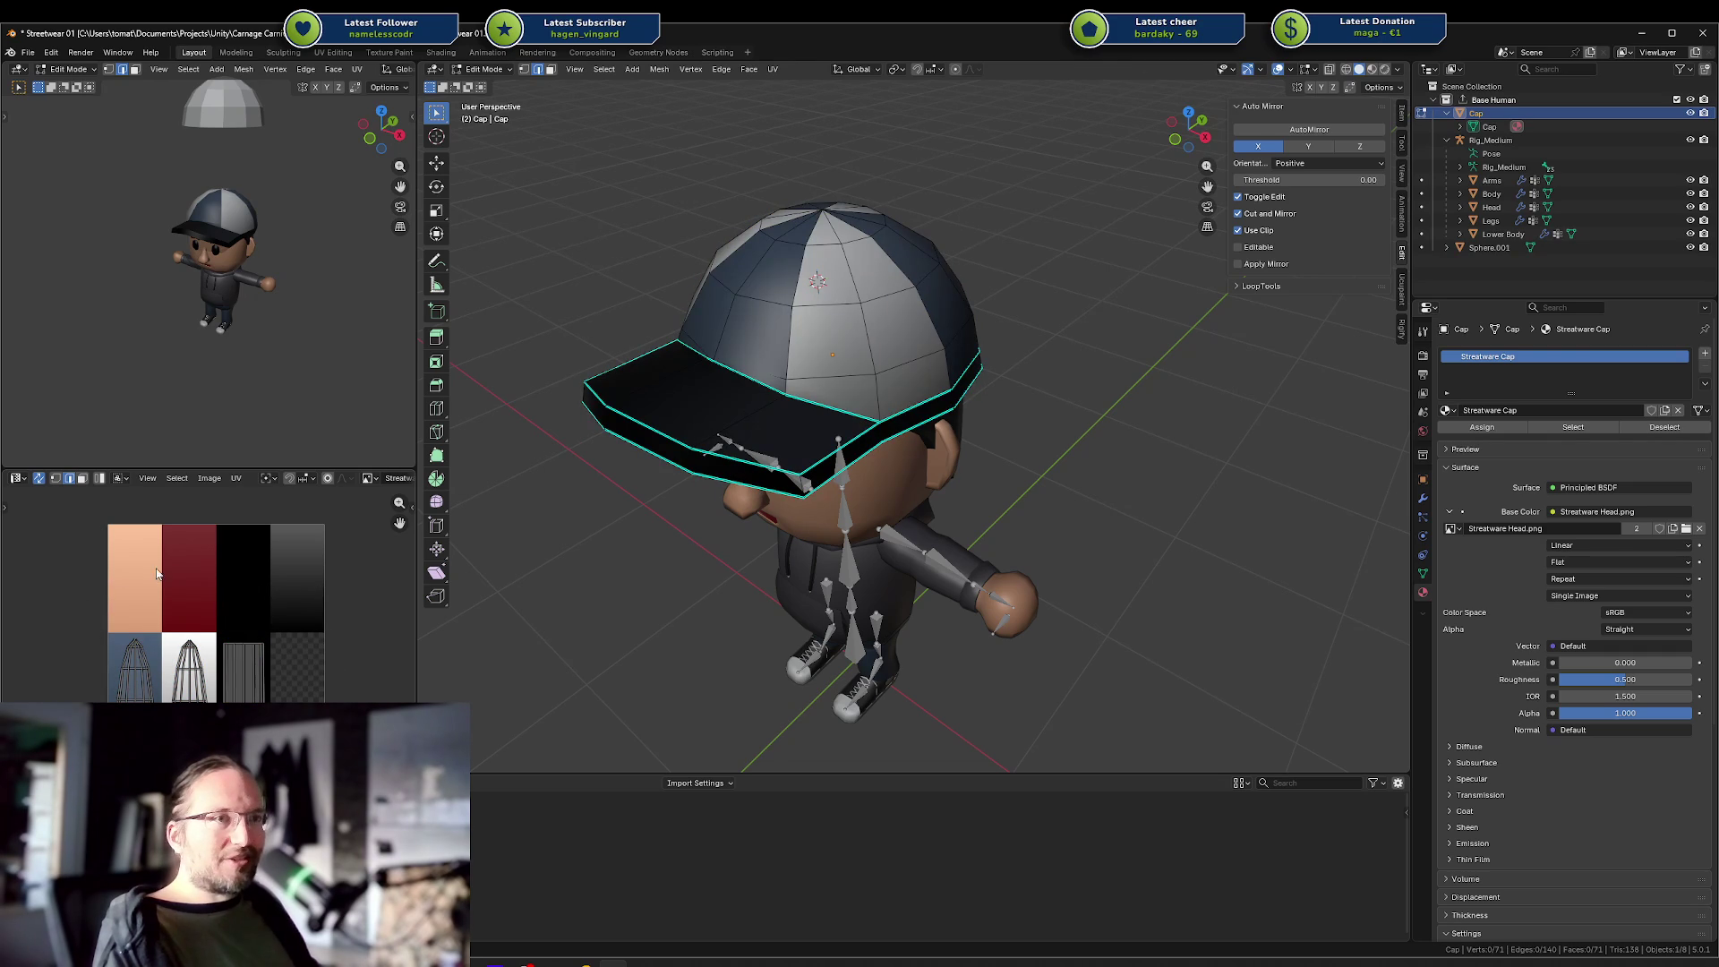
pyautogui.moveTo(904, 421); pyautogui.dragTo(965, 418)
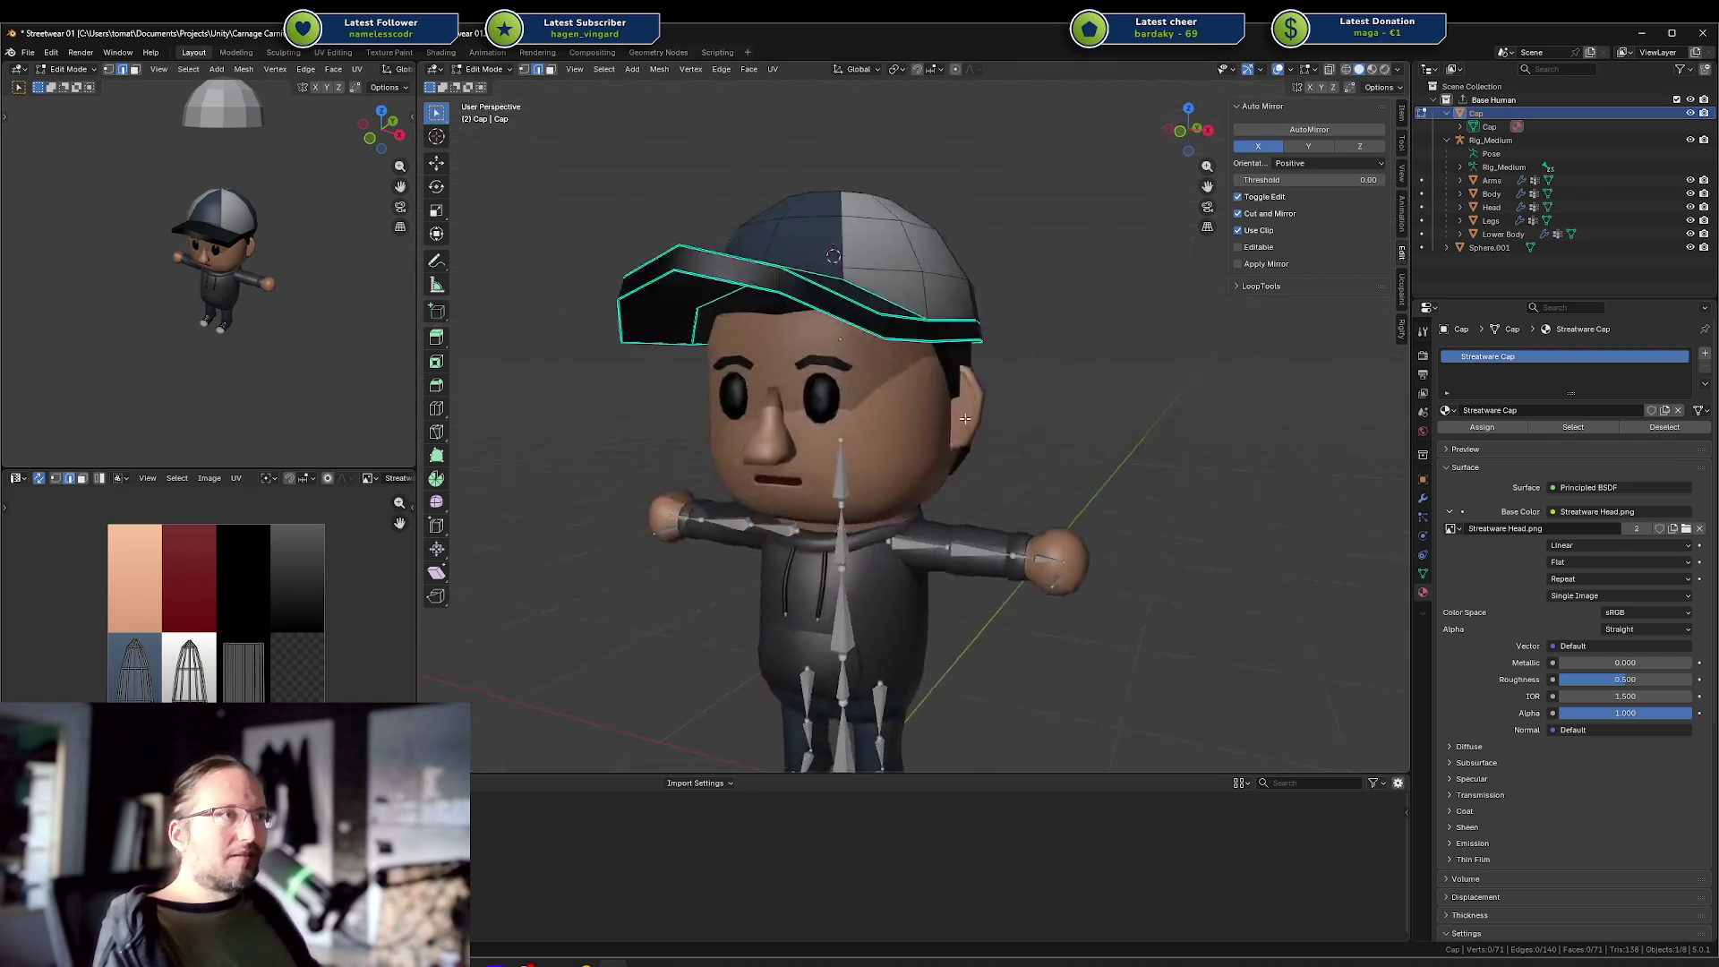
pyautogui.press('Tab')
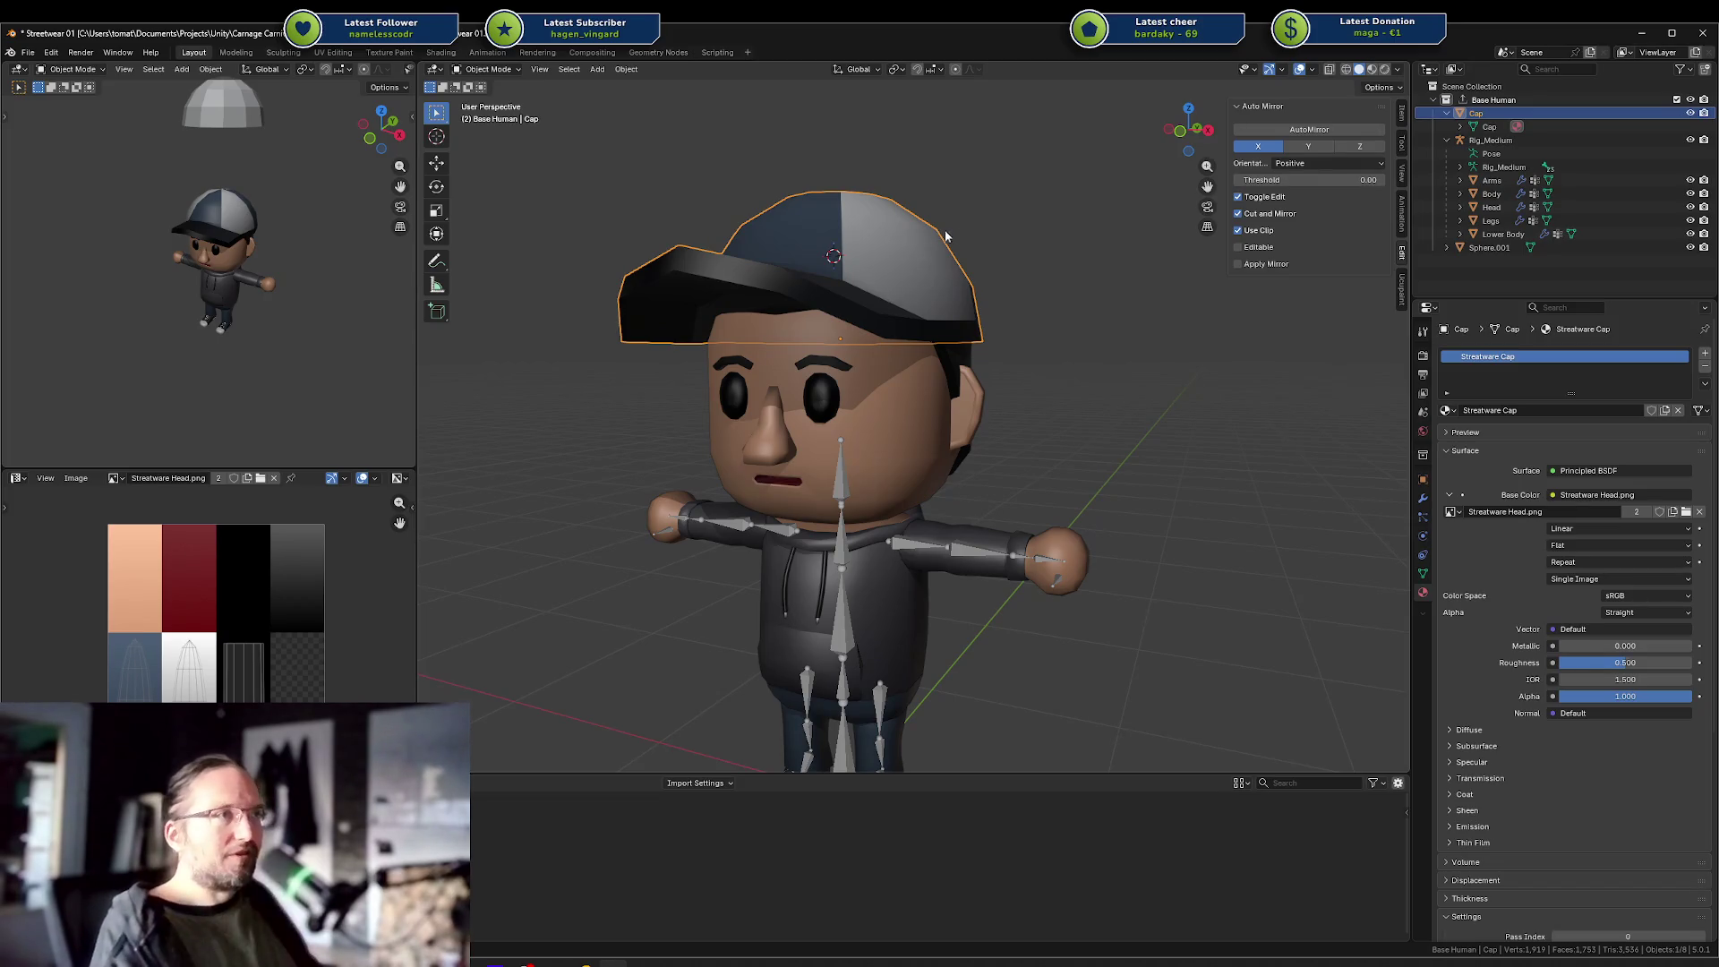
# Switch the selection back and forth between the Head and Cap objects.
pyautogui.click(970, 234)
pyautogui.click(931, 268)
pyautogui.click(882, 432)
pyautogui.click(900, 256)
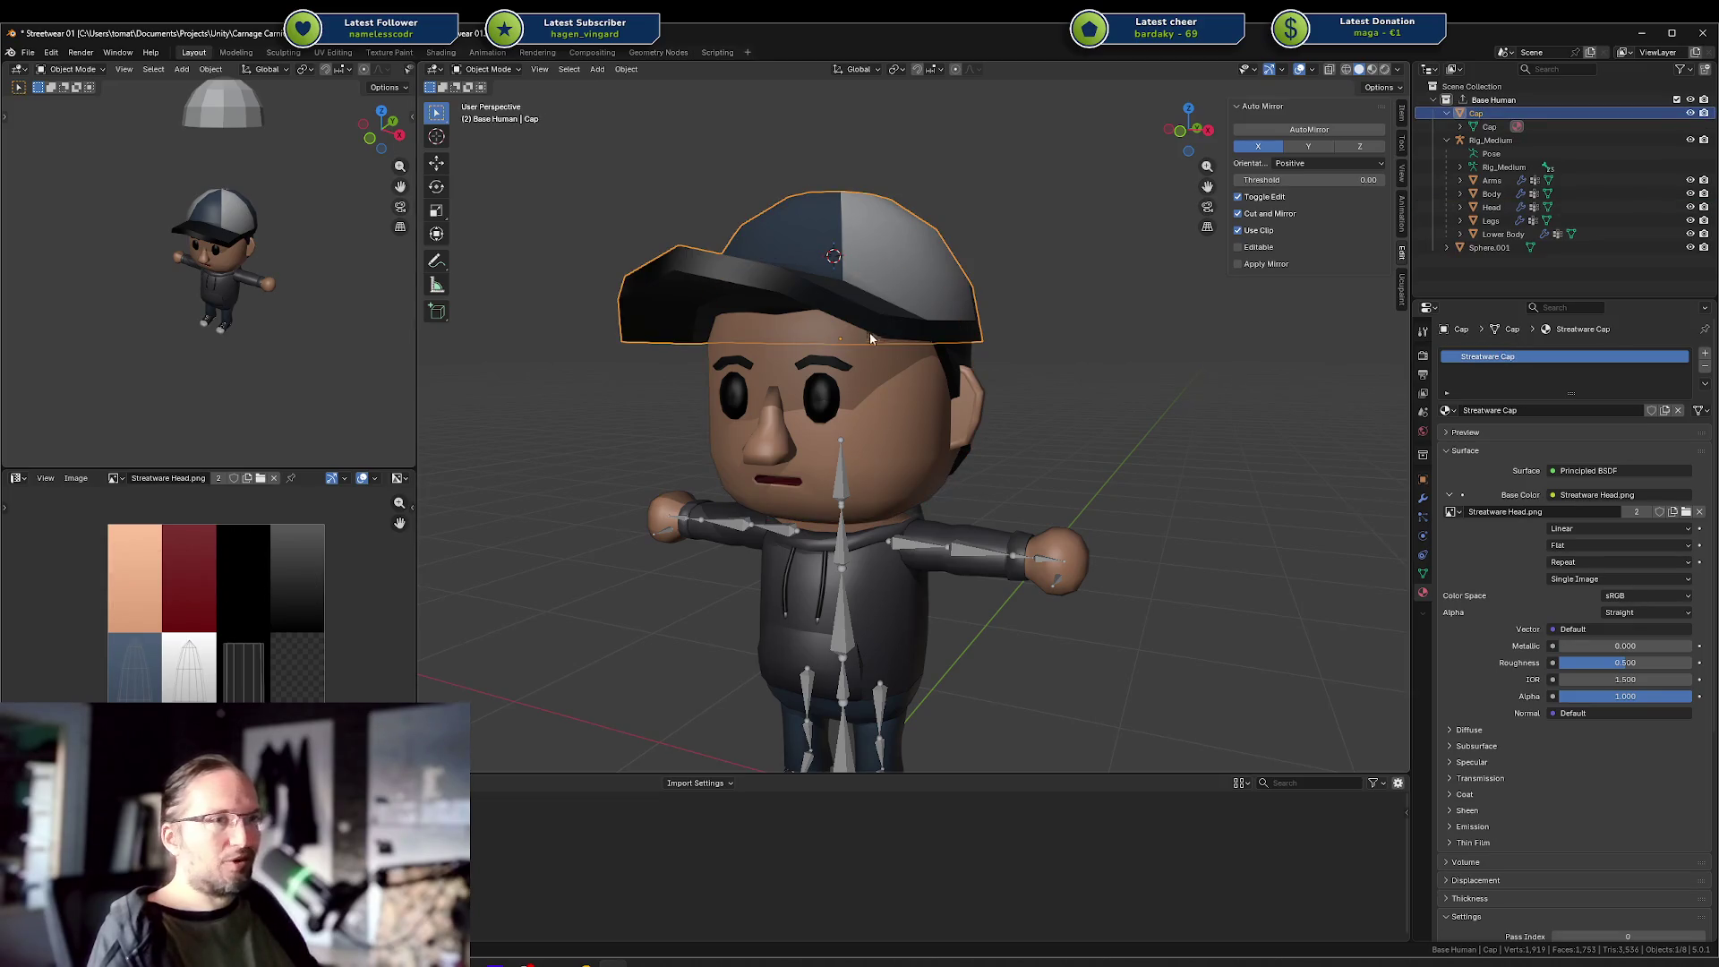
pyautogui.click(852, 450)
pyautogui.click(804, 196)
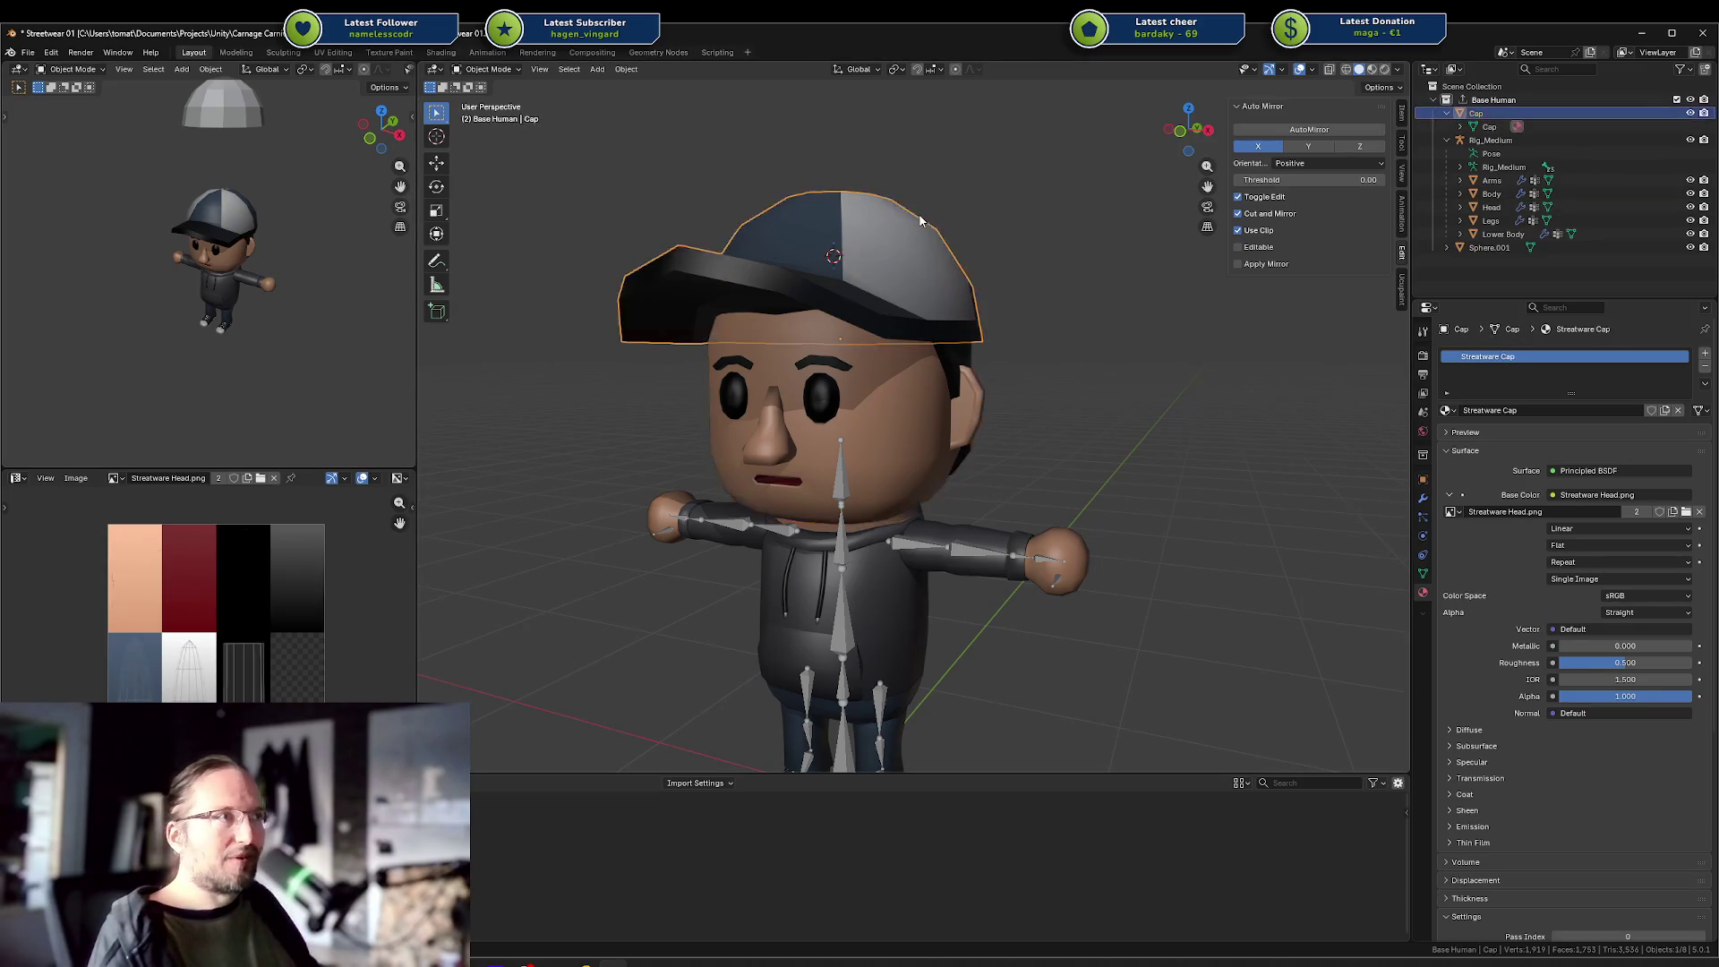
pyautogui.click(857, 426)
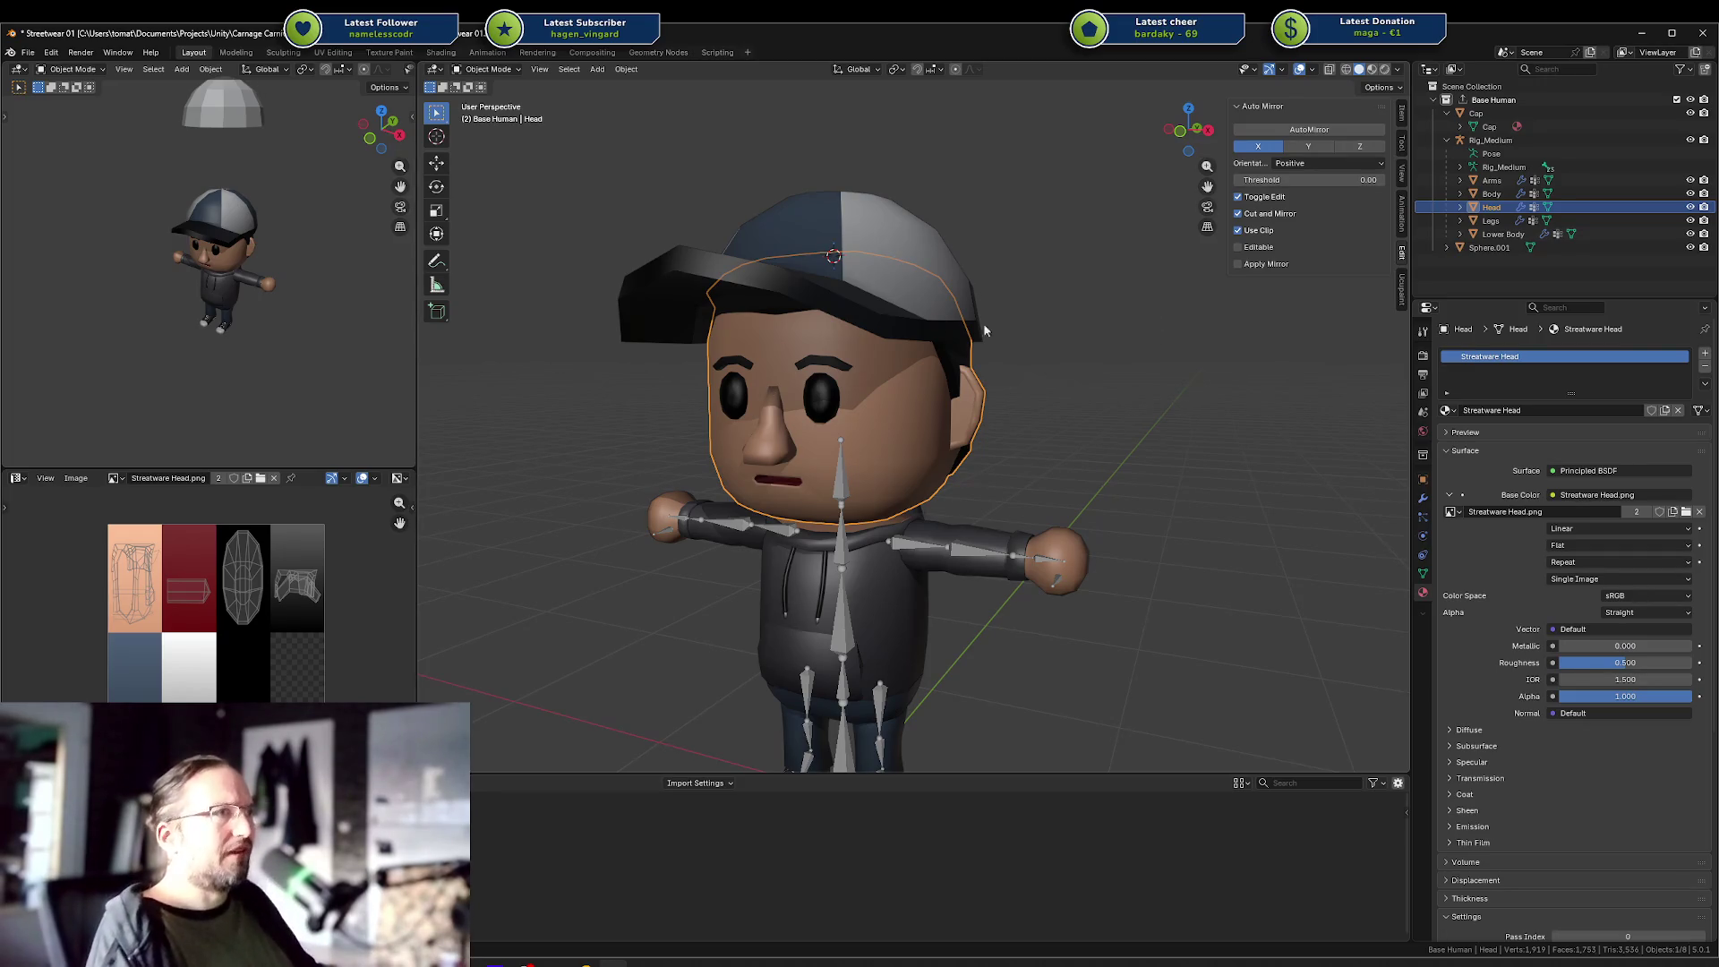
pyautogui.click(889, 322)
# Frame the view on the head, then put the Body into Edit Mode to see its UVs.
pyautogui.moveTo(896, 342); pyautogui.dragTo(947, 323)
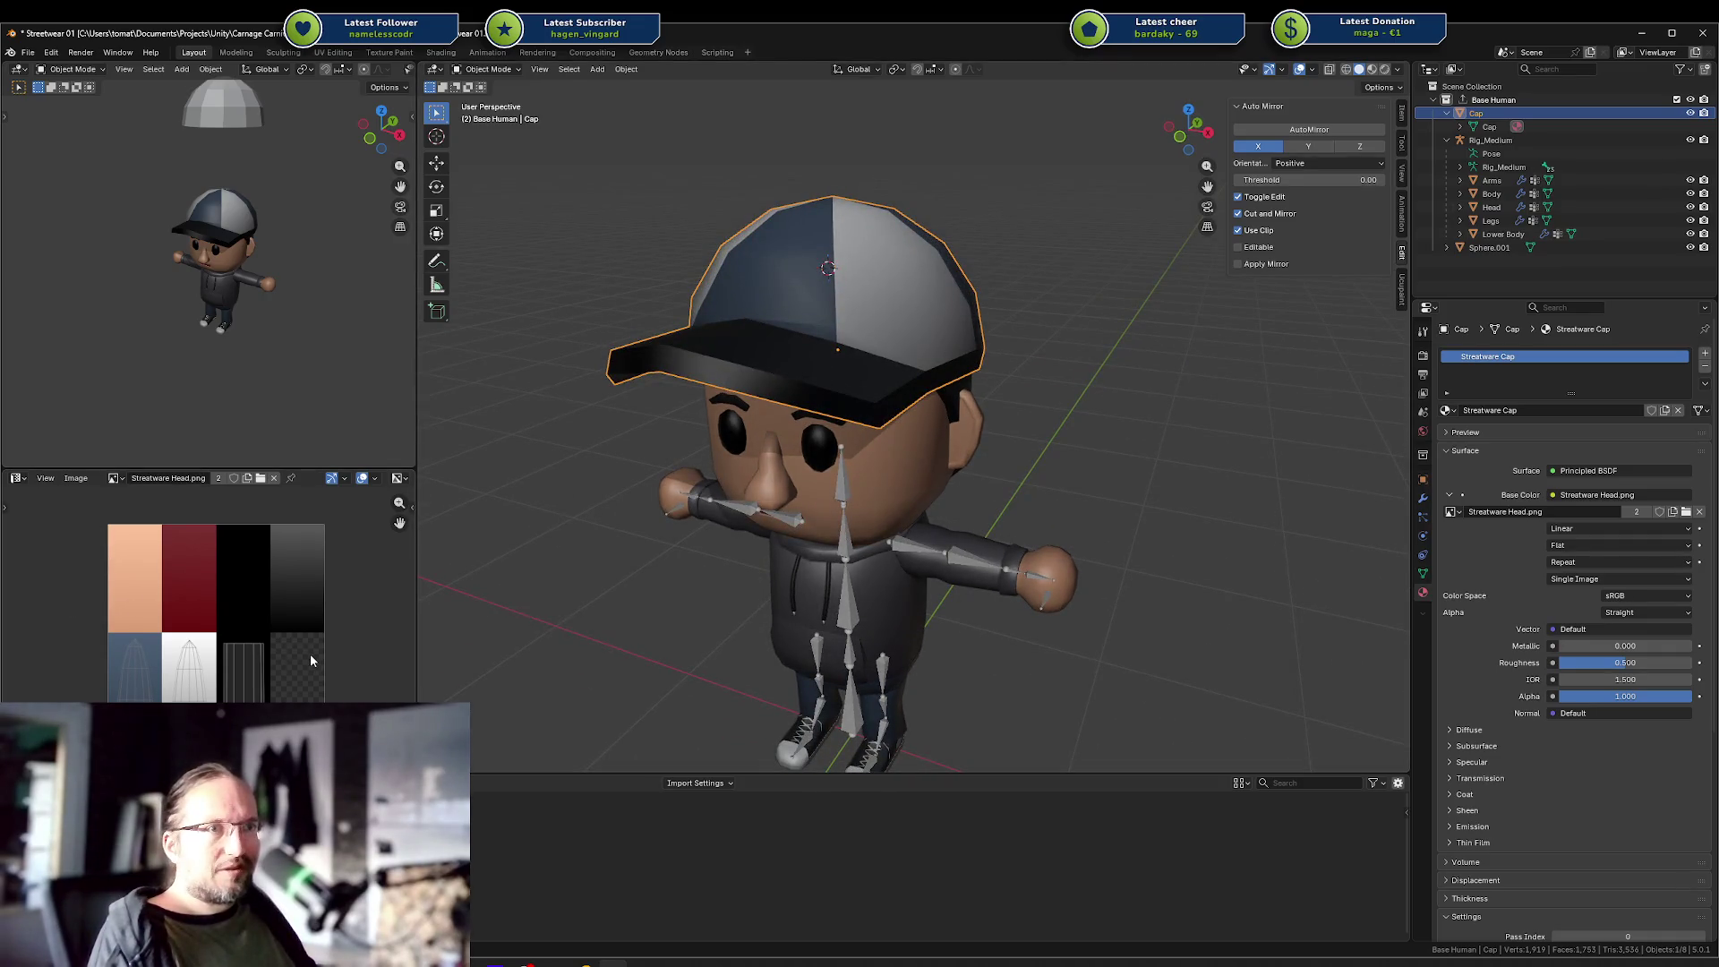
pyautogui.click(949, 444)
pyautogui.press('KP_Decimal')
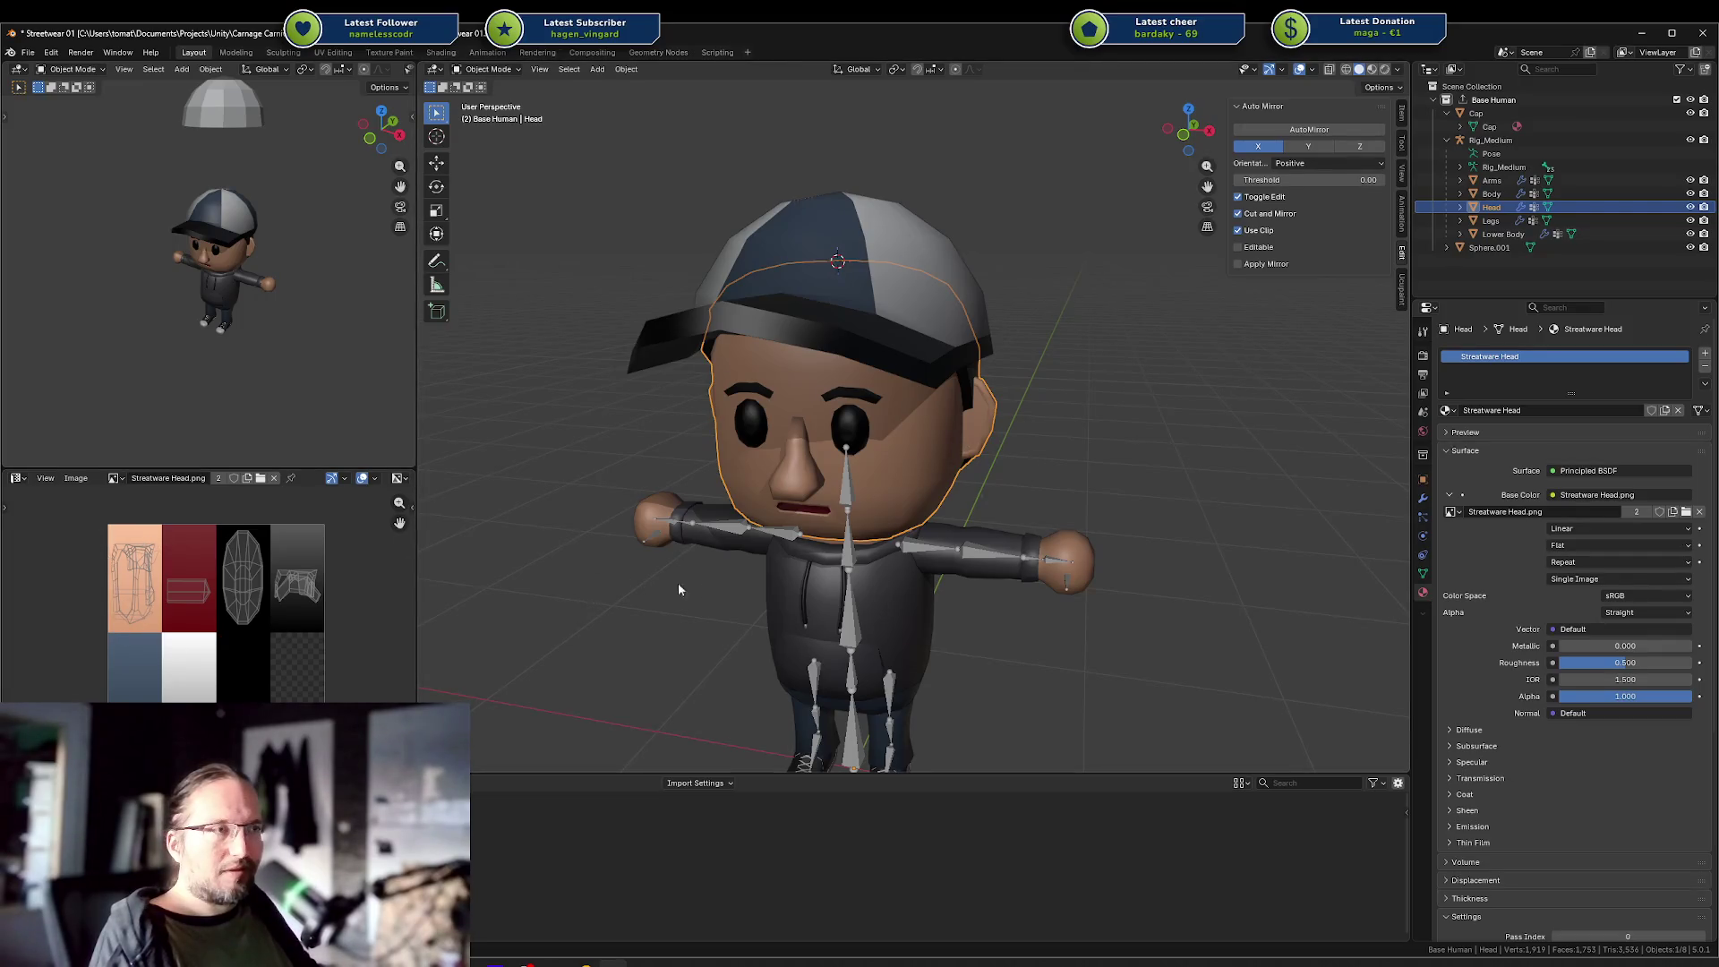
pyautogui.click(776, 595)
pyautogui.press('Tab')
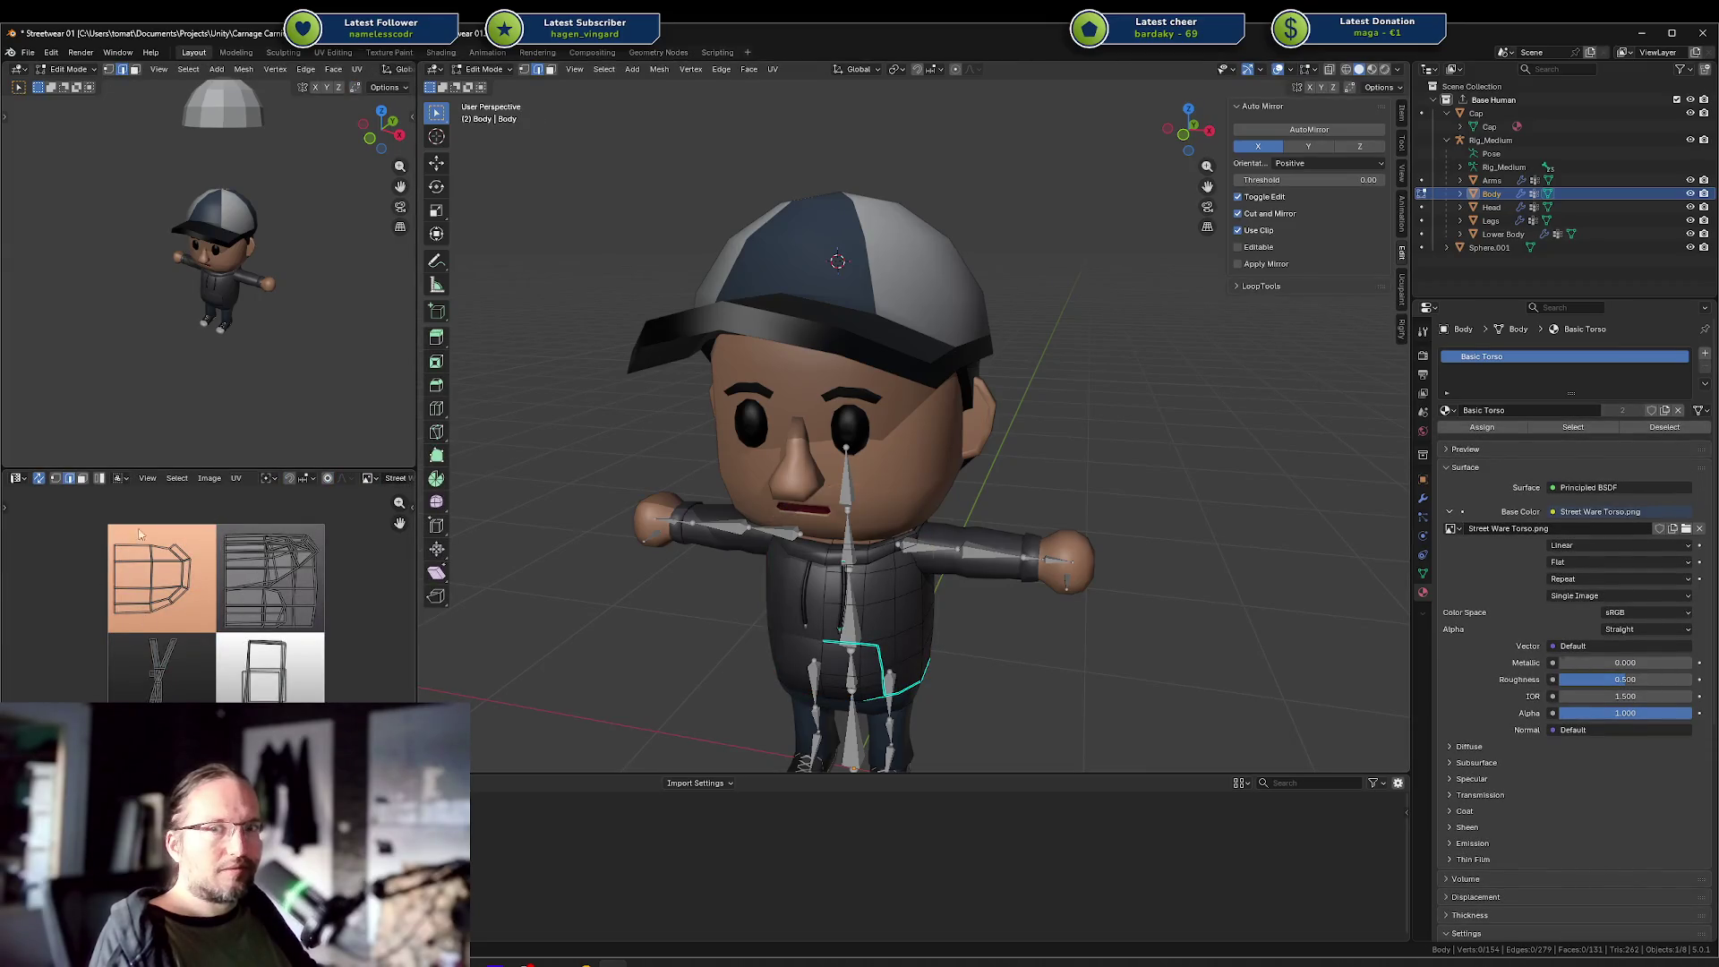
# Put the Head into Edit Mode instead of the Body, inspect its UV islands, and clear the selection.
pyautogui.press('Tab')
pyautogui.click(714, 412)
pyautogui.press('Tab')
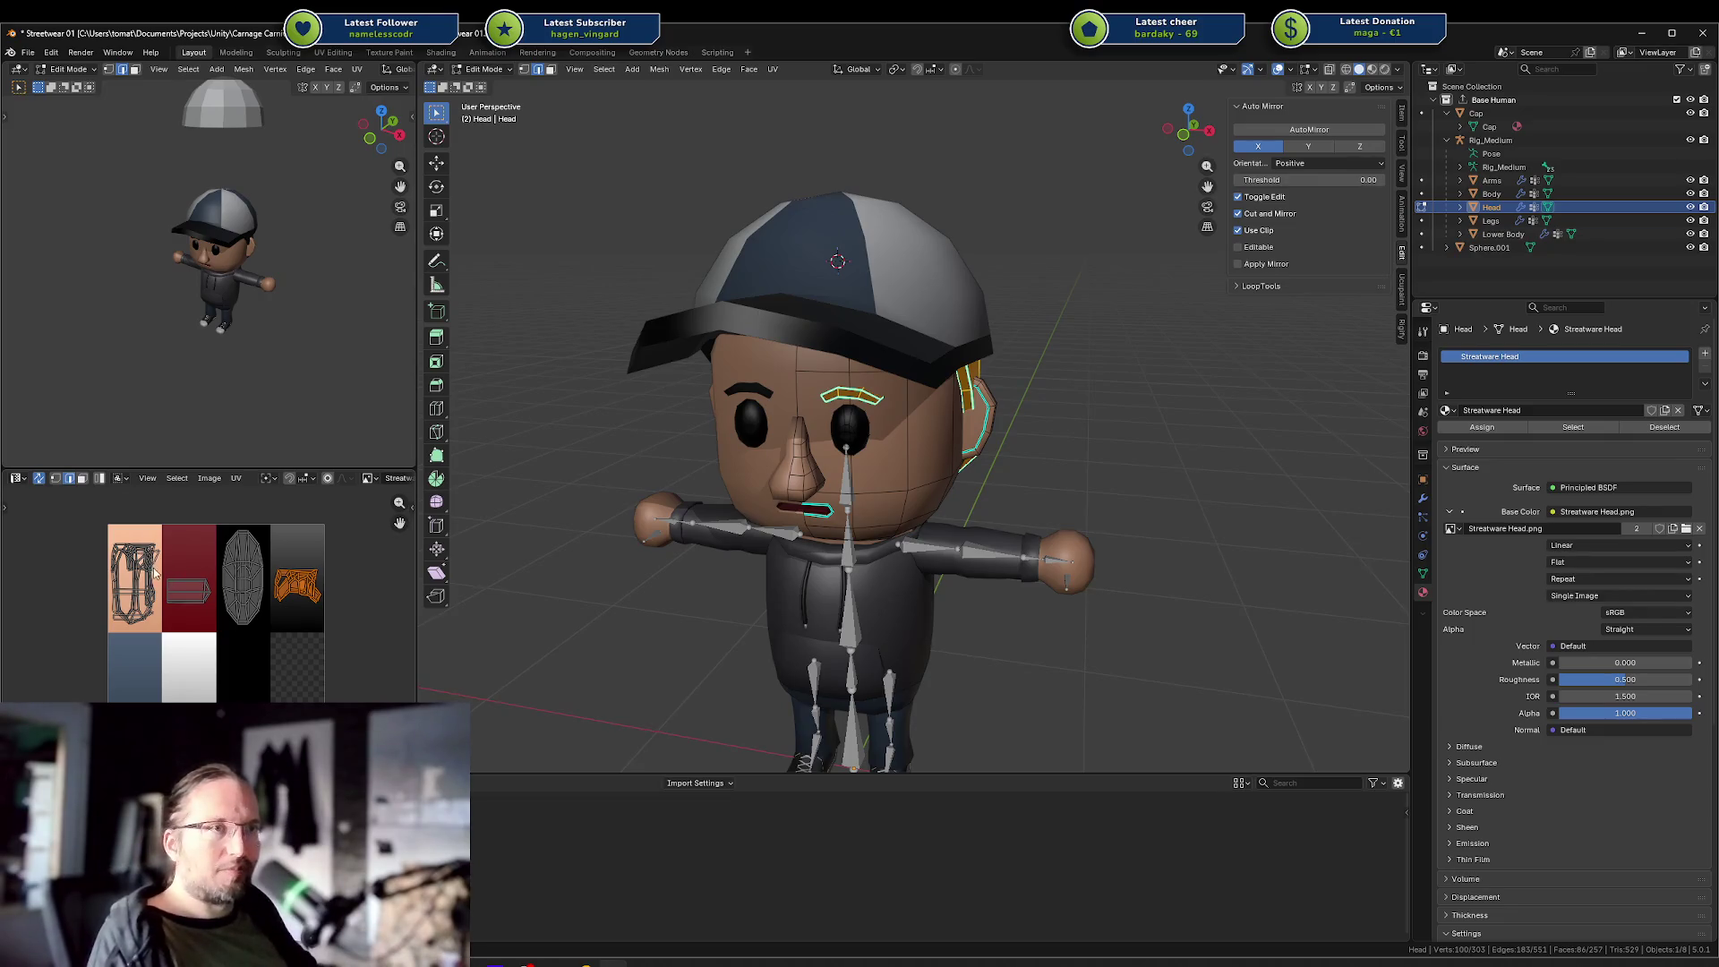
pyautogui.scroll(7, 180, 566)
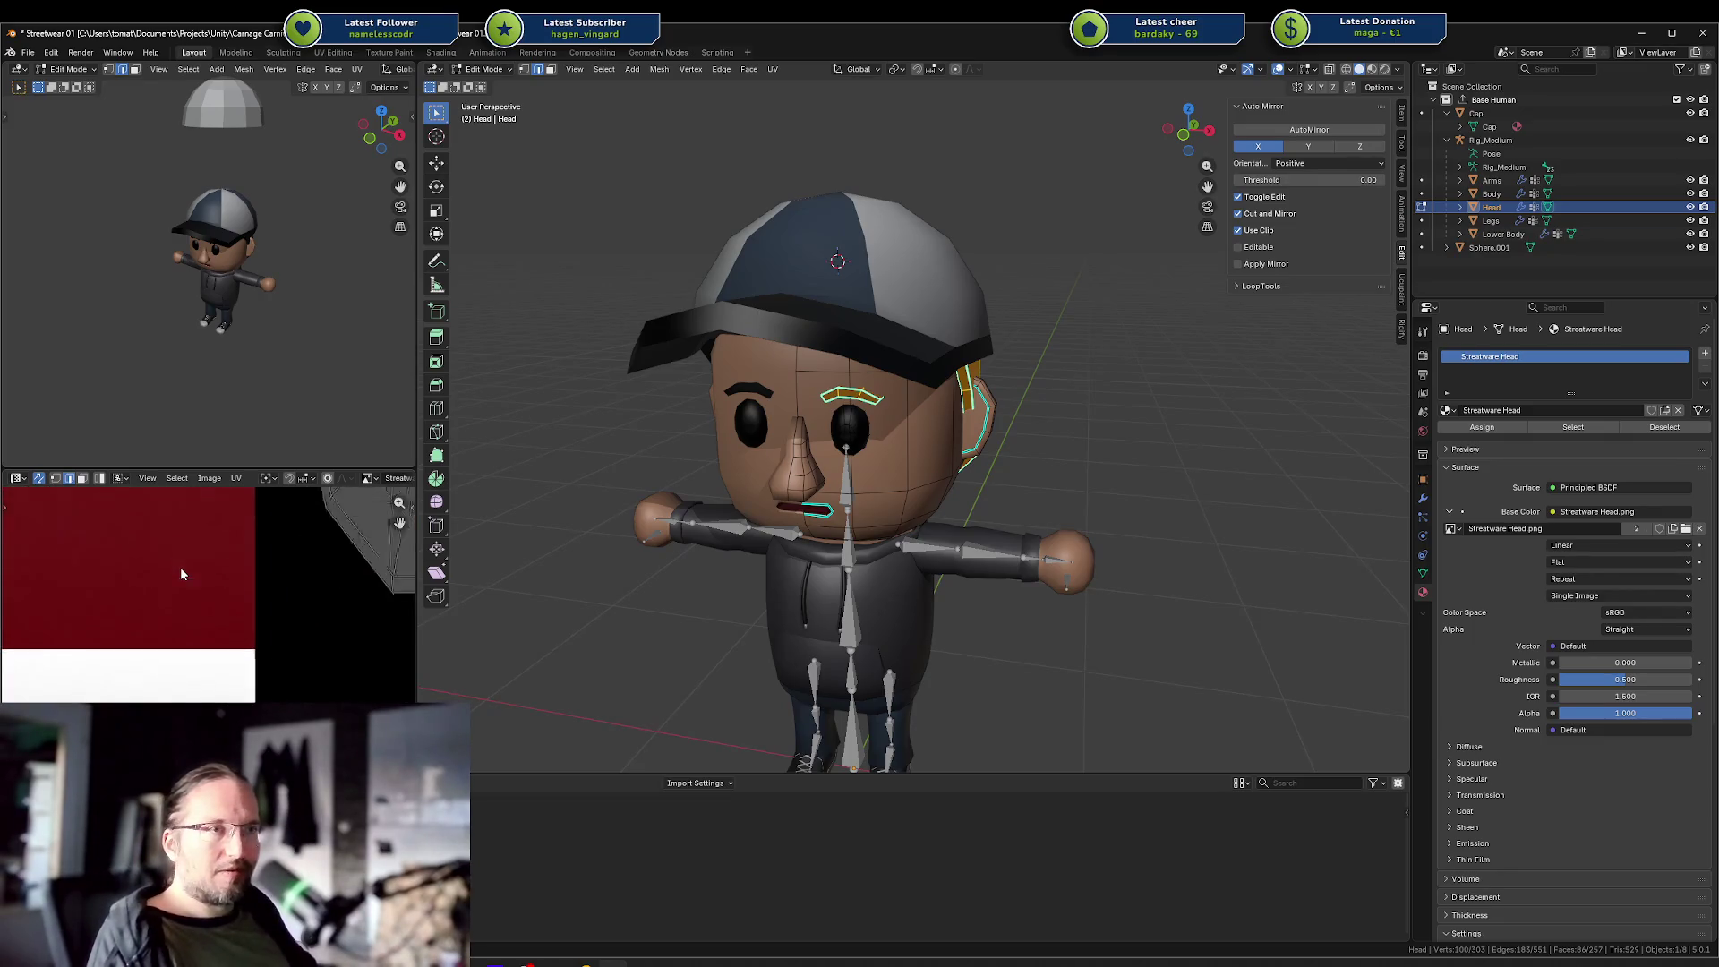
pyautogui.scroll(2, 93, 564)
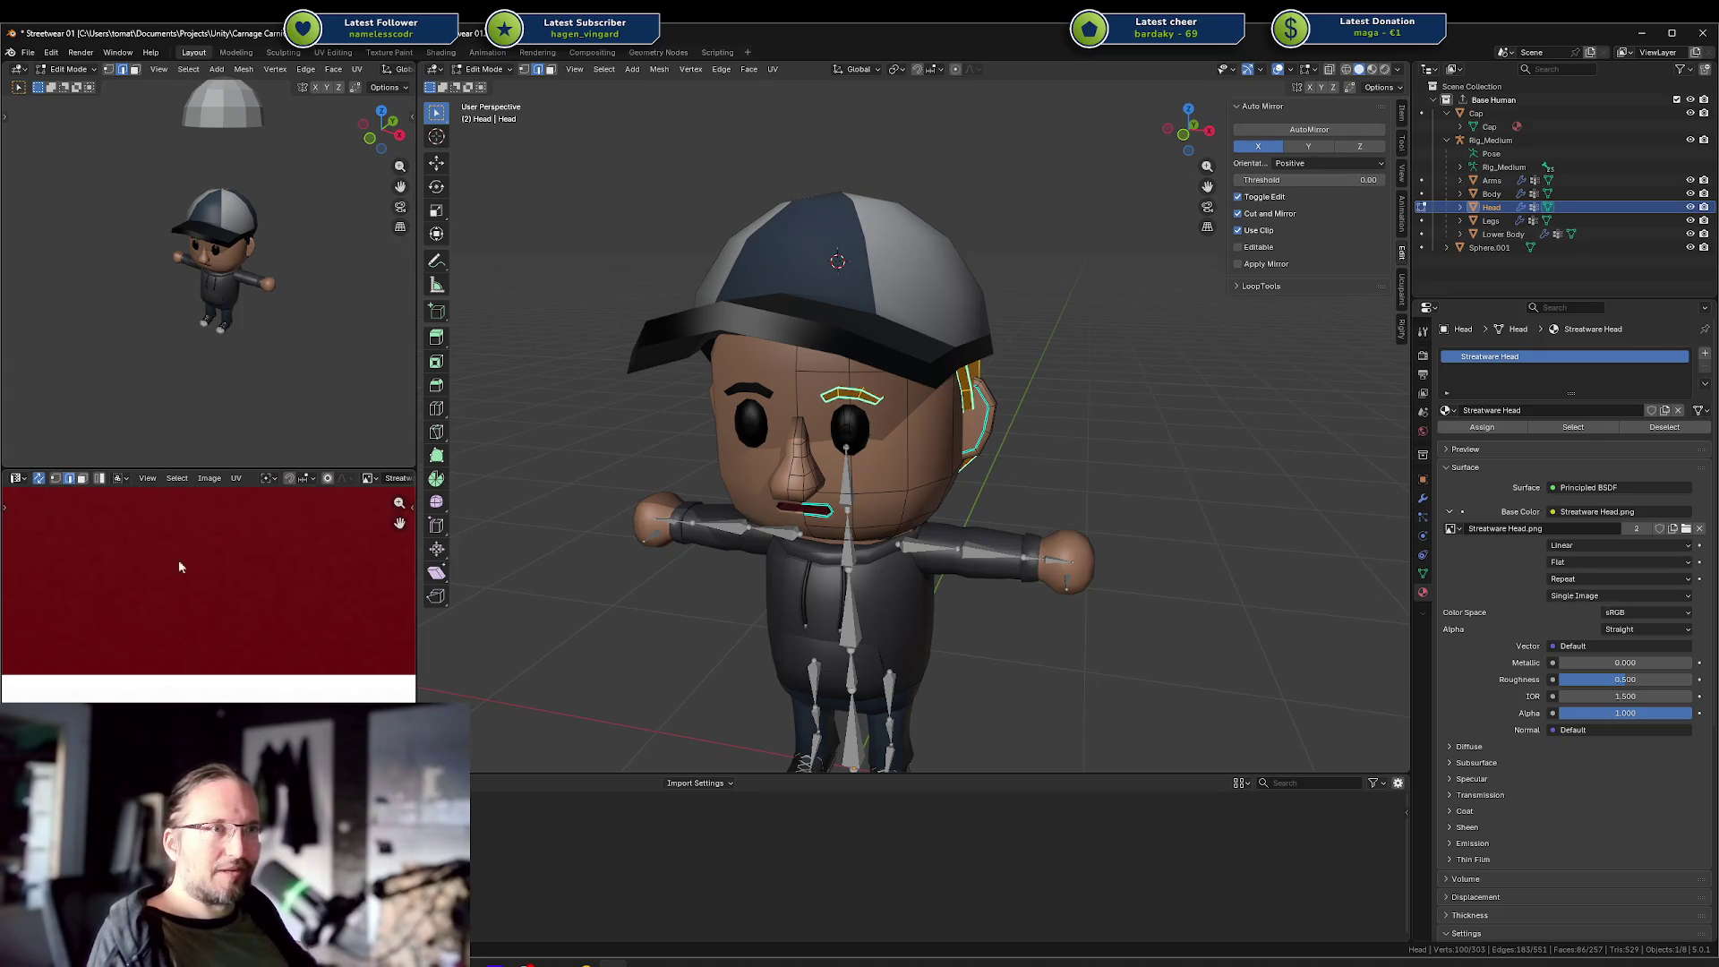
pyautogui.scroll(-4, 245, 553)
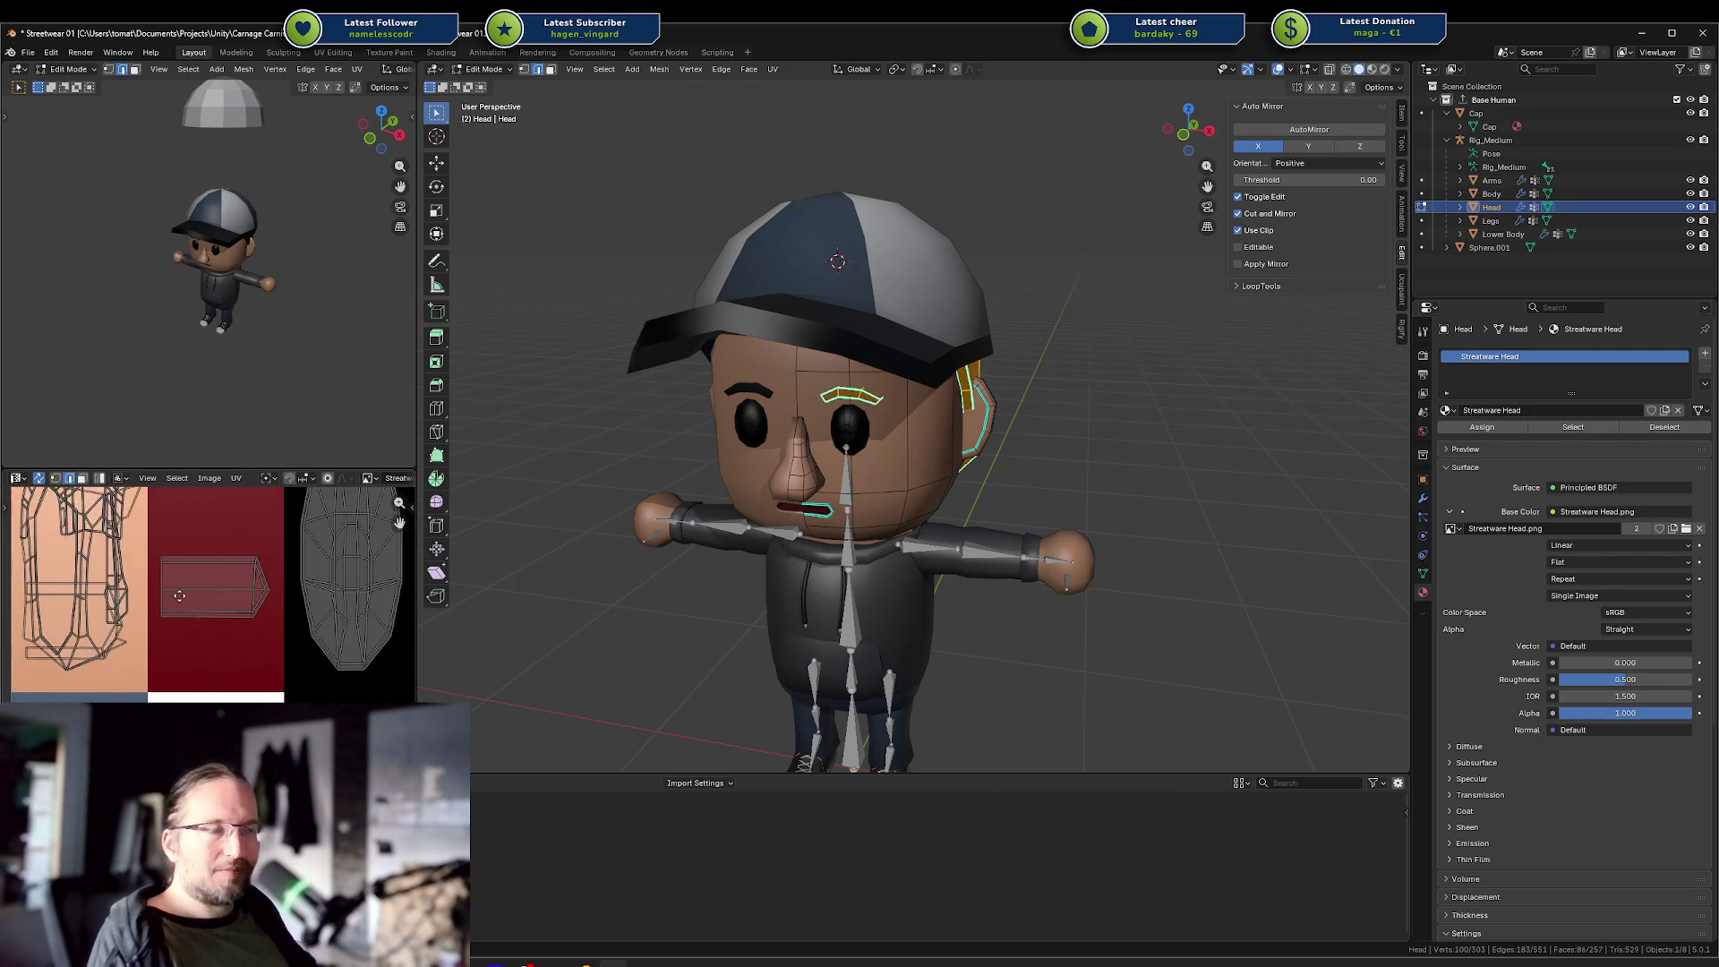
pyautogui.scroll(-3, 195, 635)
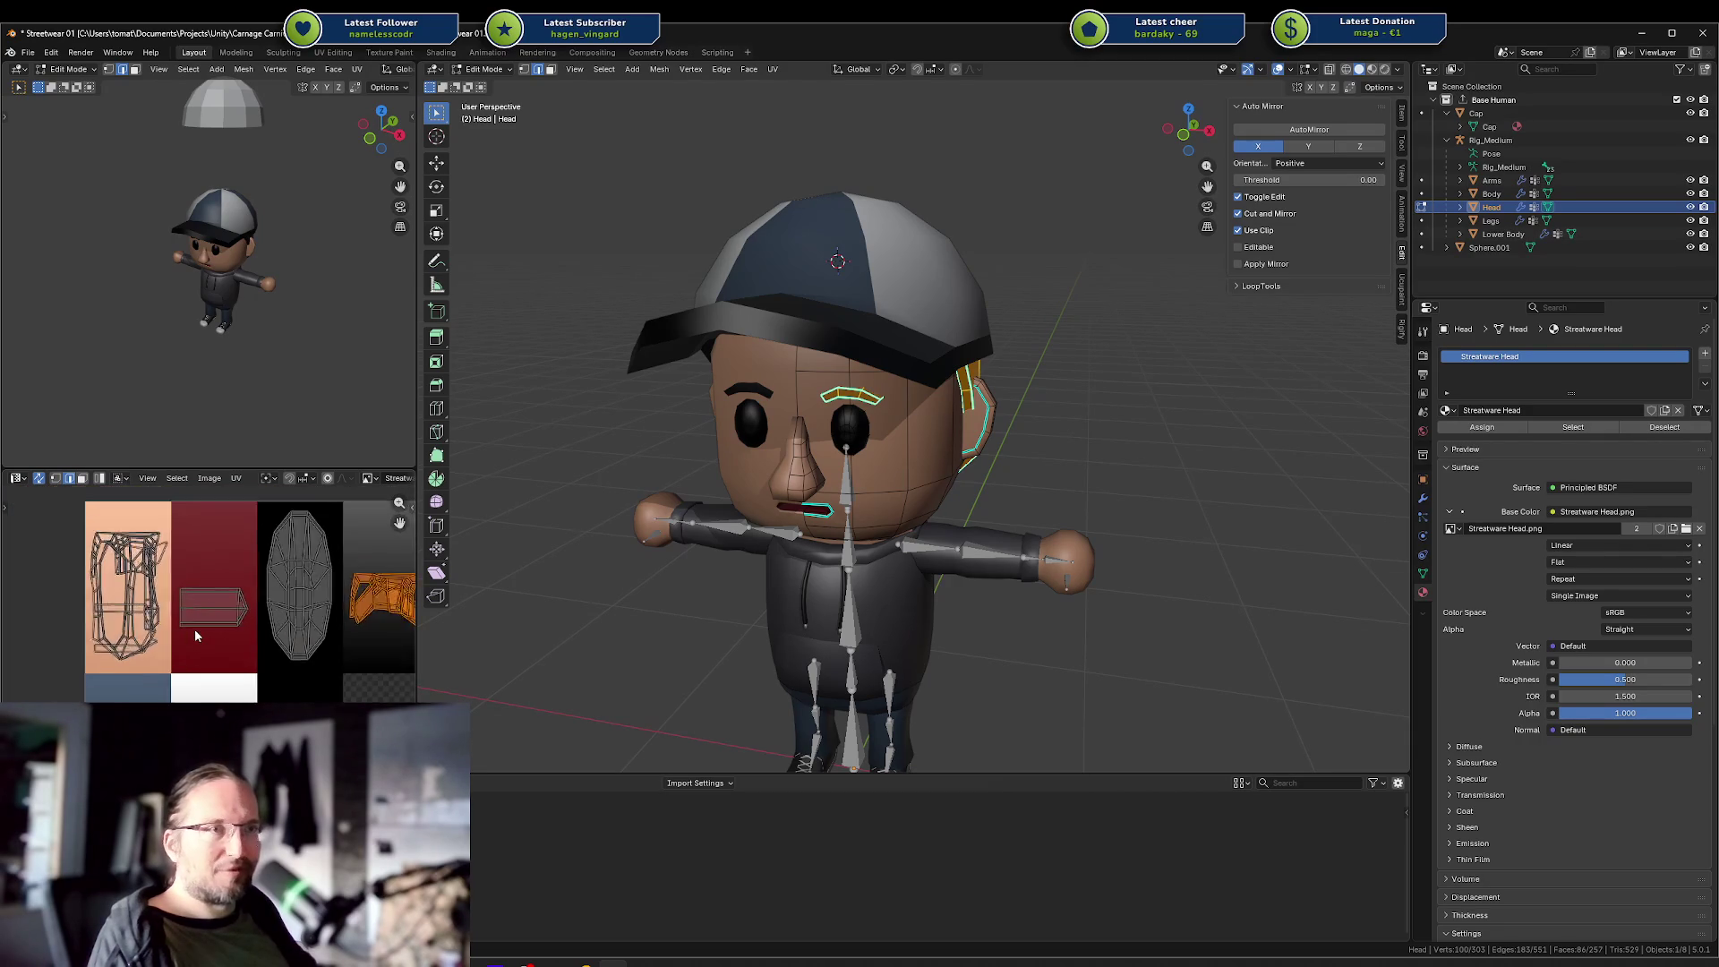
pyautogui.scroll(3, 195, 629)
pyautogui.scroll(2, 203, 491)
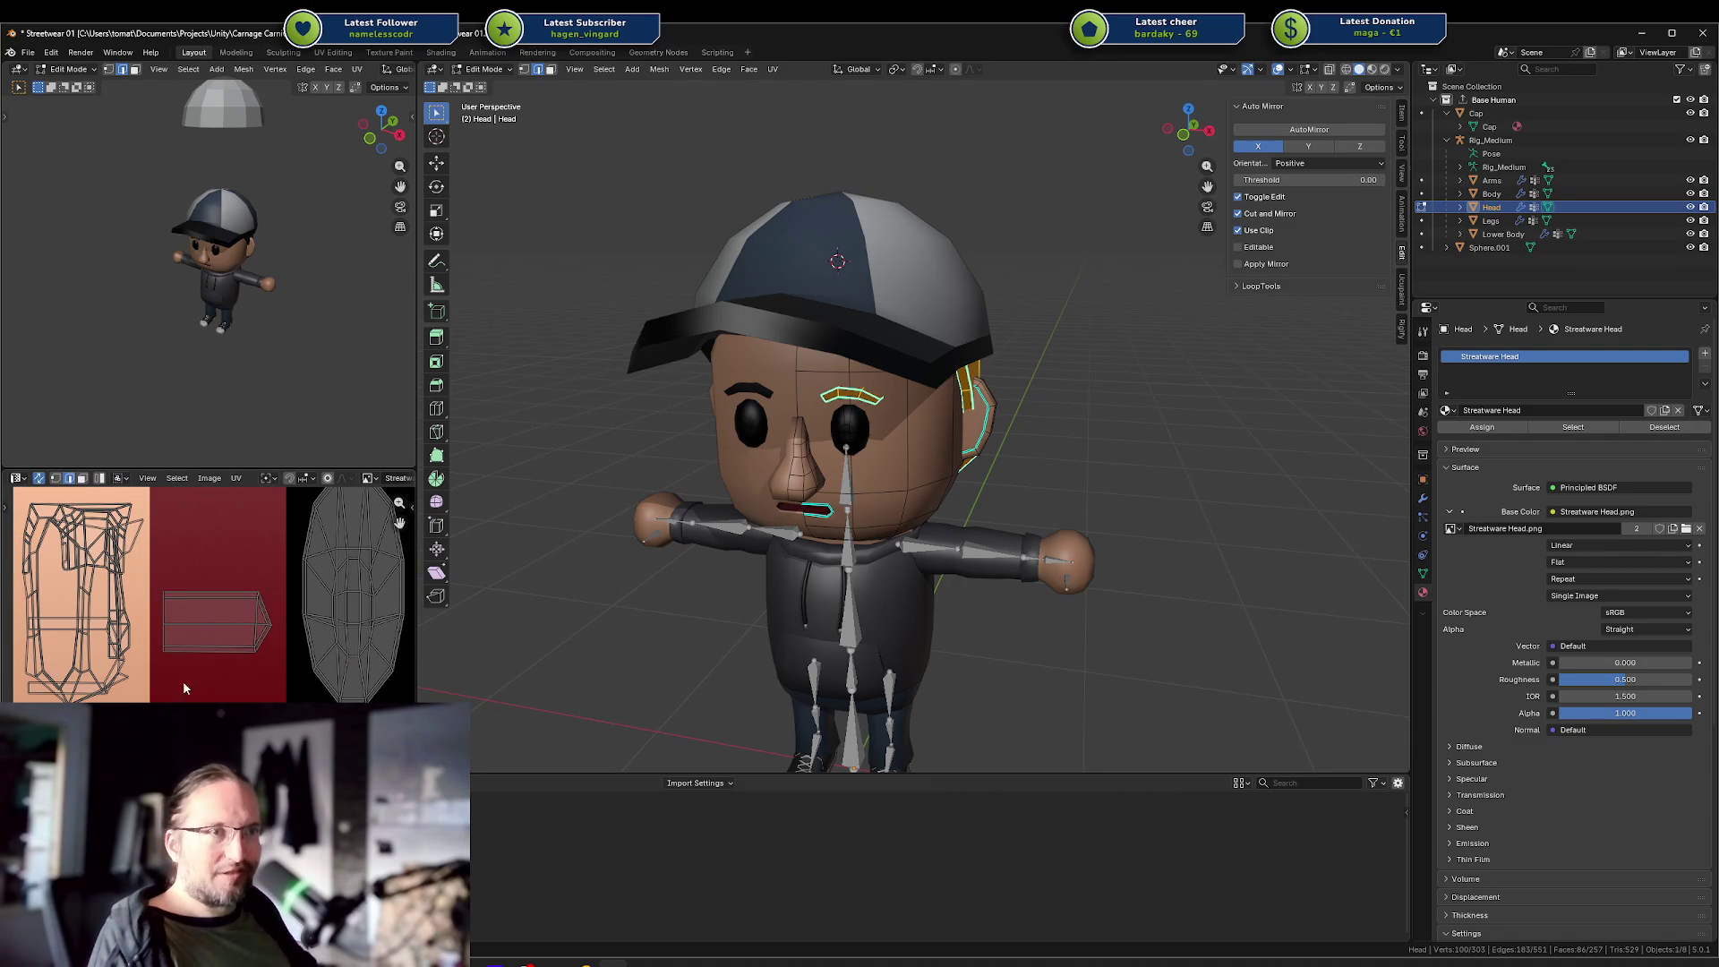
pyautogui.scroll(-3, 206, 627)
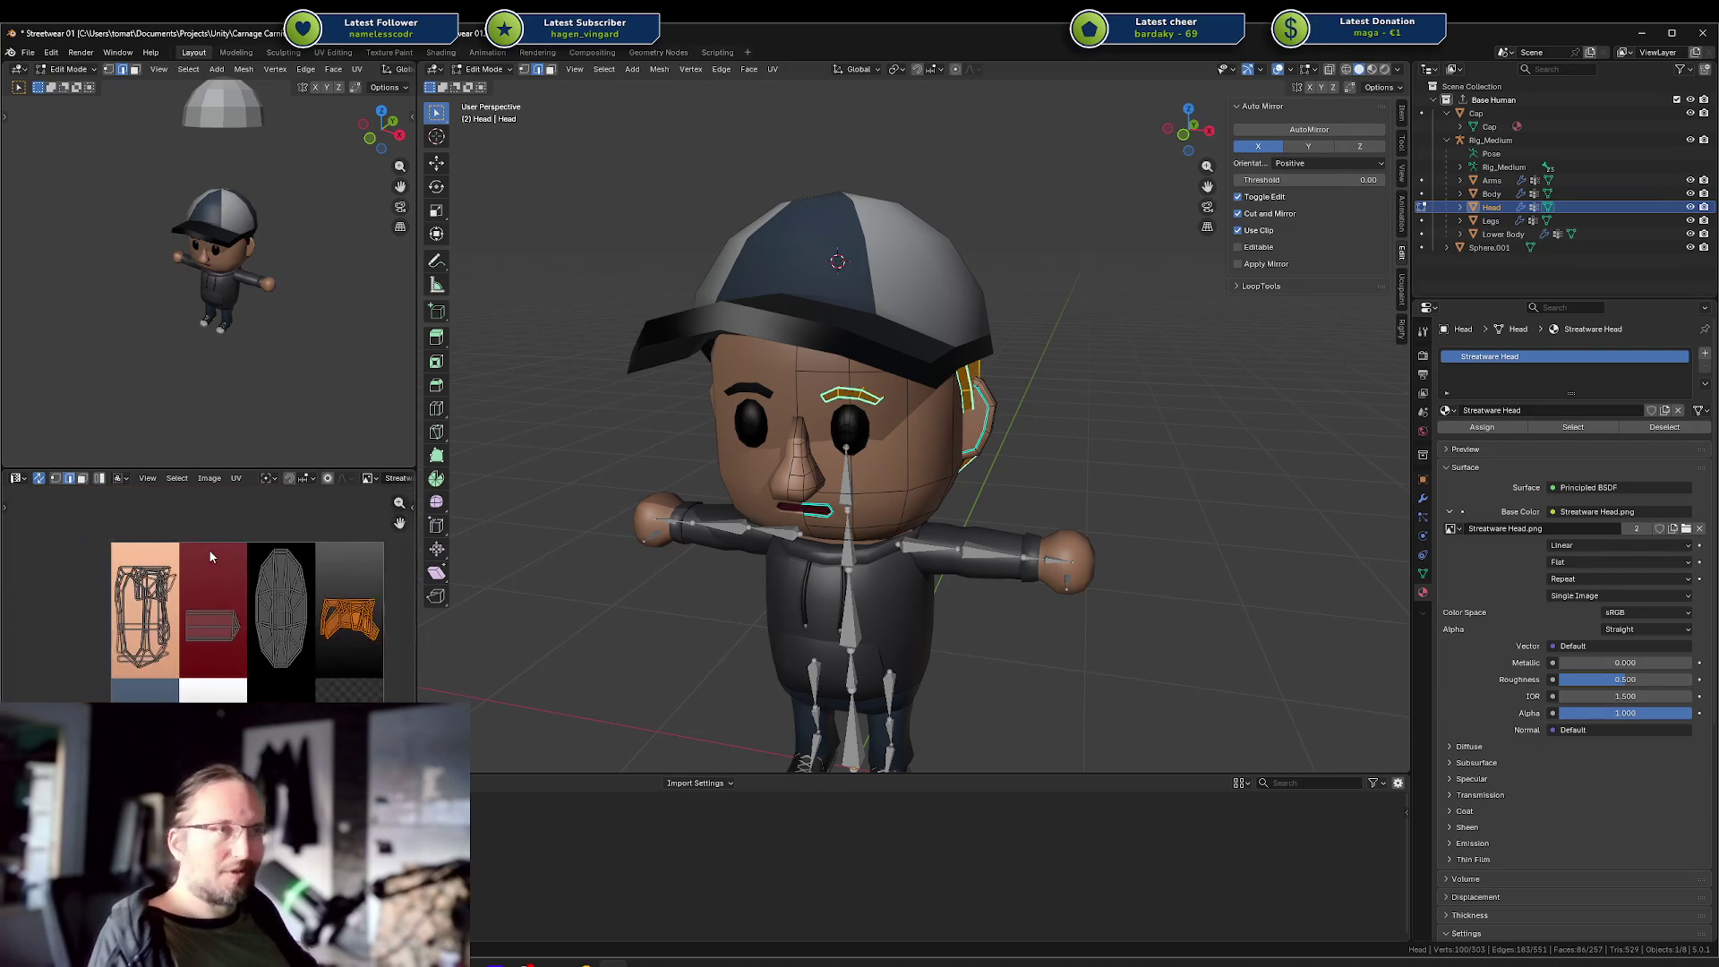
pyautogui.hotkey('alt', 'a')
pyautogui.scroll(4, 165, 573)
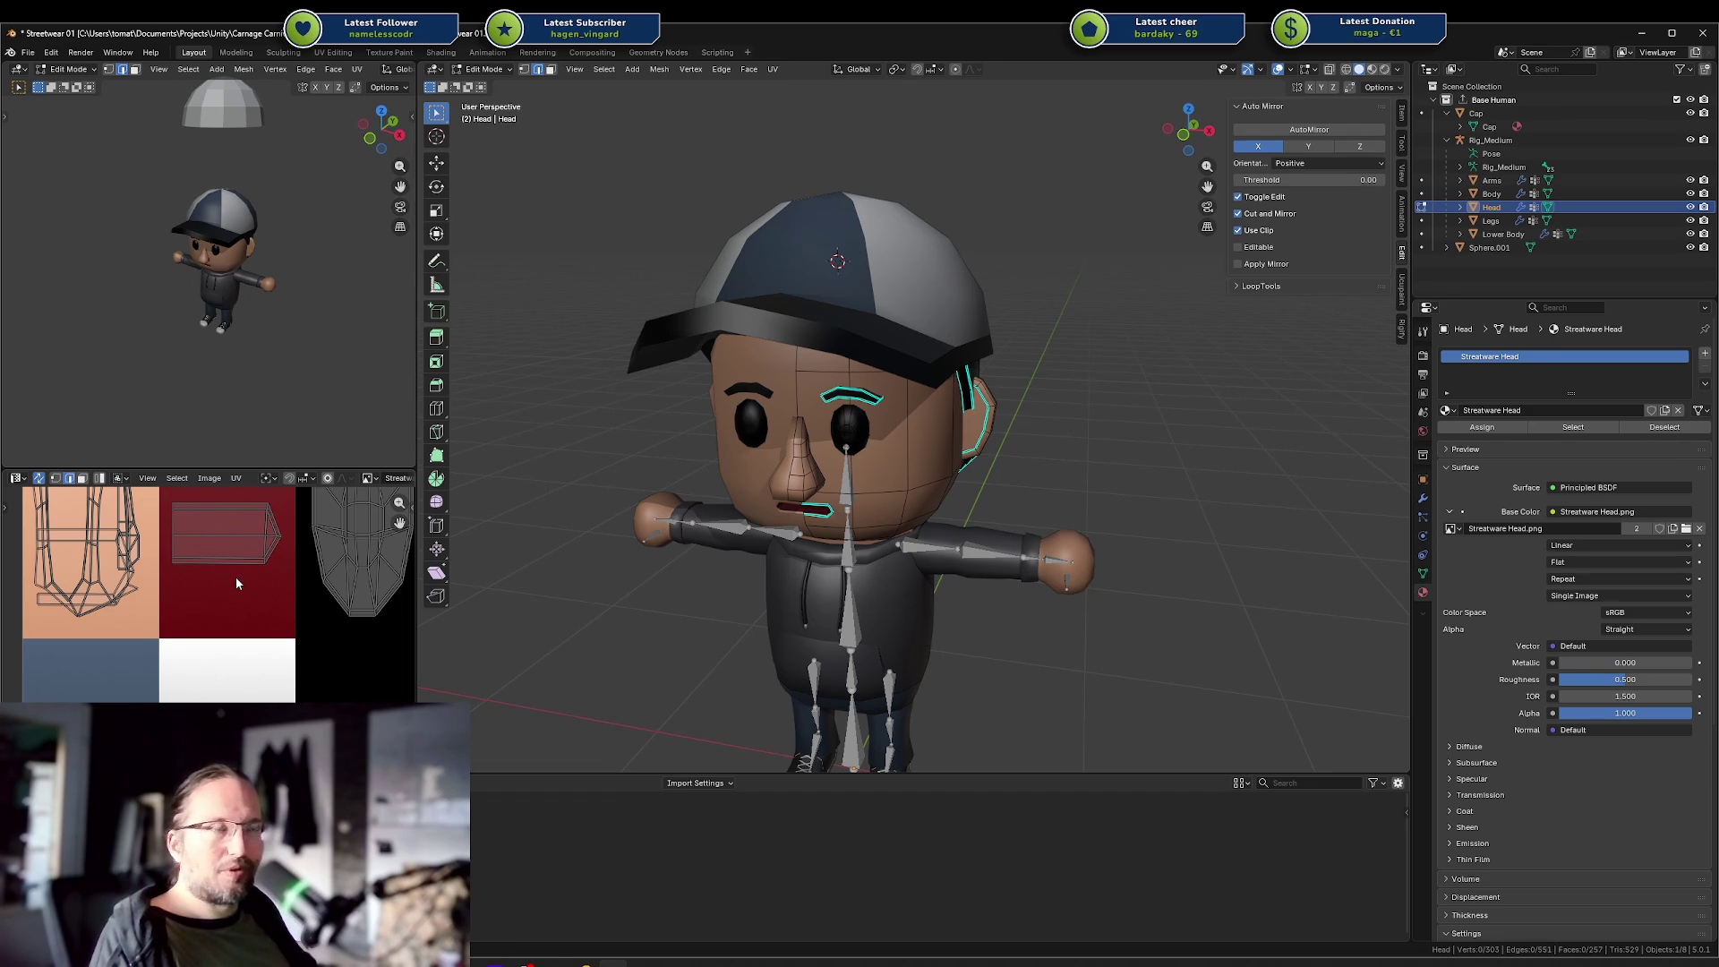
# Toggle Edit Mode on the Body and Head in turn, ending in Edit Mode on the Cap.
pyautogui.press('Tab')
pyautogui.click(759, 591)
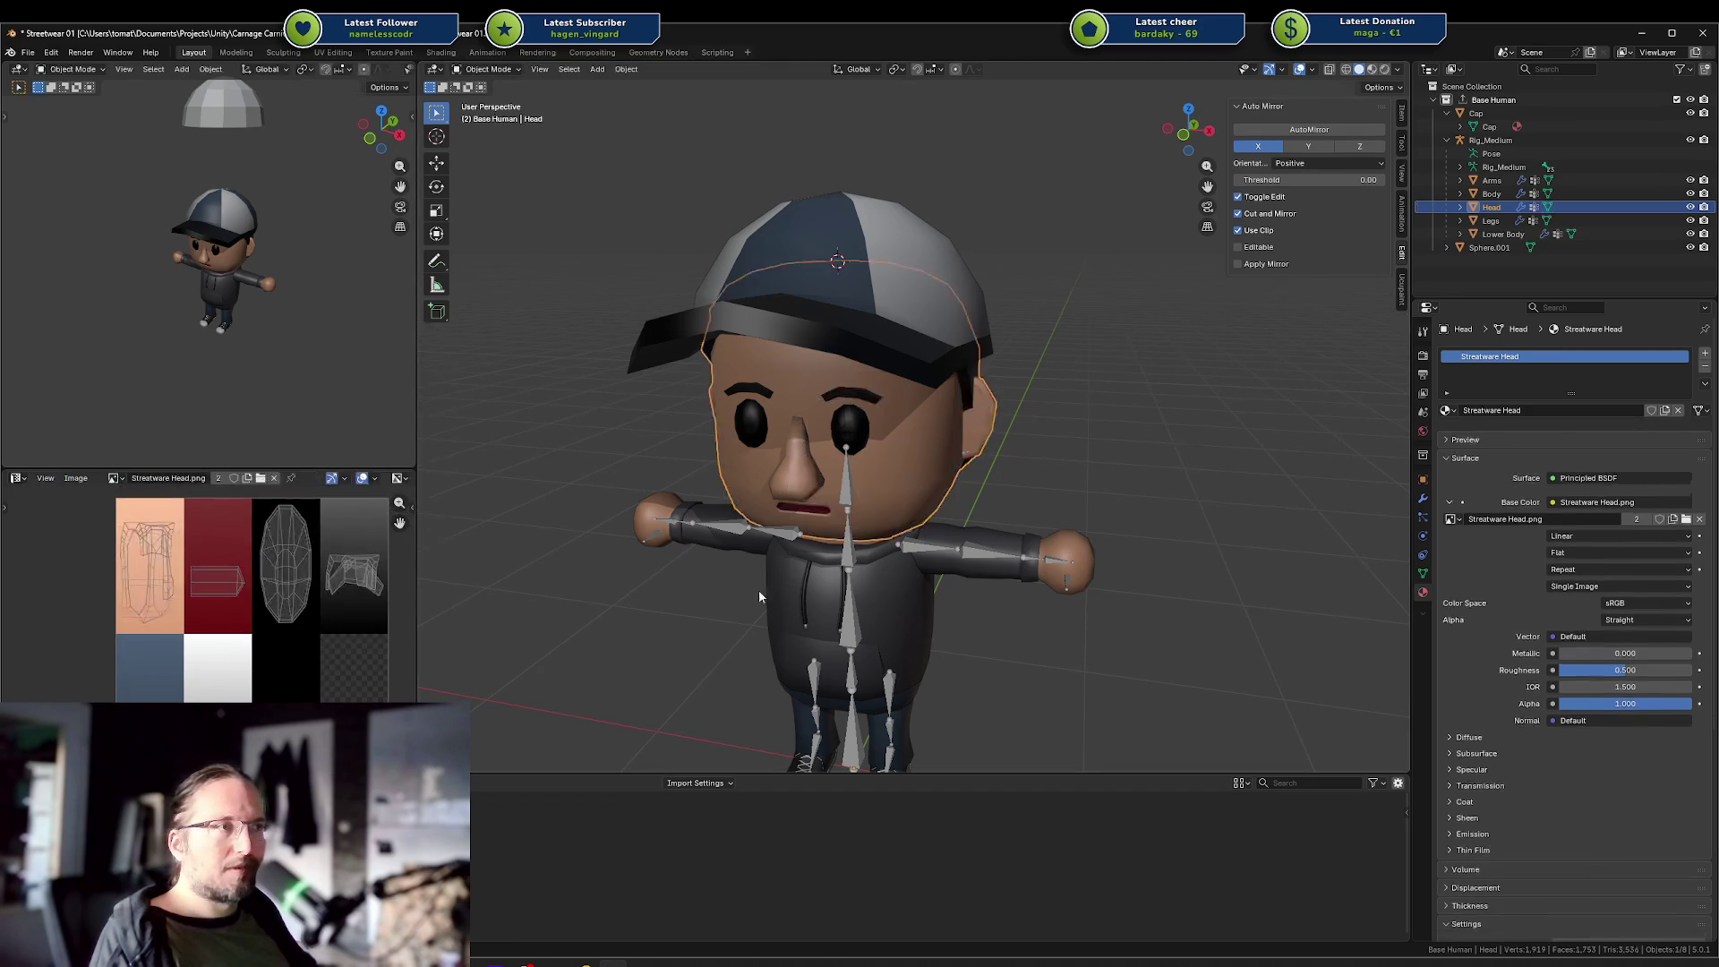
pyautogui.press('Tab')
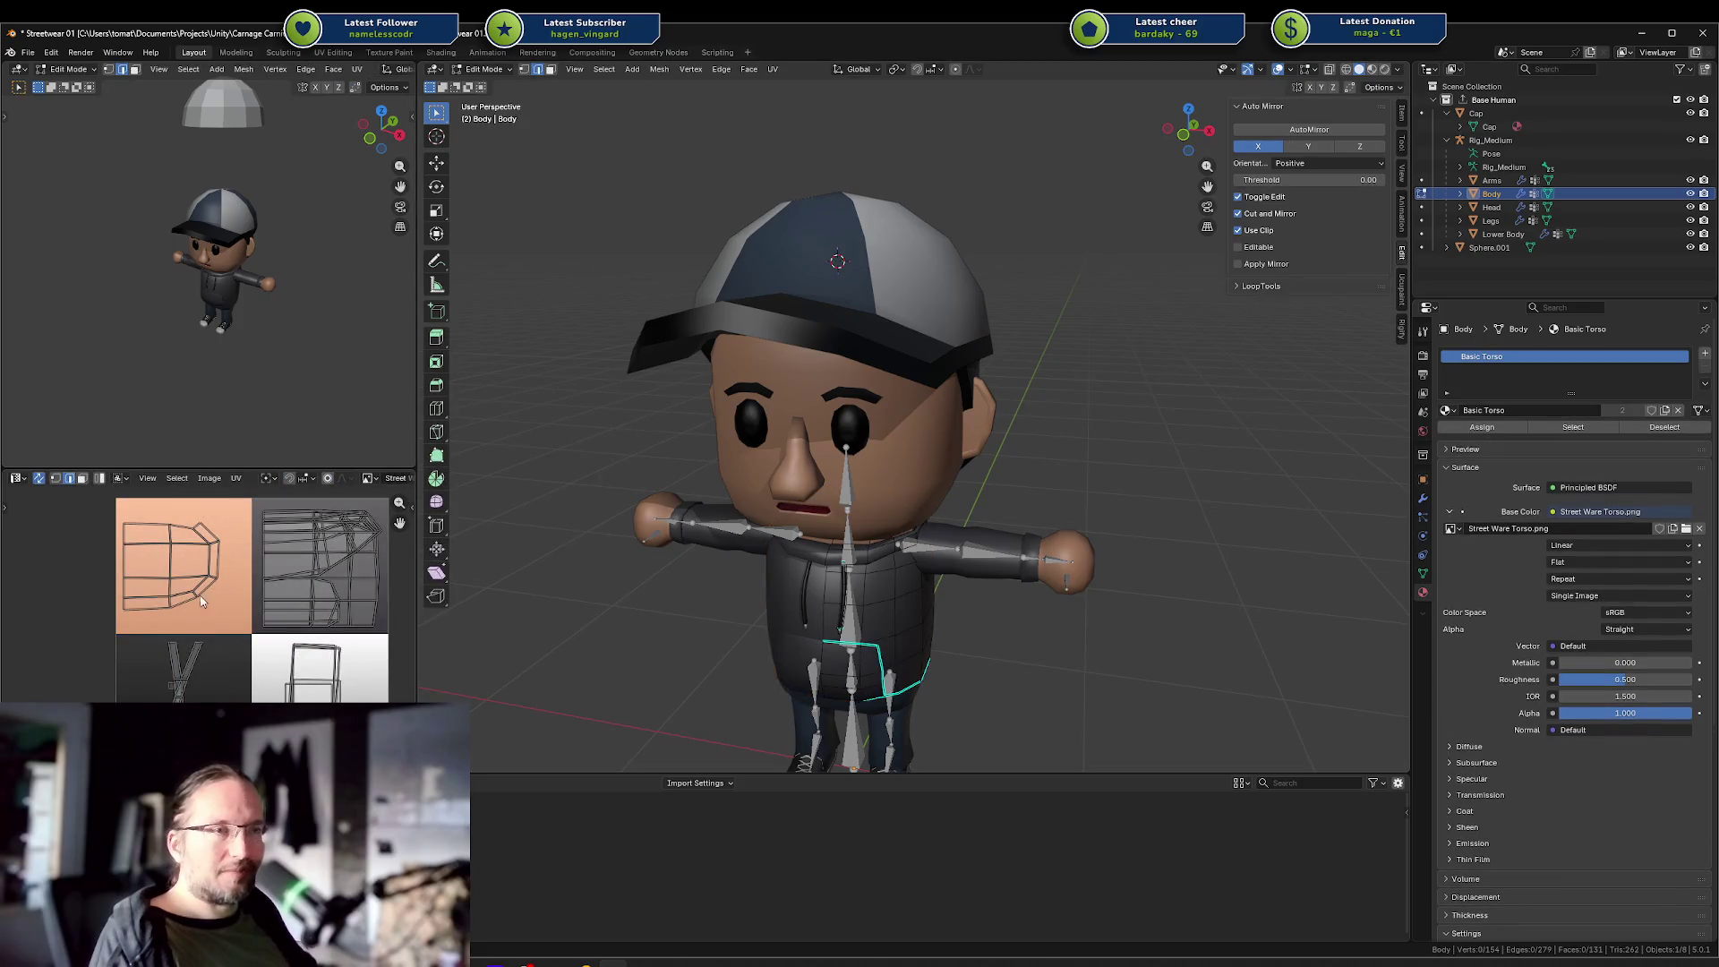
pyautogui.press('Tab')
pyautogui.click(771, 436)
pyautogui.press('Tab')
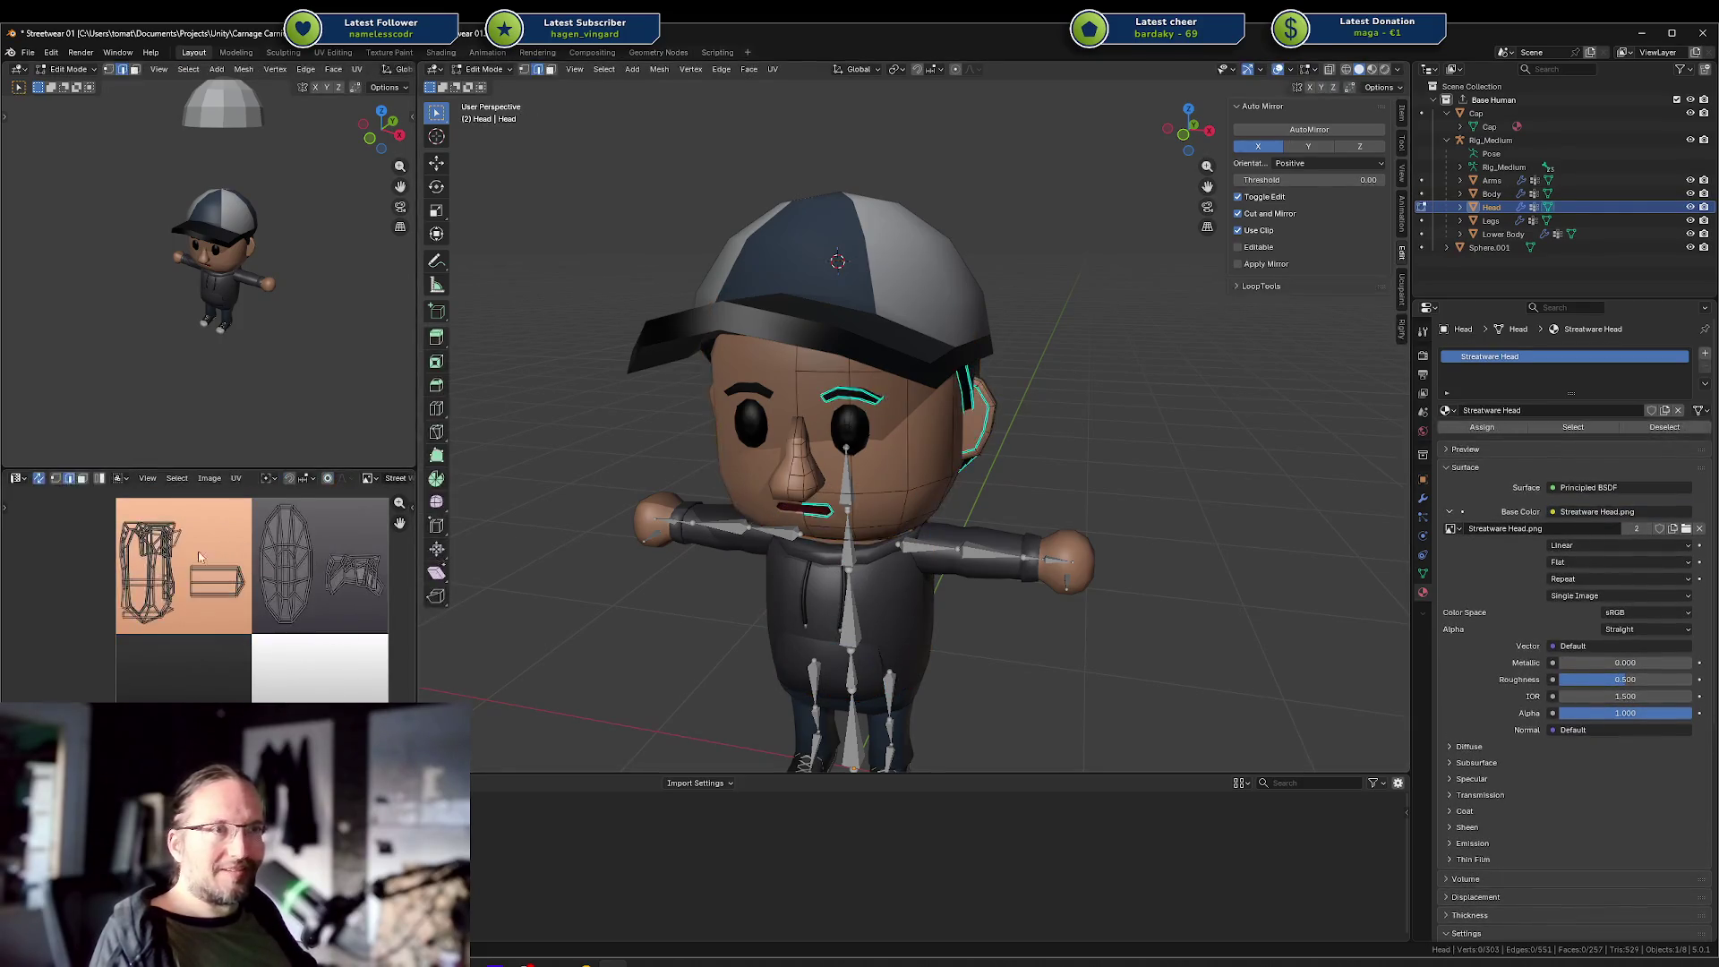
pyautogui.press('Tab')
pyautogui.click(775, 341)
pyautogui.press('Tab')
pyautogui.press('Tab')
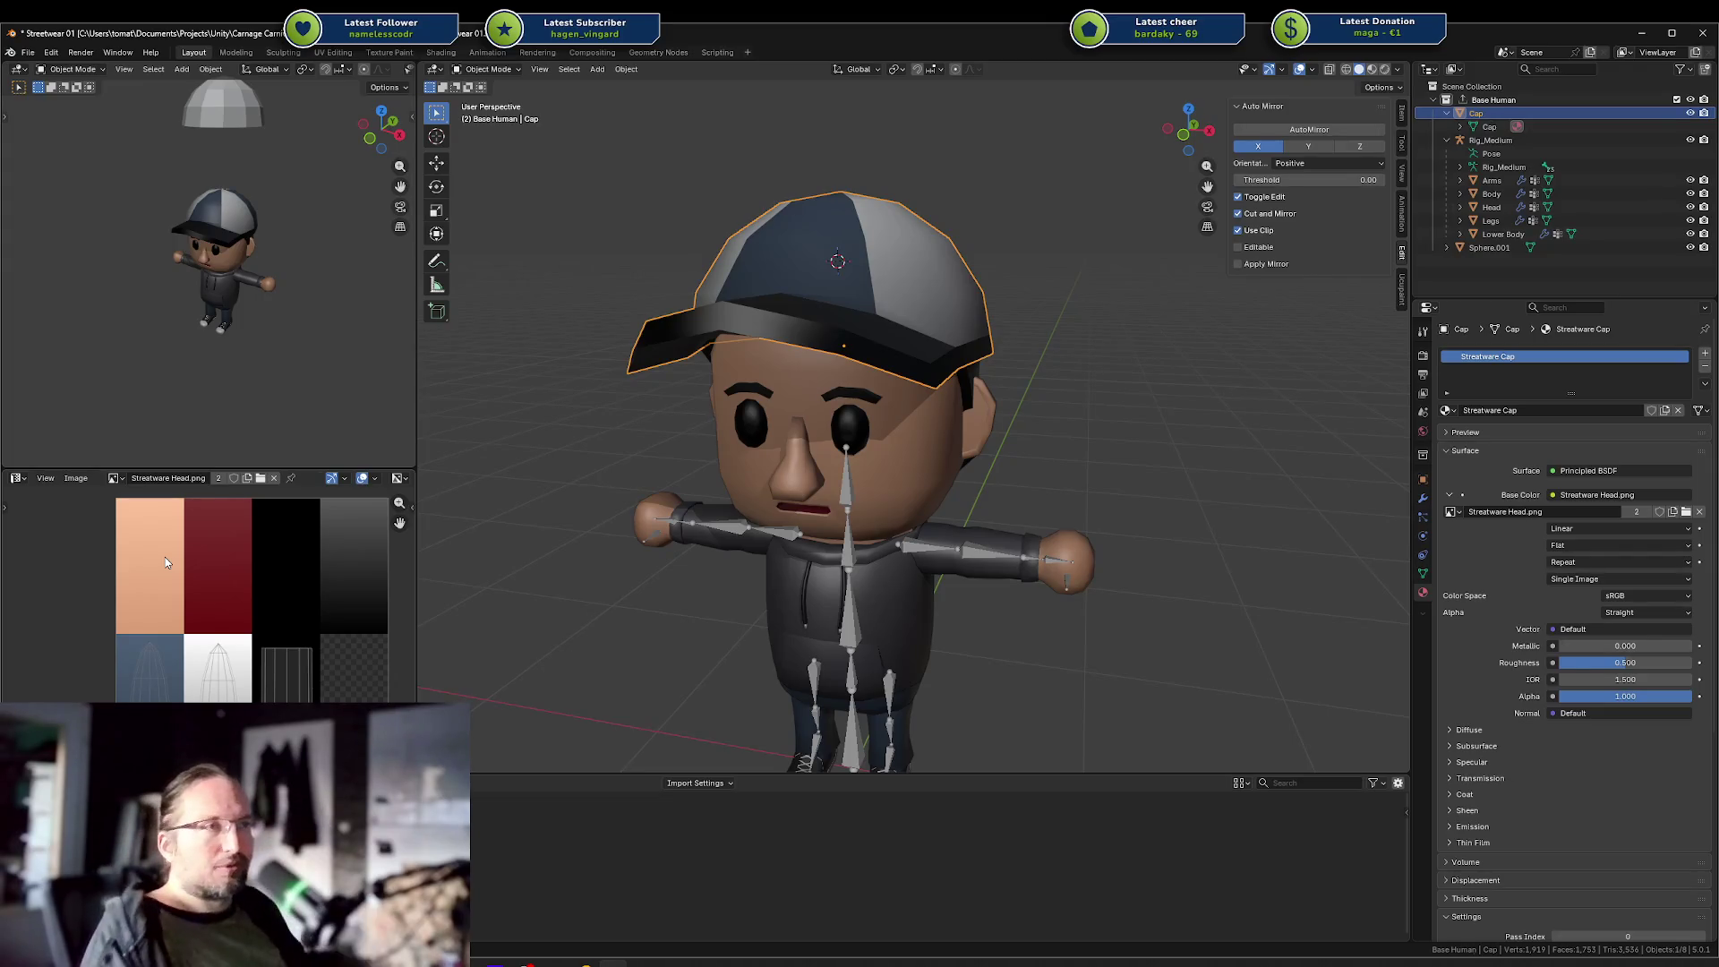
# Deselect the Cap and pan around the texture atlas in the Image Editor.
pyautogui.scroll(-2, 164, 556)
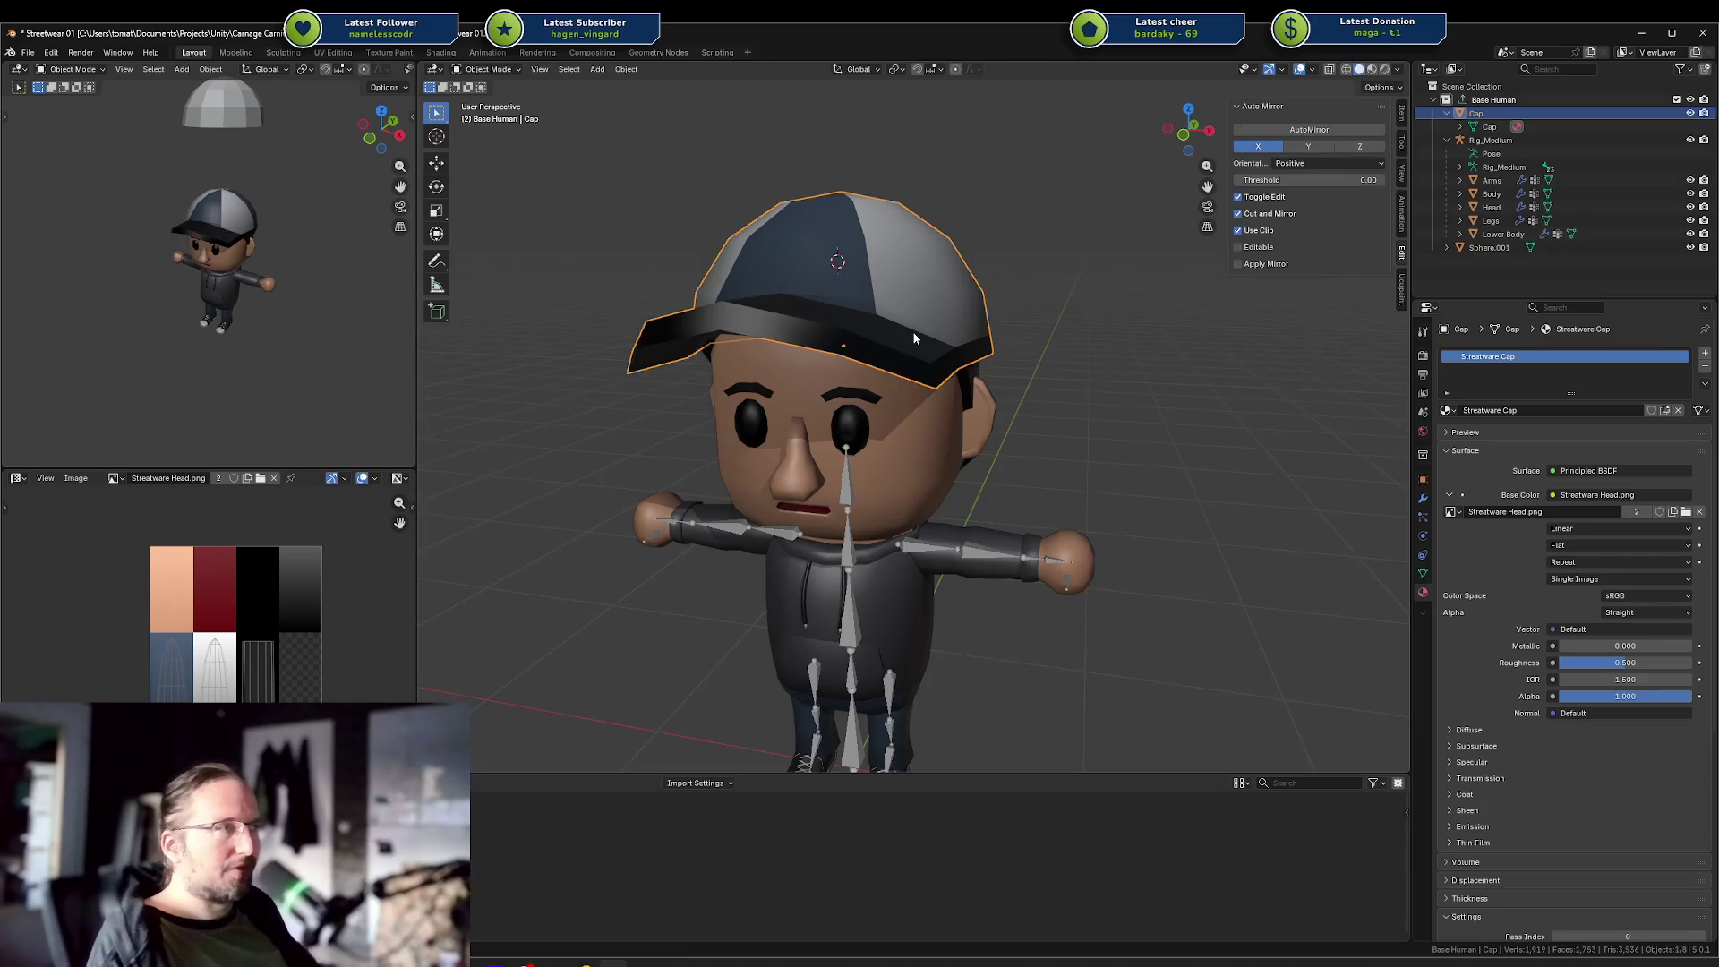
pyautogui.hotkey('alt', 'a')
pyautogui.moveTo(194, 588); pyautogui.dragTo(124, 561)
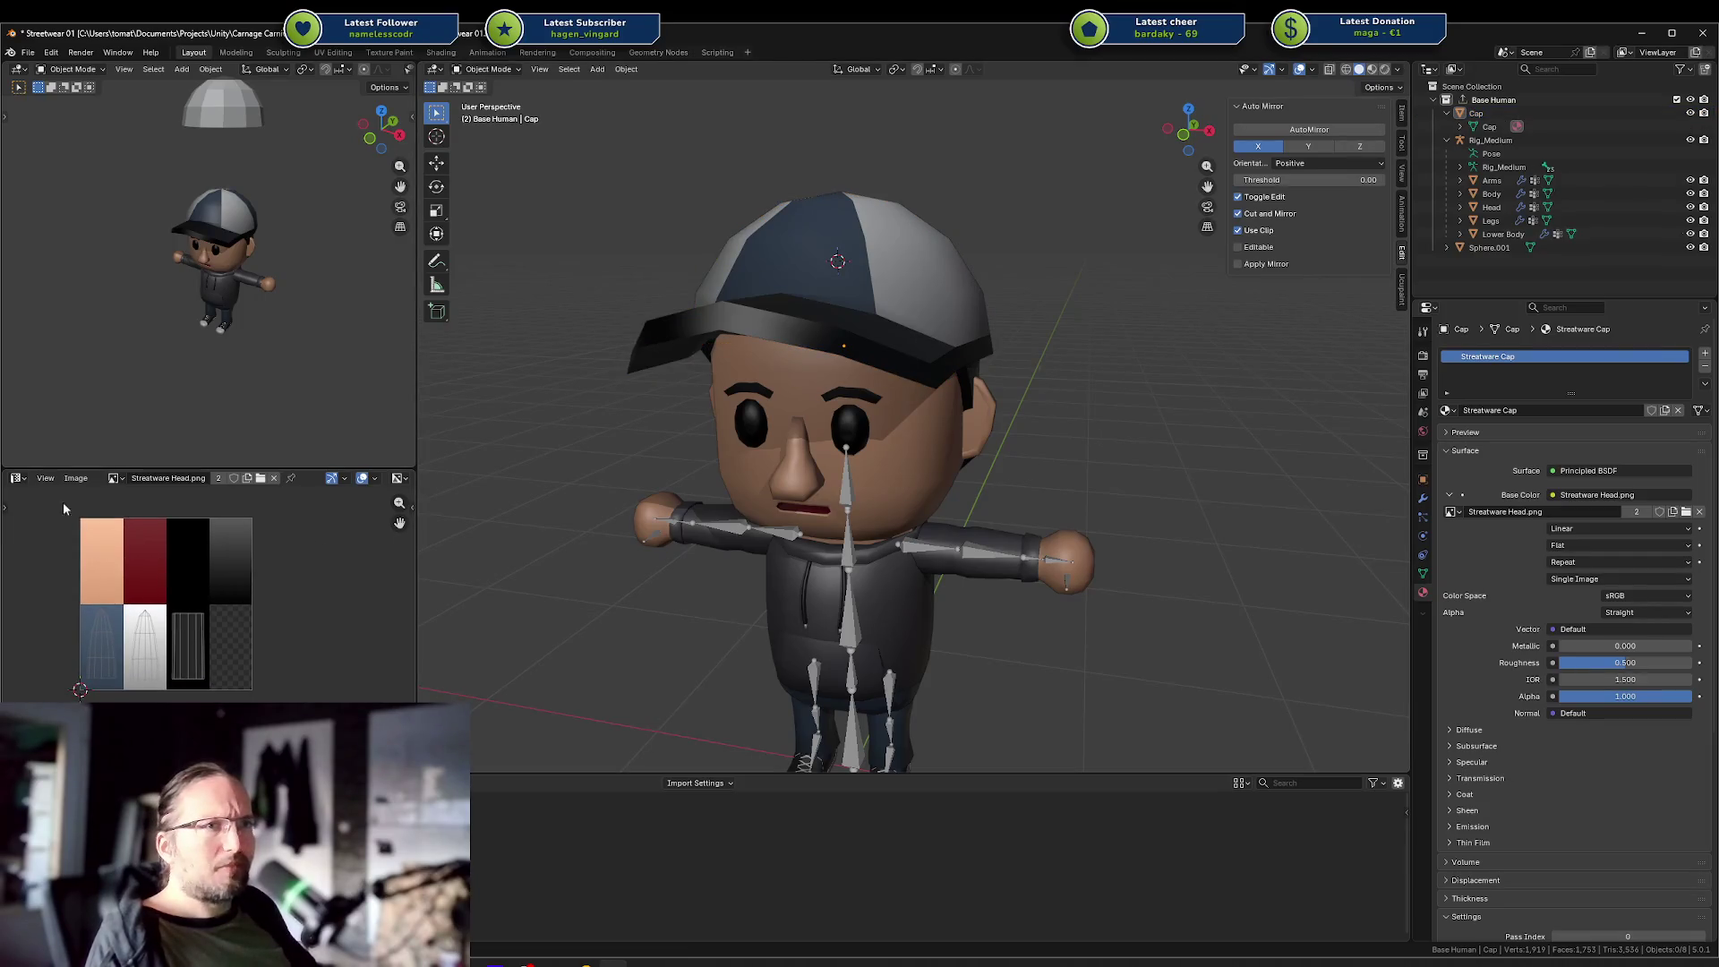
pyautogui.moveTo(273, 676); pyautogui.dragTo(299, 686)
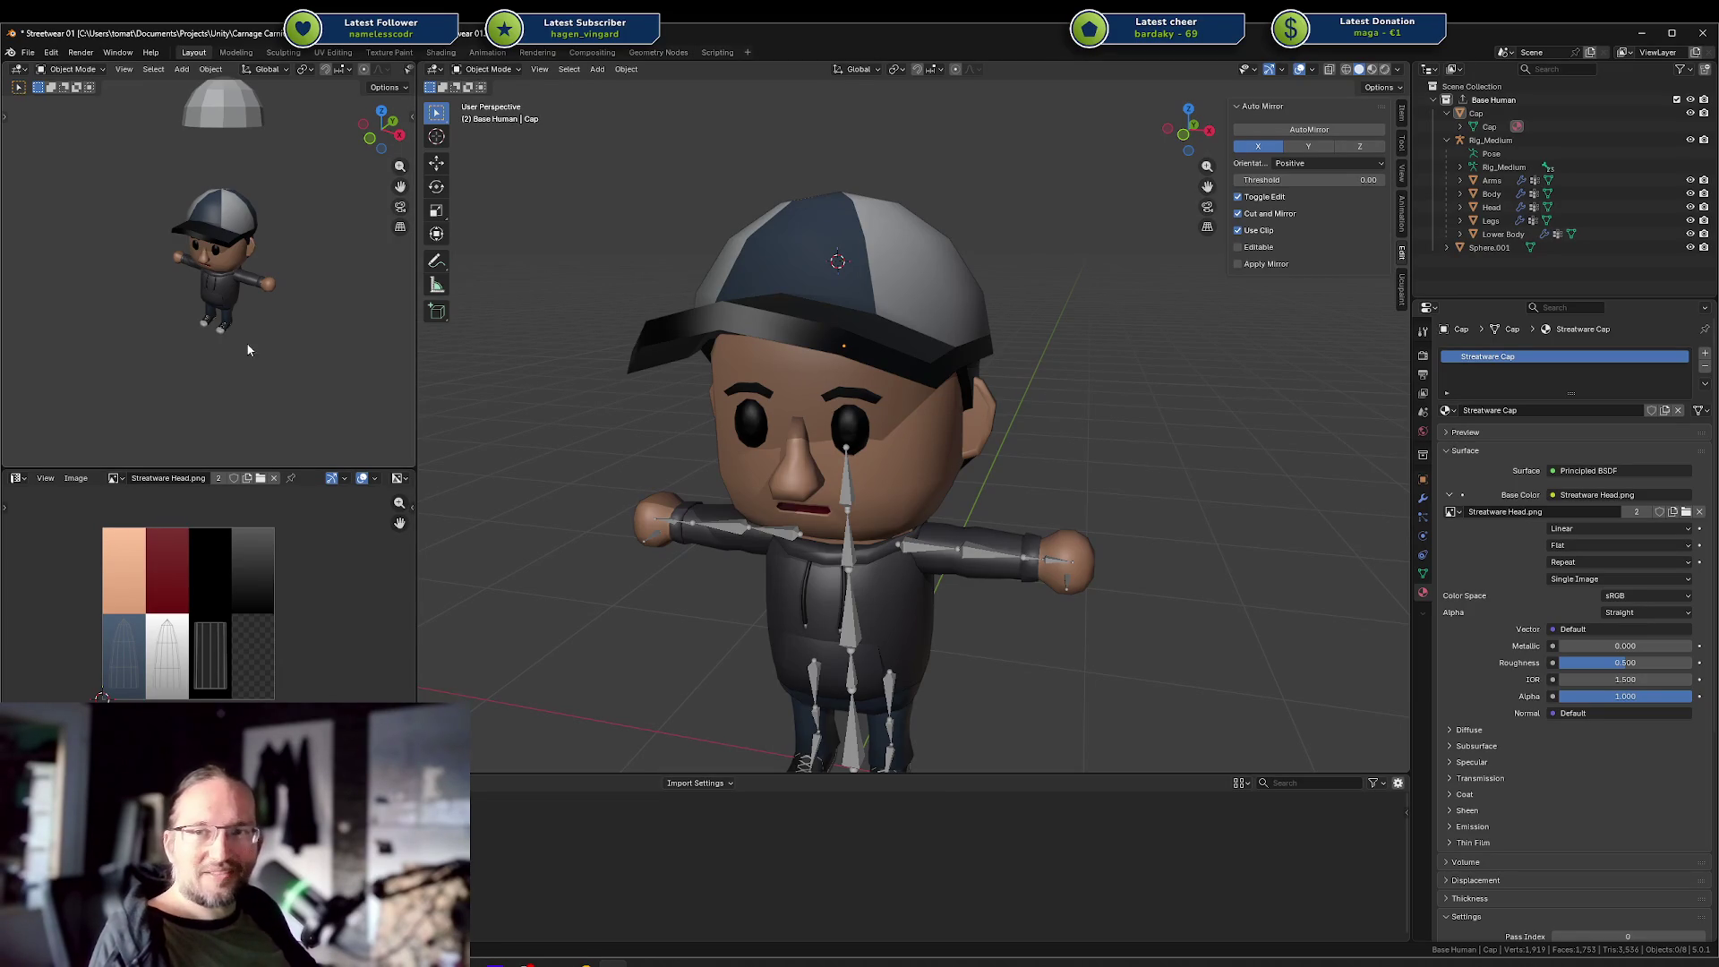
pyautogui.moveTo(657, 399)
pyautogui.mouseDown()
pyautogui.moveTo(695, 374)
pyautogui.moveTo(865, 386)
pyautogui.mouseUp()
# Orbit around the character, select the Head, then deselect all and return to a front view.
pyautogui.scroll(-5, 865, 387)
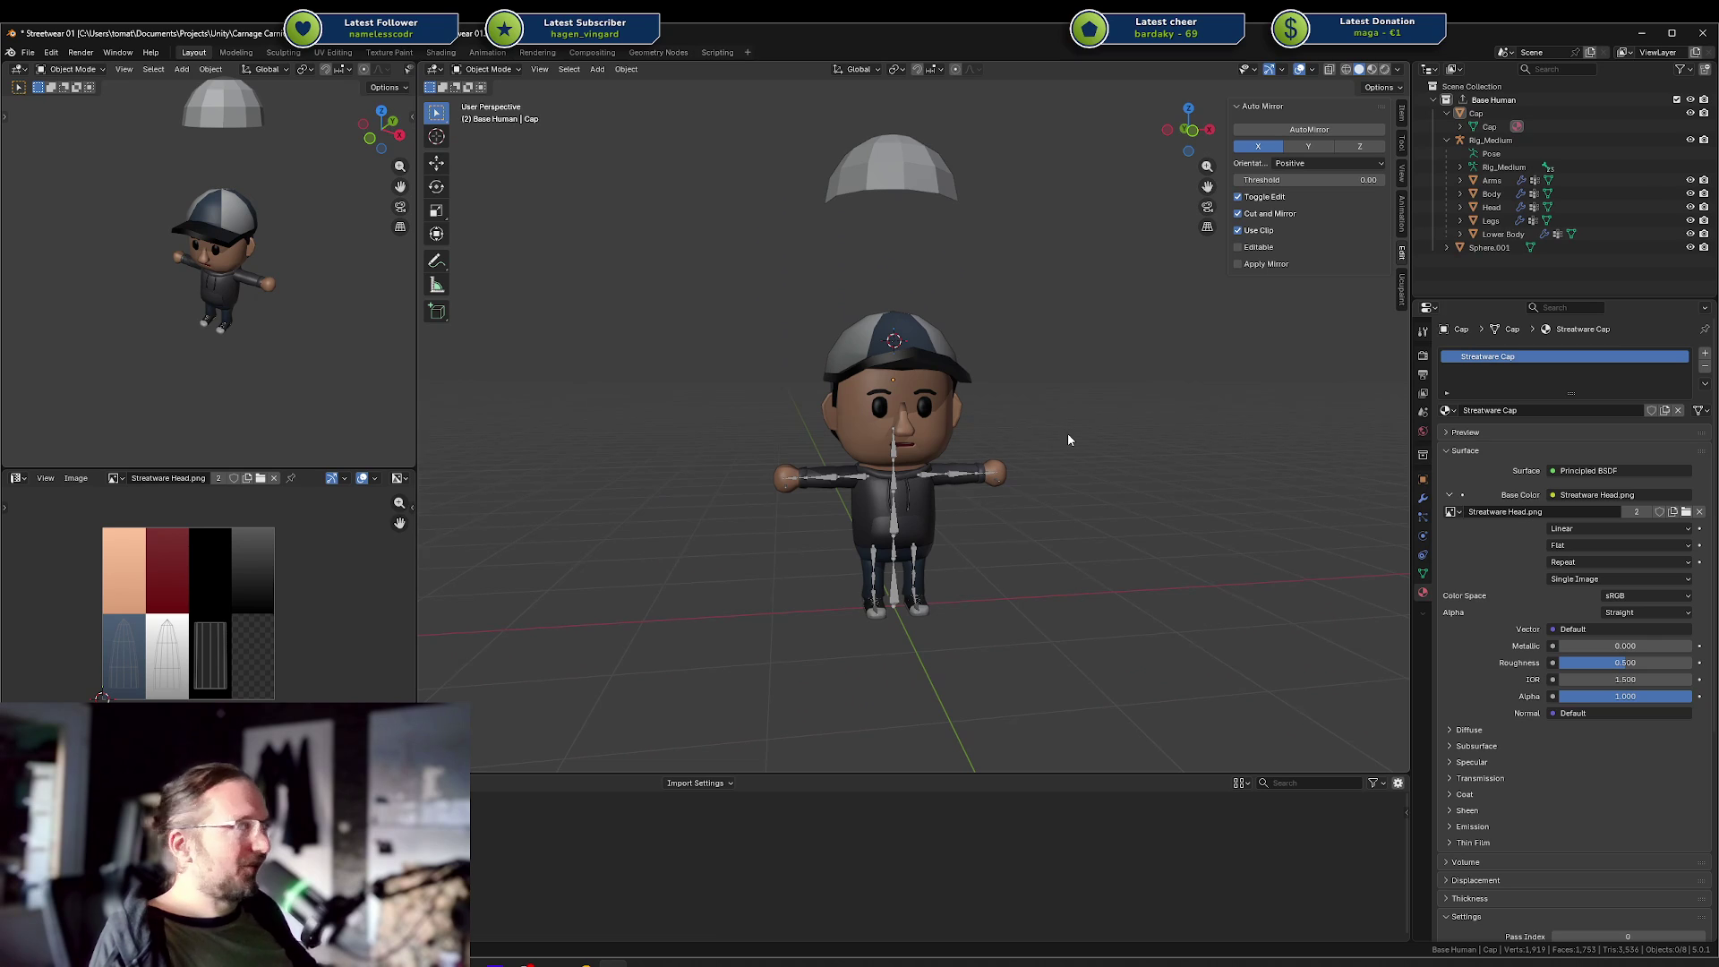
pyautogui.scroll(1, 1071, 447)
pyautogui.scroll(2, 1070, 449)
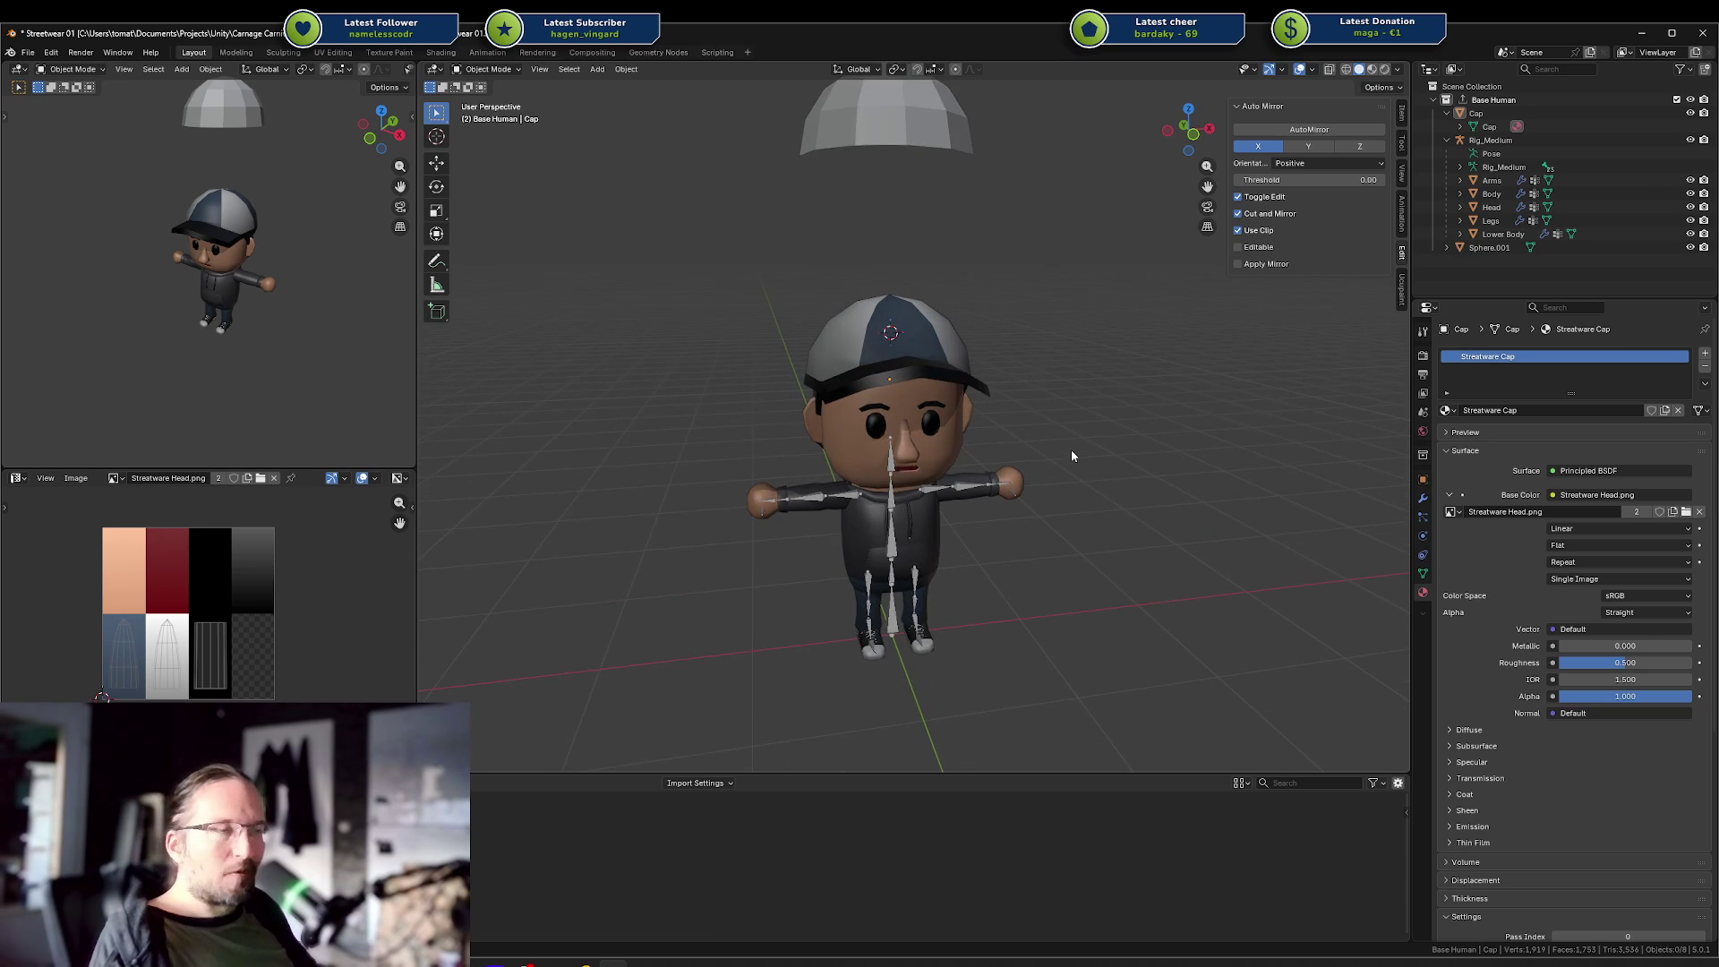
pyautogui.moveTo(1071, 449); pyautogui.dragTo(1013, 417)
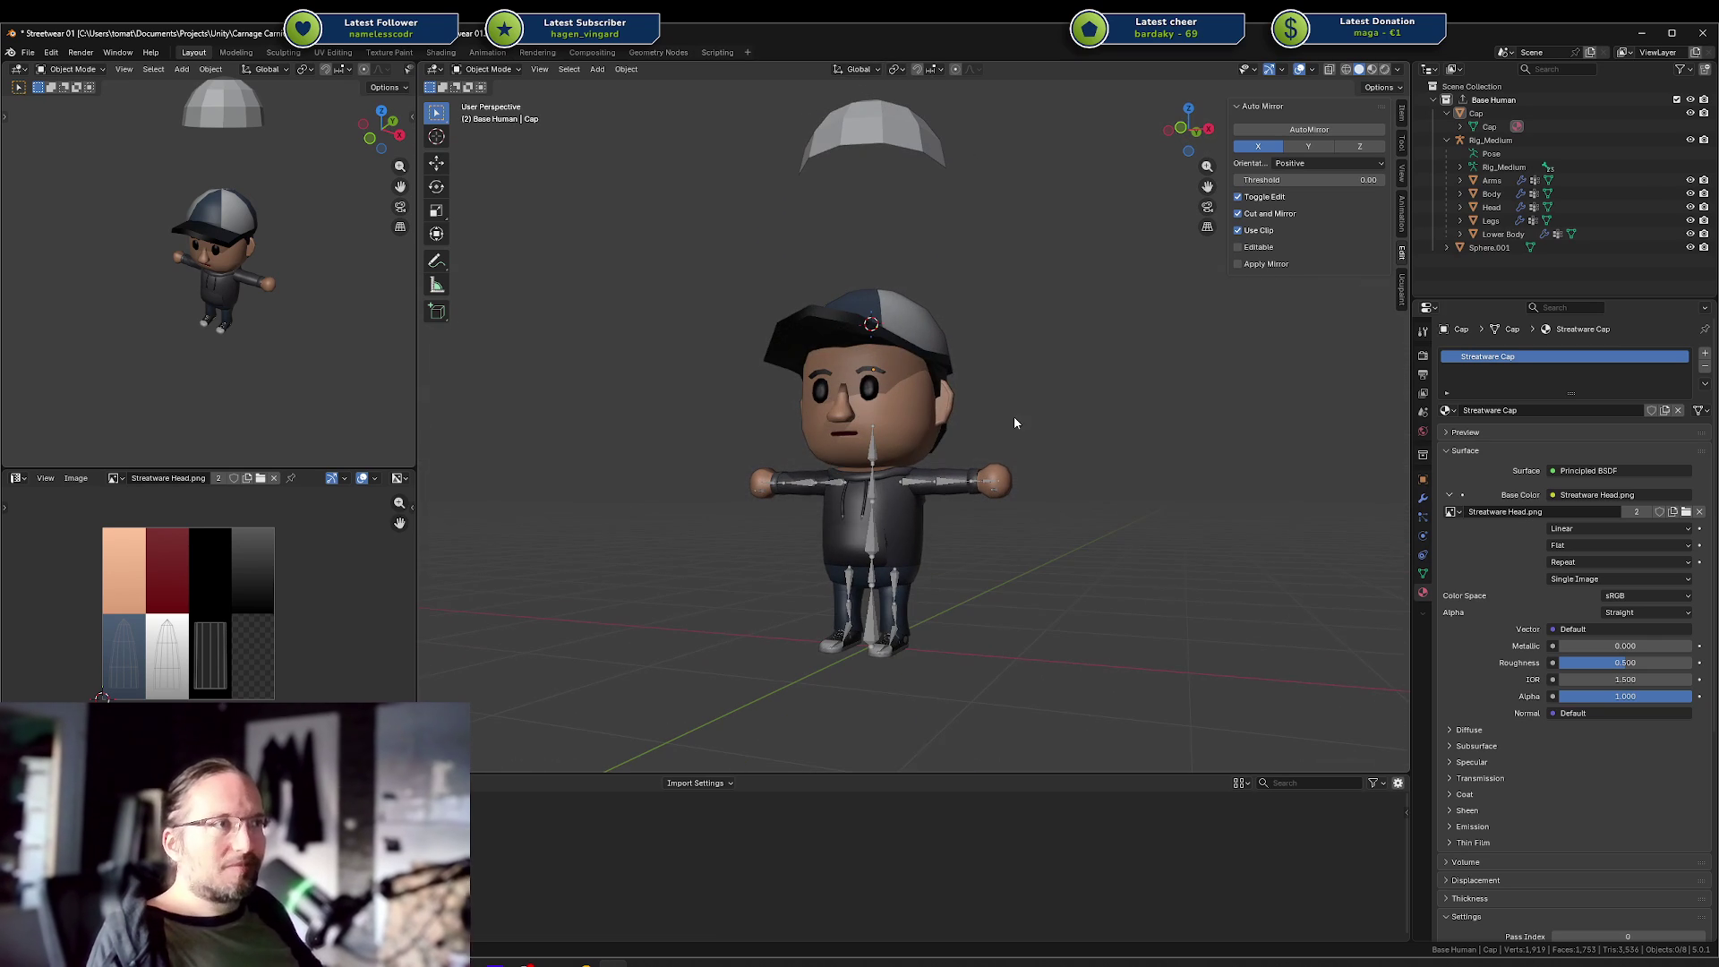
pyautogui.click(927, 417)
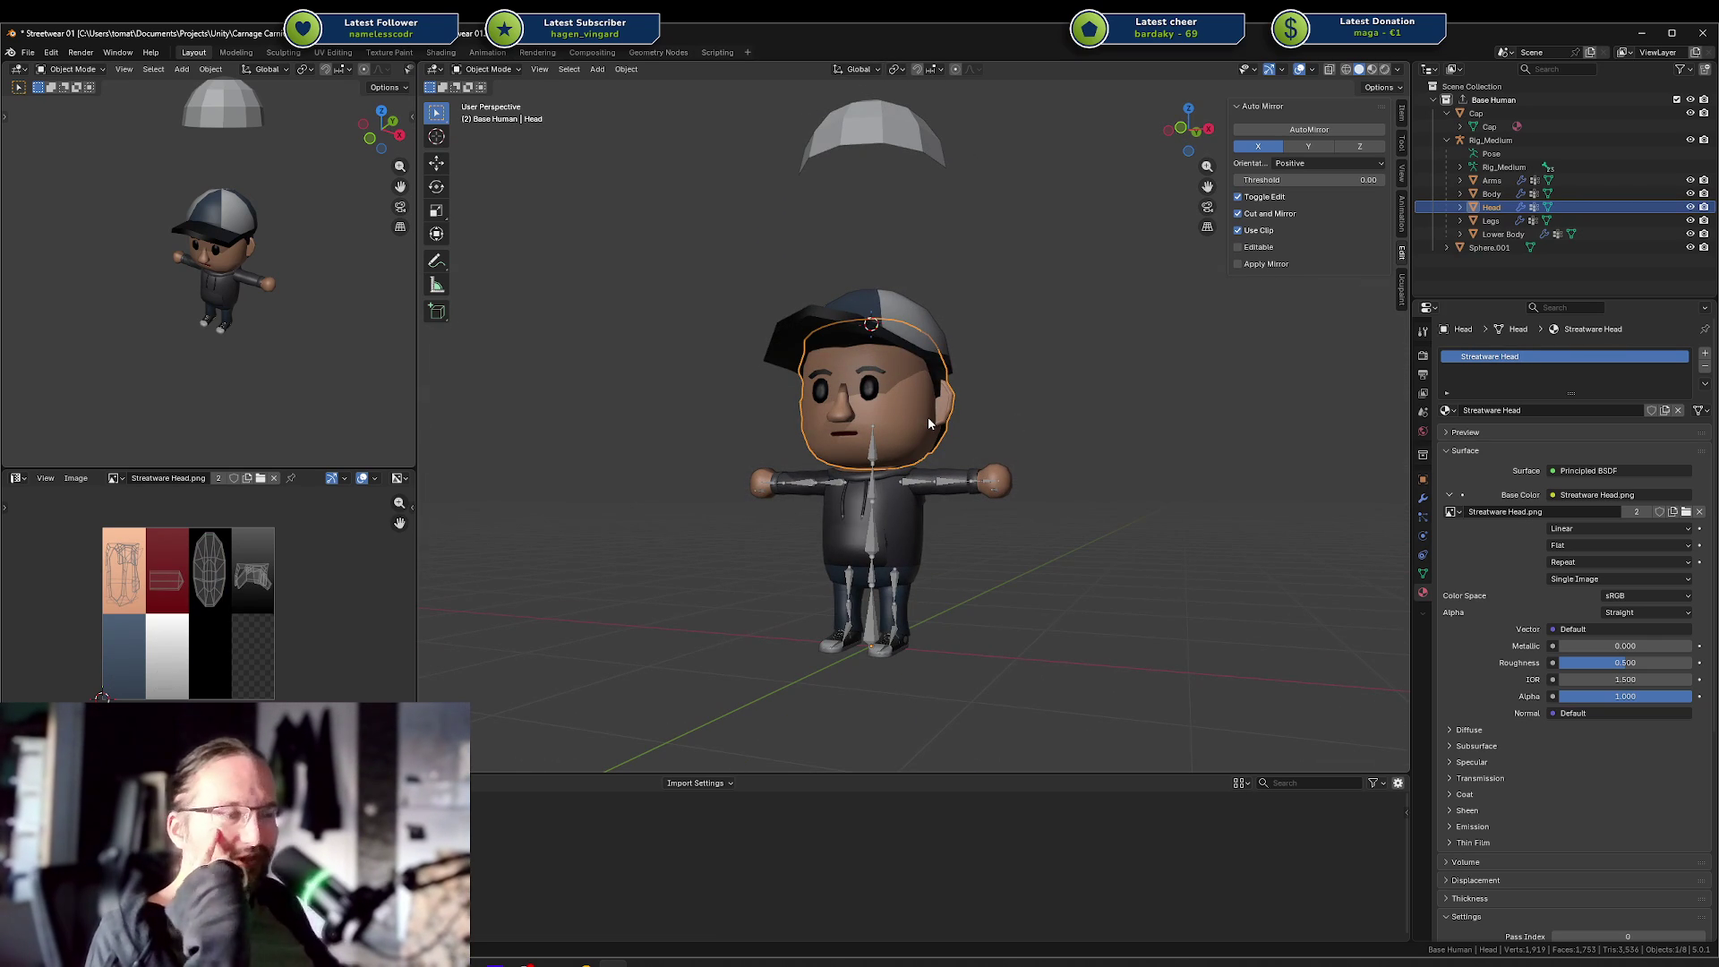
pyautogui.moveTo(927, 416); pyautogui.dragTo(938, 425)
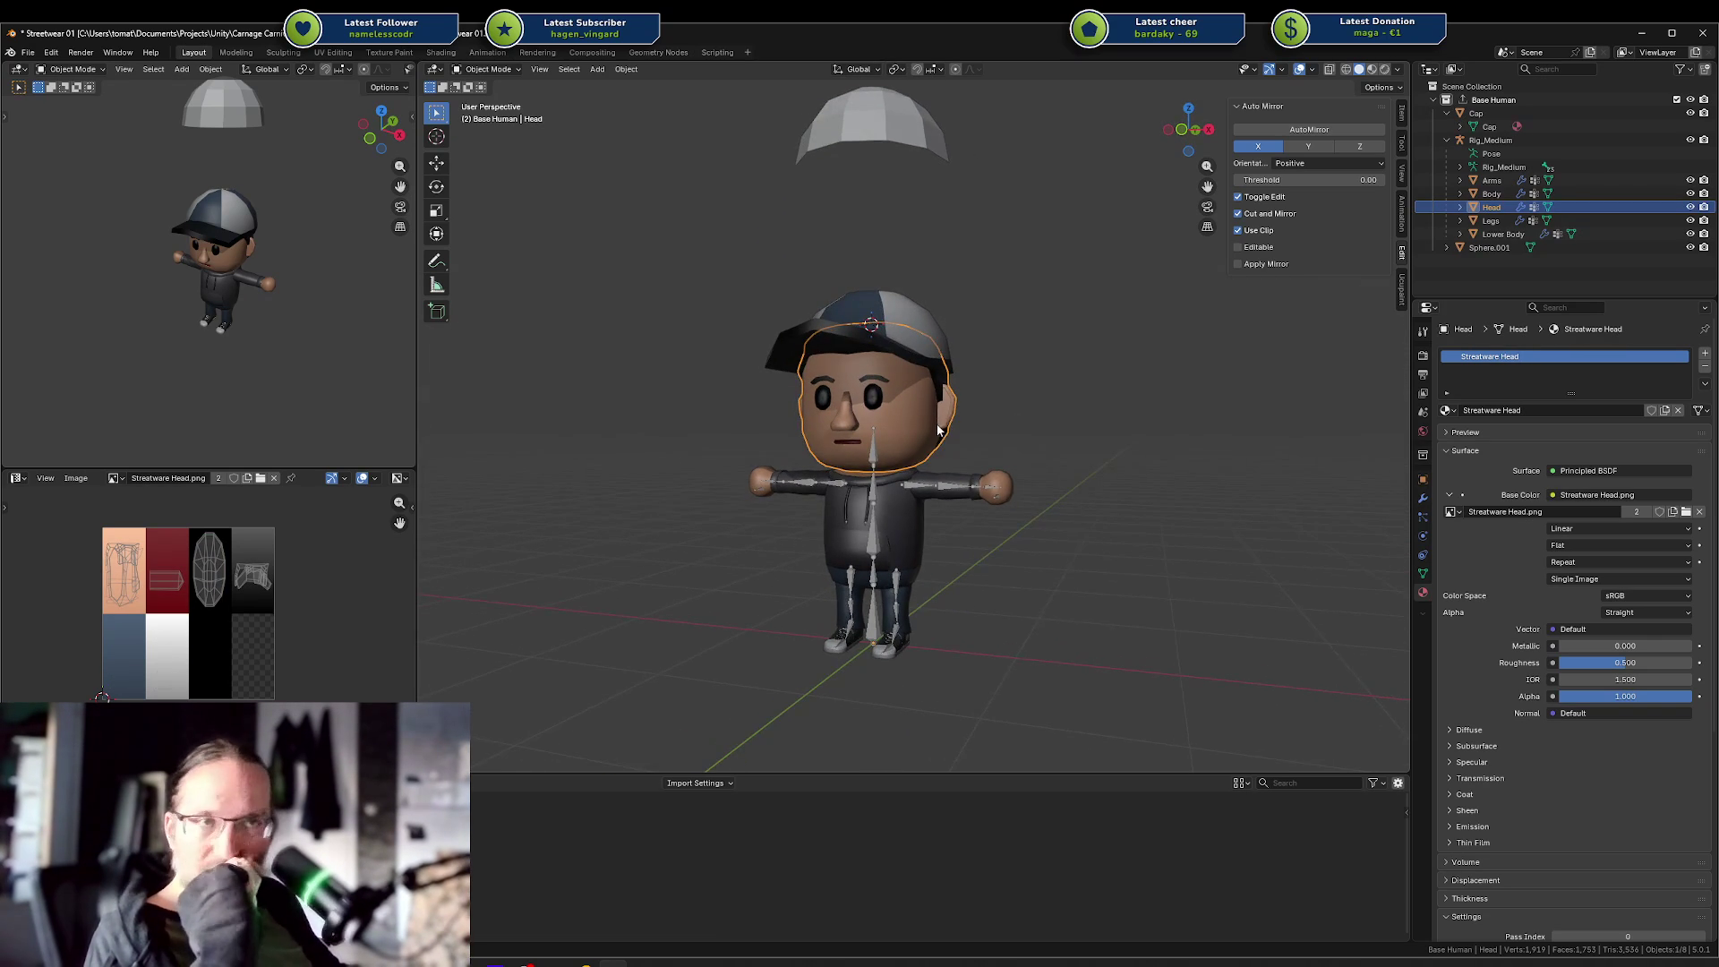
pyautogui.scroll(-1, 937, 431)
pyautogui.scroll(-1, 934, 422)
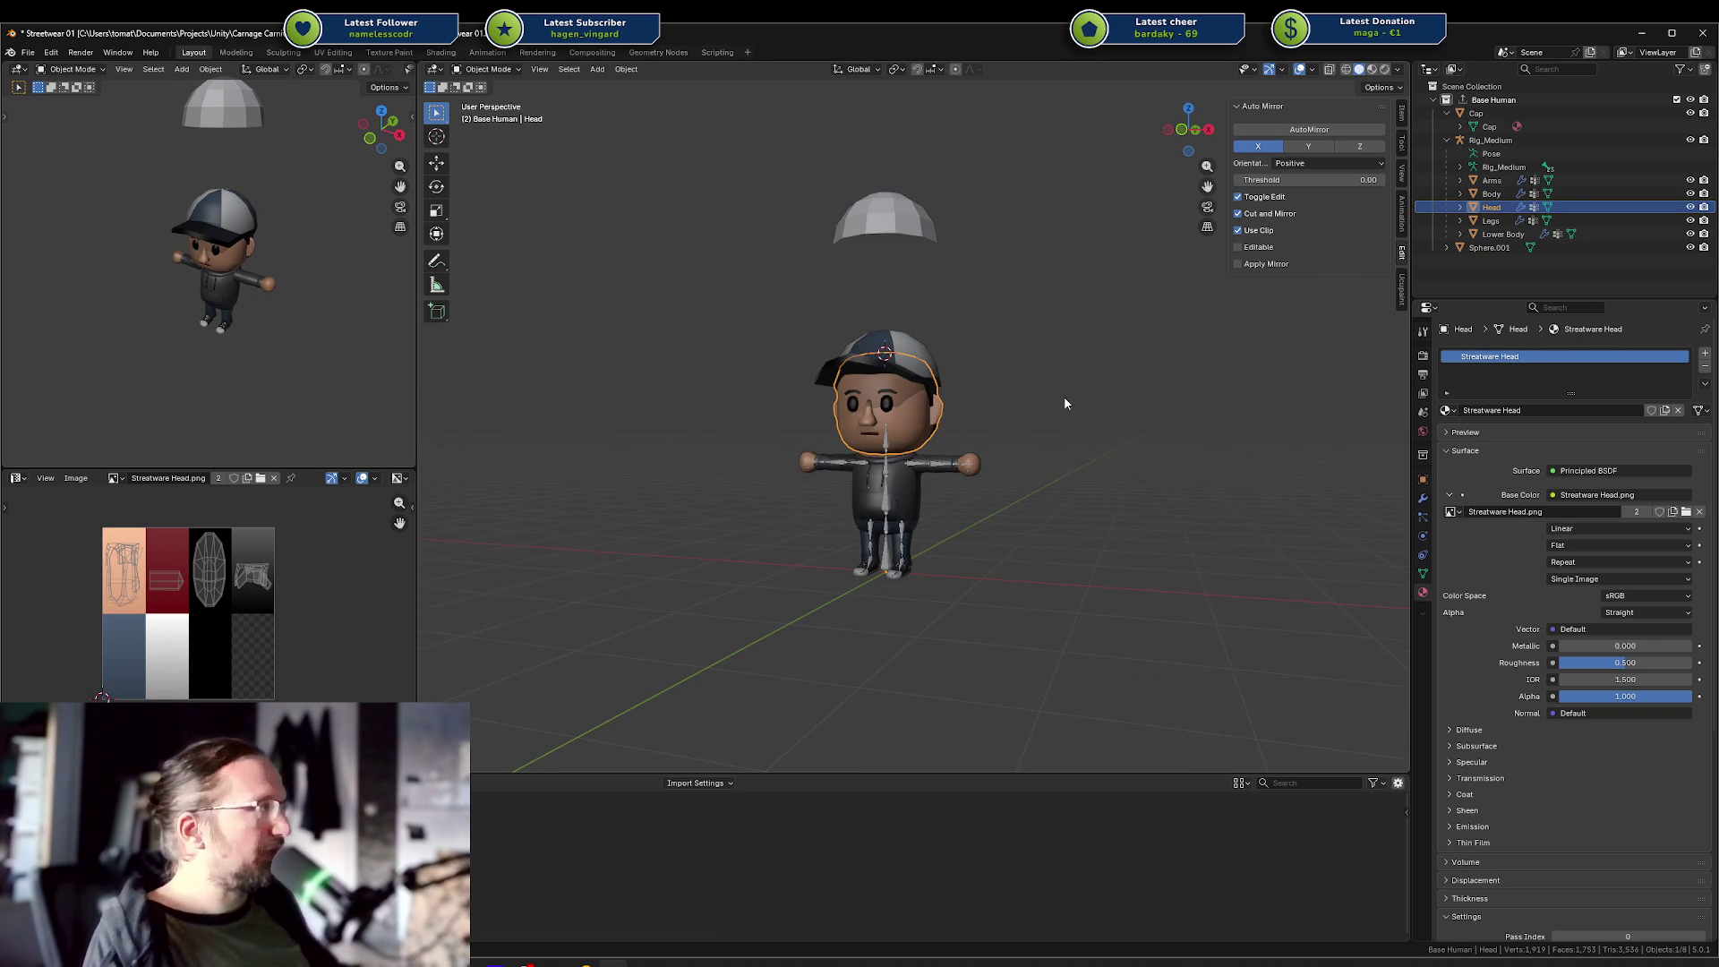
pyautogui.click(1144, 408)
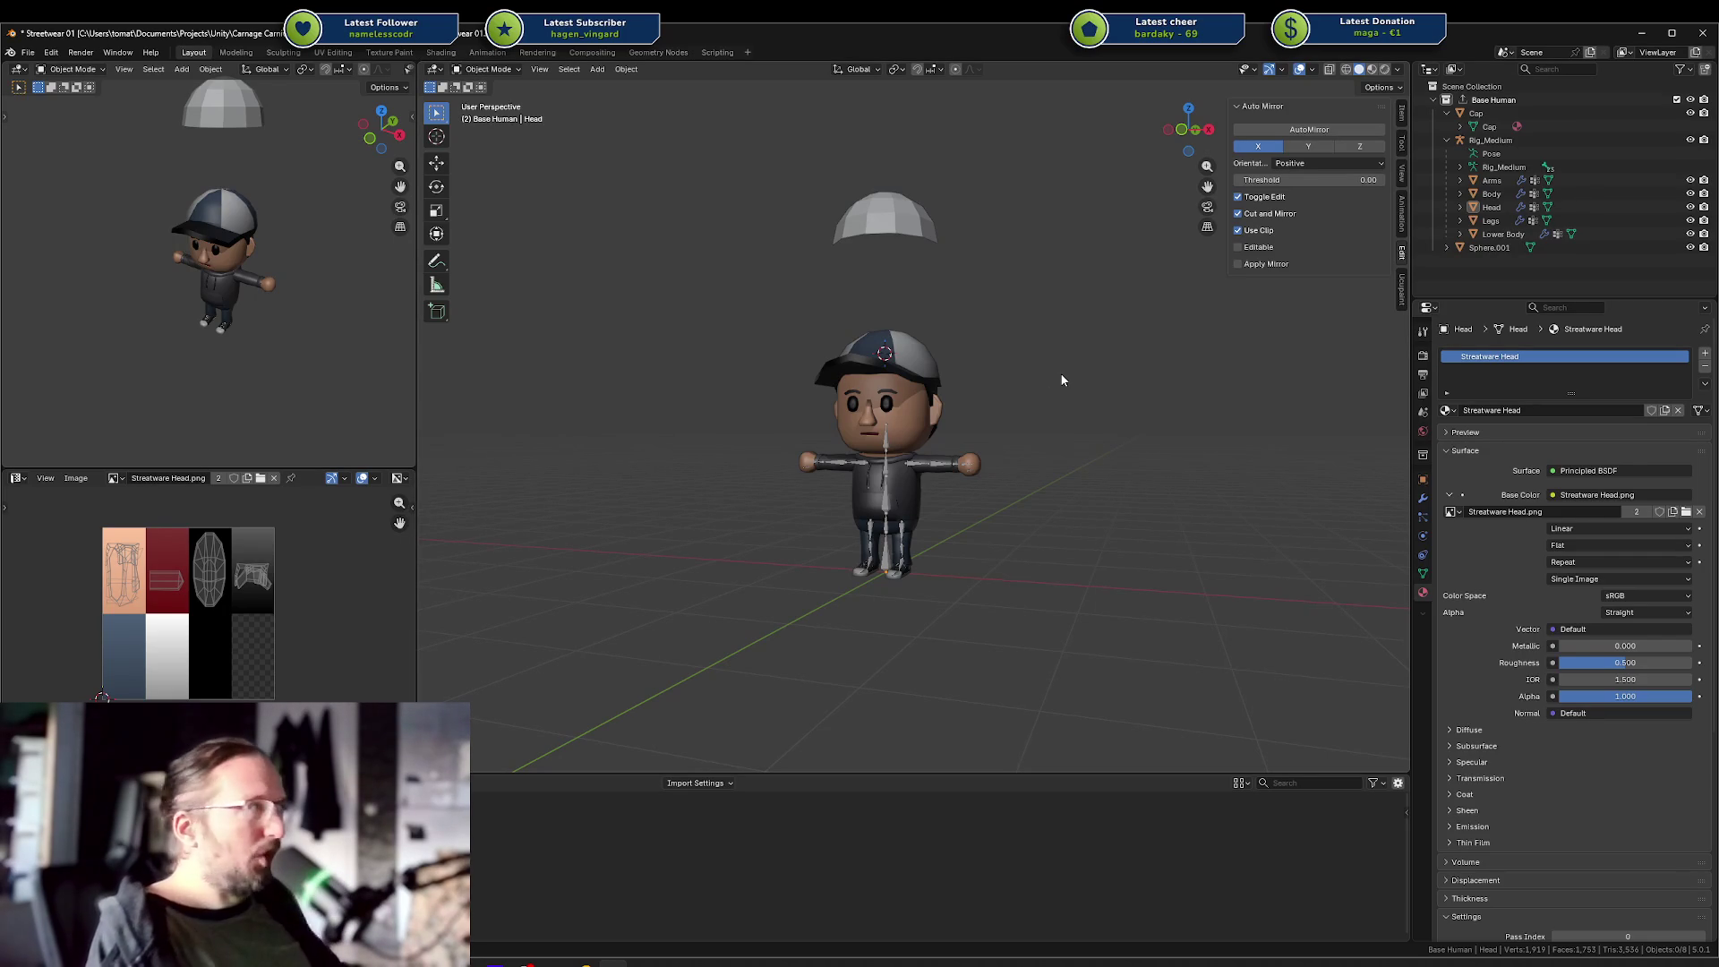
pyautogui.moveTo(1002, 332); pyautogui.dragTo(1204, 302)
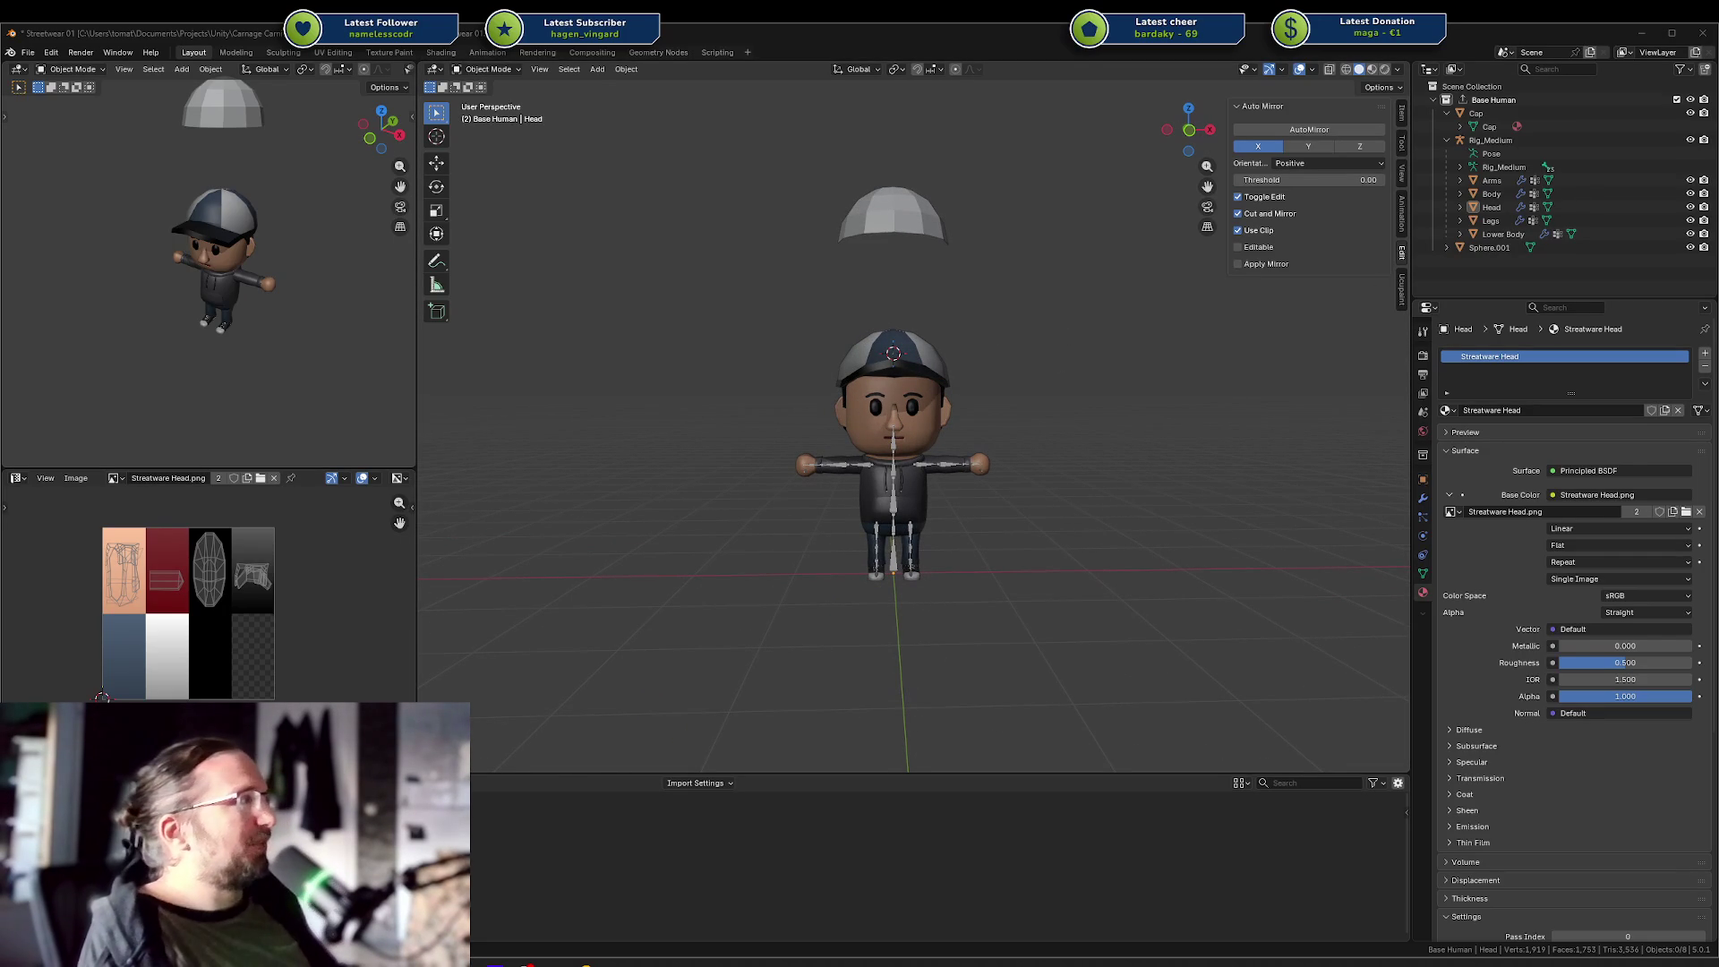
# Reopen the Streetwear file from recent files without saving, then maximize the Codecks window.
pyautogui.moveTo(1718, 139)
pyautogui.mouseDown()
pyautogui.moveTo(11, 176)
pyautogui.moveTo(885, 211)
pyautogui.moveTo(1473, 211)
pyautogui.moveTo(236, 210)
pyautogui.moveTo(1718, 212)
pyautogui.moveTo(1718, 228)
pyautogui.mouseUp()
pyautogui.click(789, 458)
pyautogui.hotkey('ctrl', 'shift', 'o')
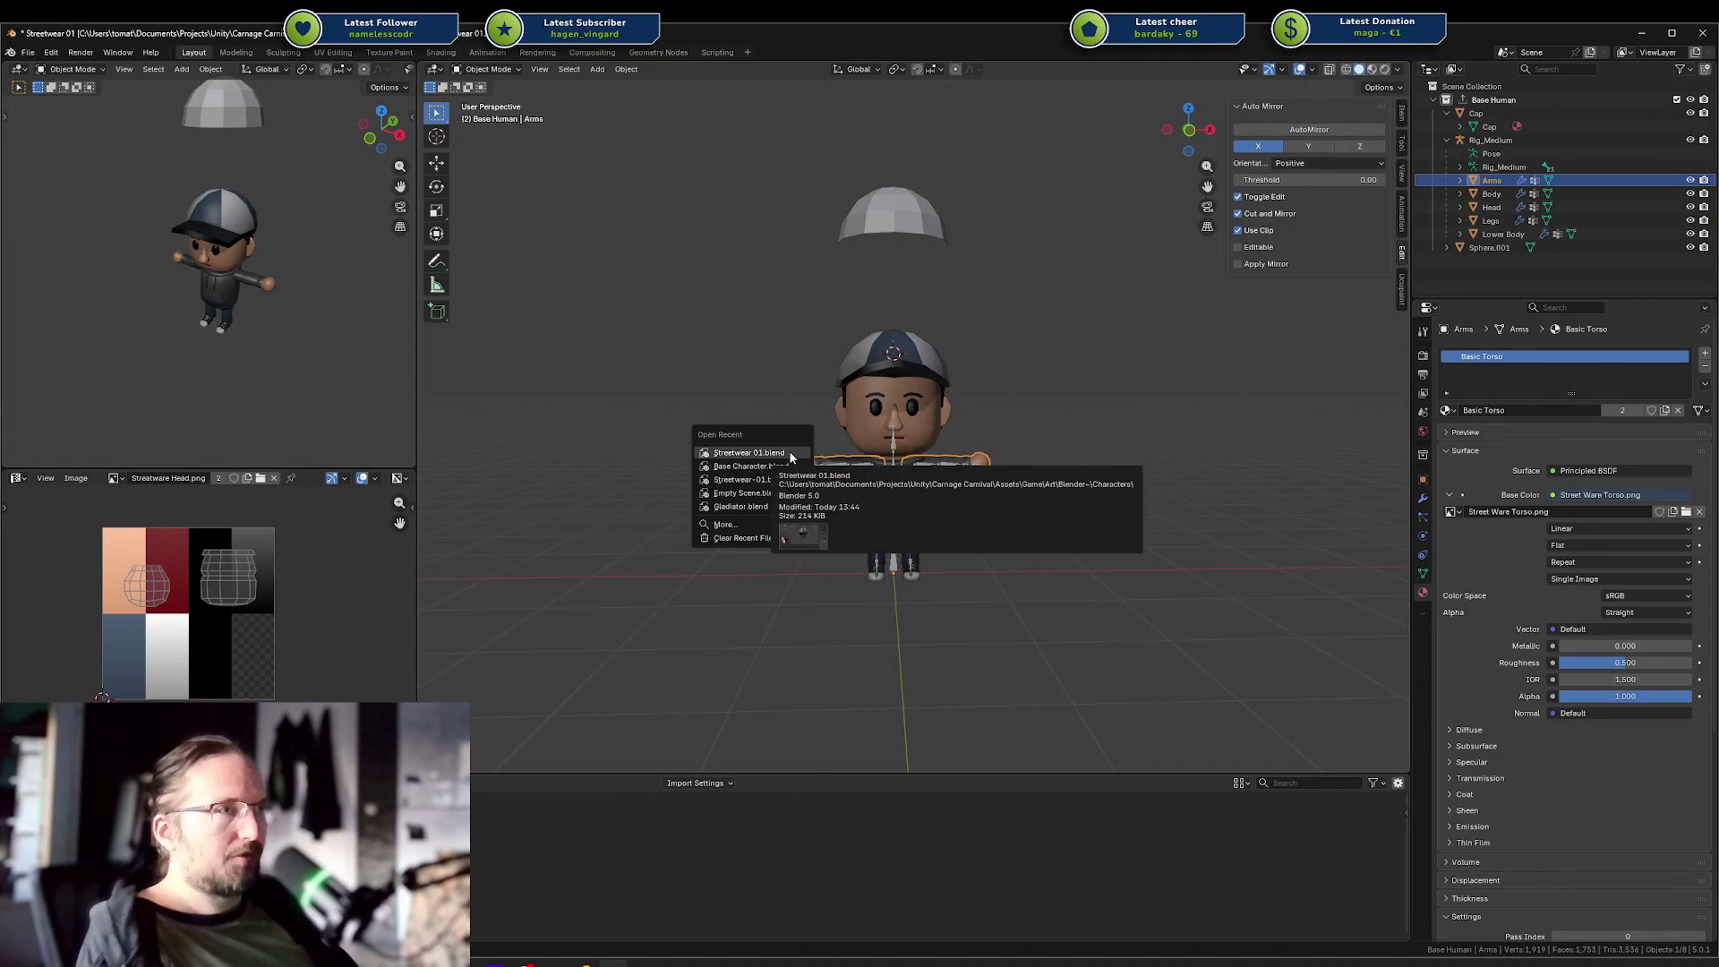
pyautogui.click(789, 458)
pyautogui.click(876, 519)
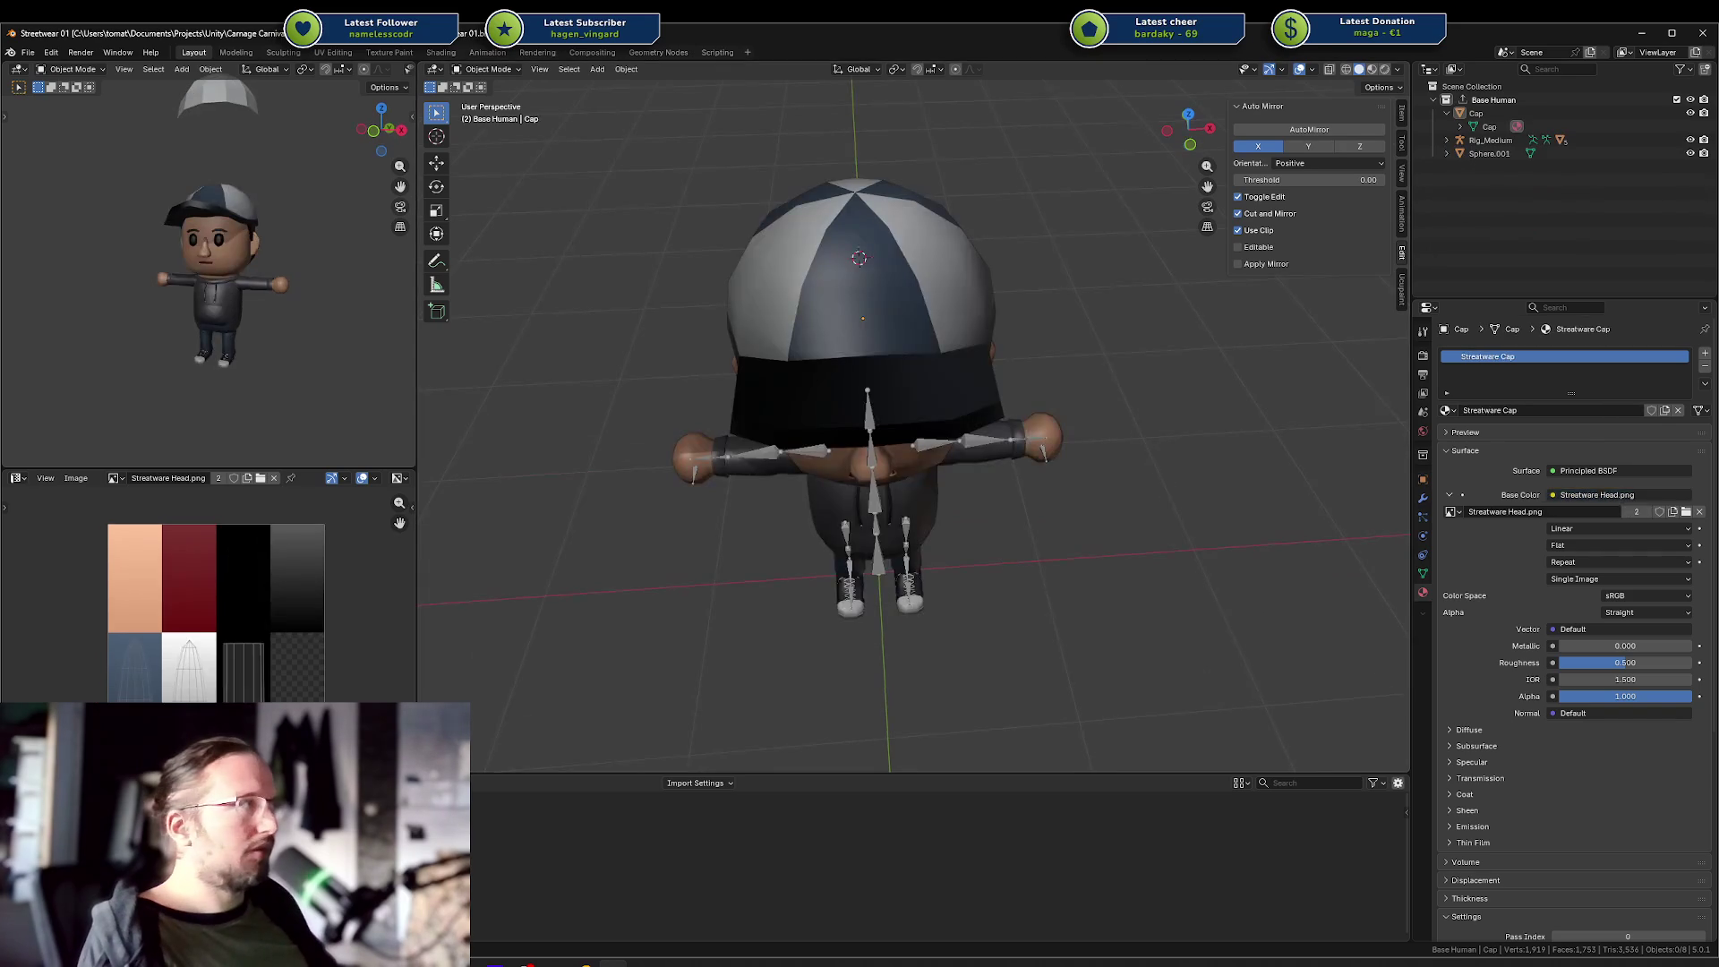
pyautogui.hotkey('alt', 'Tab')
pyautogui.moveTo(630, 281)
pyautogui.mouseDown()
pyautogui.moveTo(174, 204)
pyautogui.moveTo(13, 196)
pyautogui.mouseUp()
pyautogui.doubleClick(13, 196)
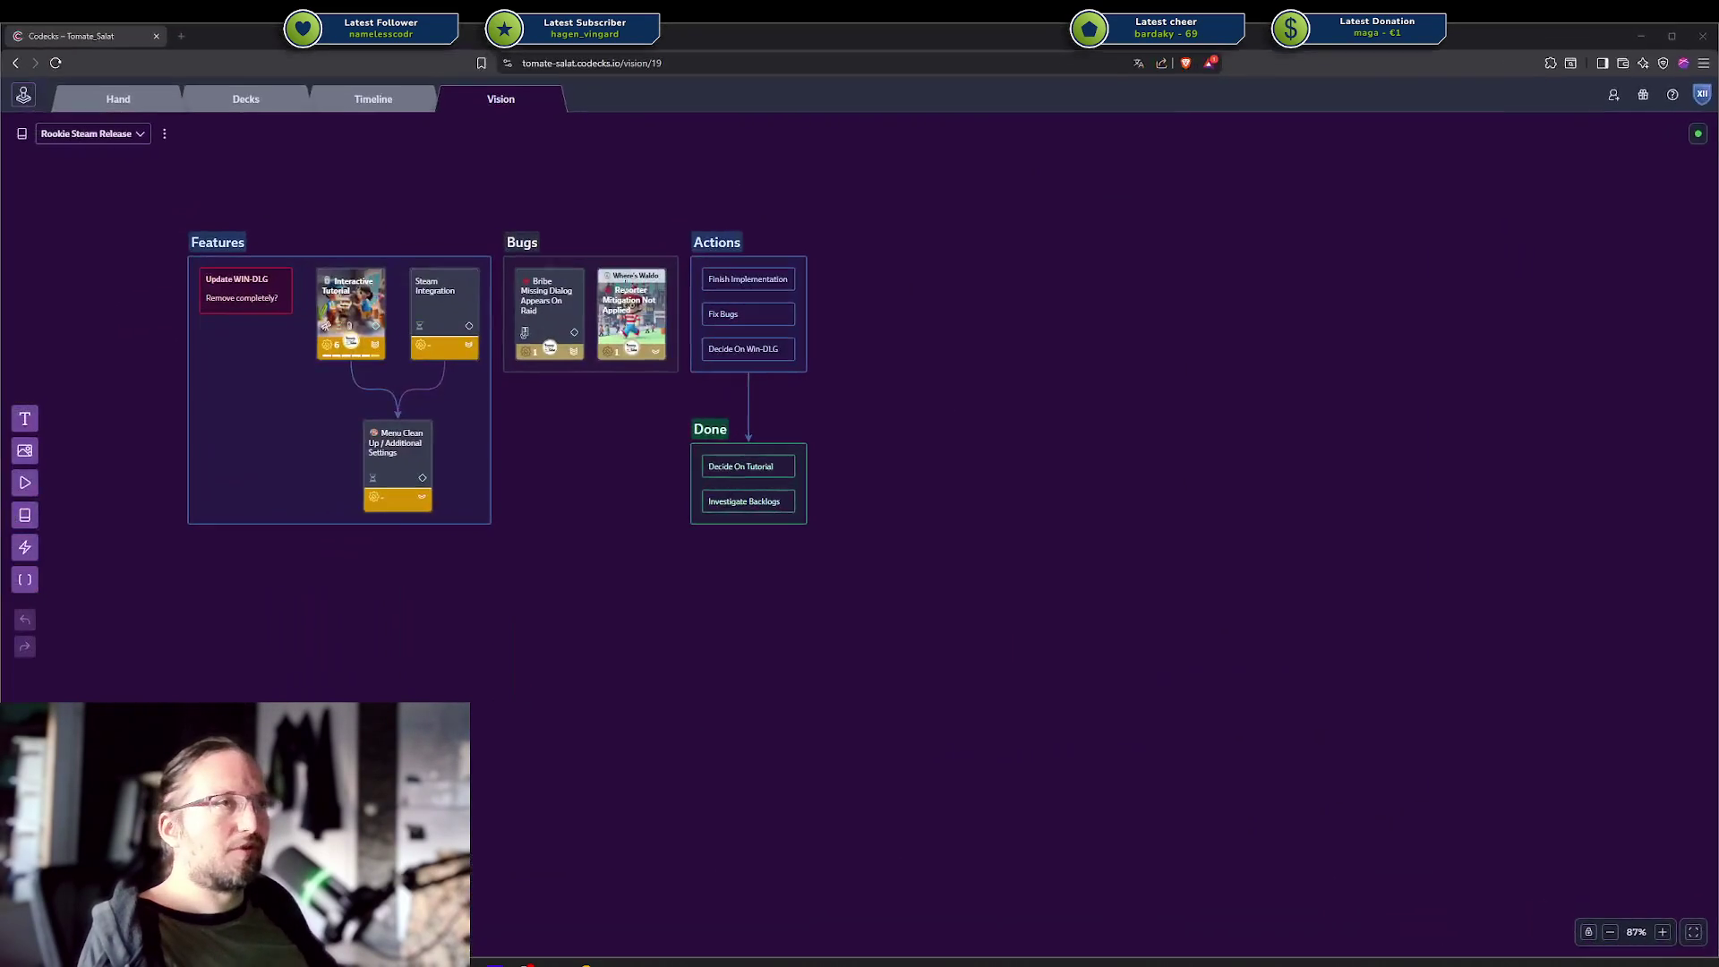
# Open the board in a second tab and switch to the Interactive Tutorial vision board.
pyautogui.scroll(5, 299, 347)
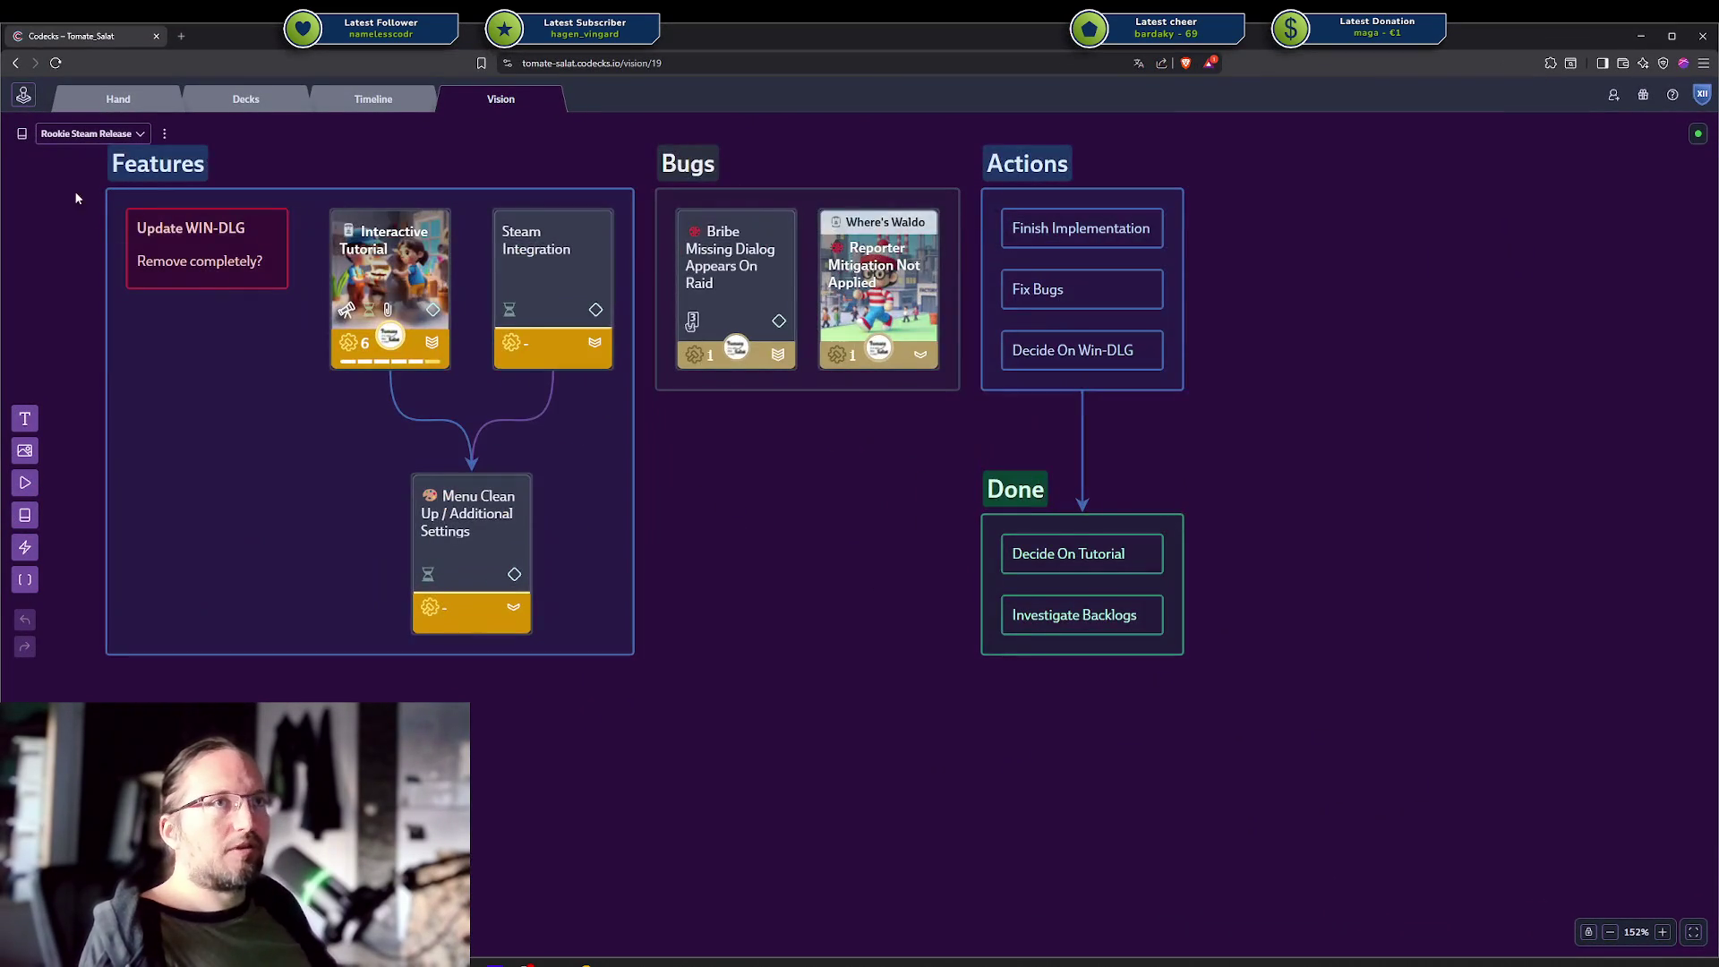
pyautogui.middleClick(56, 63)
pyautogui.click(89, 134)
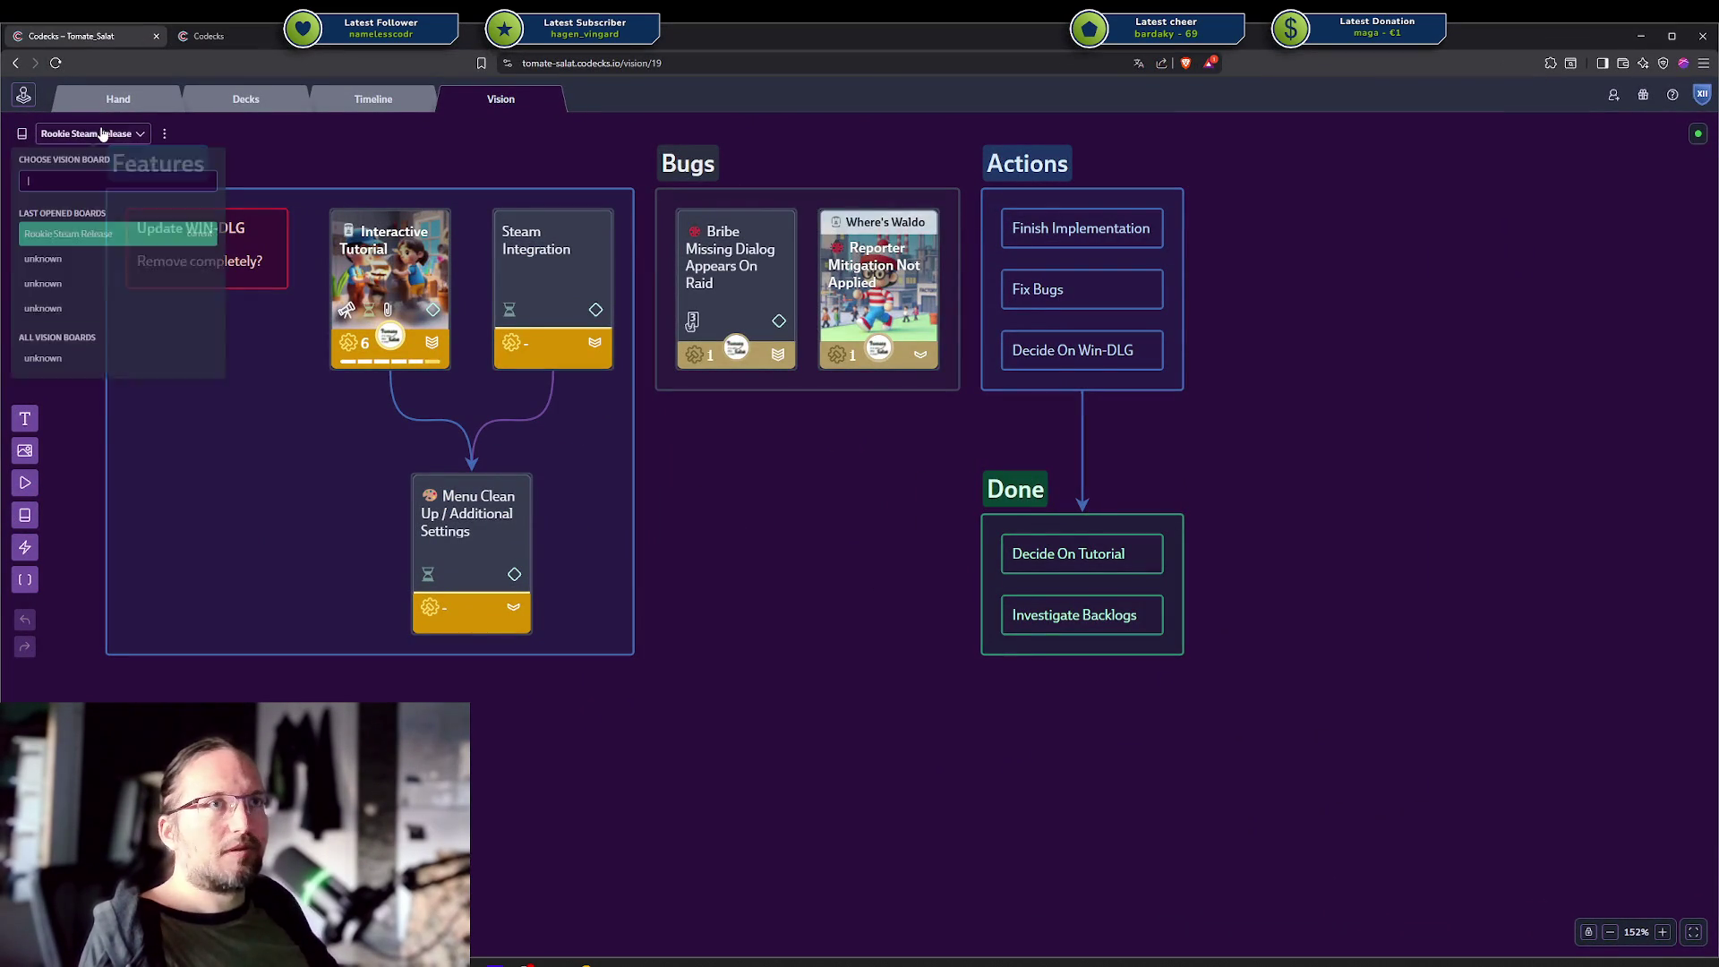
pyautogui.click(97, 263)
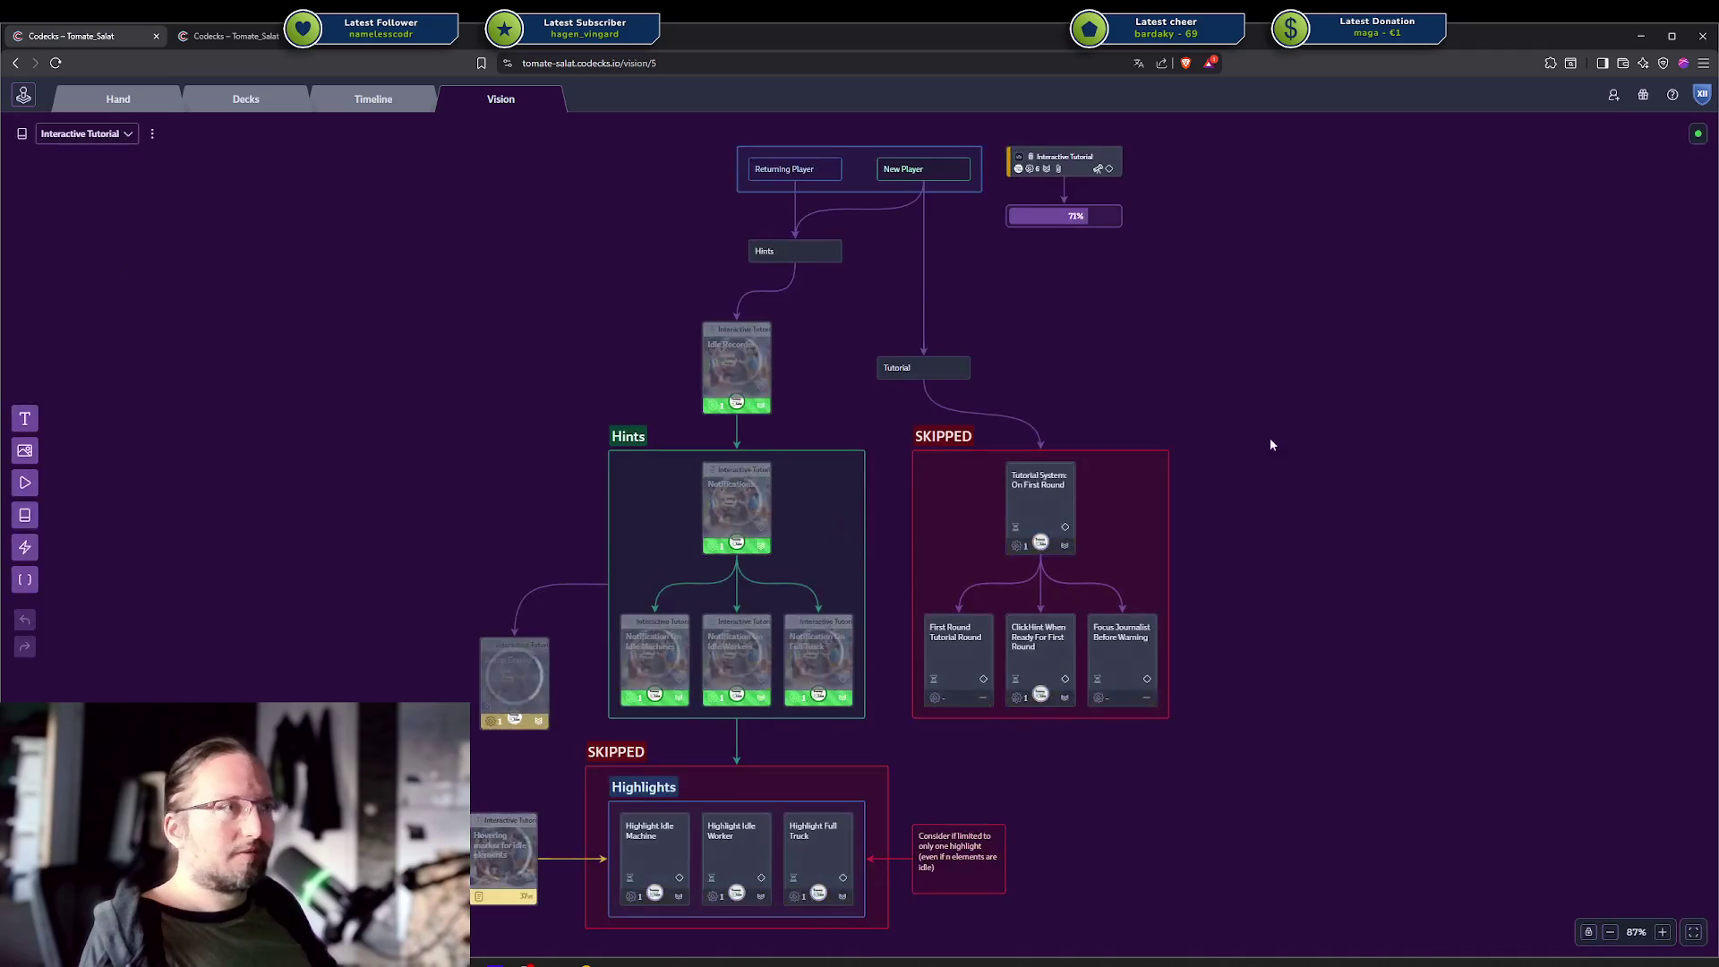
pyautogui.moveTo(1266, 442); pyautogui.dragTo(1245, 475)
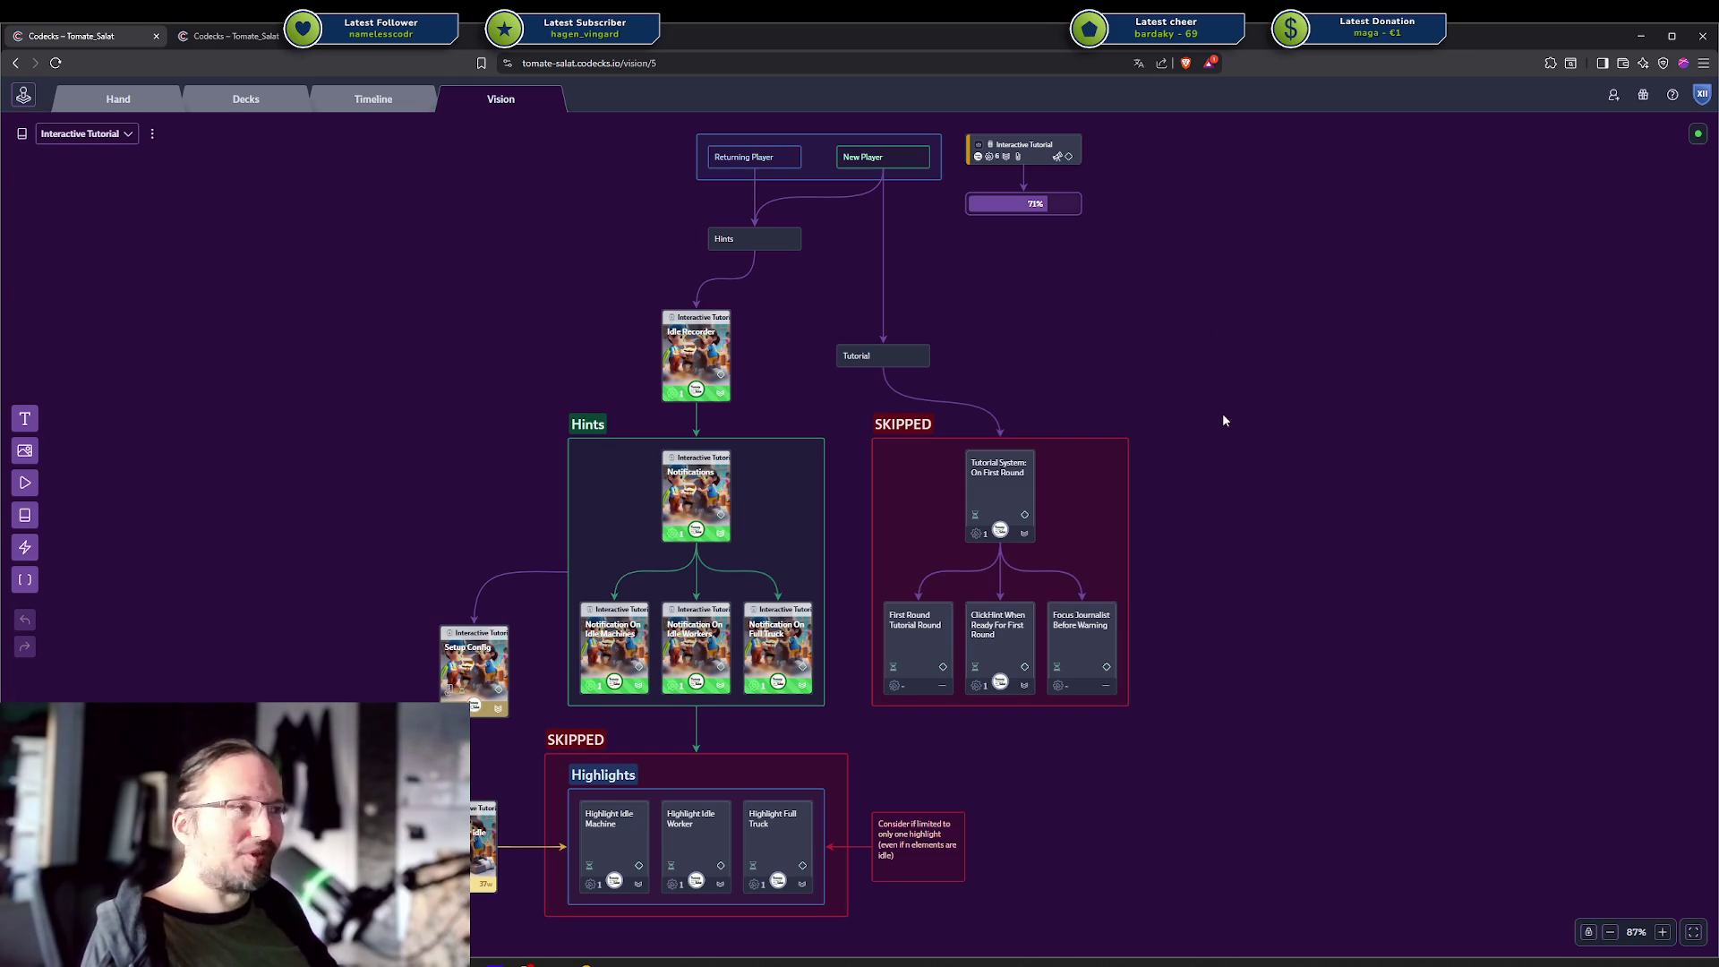
# Explore the board's SKIPPED groups, selecting their cards and then clearing the selection.
pyautogui.click(1091, 438)
pyautogui.press('Escape')
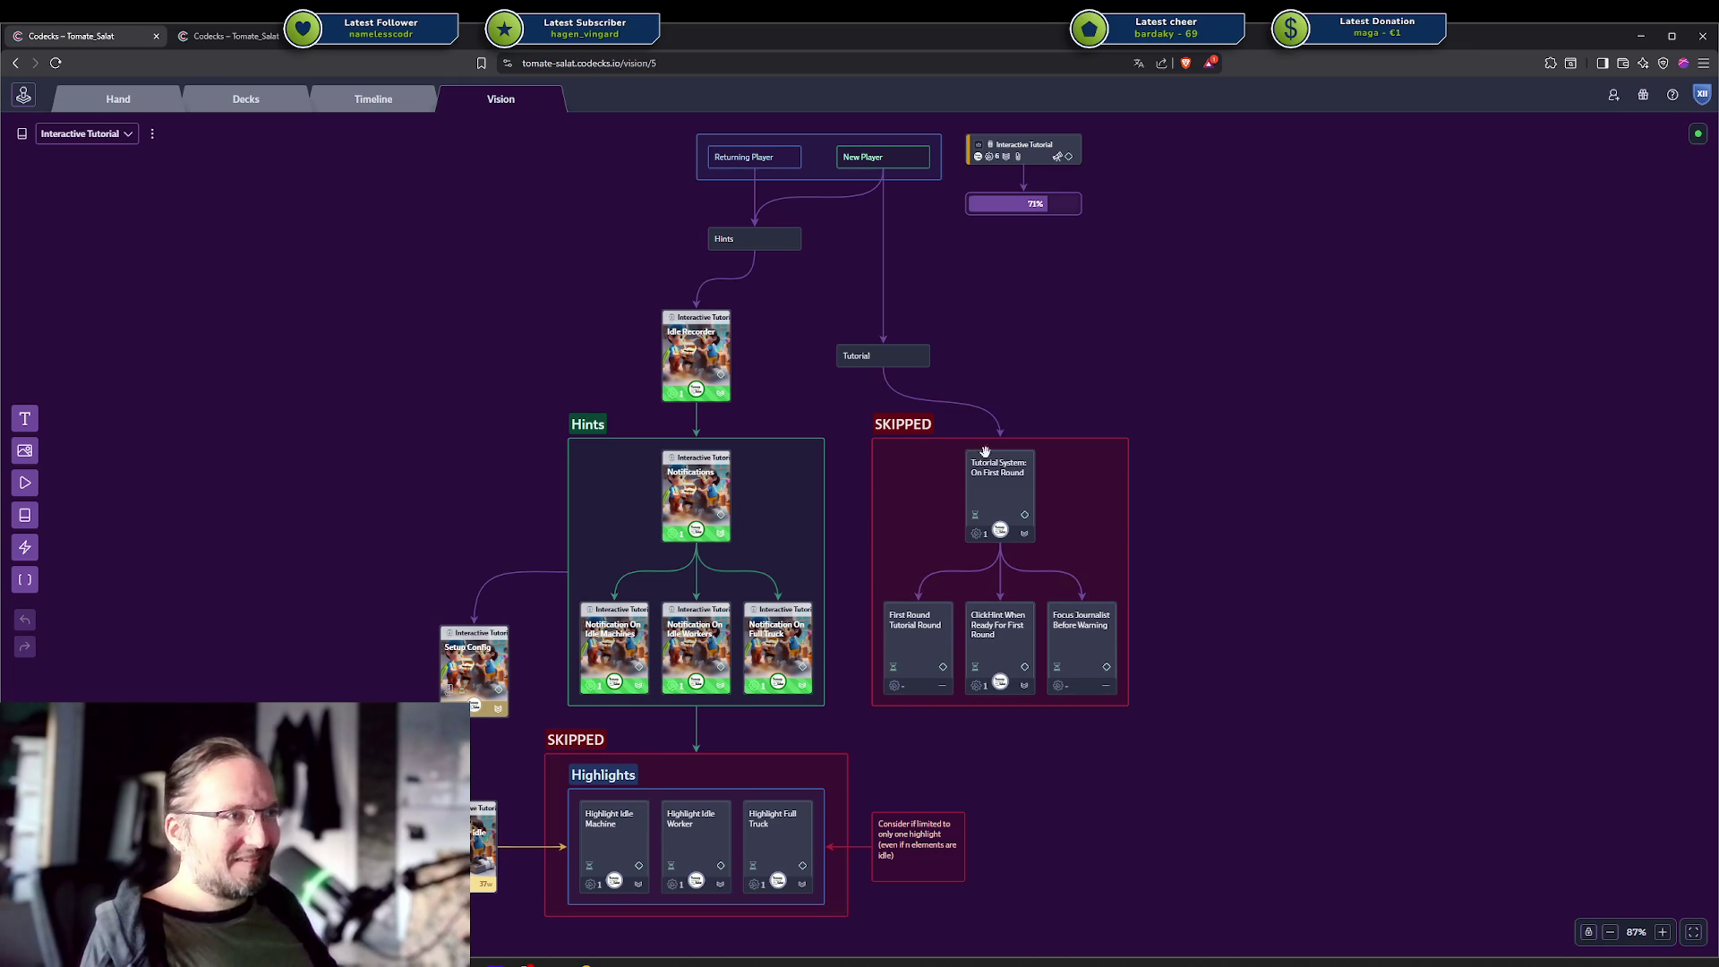
pyautogui.scroll(2, 959, 472)
pyautogui.hscroll(-4, 1066, 475)
pyautogui.moveTo(1211, 425)
pyautogui.mouseDown()
pyautogui.moveTo(1135, 276)
pyautogui.moveTo(1013, 342)
pyautogui.mouseUp()
pyautogui.moveTo(469, 716)
pyautogui.mouseDown()
pyautogui.moveTo(1087, 885)
pyautogui.moveTo(356, 680)
pyautogui.mouseUp()
pyautogui.click(1087, 885)
pyautogui.click(356, 681)
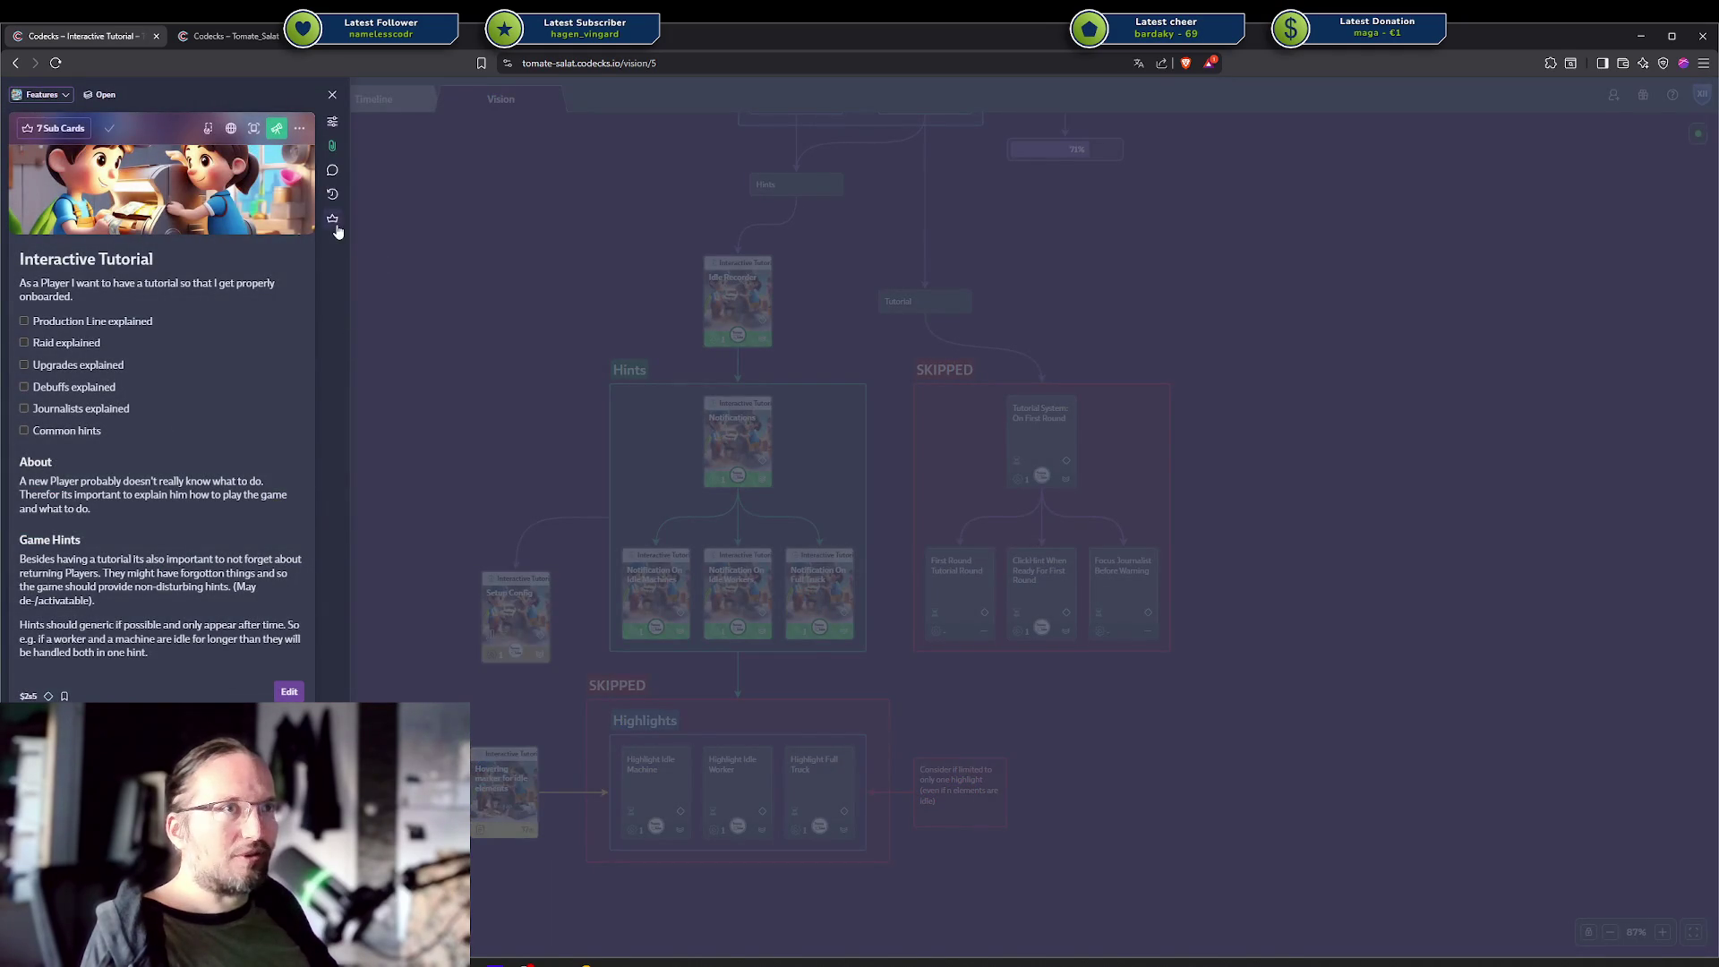
# View the card's Setup Config and Hovering marker for idle elements sub cards, then close it.
pyautogui.click(332, 219)
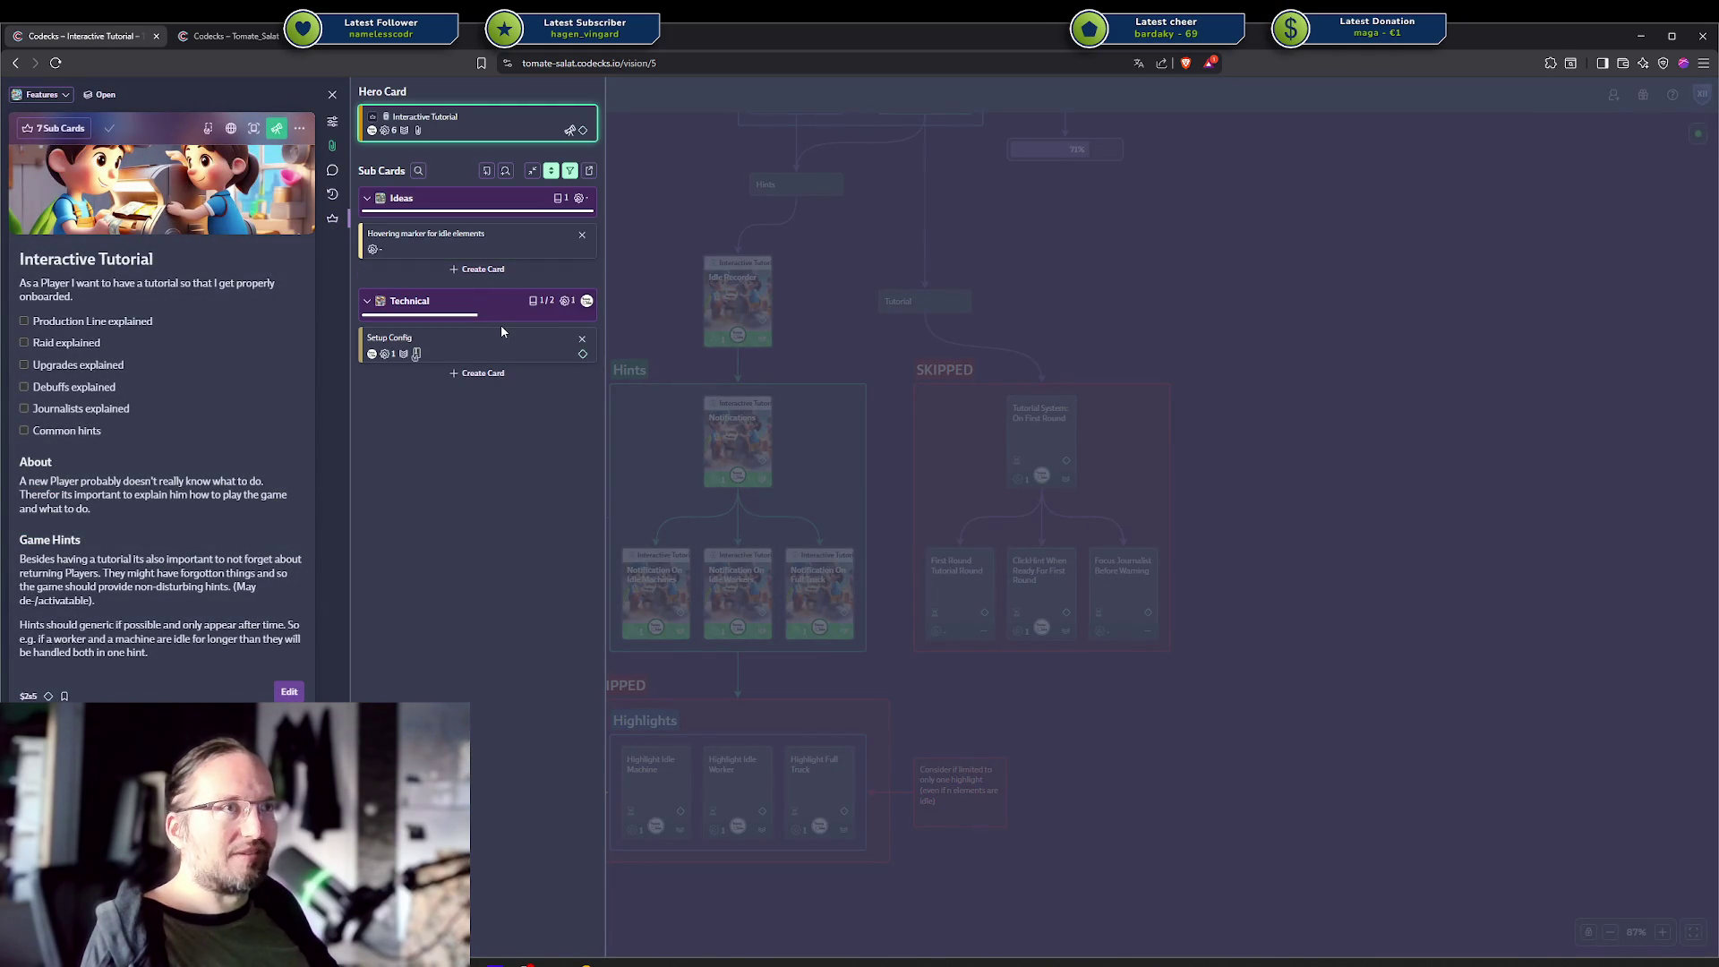
pyautogui.click(489, 352)
pyautogui.click(434, 236)
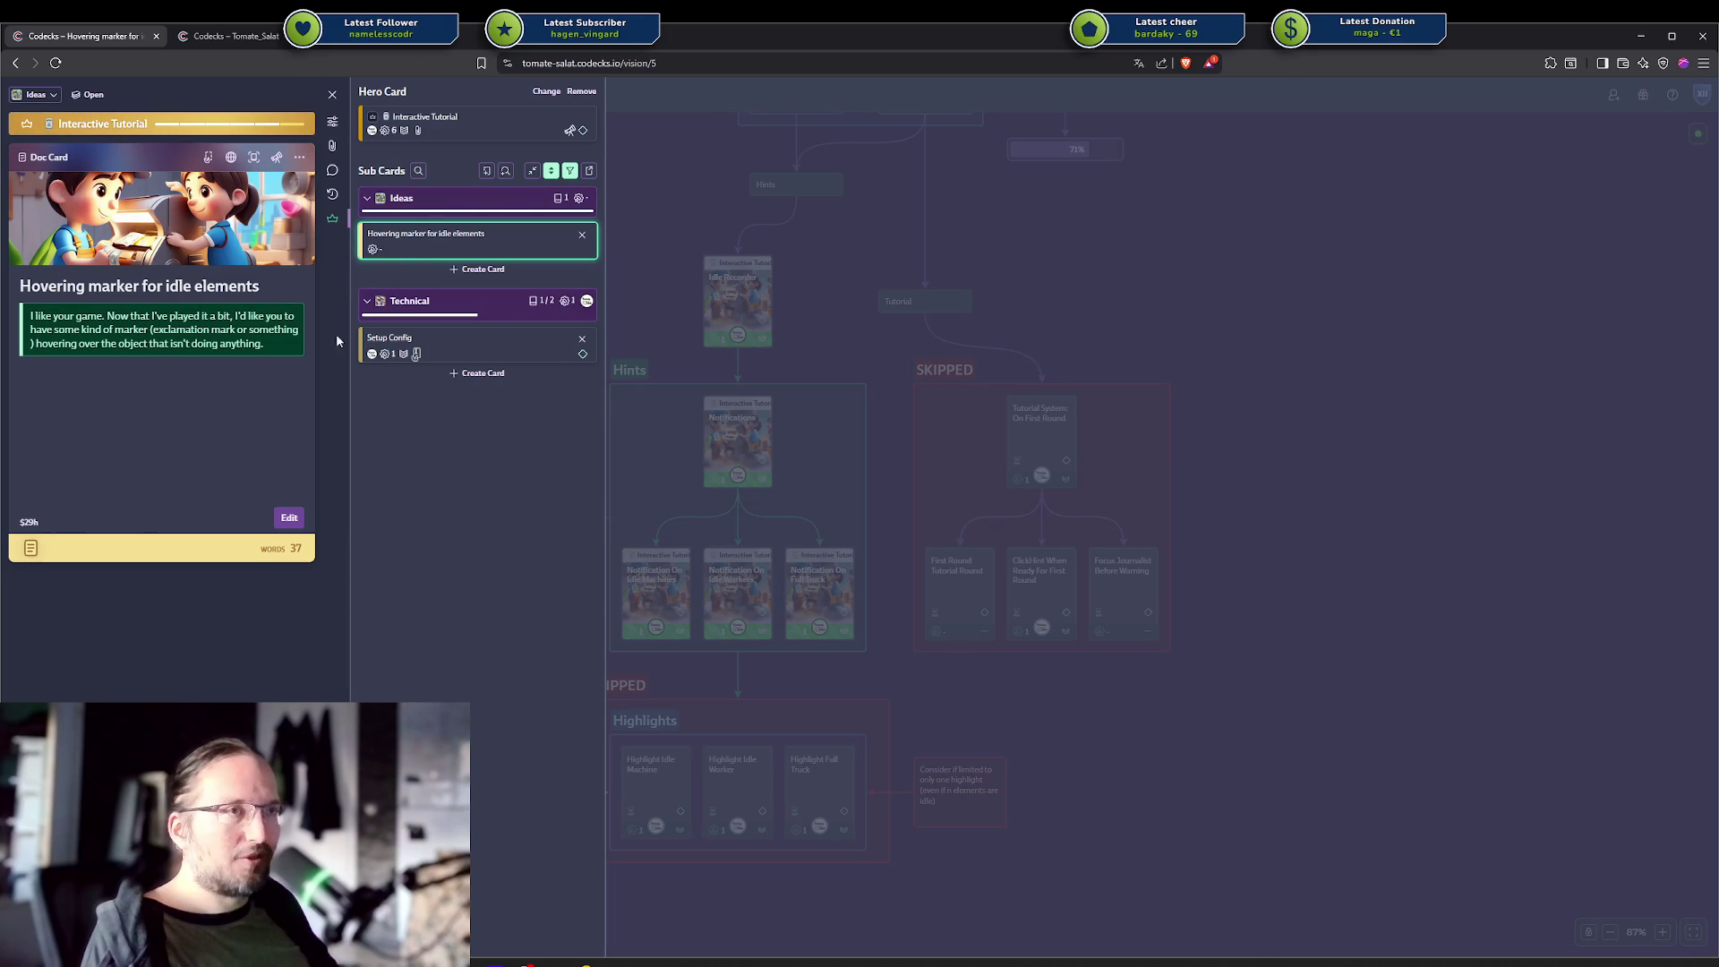
pyautogui.click(432, 348)
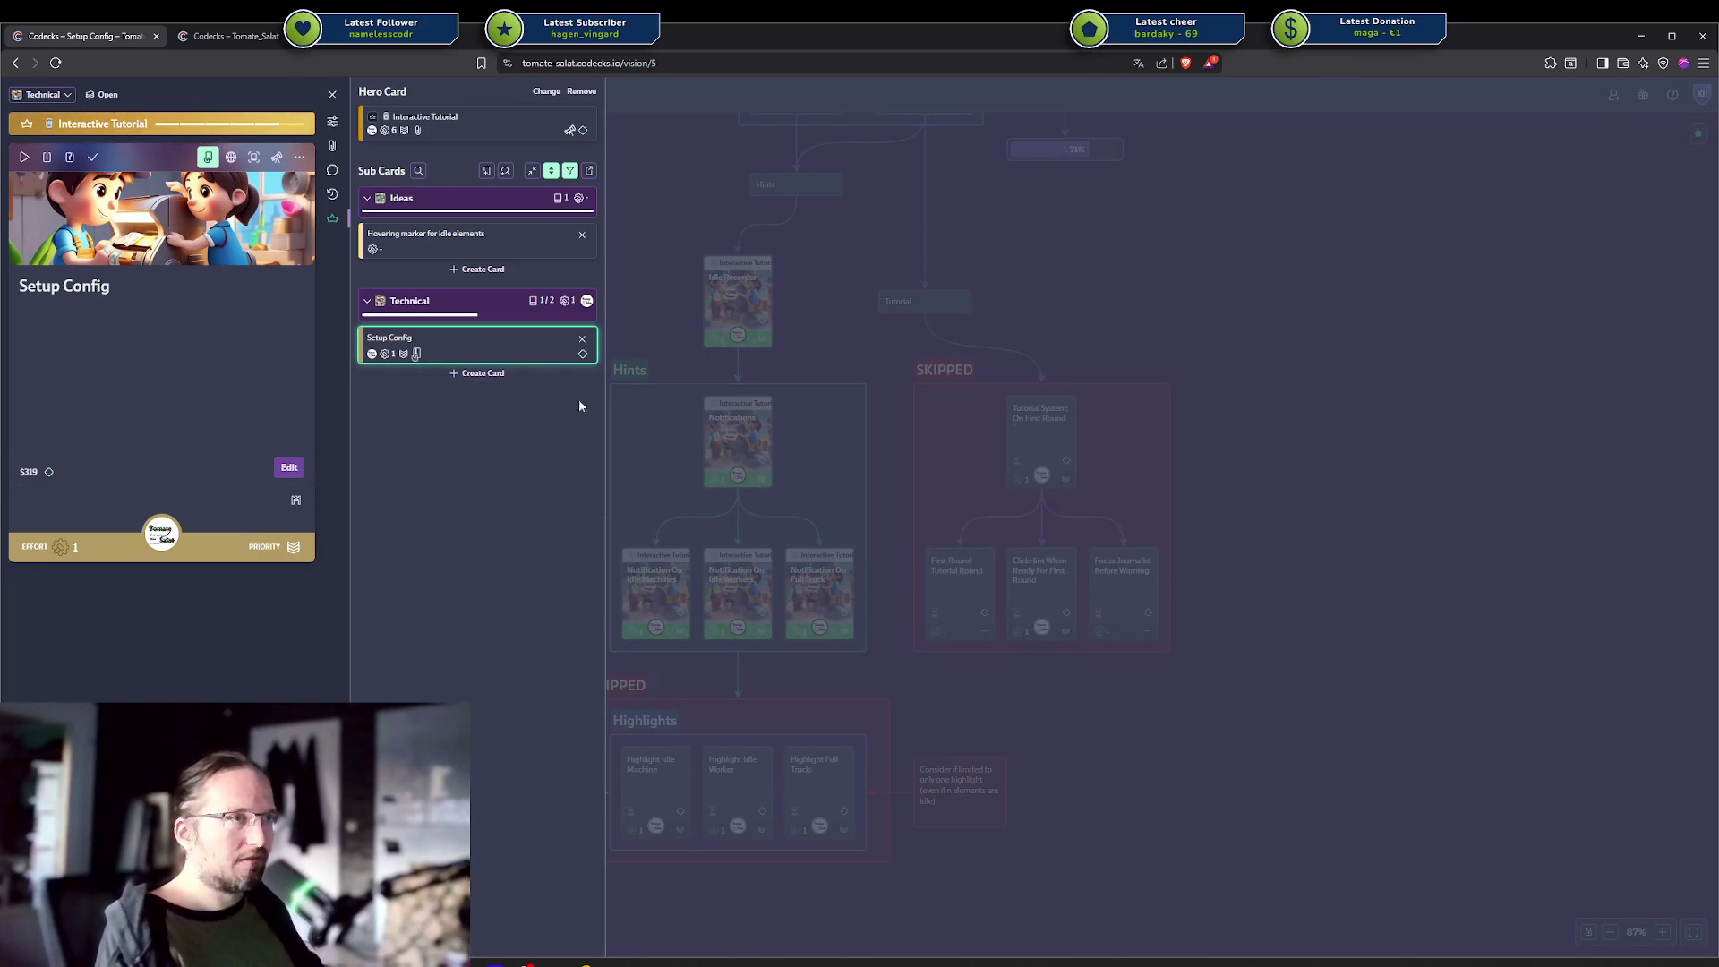
pyautogui.click(1213, 322)
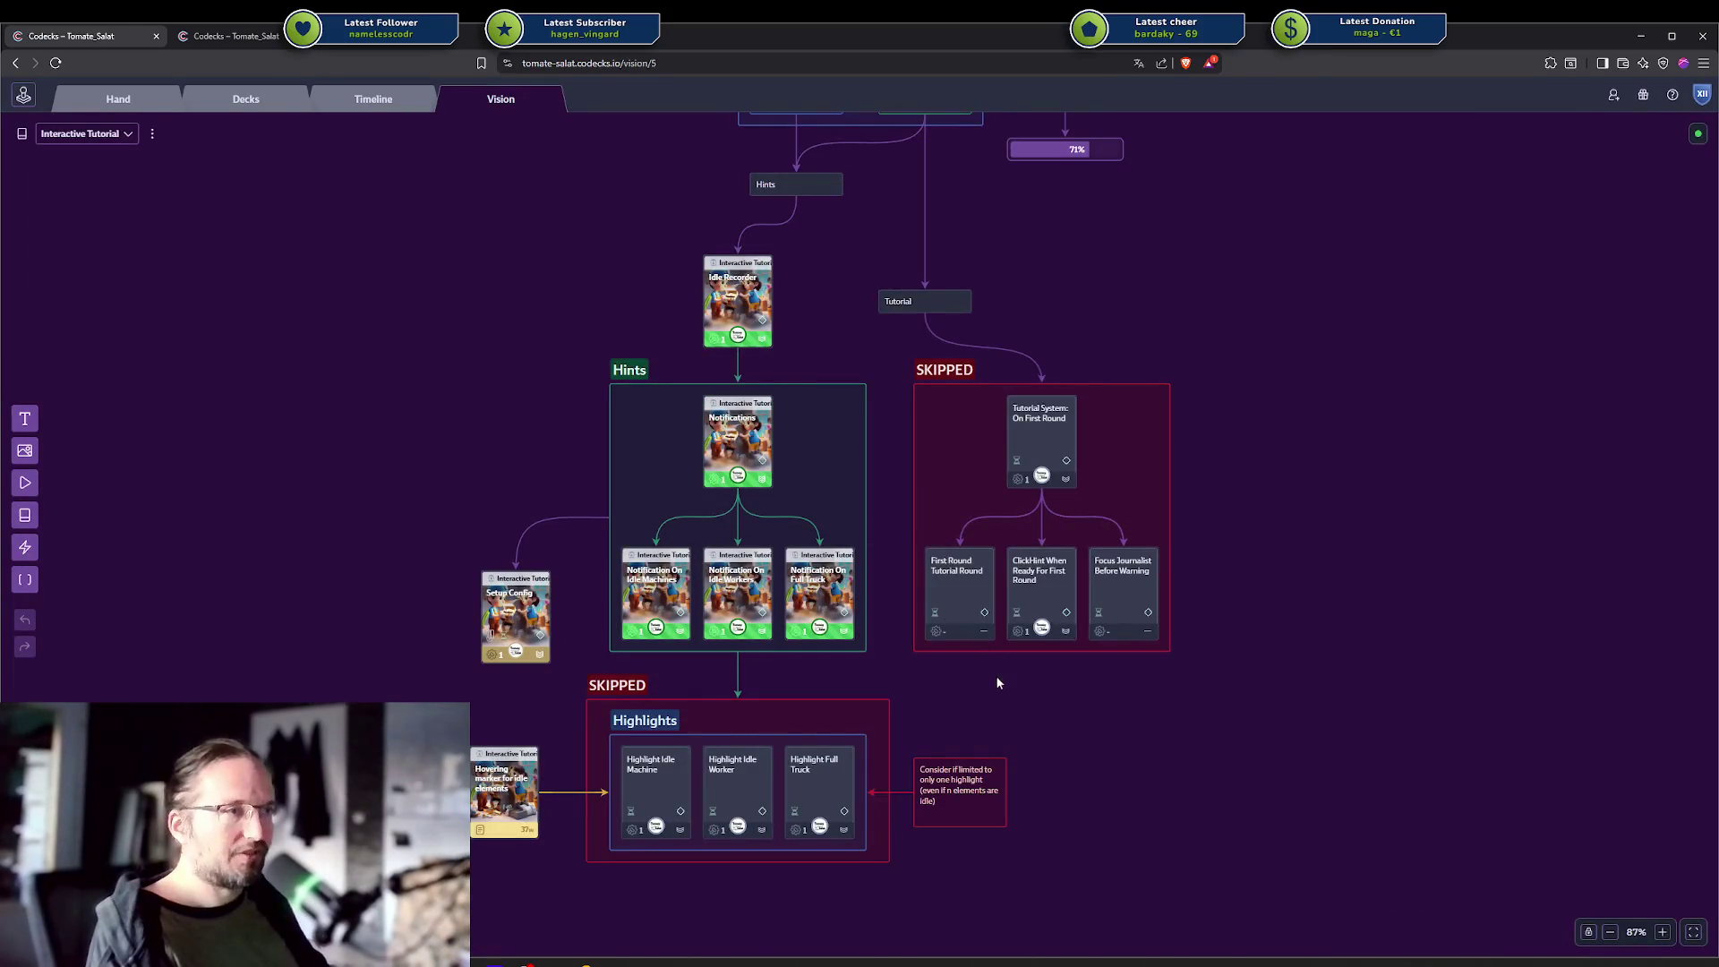
pyautogui.hscroll(2, 1208, 373)
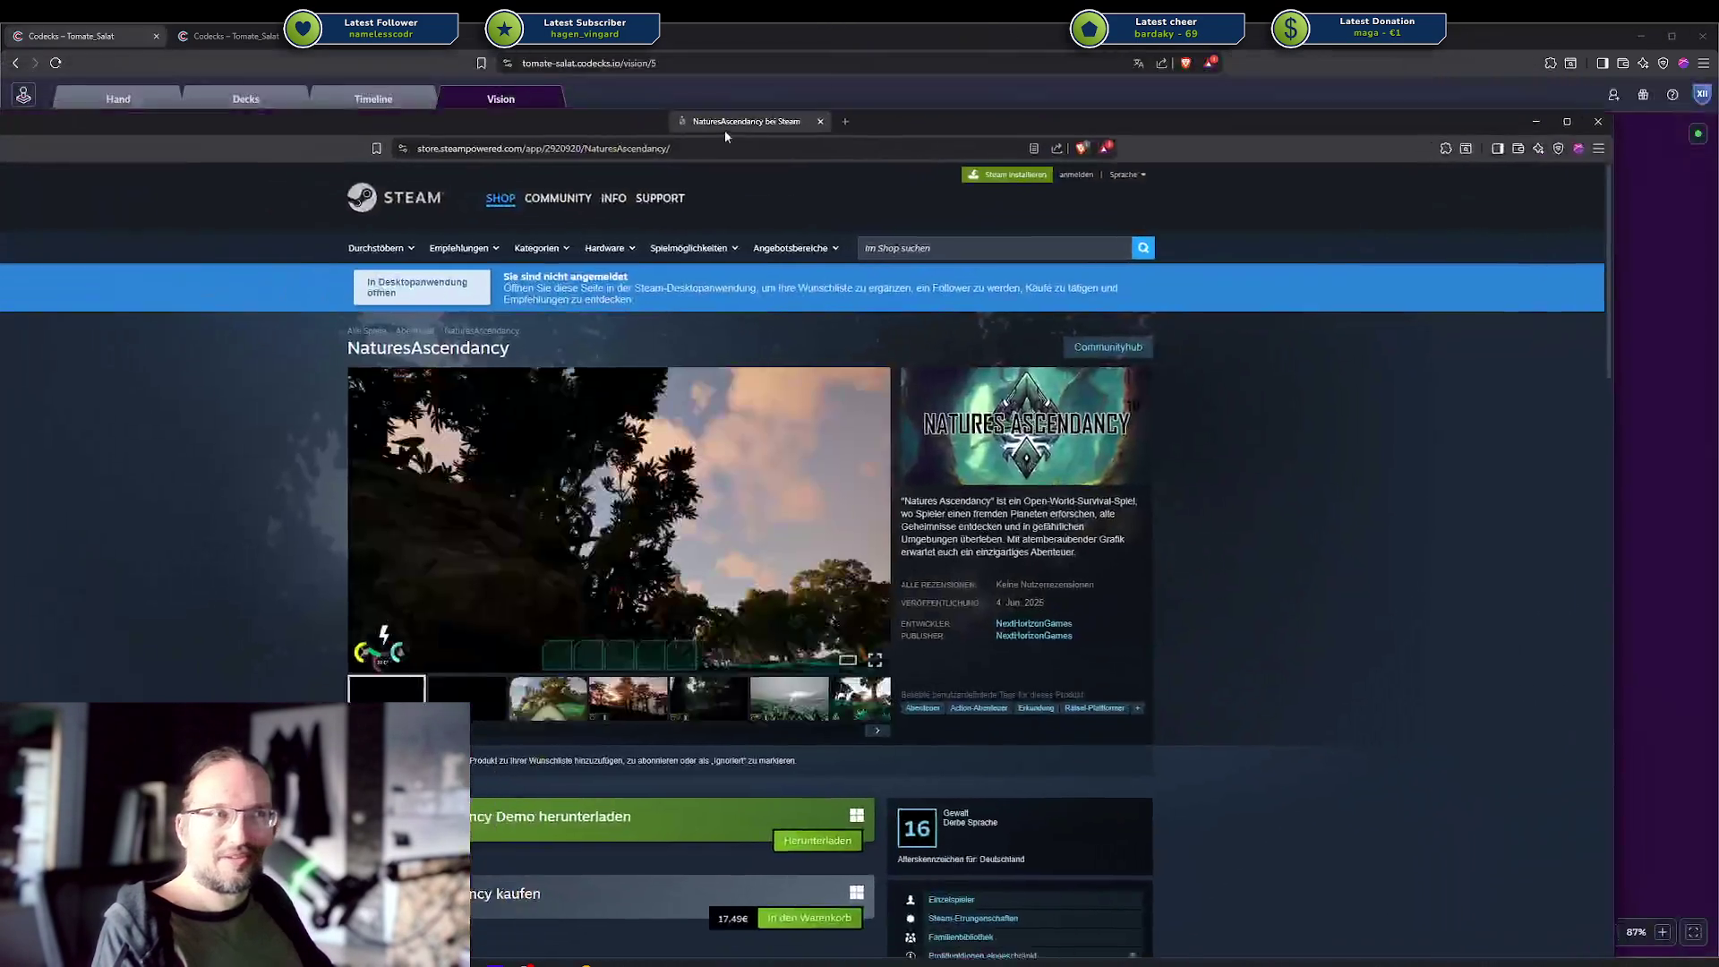
# Drag the NaturesAscendancy Steam store window over the Interactive Tutorial board.
pyautogui.moveTo(724, 131)
pyautogui.mouseDown()
pyautogui.moveTo(880, 111)
pyautogui.moveTo(88, 109)
pyautogui.mouseUp()
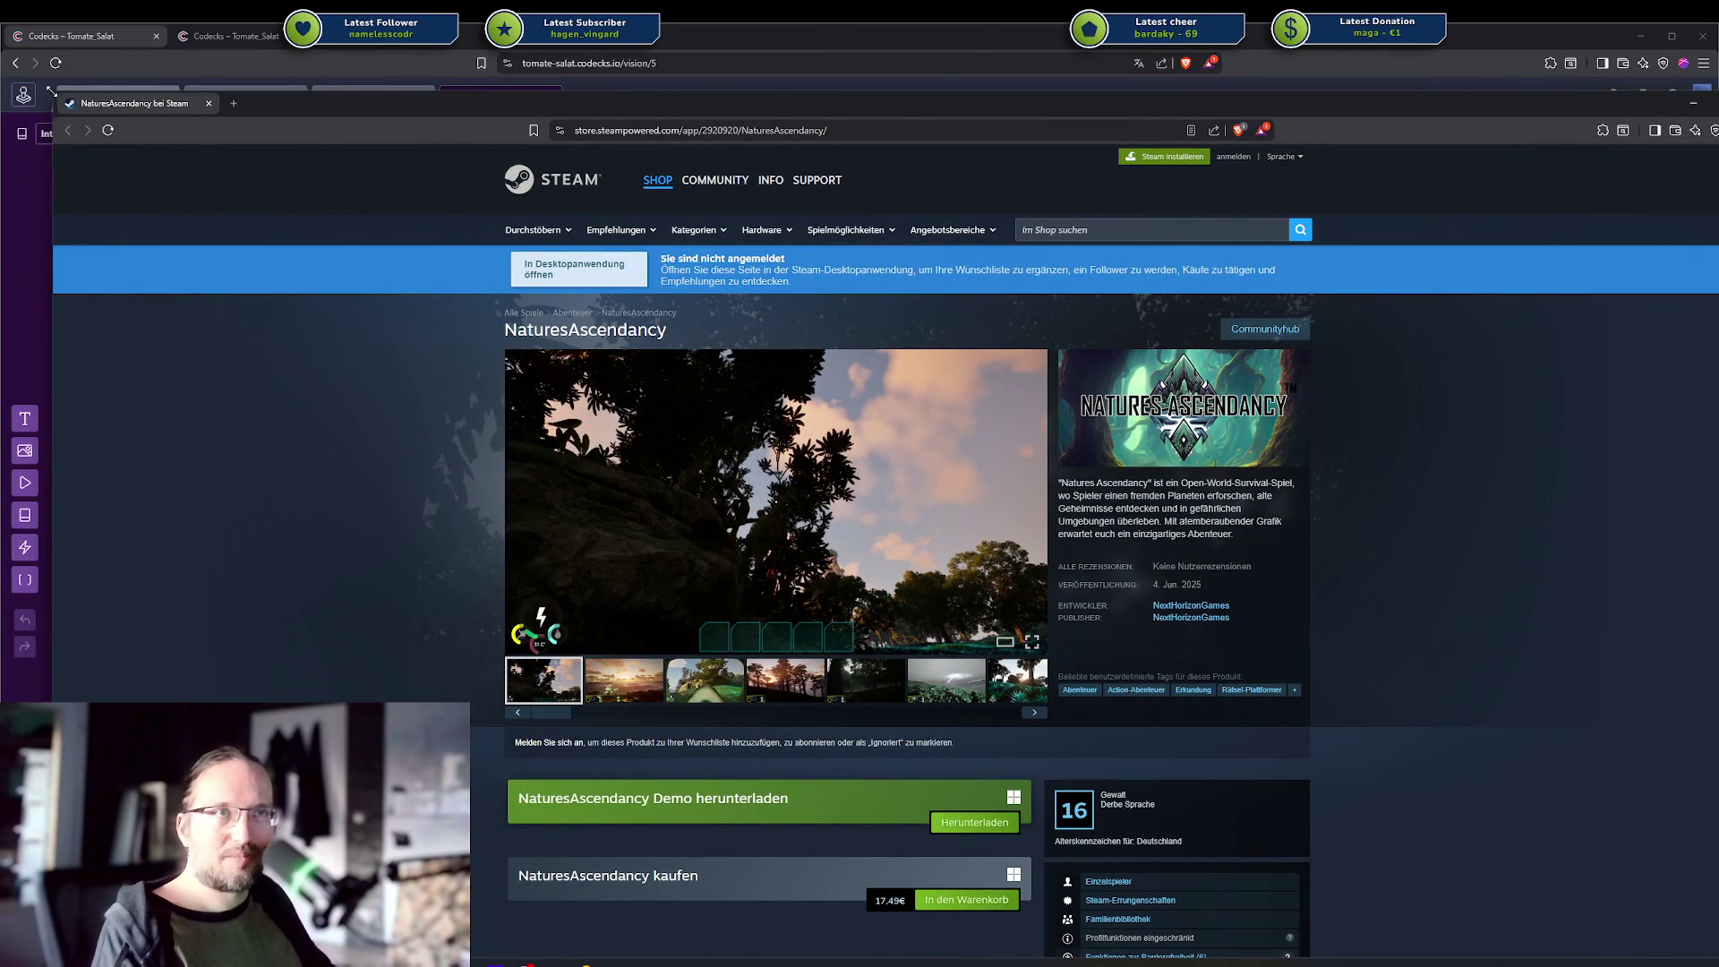
# Shrink and reposition the Steam window, then browse the third through fifth store screenshots.
pyautogui.moveTo(53, 96); pyautogui.dragTo(353, 226)
pyautogui.moveTo(925, 245)
pyautogui.mouseDown()
pyautogui.moveTo(890, 195)
pyautogui.moveTo(716, 79)
pyautogui.moveTo(700, 93)
pyautogui.mouseUp()
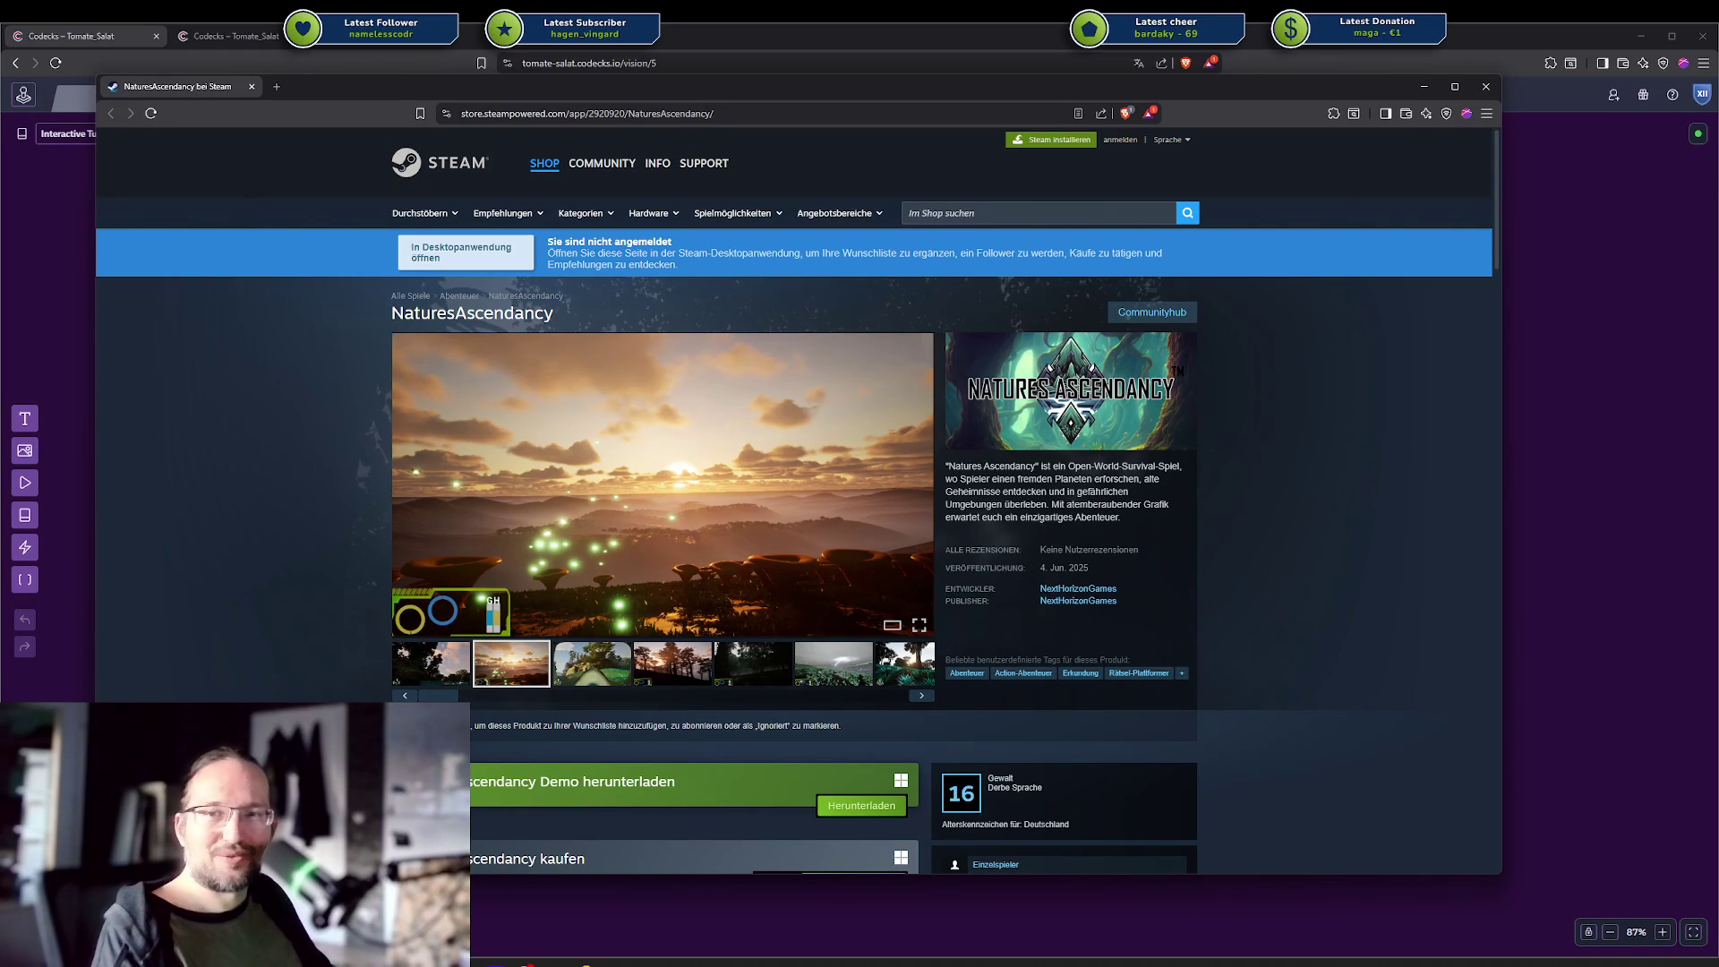
pyautogui.scroll(-2, 790, 347)
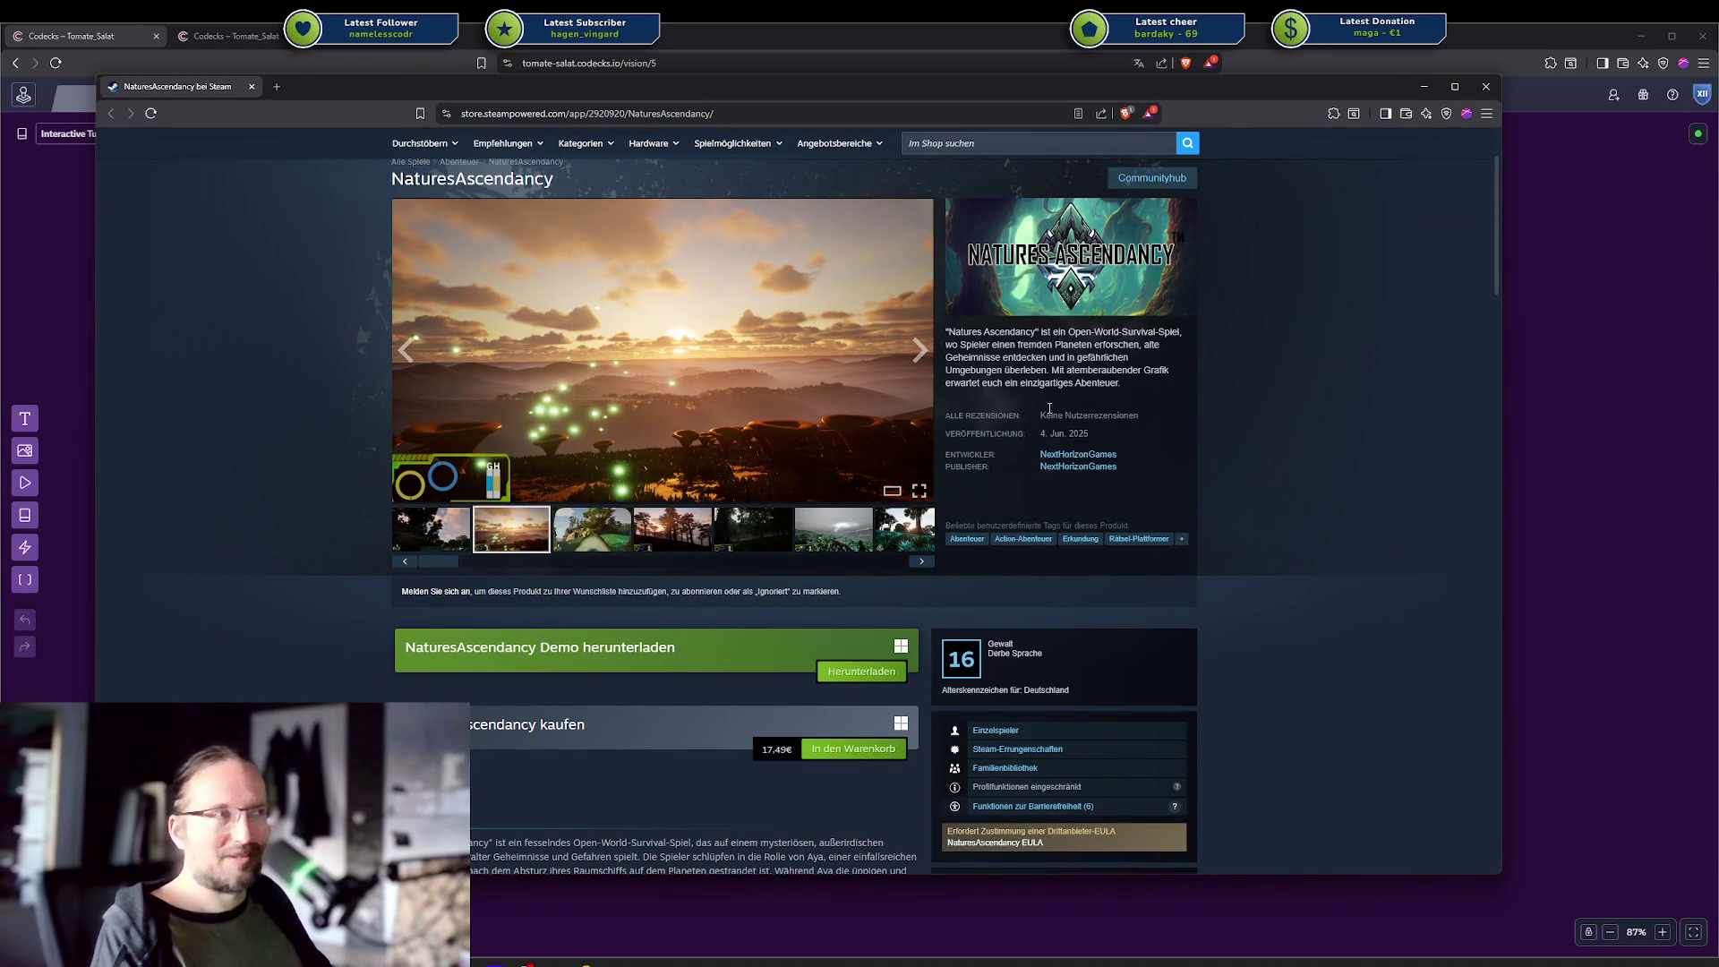
pyautogui.scroll(2, 1147, 332)
pyautogui.scroll(-2, 1019, 399)
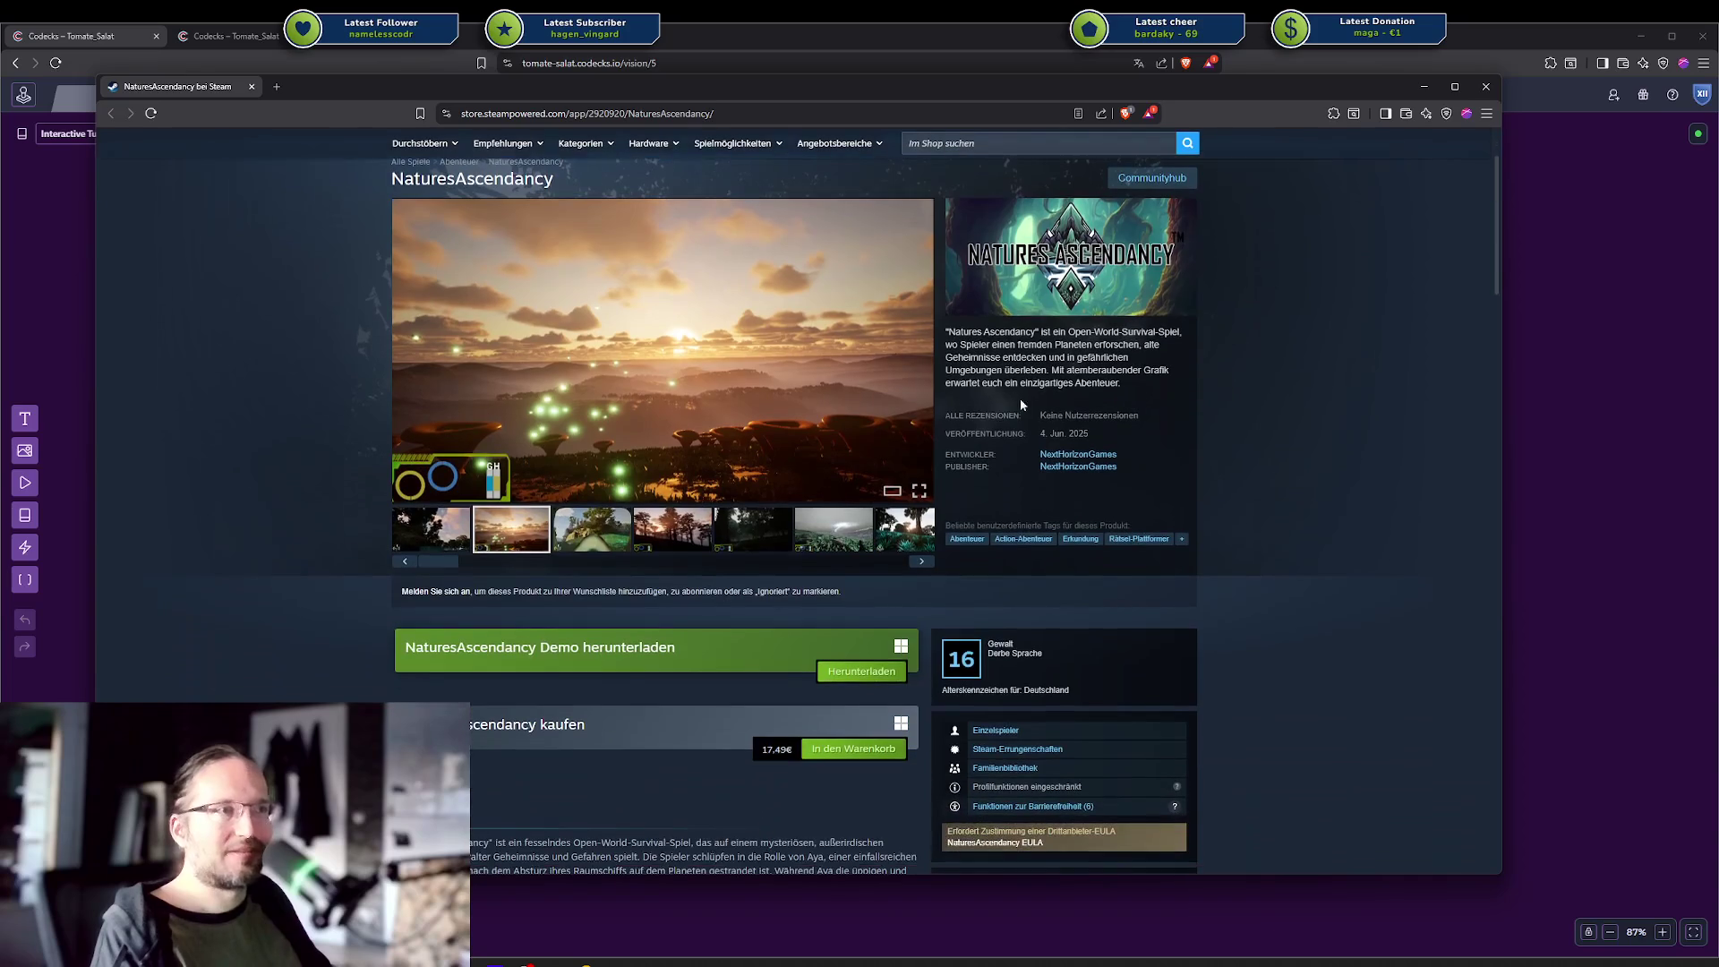
pyautogui.click(558, 535)
pyautogui.click(637, 533)
pyautogui.click(752, 529)
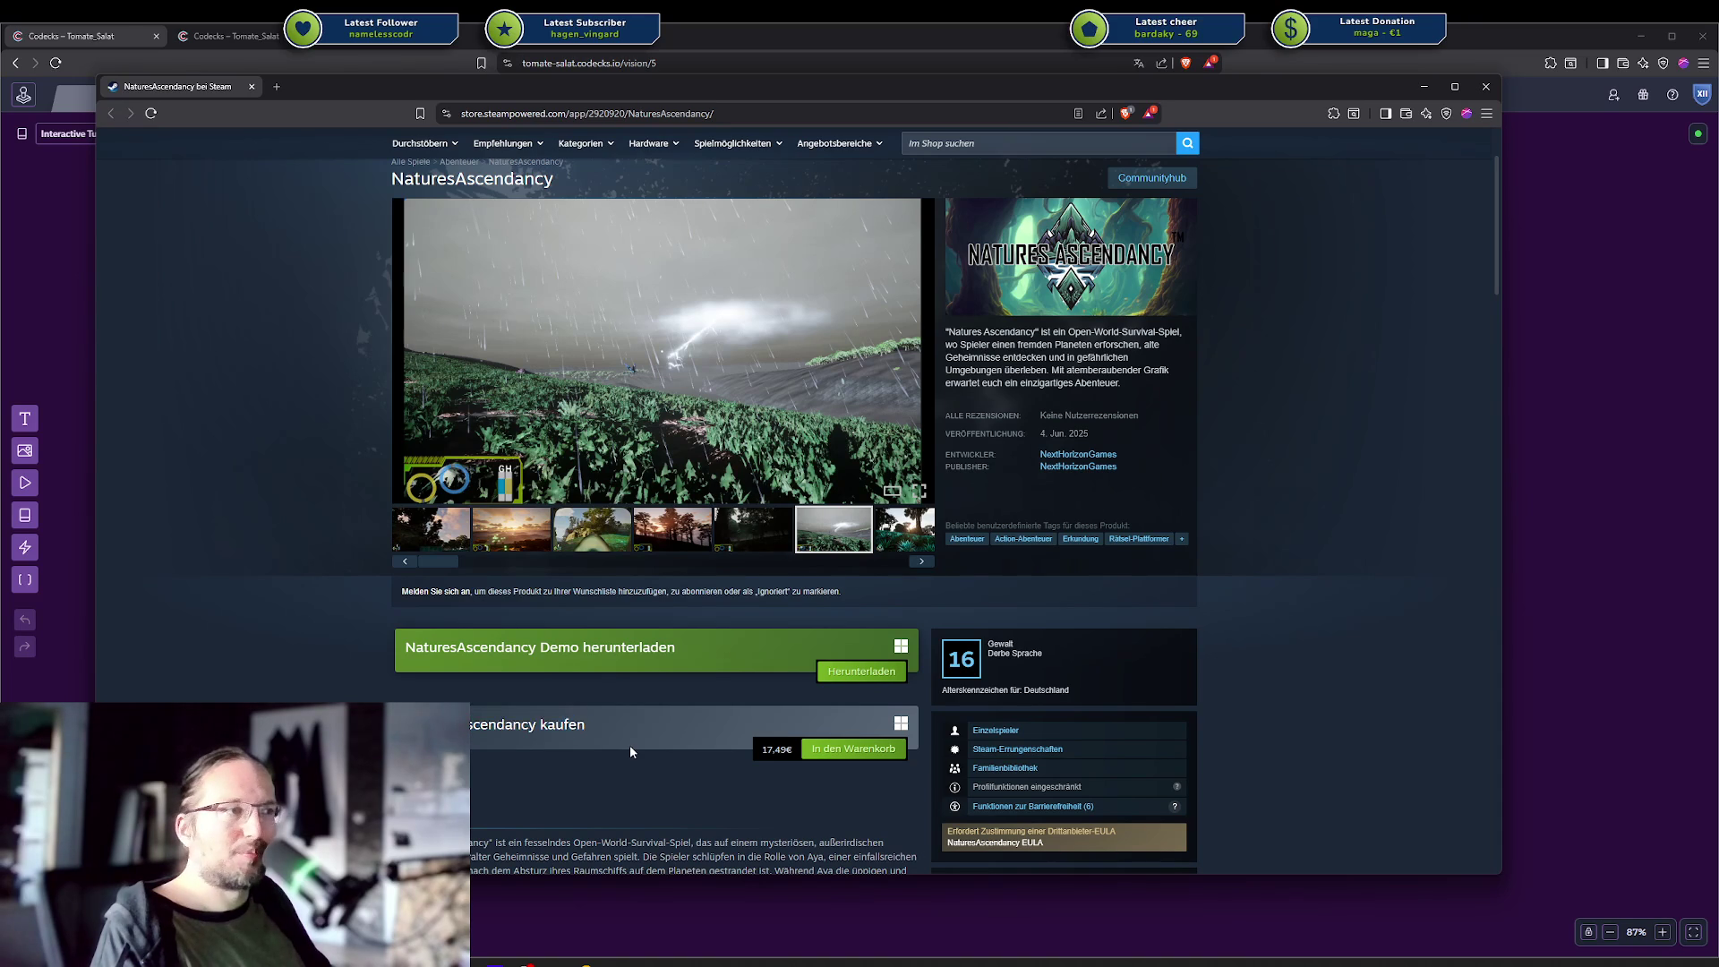
# Scroll through the NaturesAscendancy store page, then close the window with Ctrl+W.
pyautogui.scroll(-2, 630, 745)
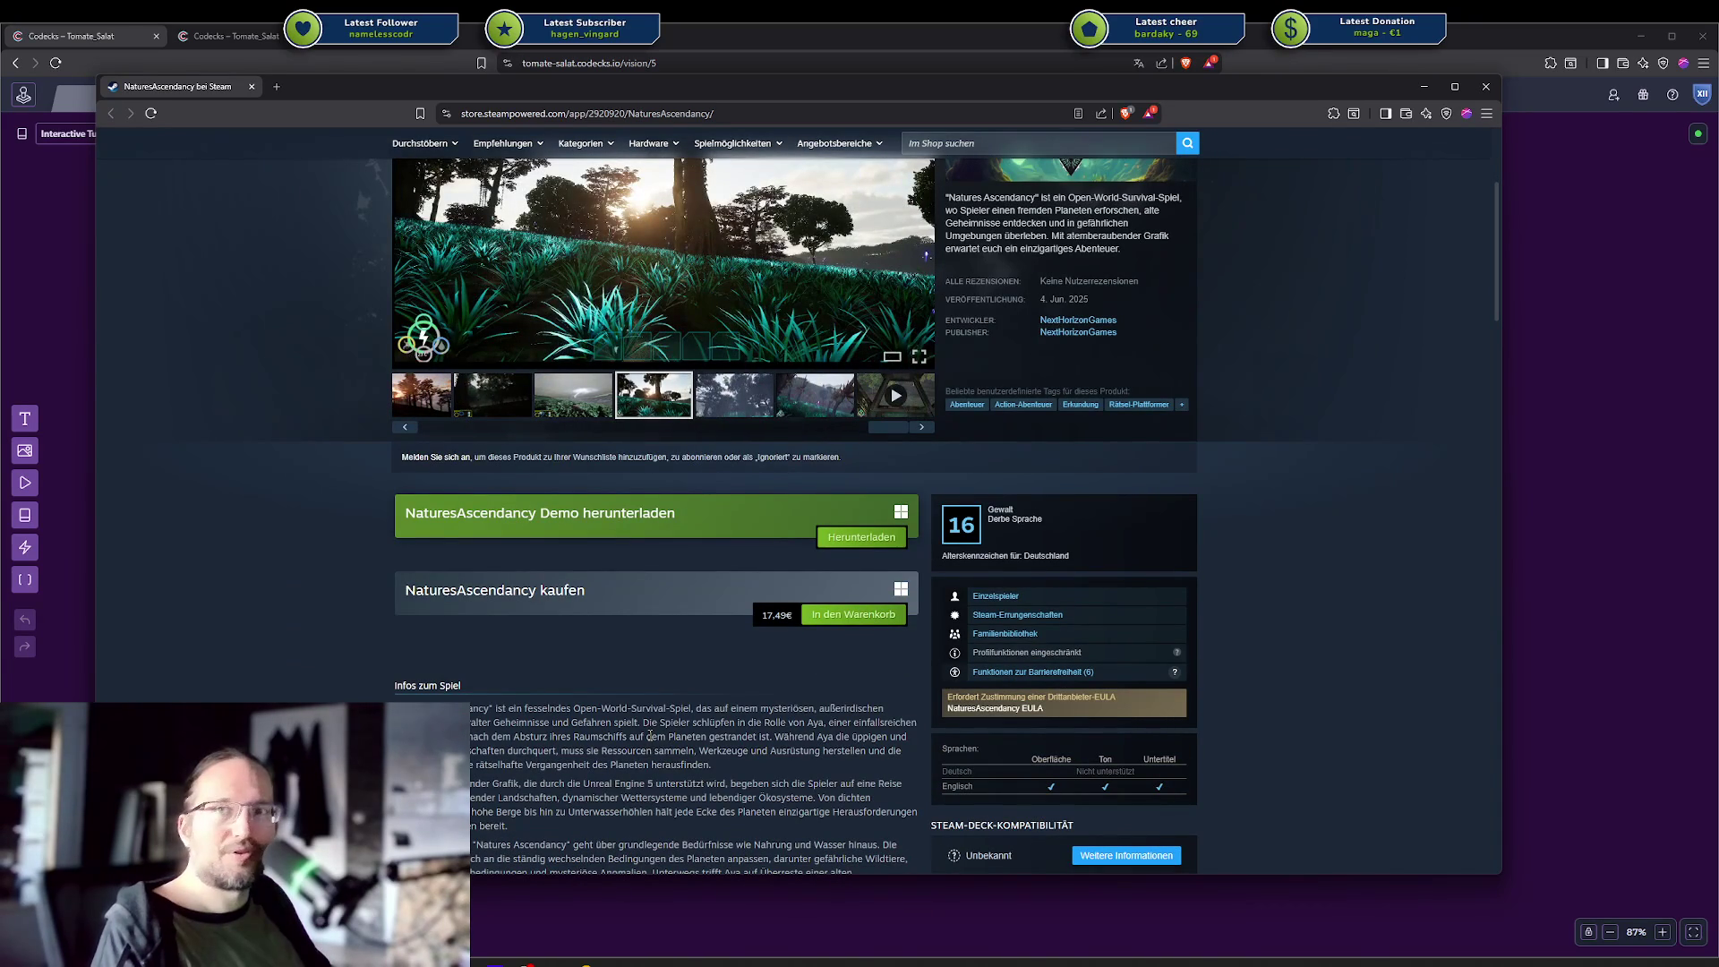
pyautogui.scroll(3, 630, 694)
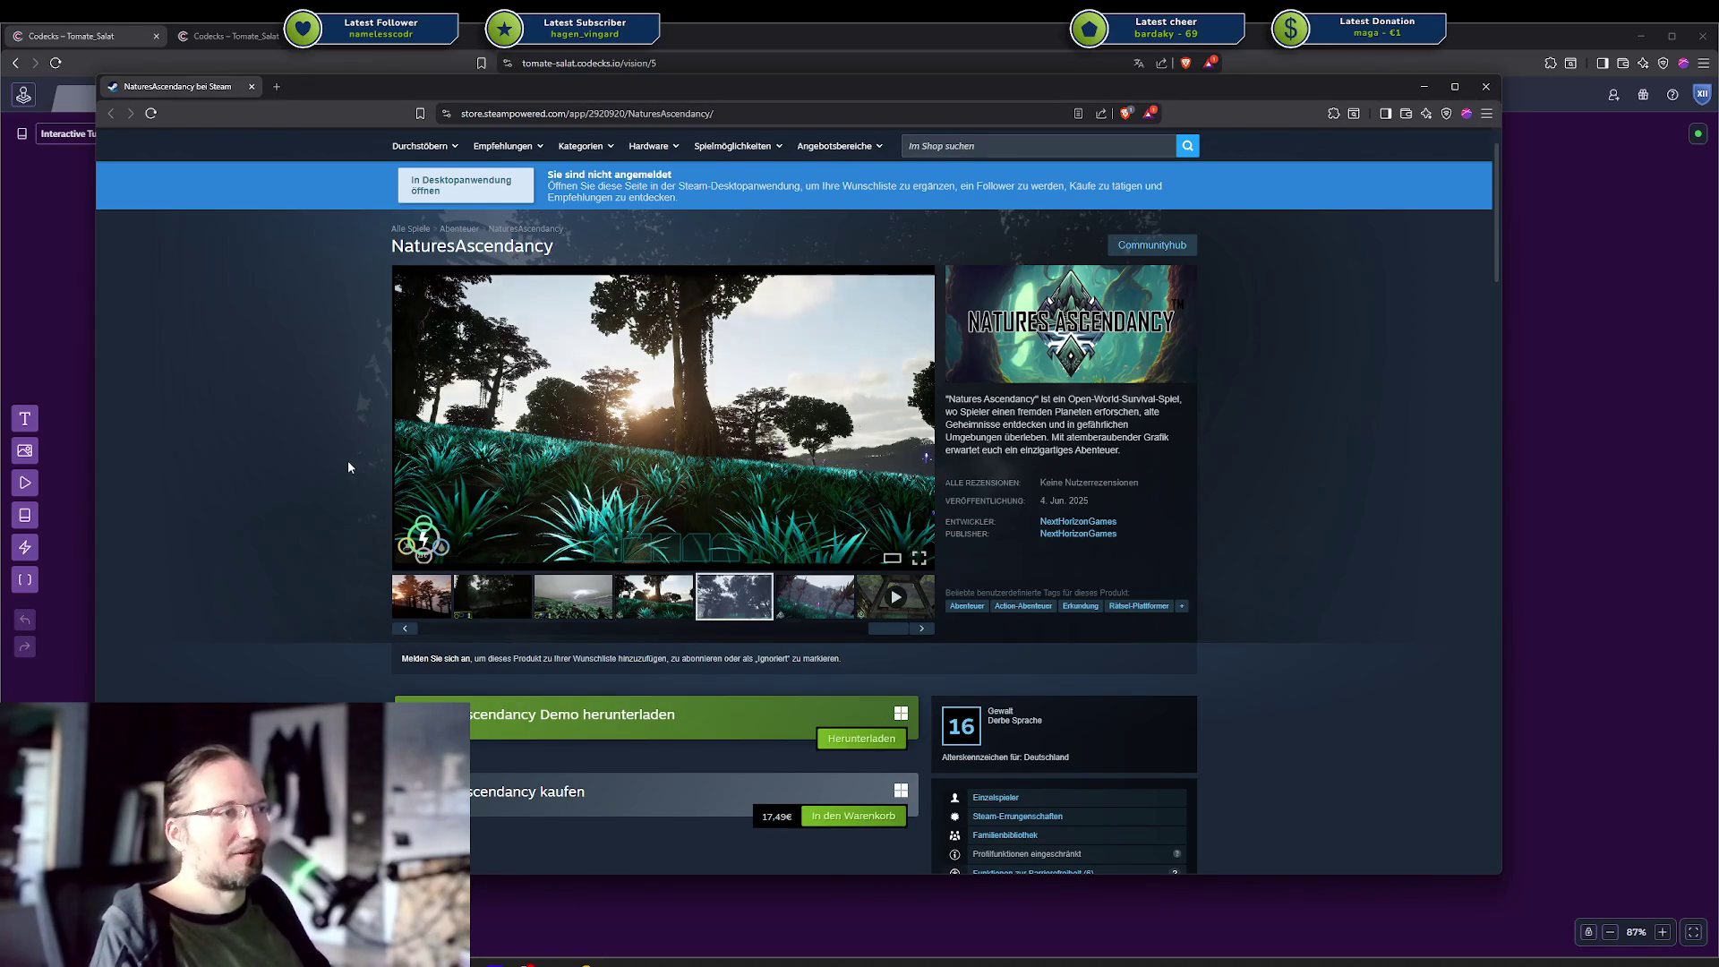
pyautogui.scroll(-1, 348, 462)
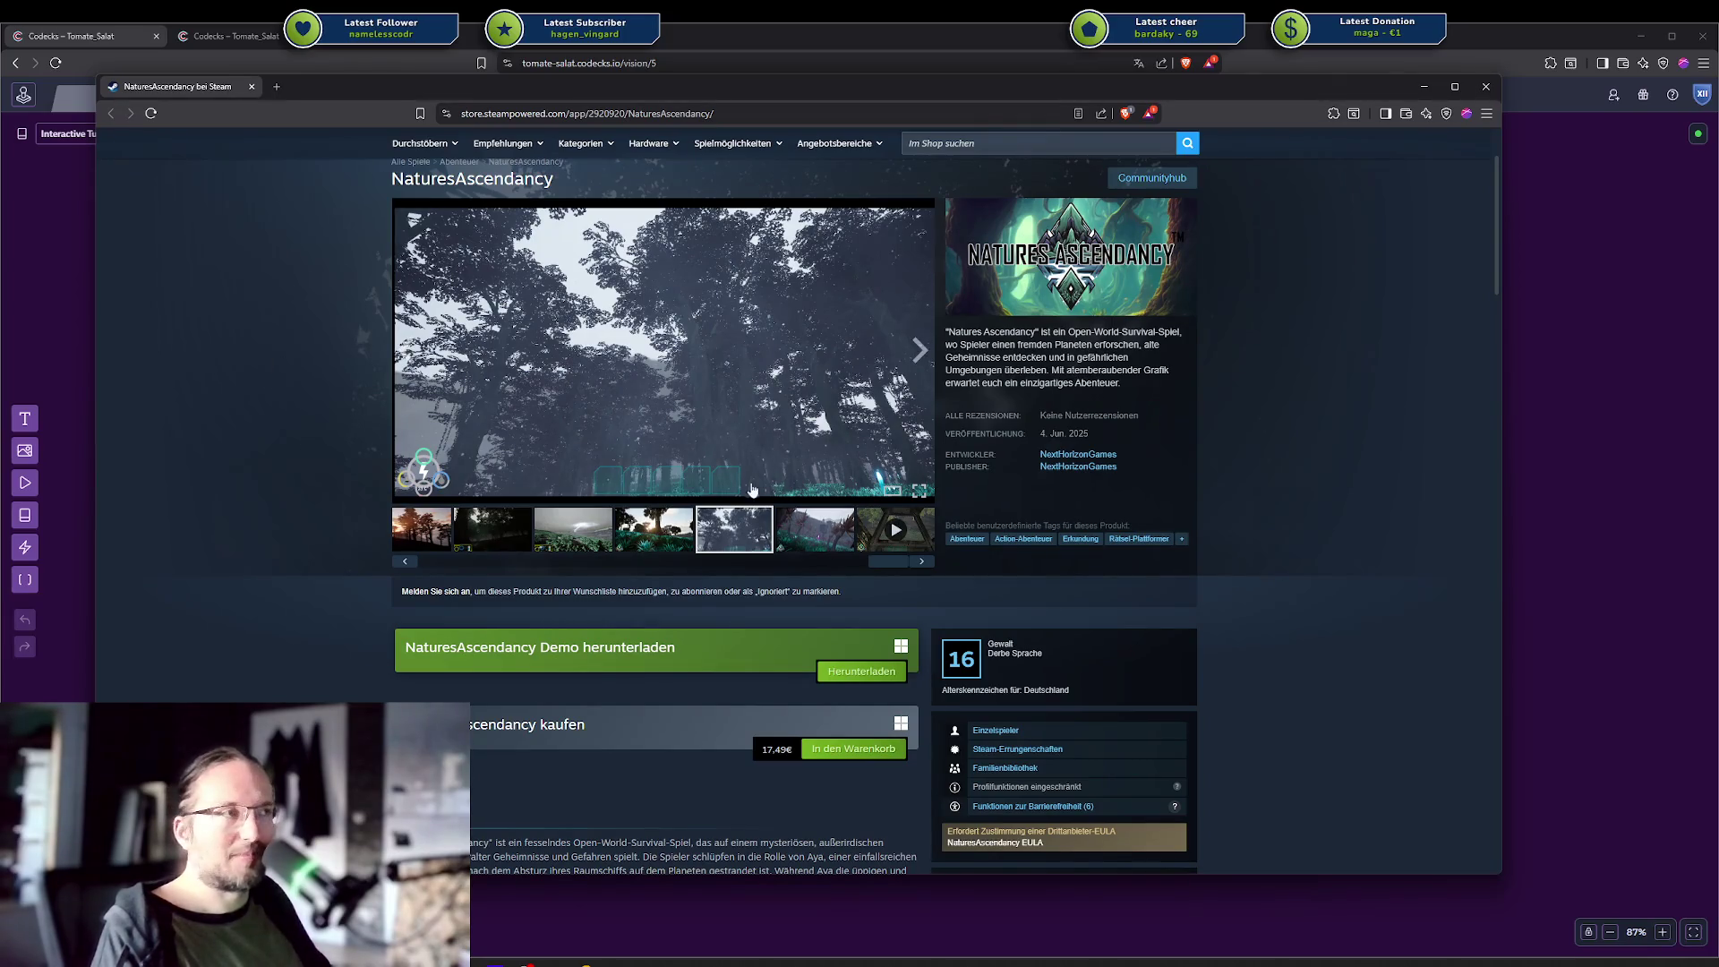
pyautogui.hotkey('ctrl', 'w')
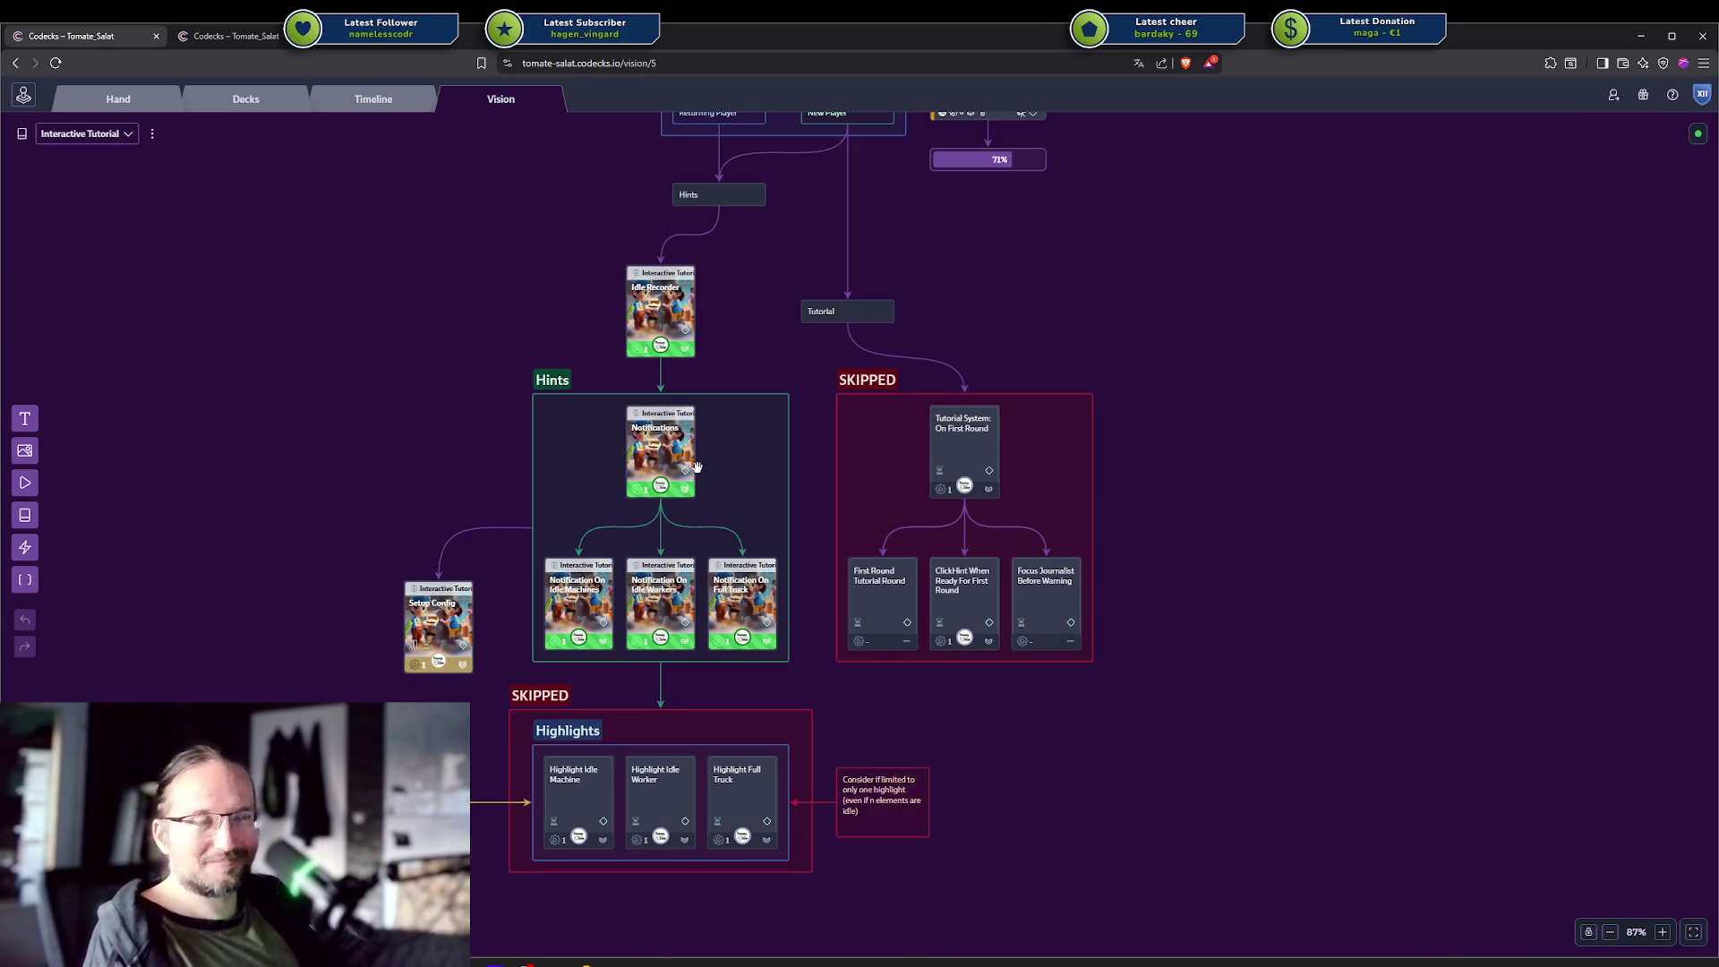
pyautogui.click(205, 37)
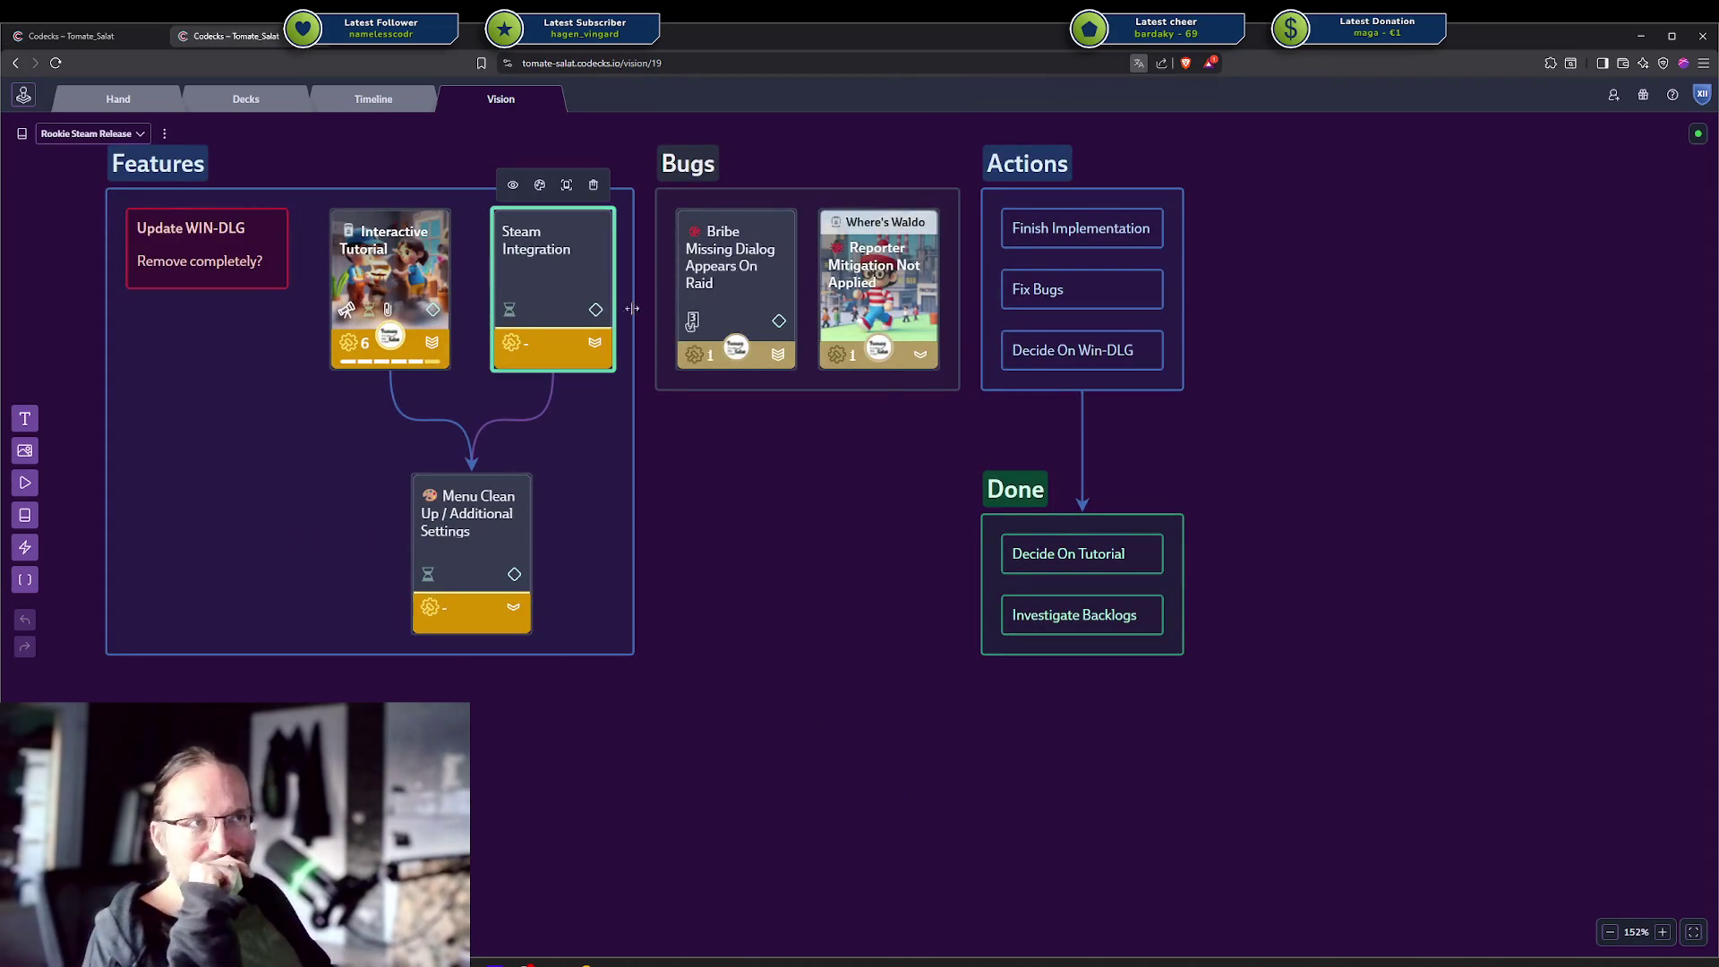
pyautogui.scroll(-3, 860, 551)
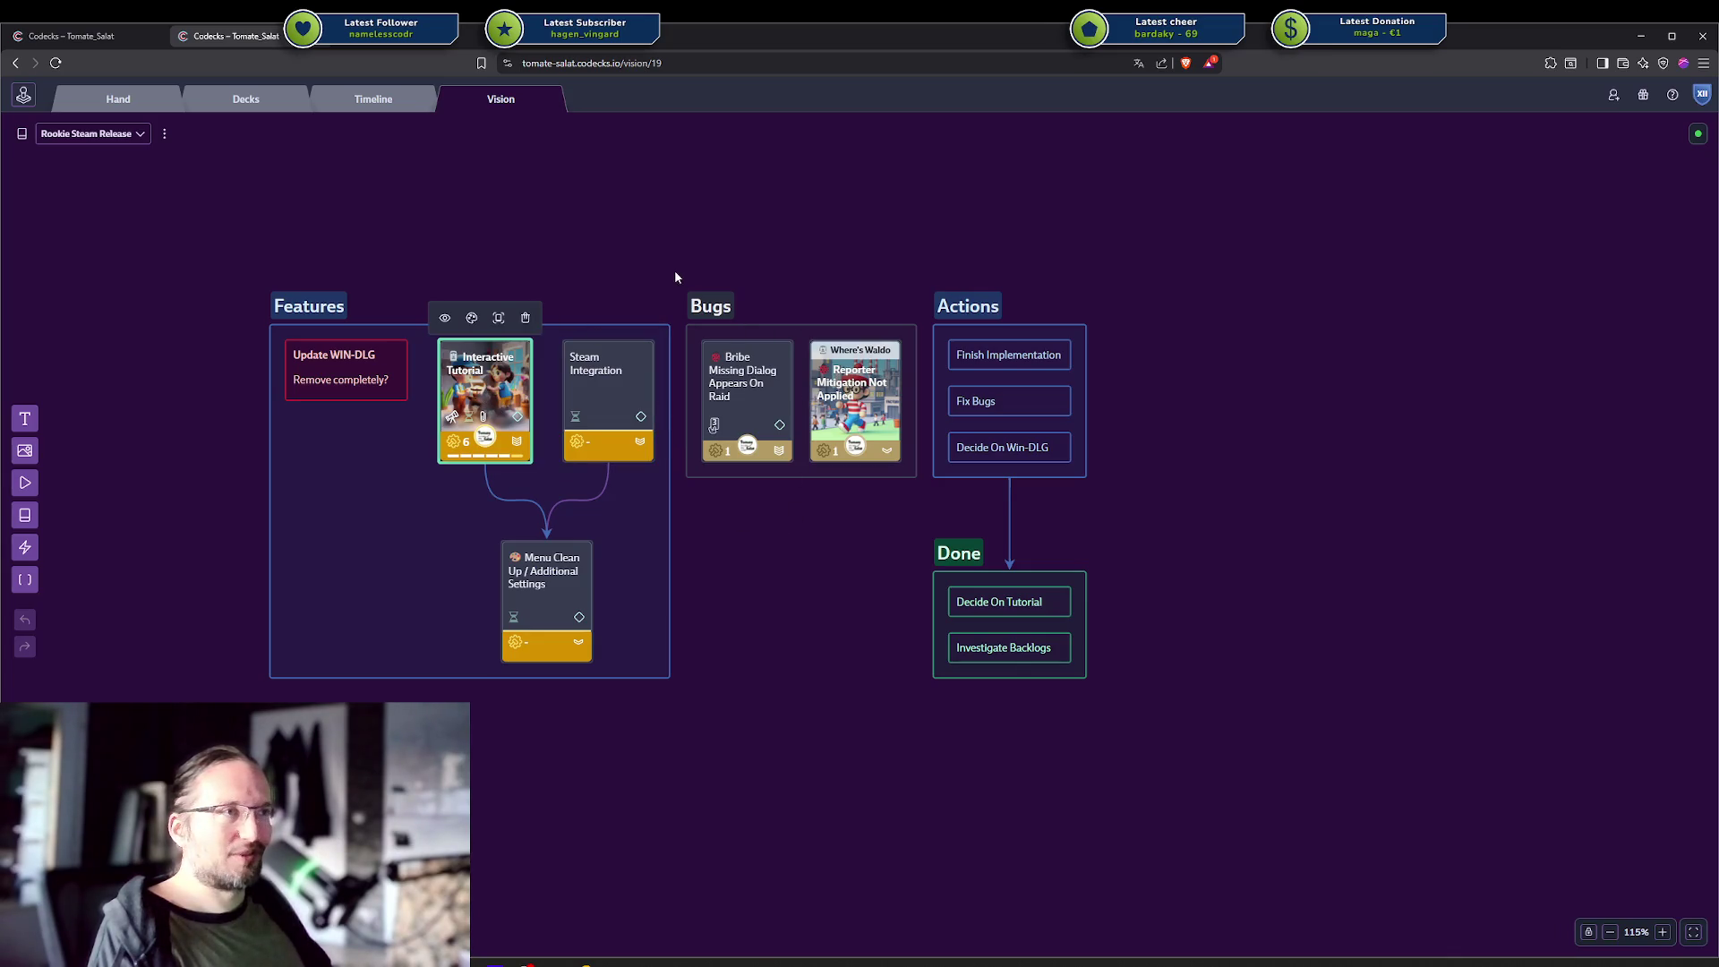
pyautogui.moveTo(679, 259)
pyautogui.mouseDown()
pyautogui.moveTo(852, 475)
pyautogui.moveTo(922, 505)
pyautogui.mouseUp()
pyautogui.click(595, 362)
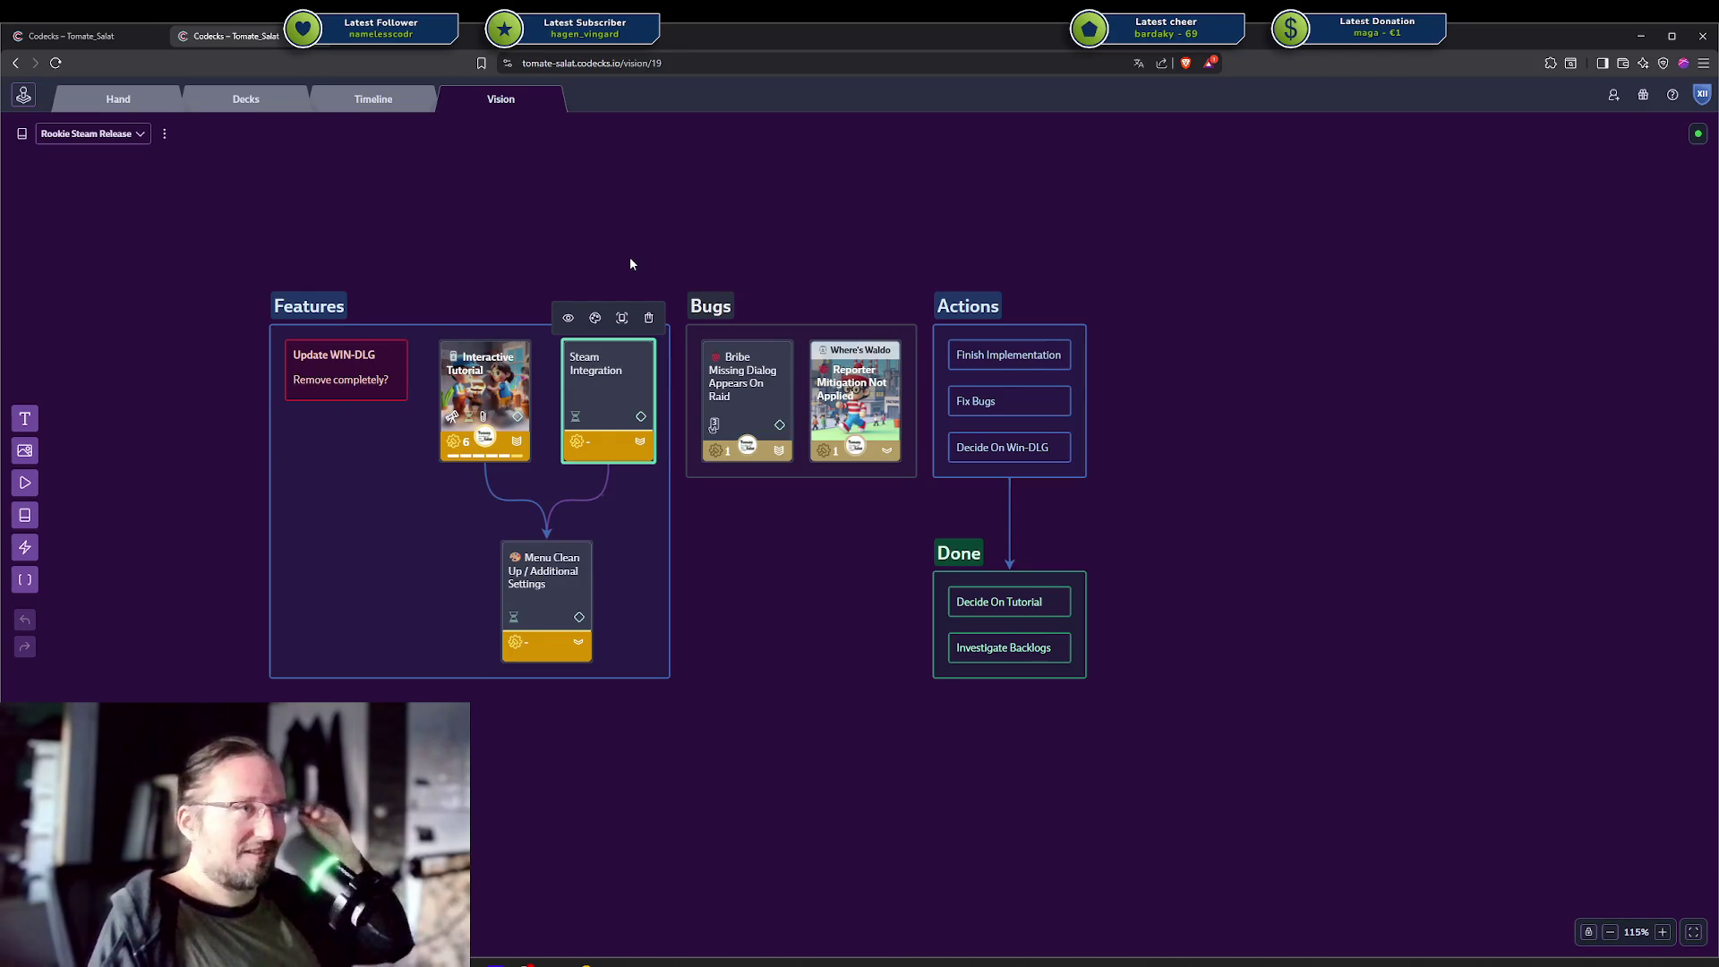
pyautogui.click(581, 230)
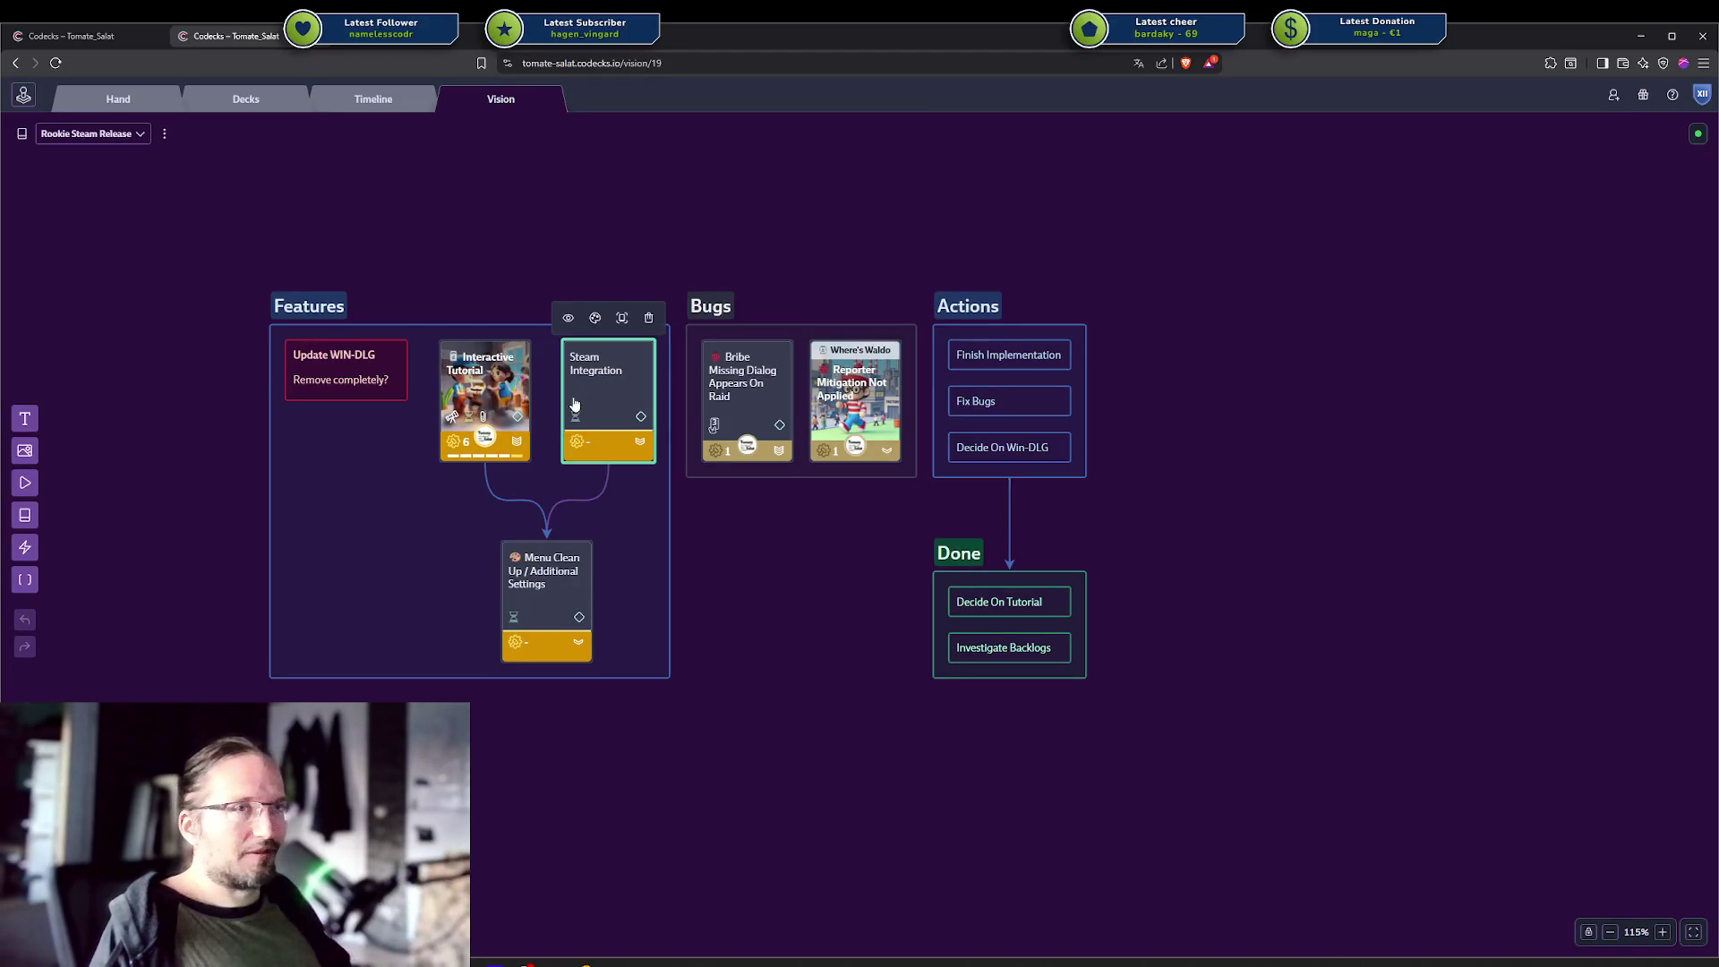
pyautogui.click(615, 381)
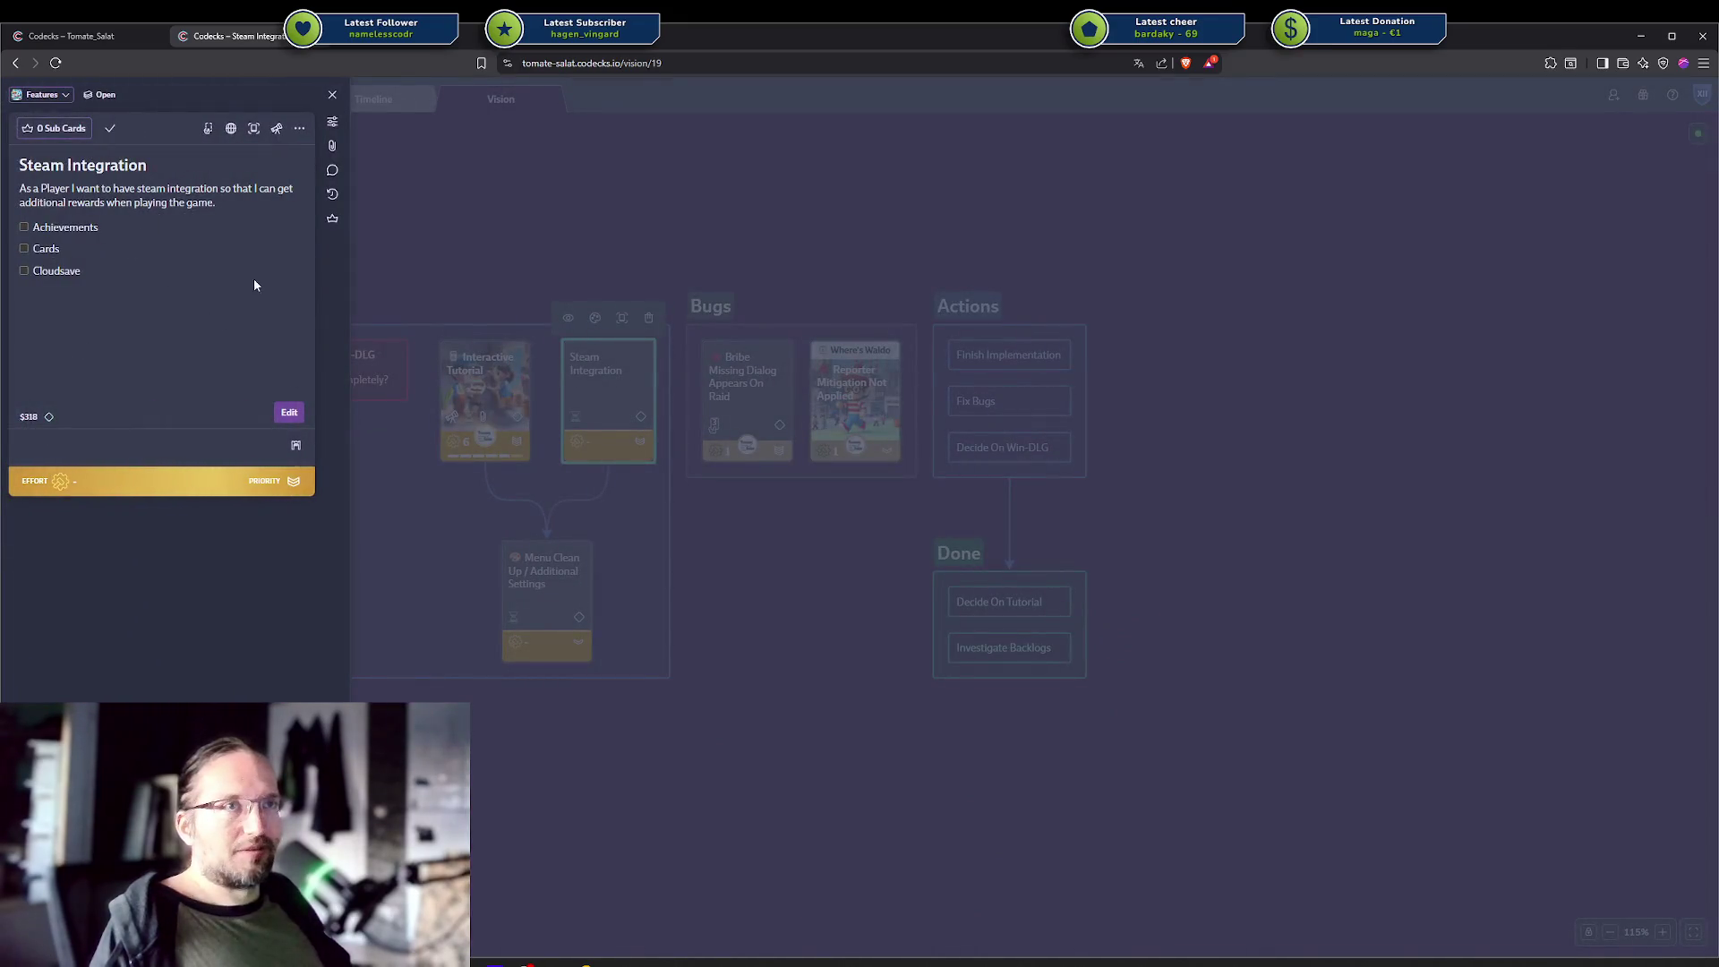
pyautogui.click(823, 201)
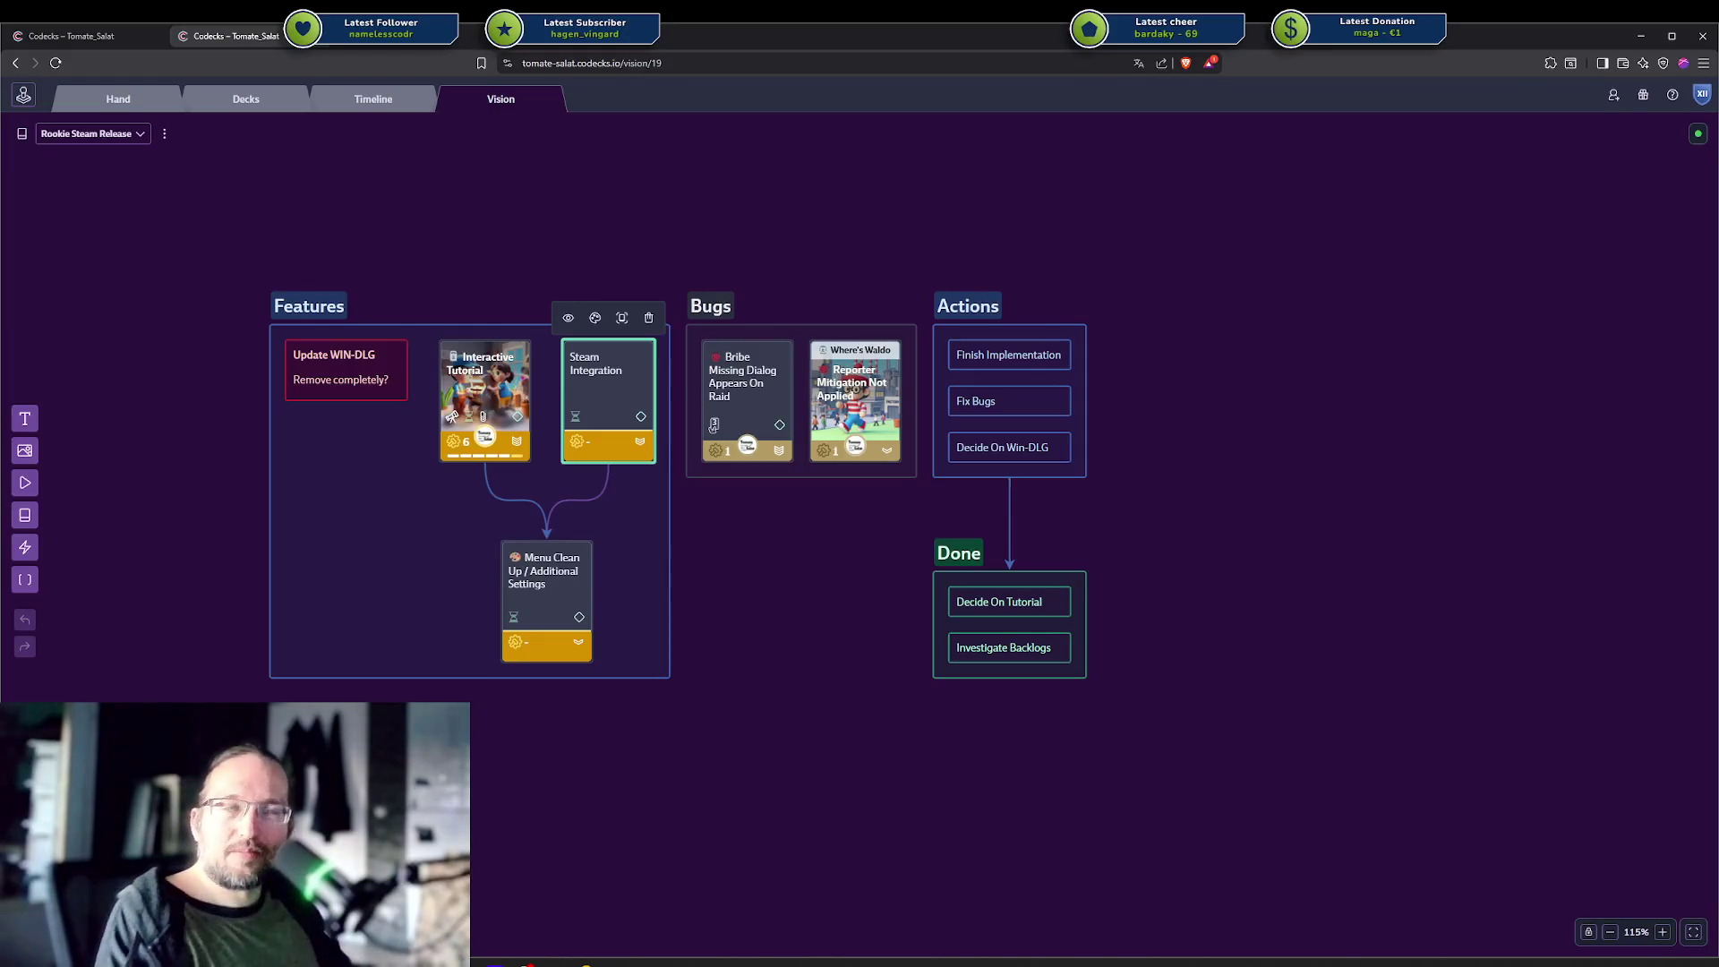
pyautogui.moveTo(493, 755)
pyautogui.mouseDown()
pyautogui.moveTo(537, 756)
pyautogui.moveTo(561, 789)
pyautogui.mouseUp()
# Inspect the Interactive Tutorial, Steam Integration and Menu Clean Up cards, then switch to the other tab.
pyautogui.moveTo(230, 206); pyautogui.dragTo(1242, 787)
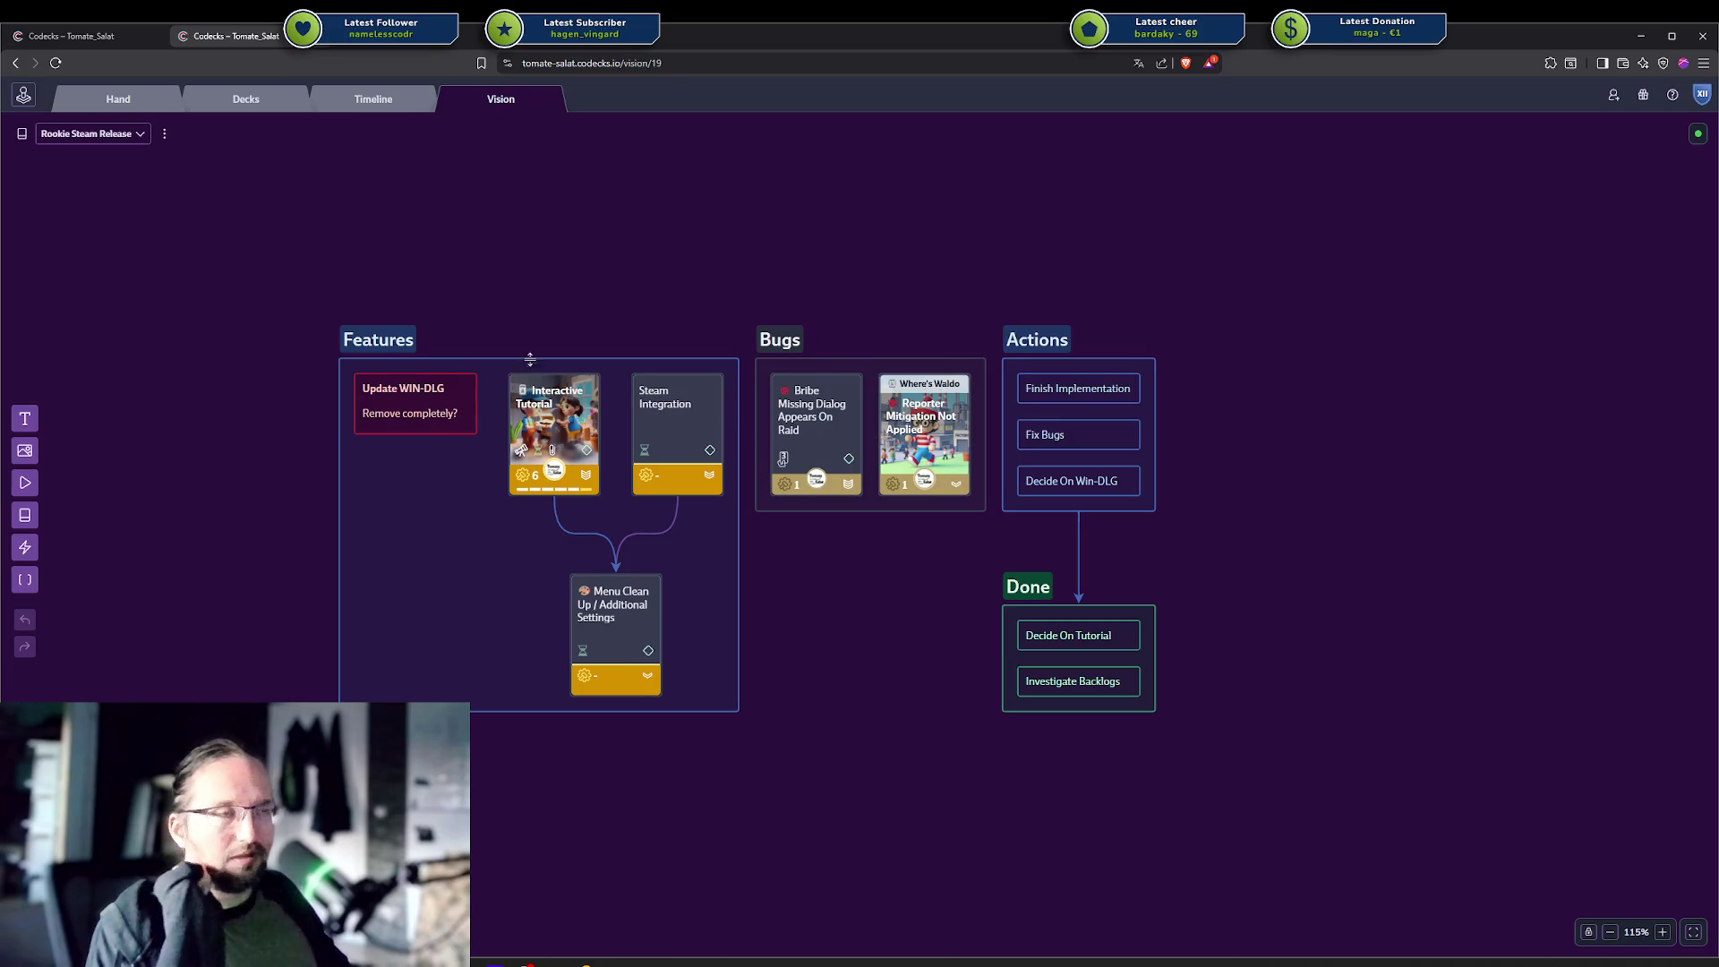
pyautogui.click(570, 438)
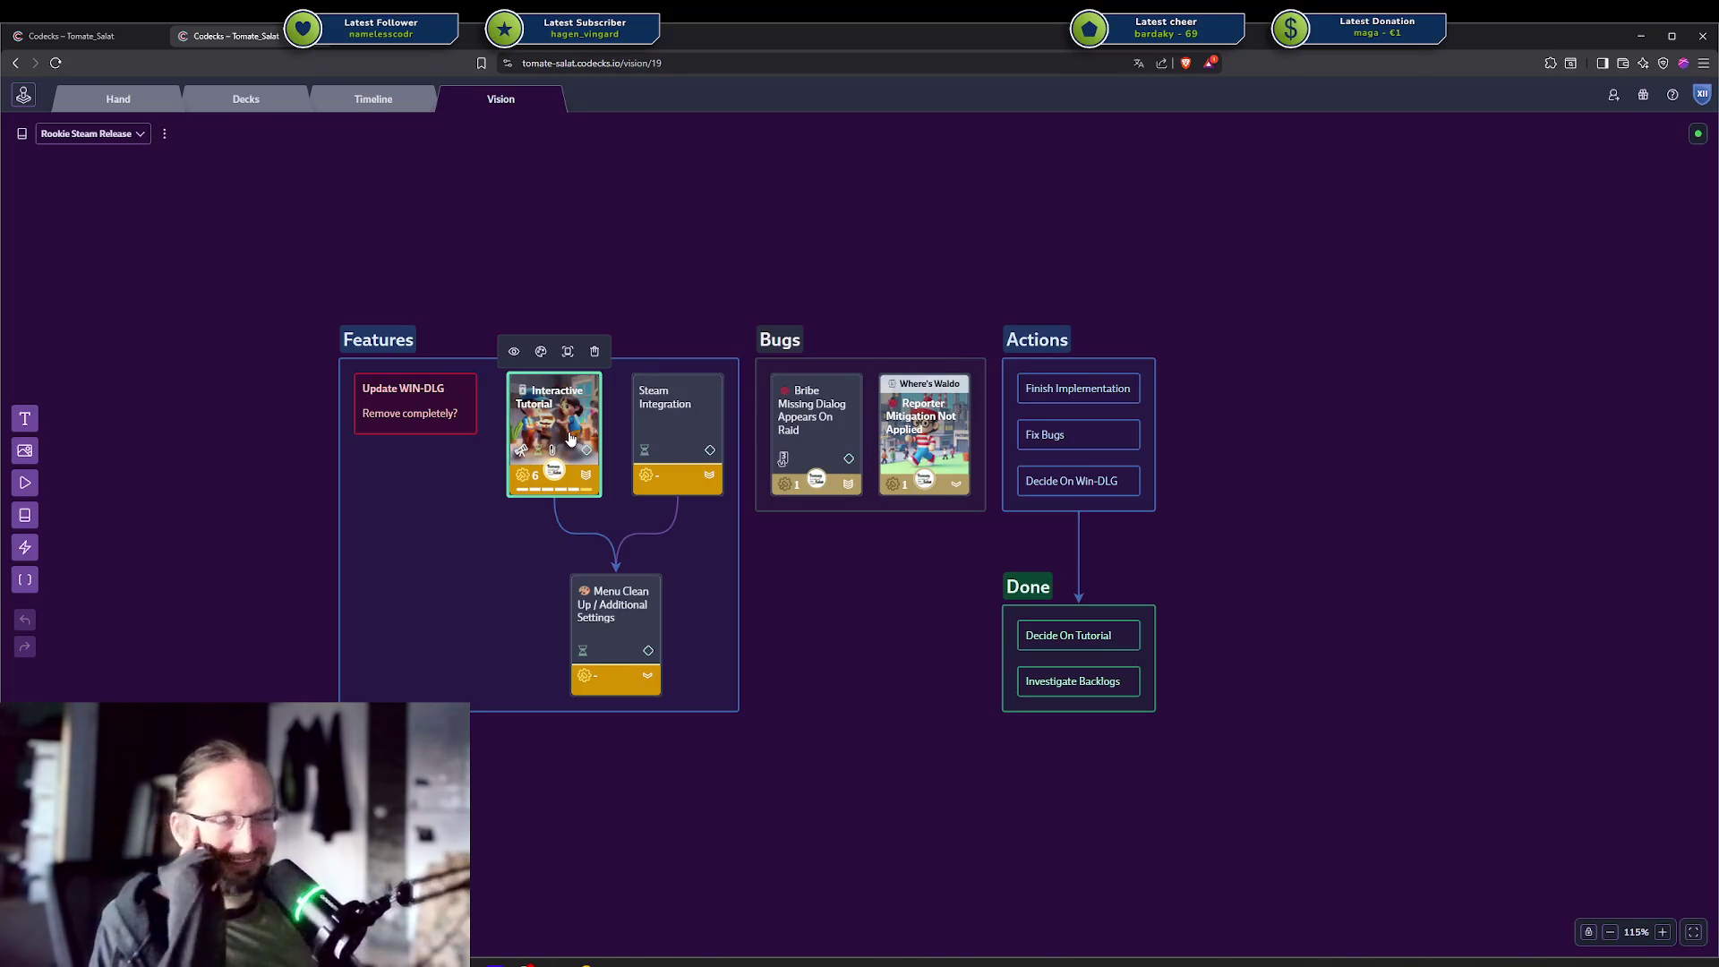
pyautogui.click(562, 229)
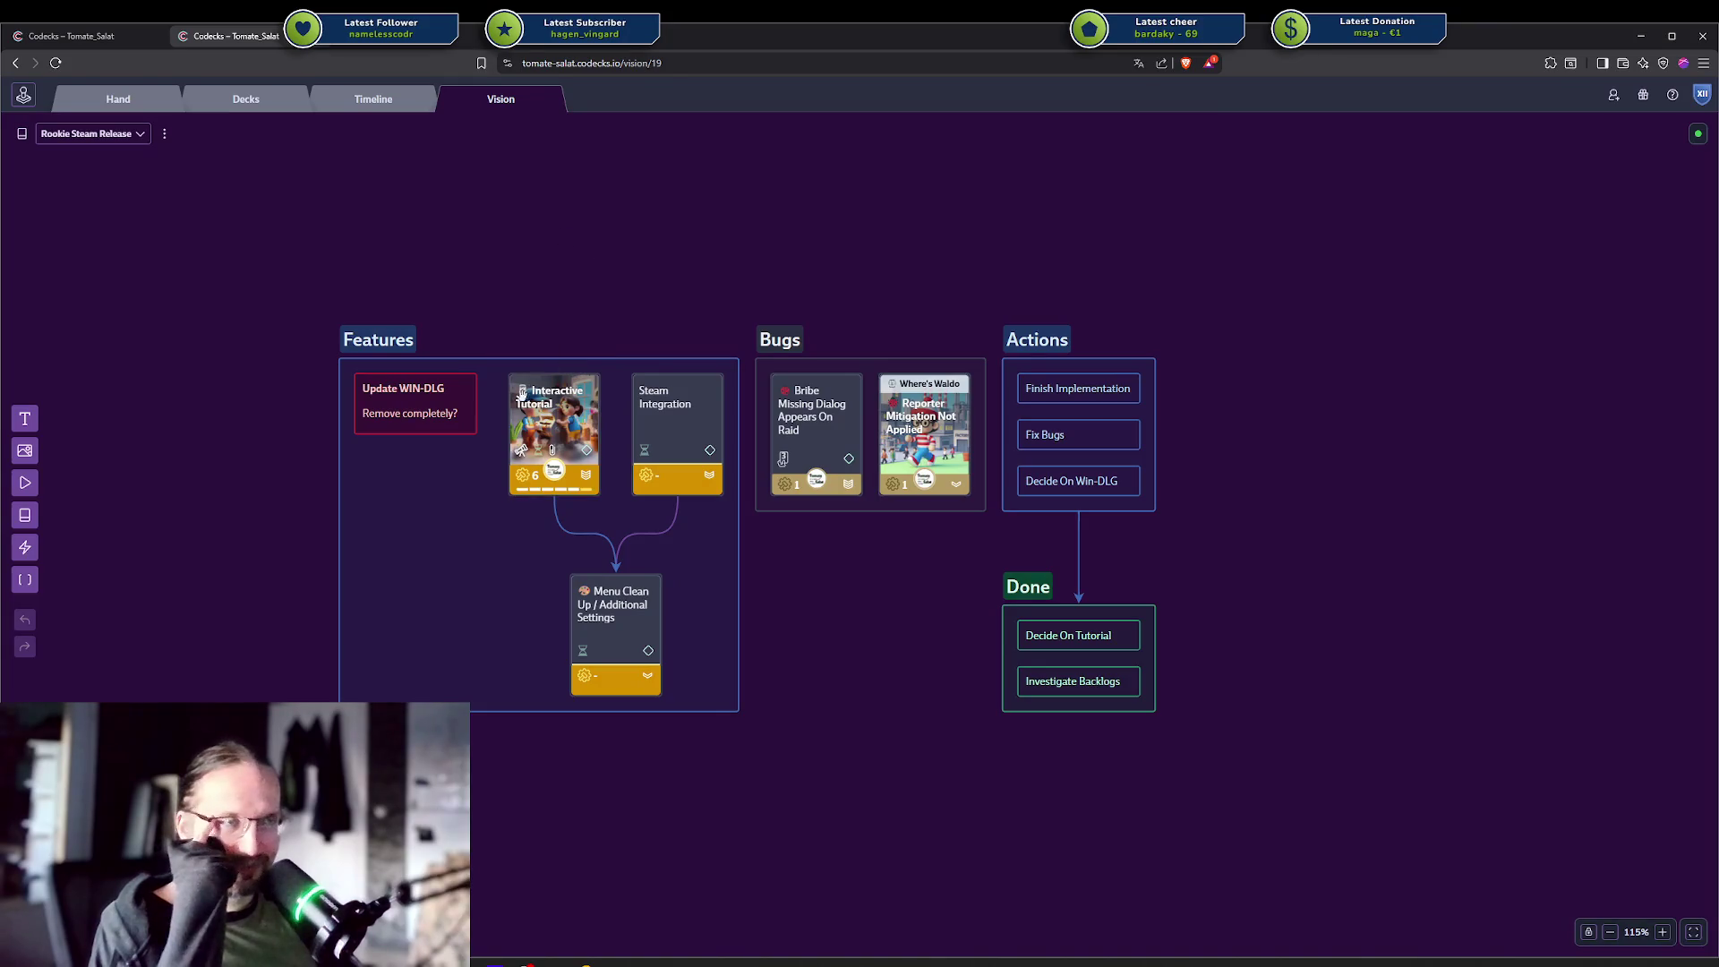
pyautogui.click(530, 425)
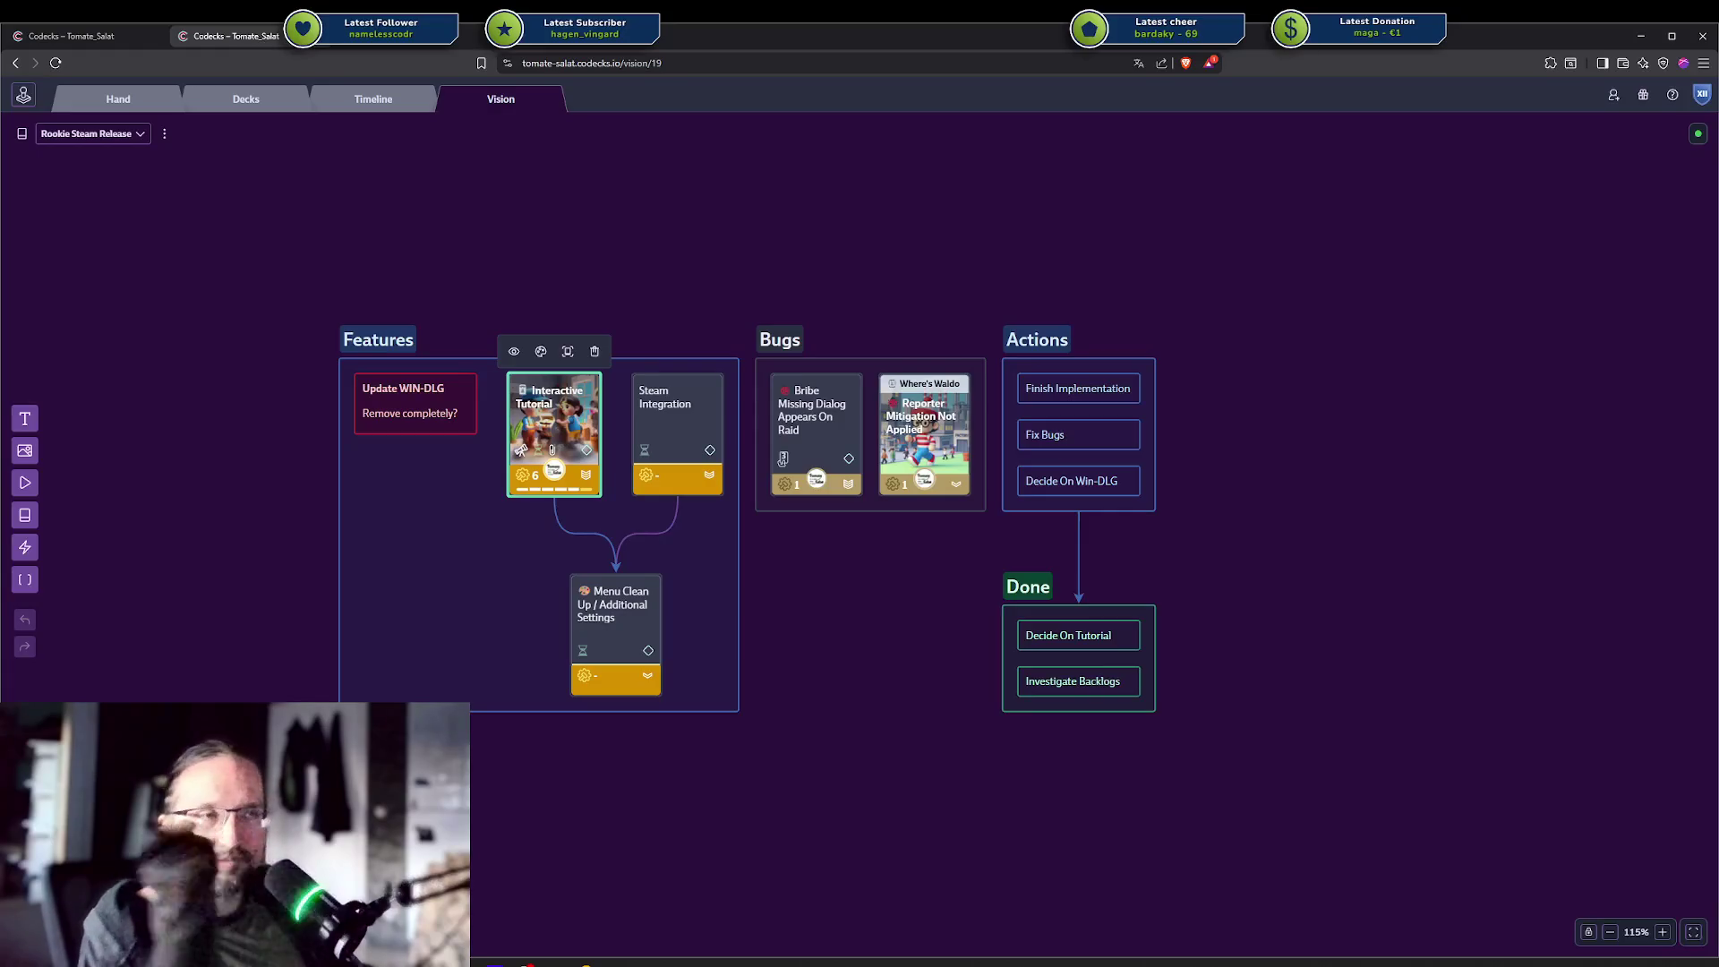
pyautogui.click(642, 236)
pyautogui.click(687, 431)
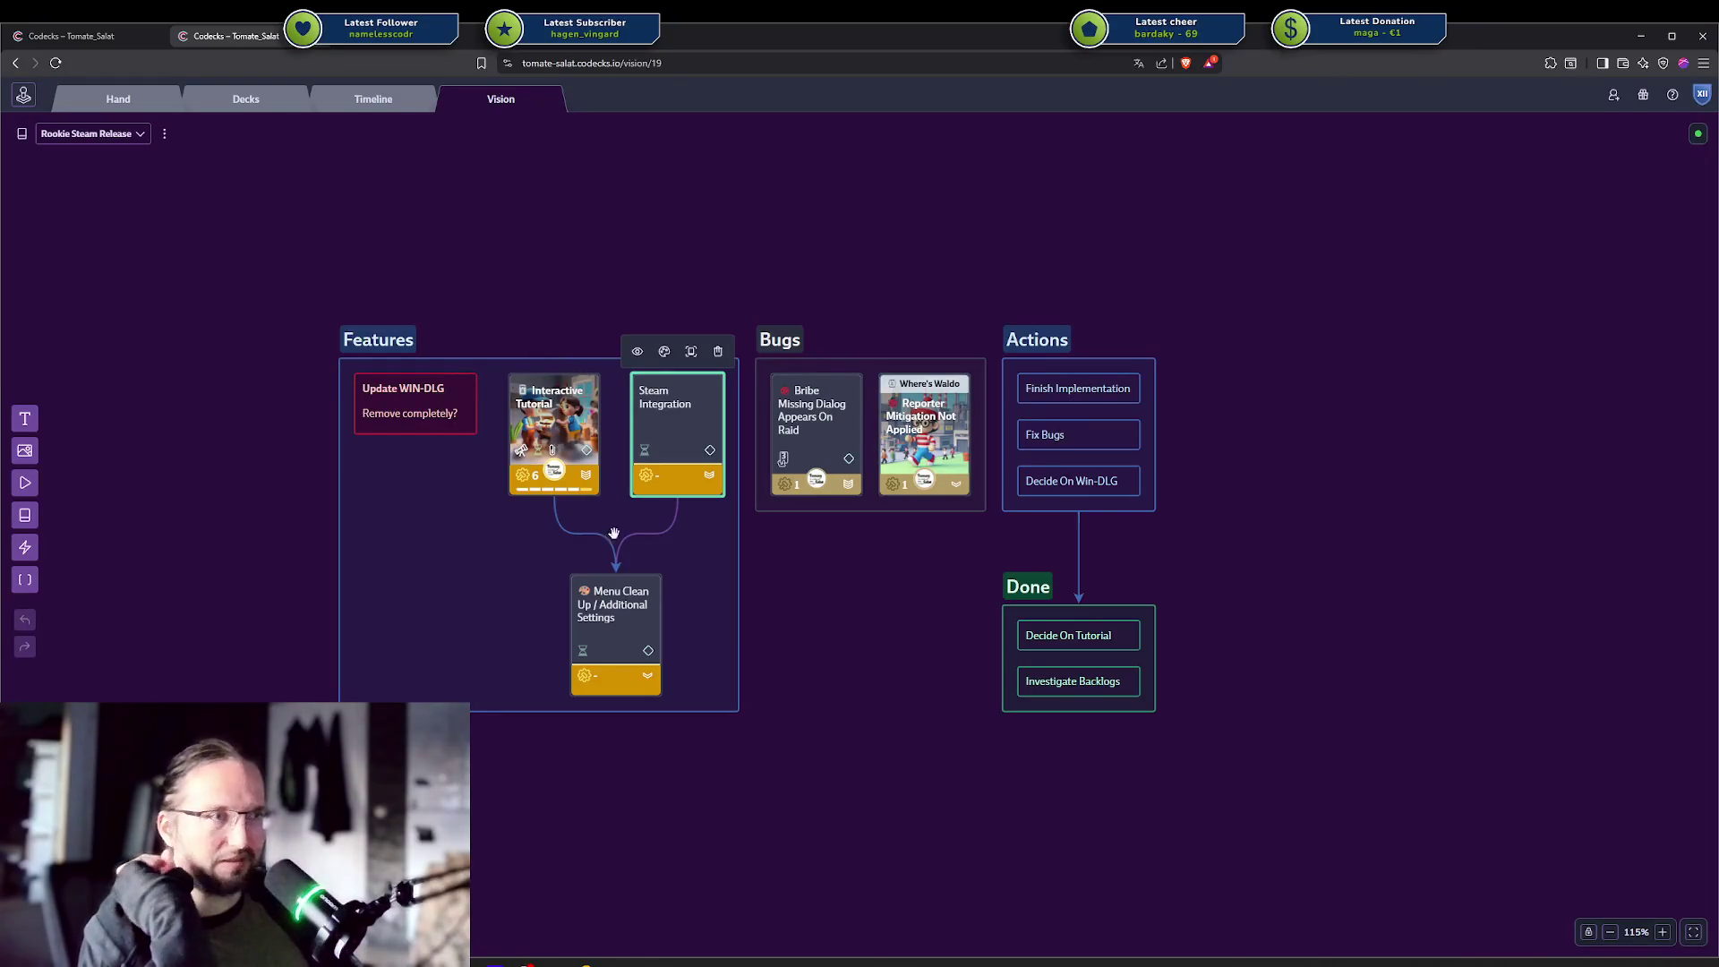
pyautogui.click(649, 749)
pyautogui.click(618, 597)
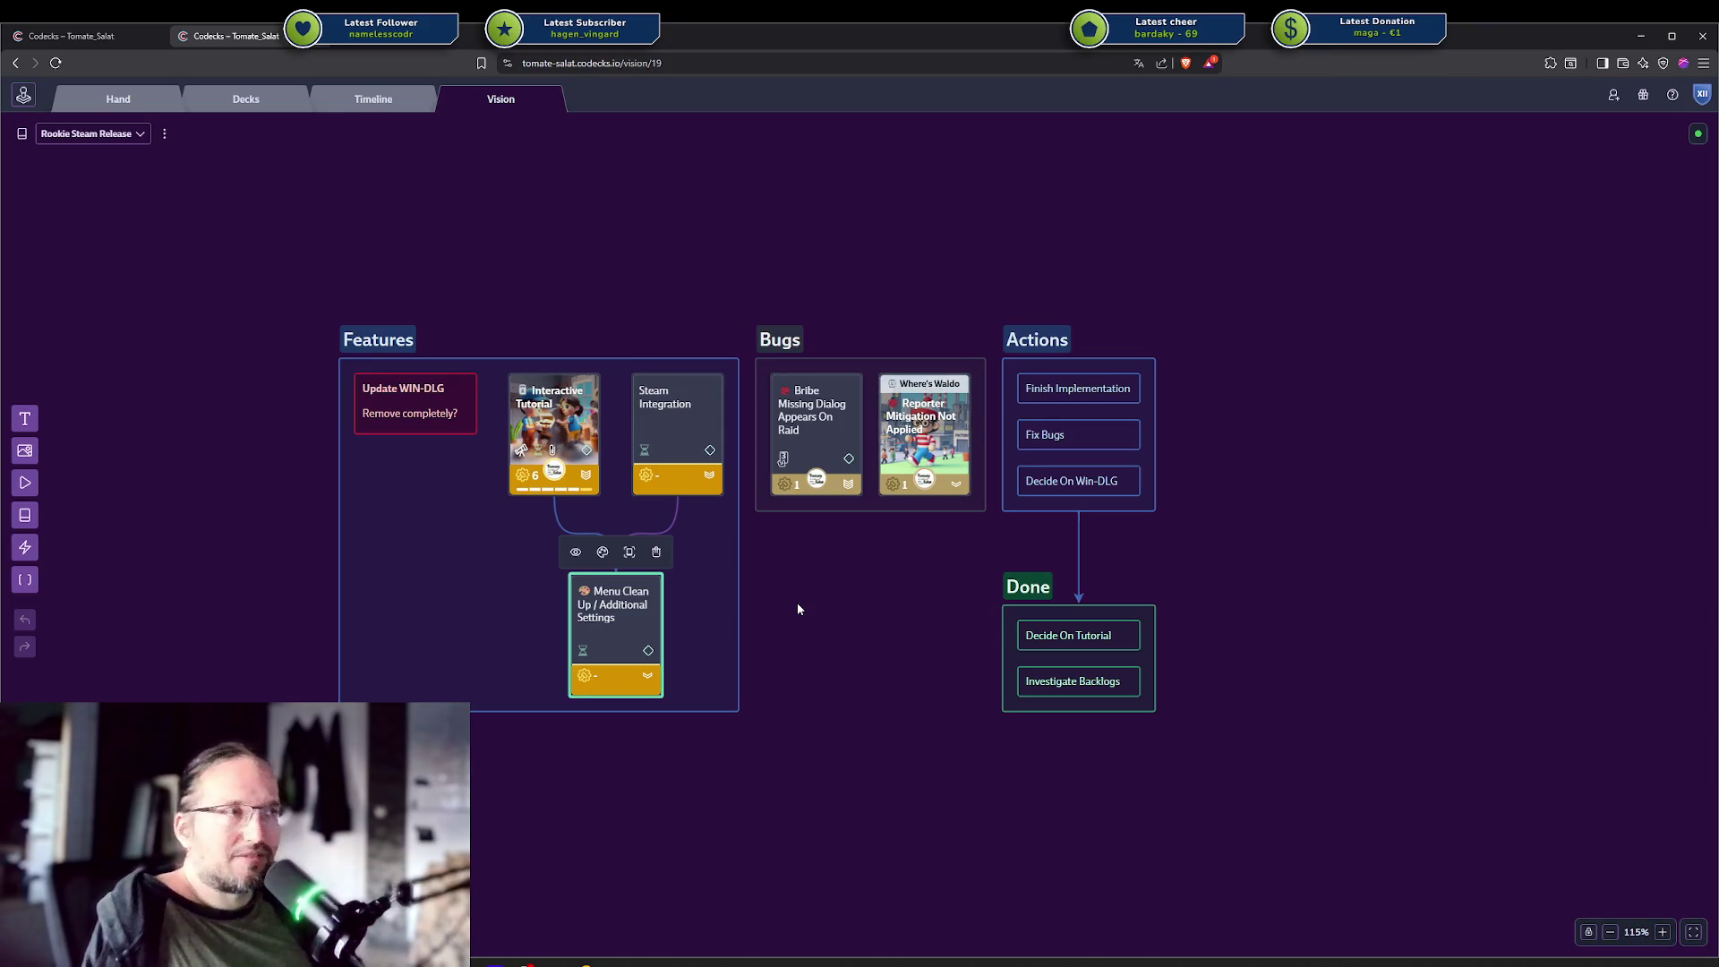
pyautogui.click(600, 280)
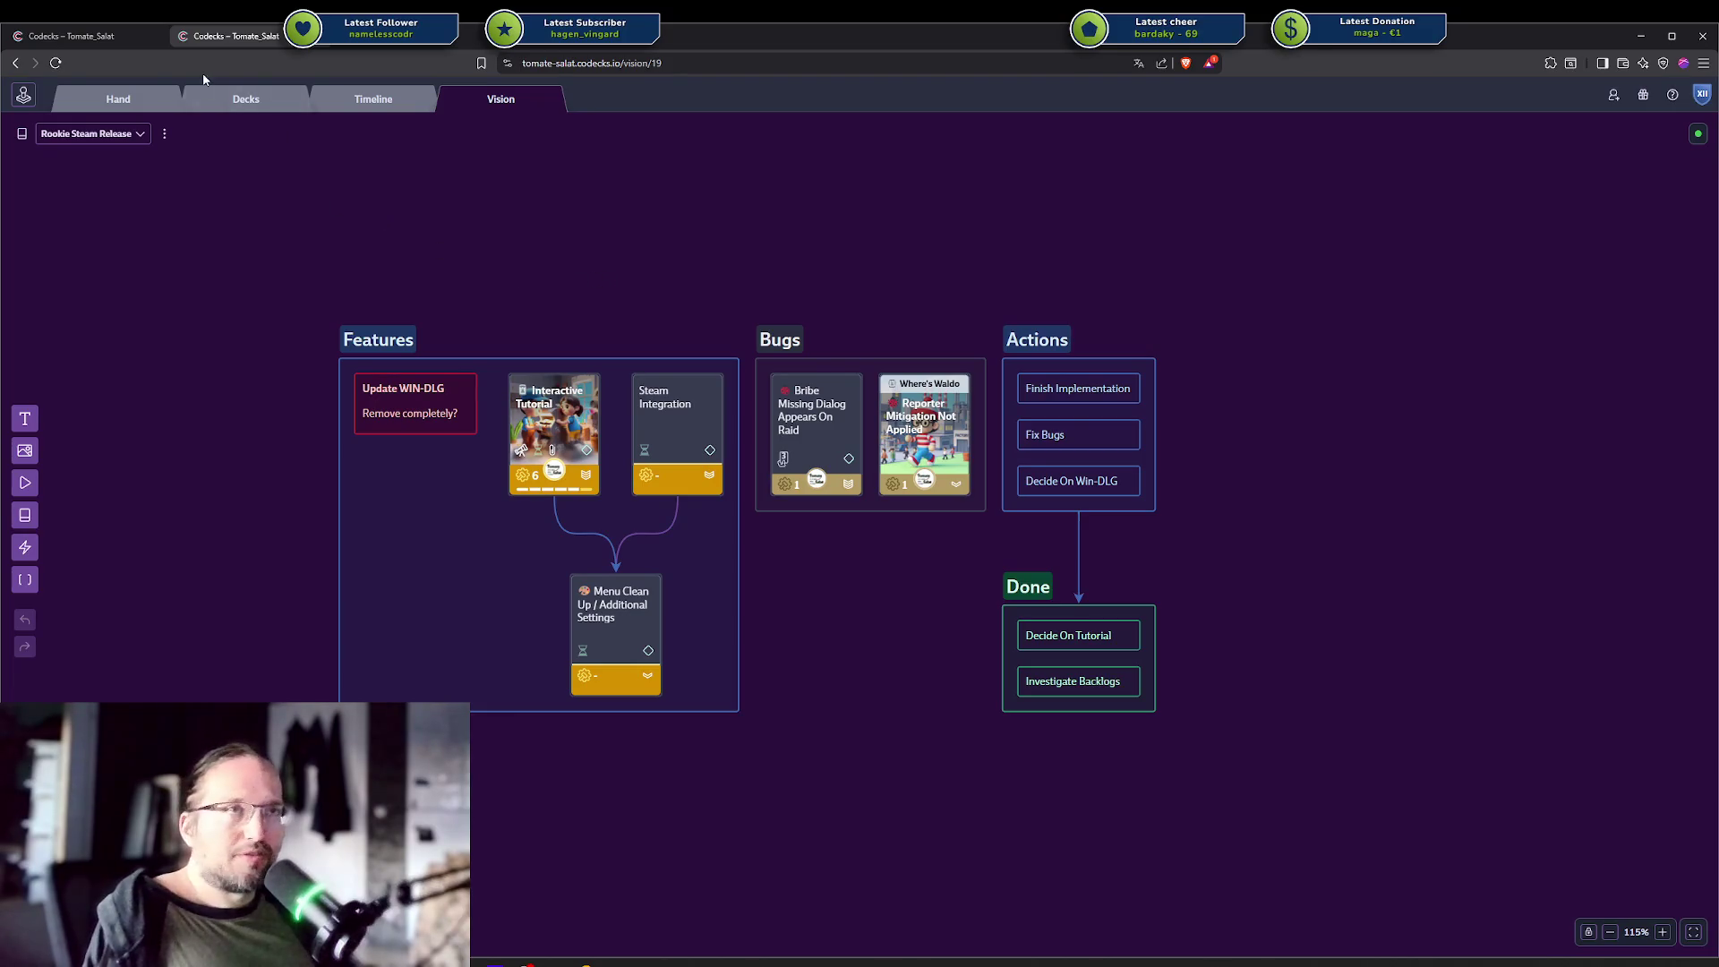
pyautogui.click(81, 36)
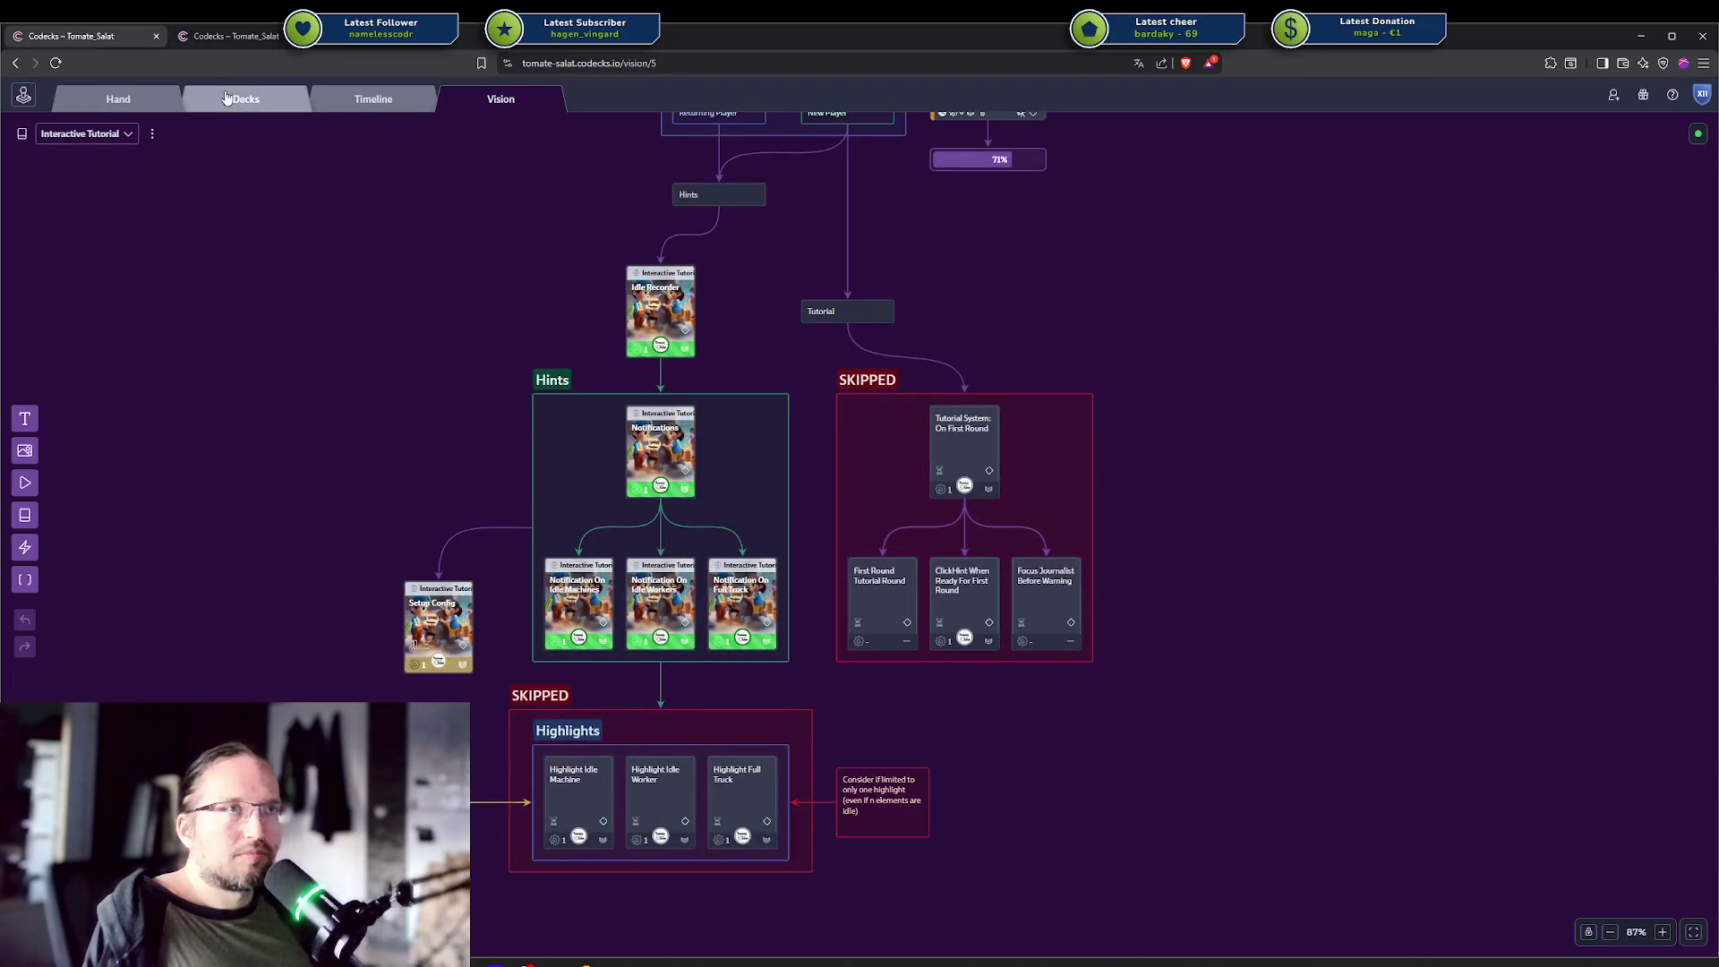
# Review the Backlog deck from the Decks overview and dismiss its card notifications.
pyautogui.click(246, 99)
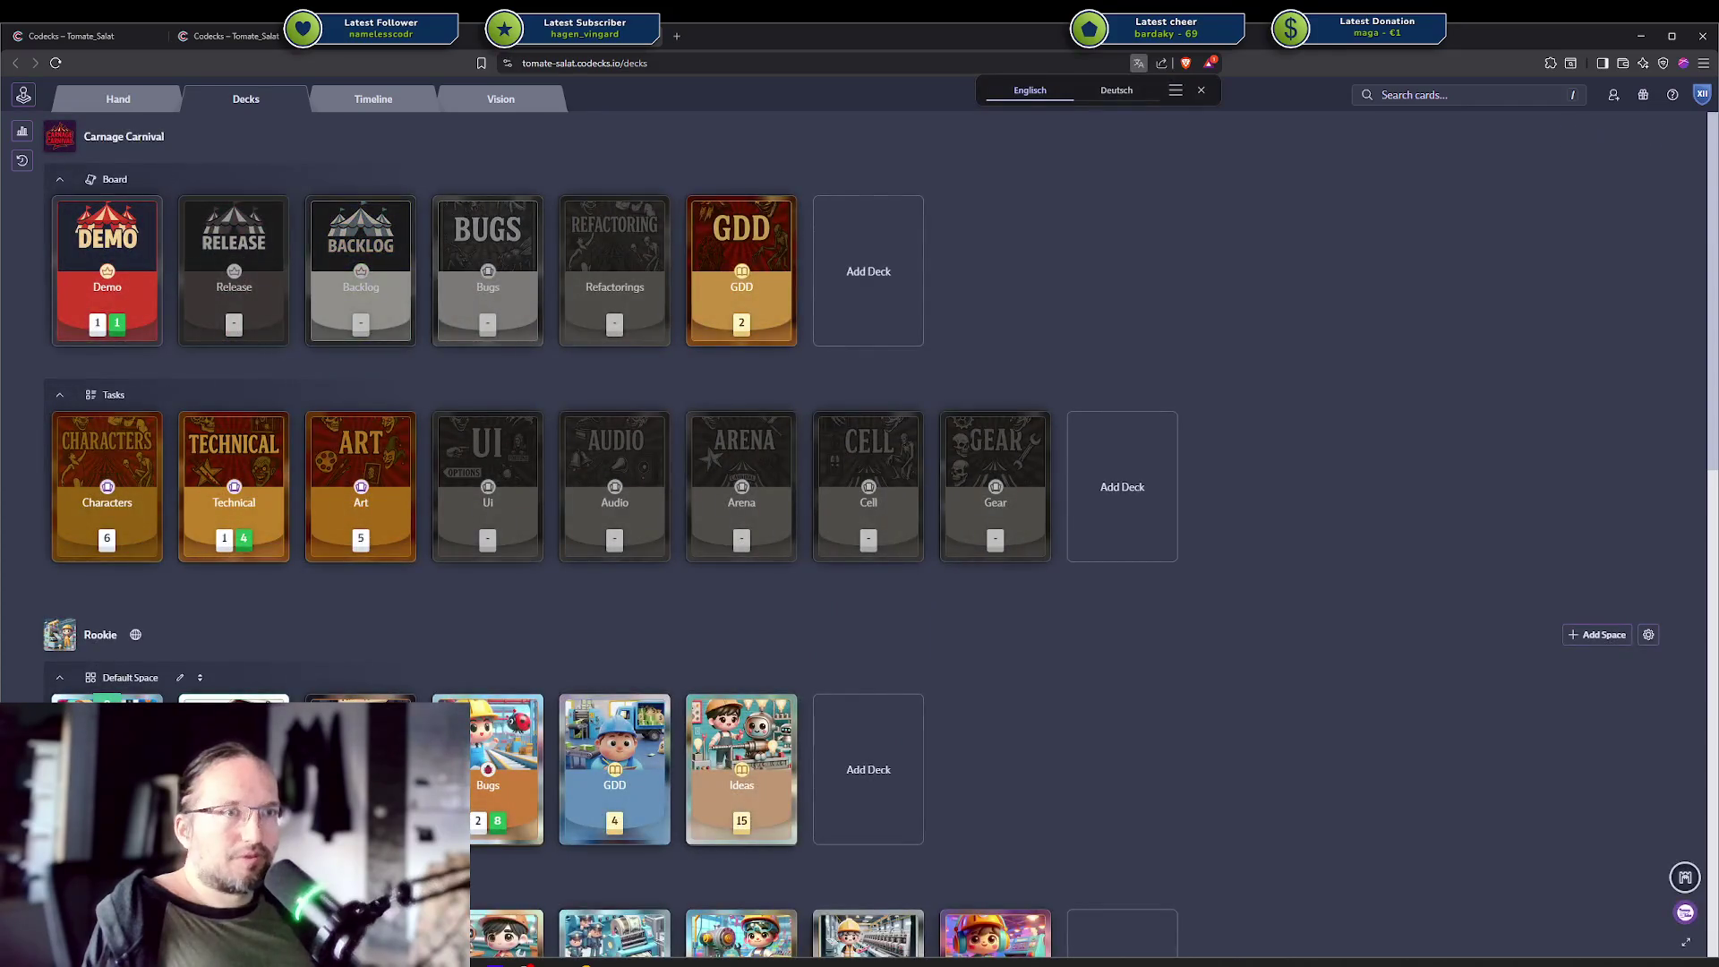
pyautogui.click(359, 295)
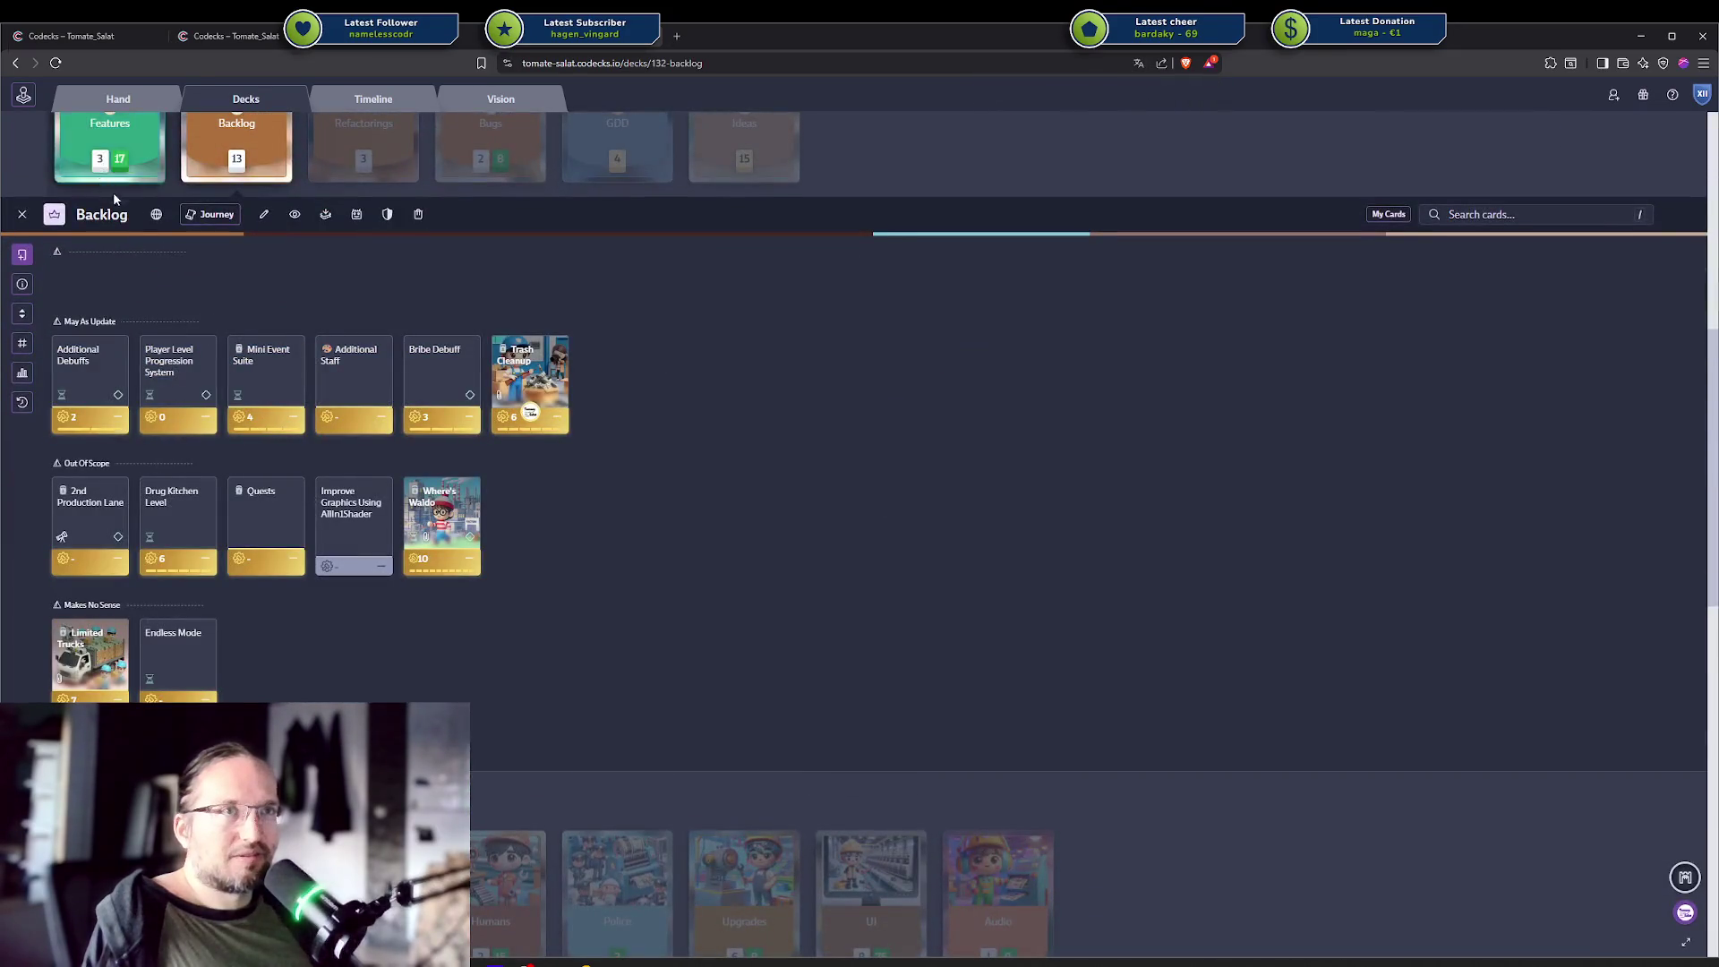
pyautogui.scroll(2, 112, 170)
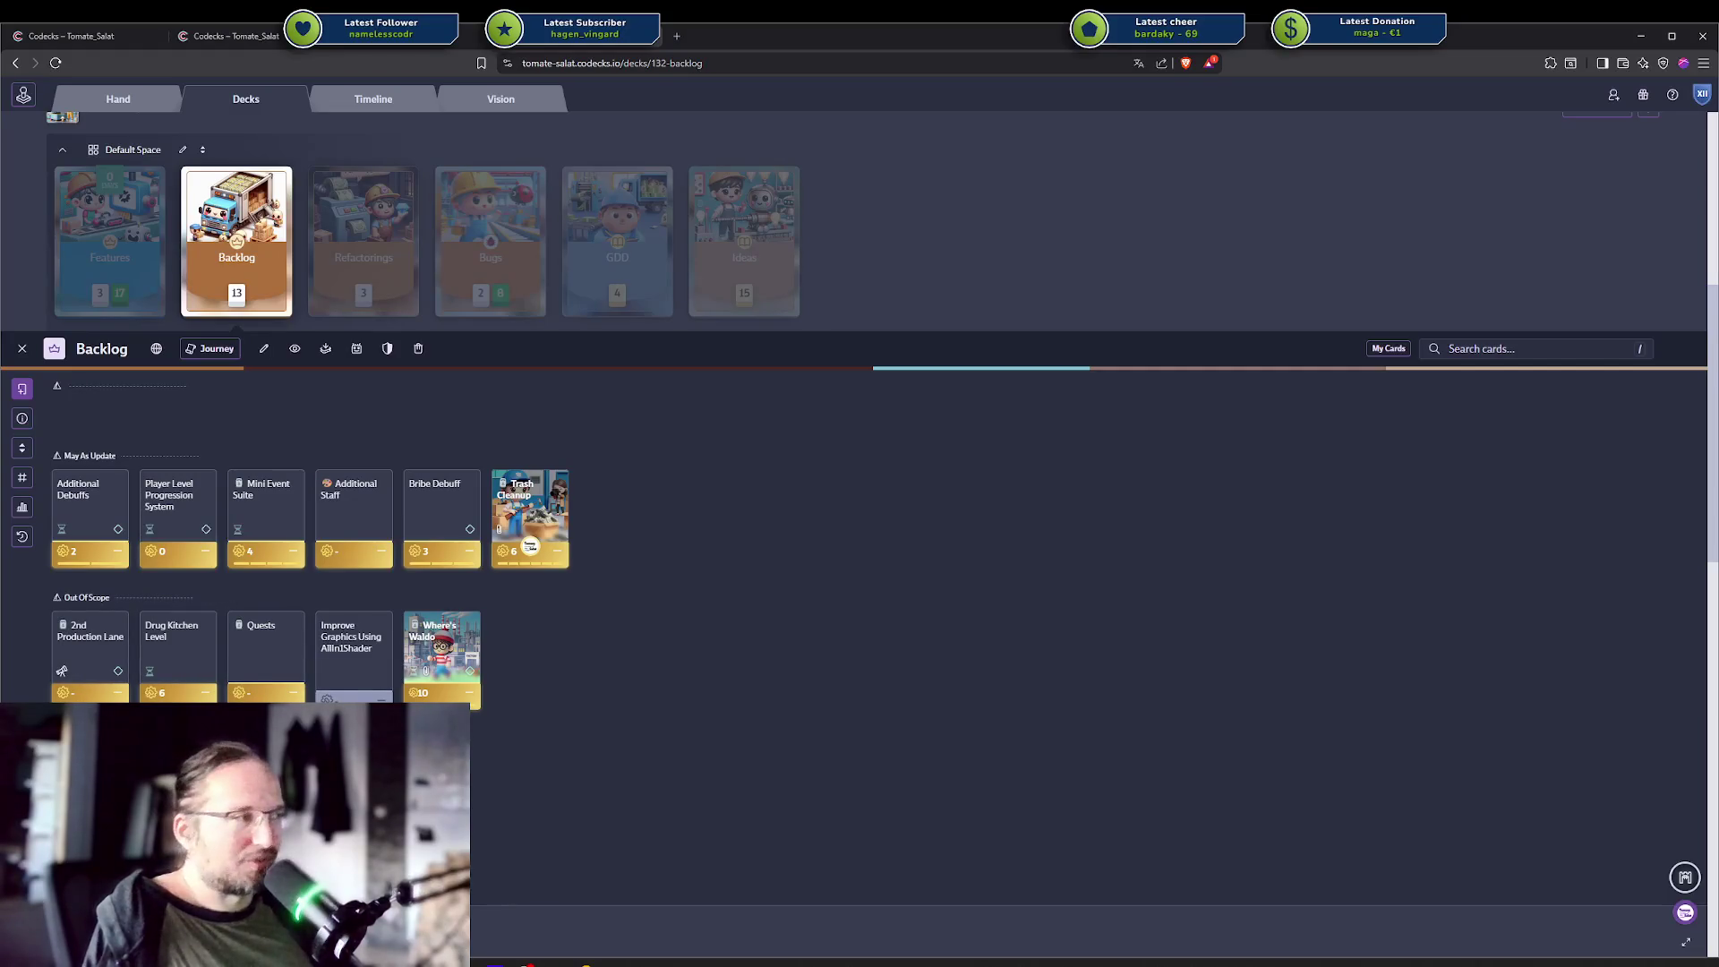
pyautogui.moveTo(1651, 871)
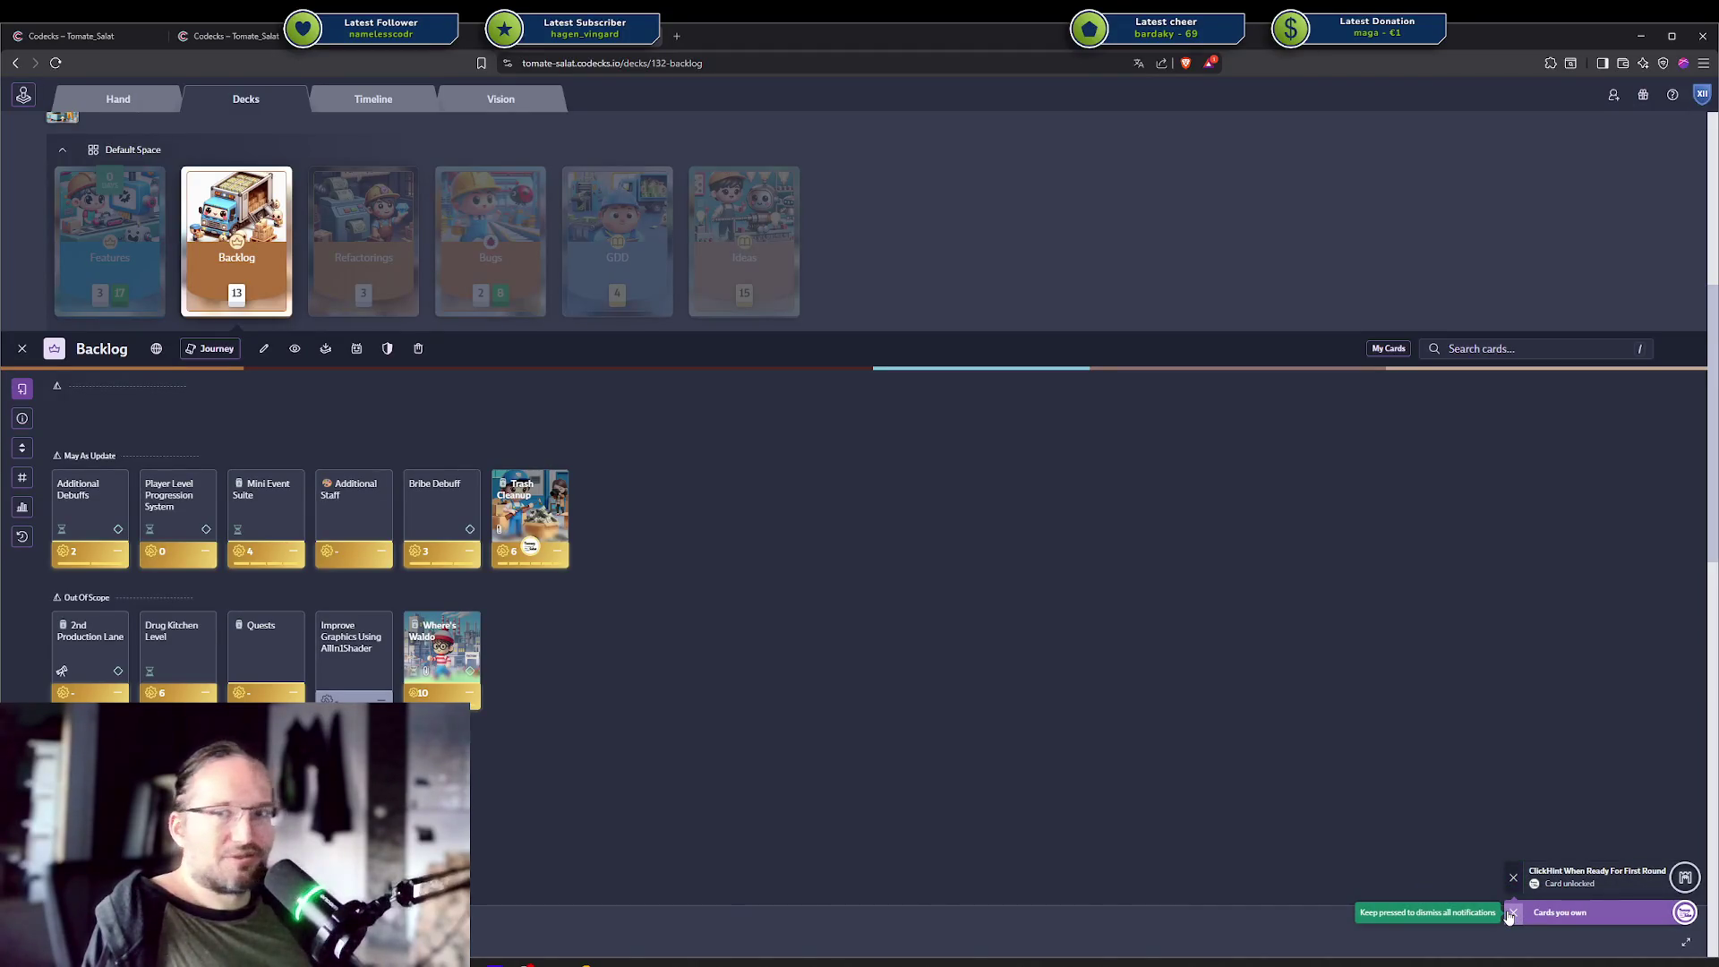
pyautogui.click(1511, 913)
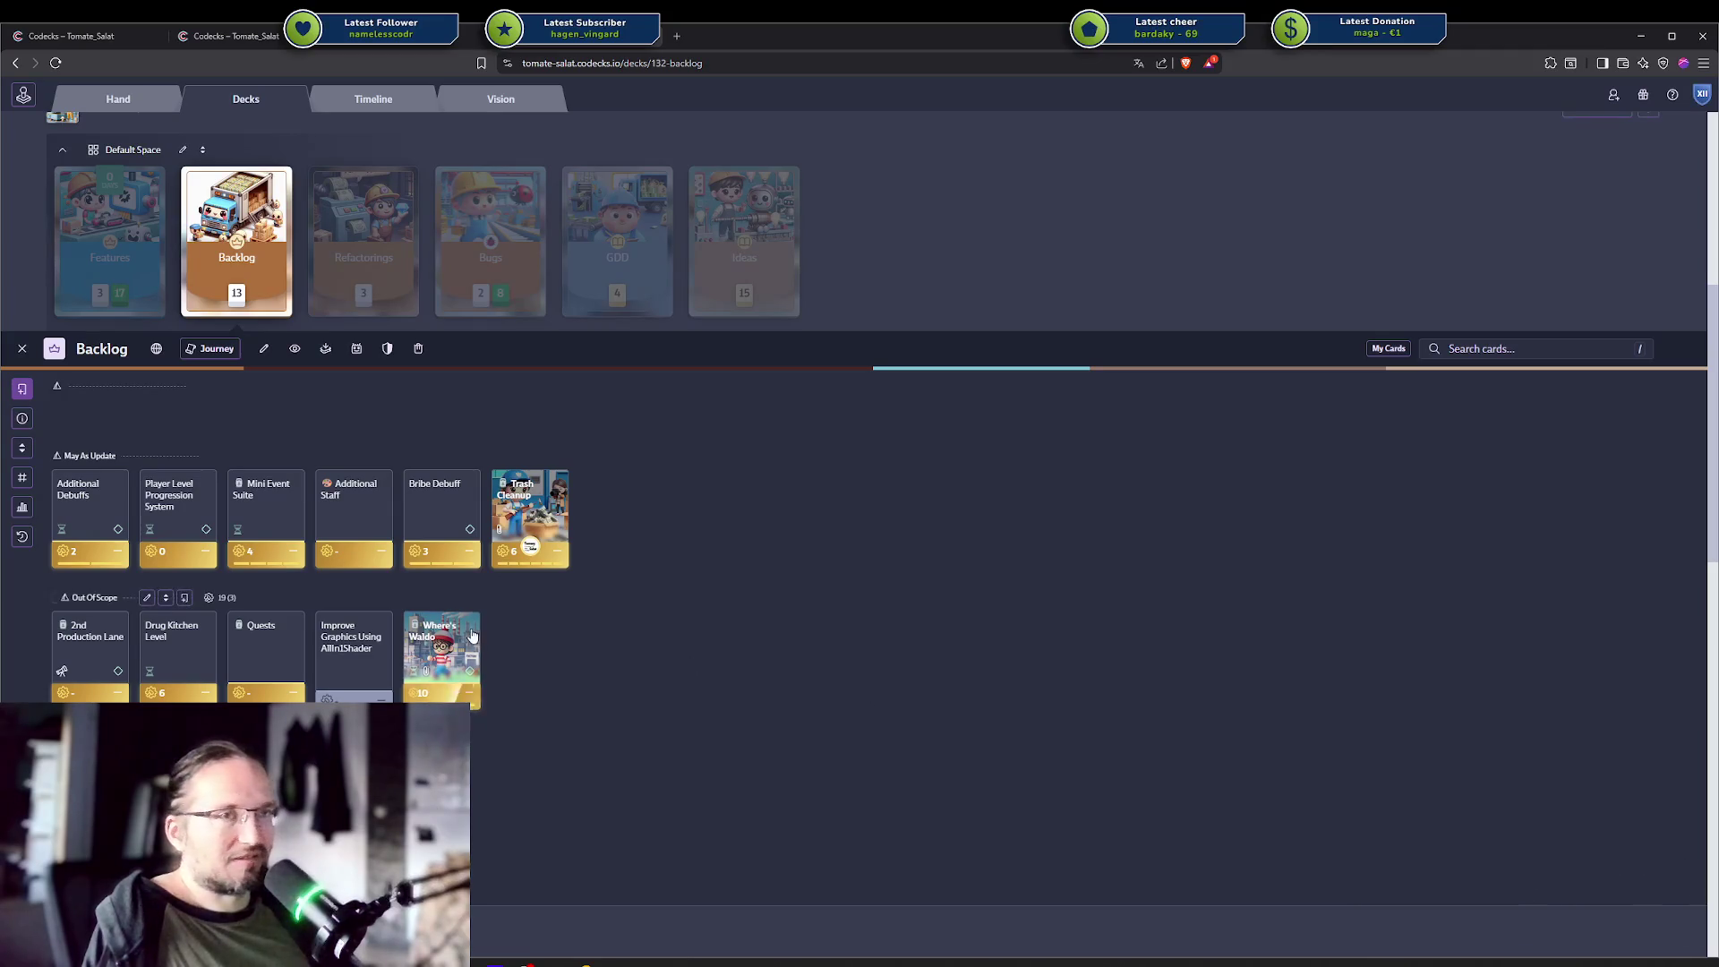
pyautogui.scroll(2, 432, 477)
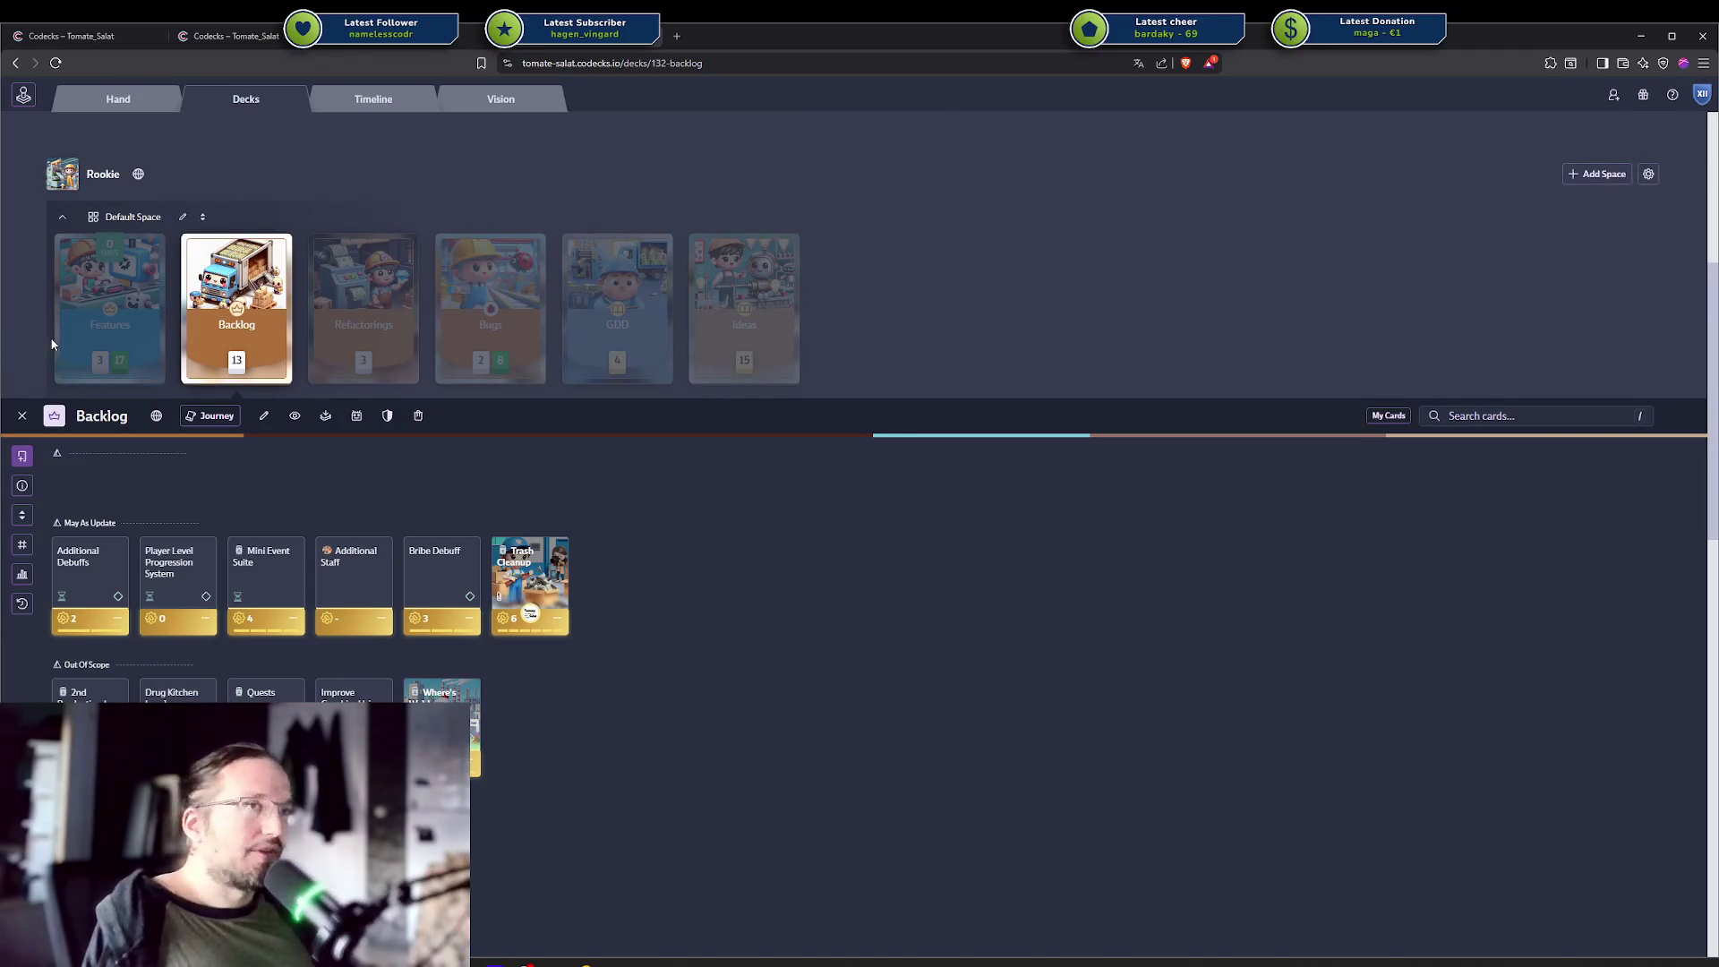
# Look over the Features deck, then return to the Rookie Steam Release vision board.
pyautogui.click(130, 317)
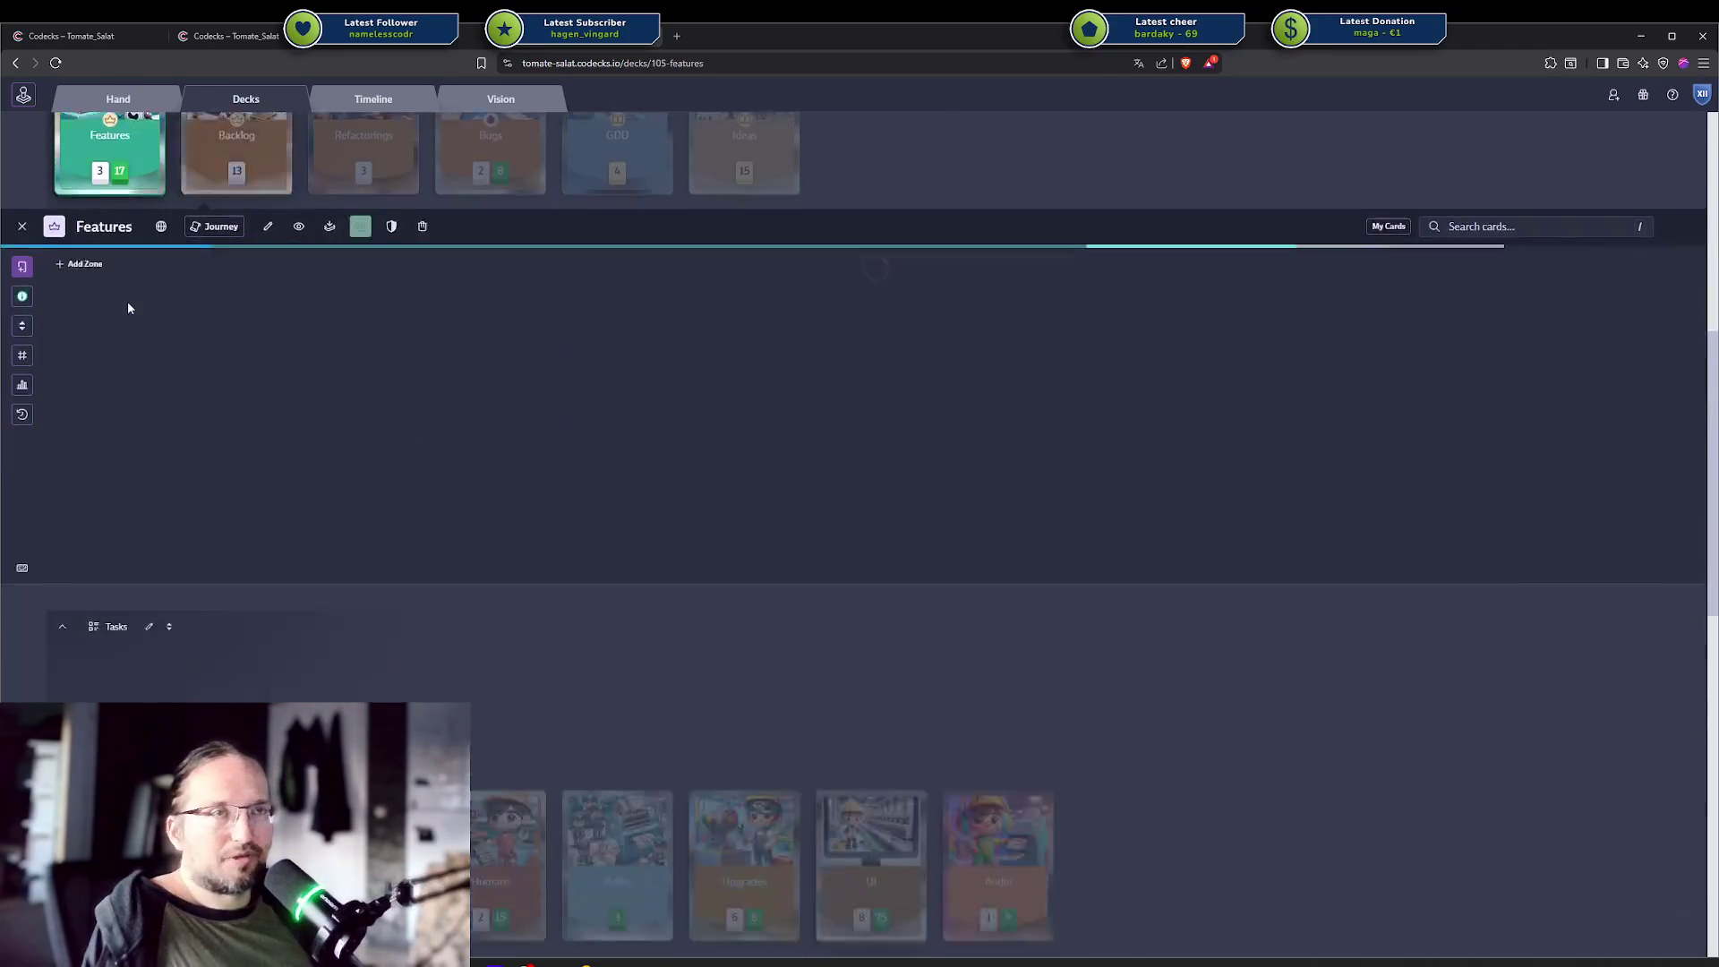
pyautogui.scroll(2, 287, 419)
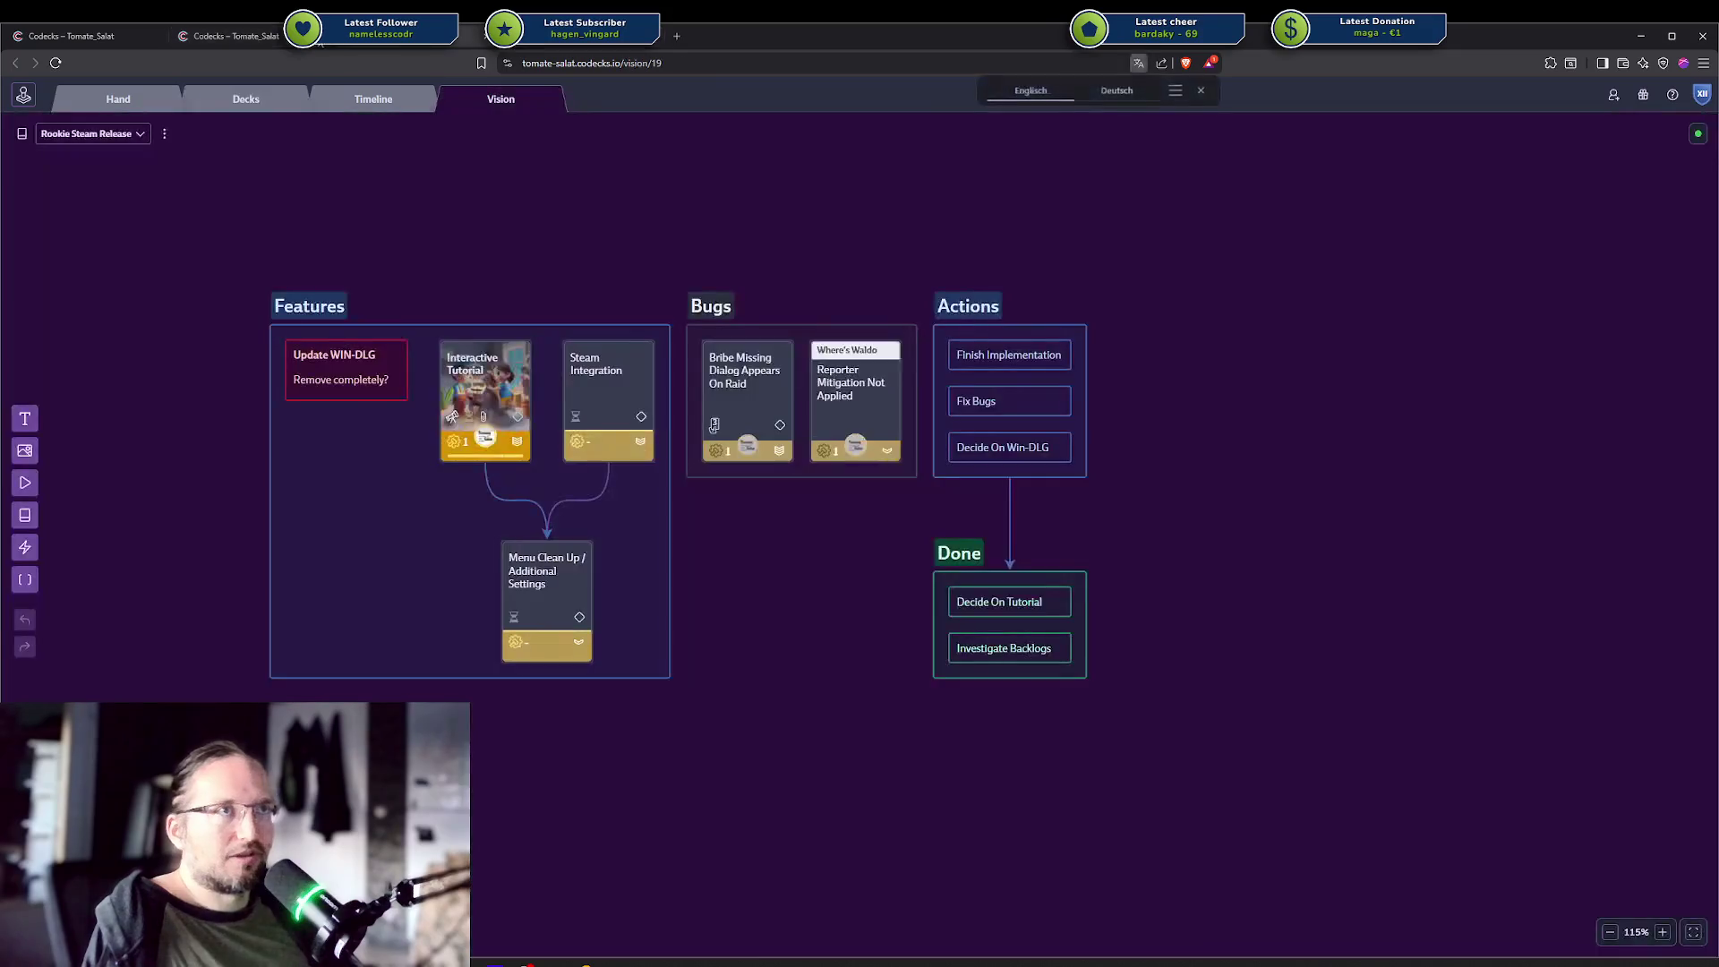
pyautogui.click(501, 98)
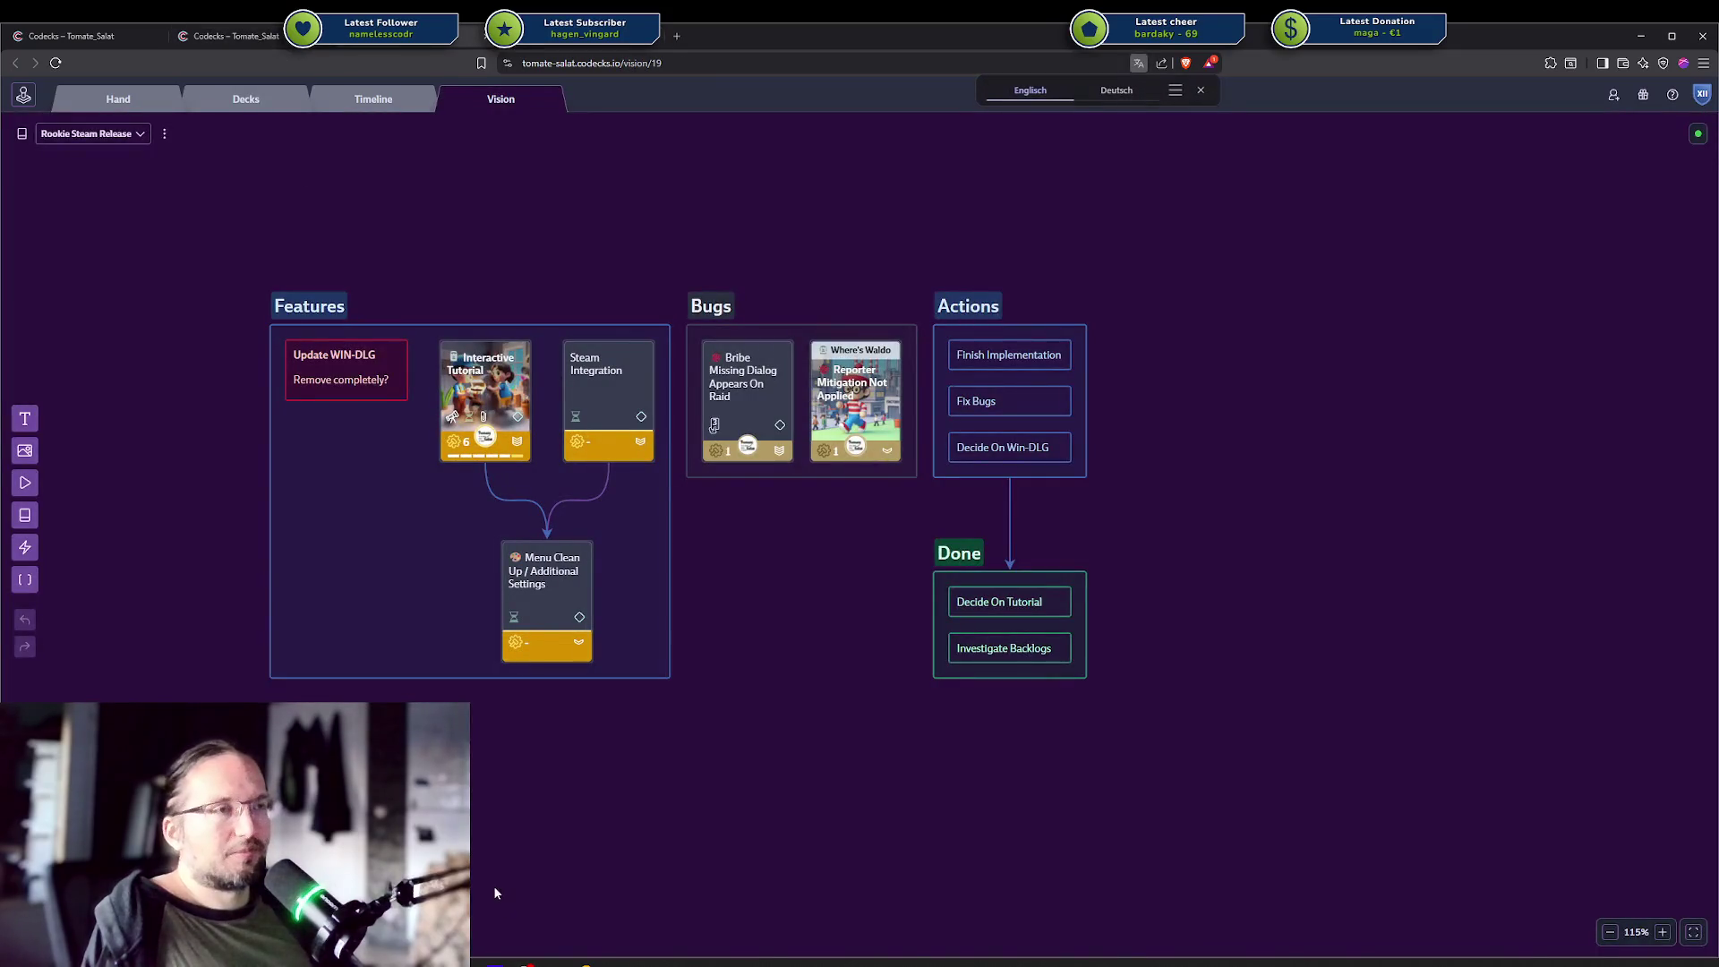
pyautogui.moveTo(626, 694); pyautogui.dragTo(268, 421)
pyautogui.click(638, 212)
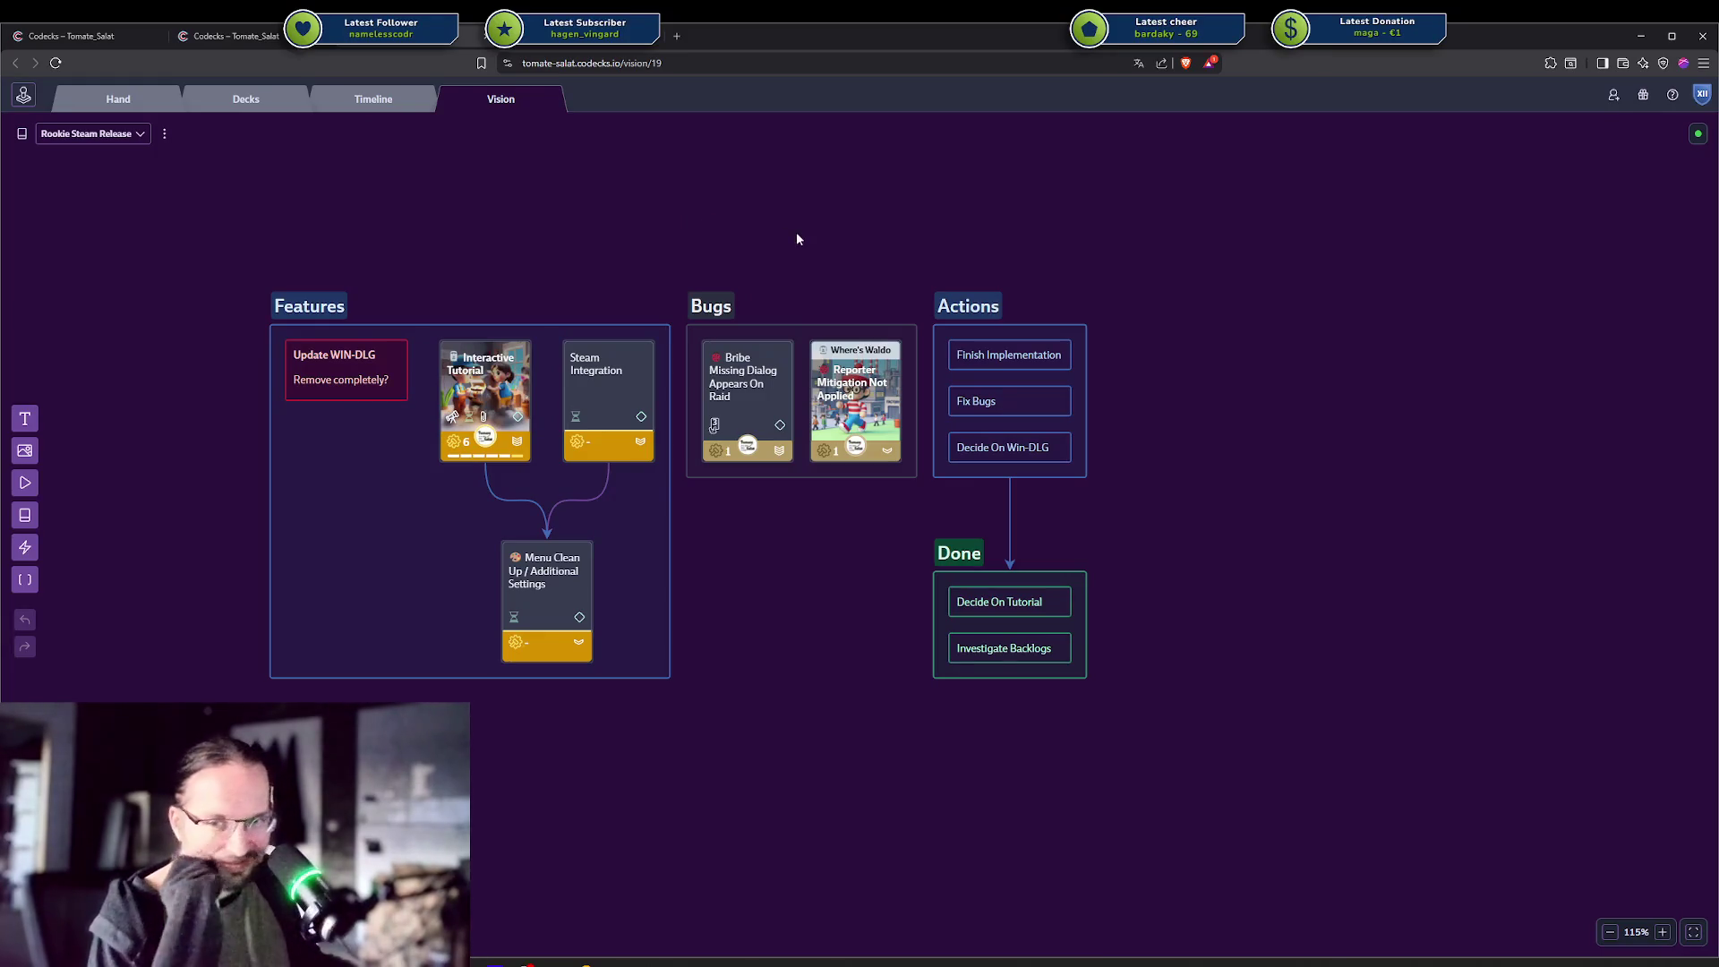
pyautogui.moveTo(796, 238)
pyautogui.mouseDown()
pyautogui.moveTo(868, 191)
pyautogui.moveTo(880, 217)
pyautogui.mouseUp()
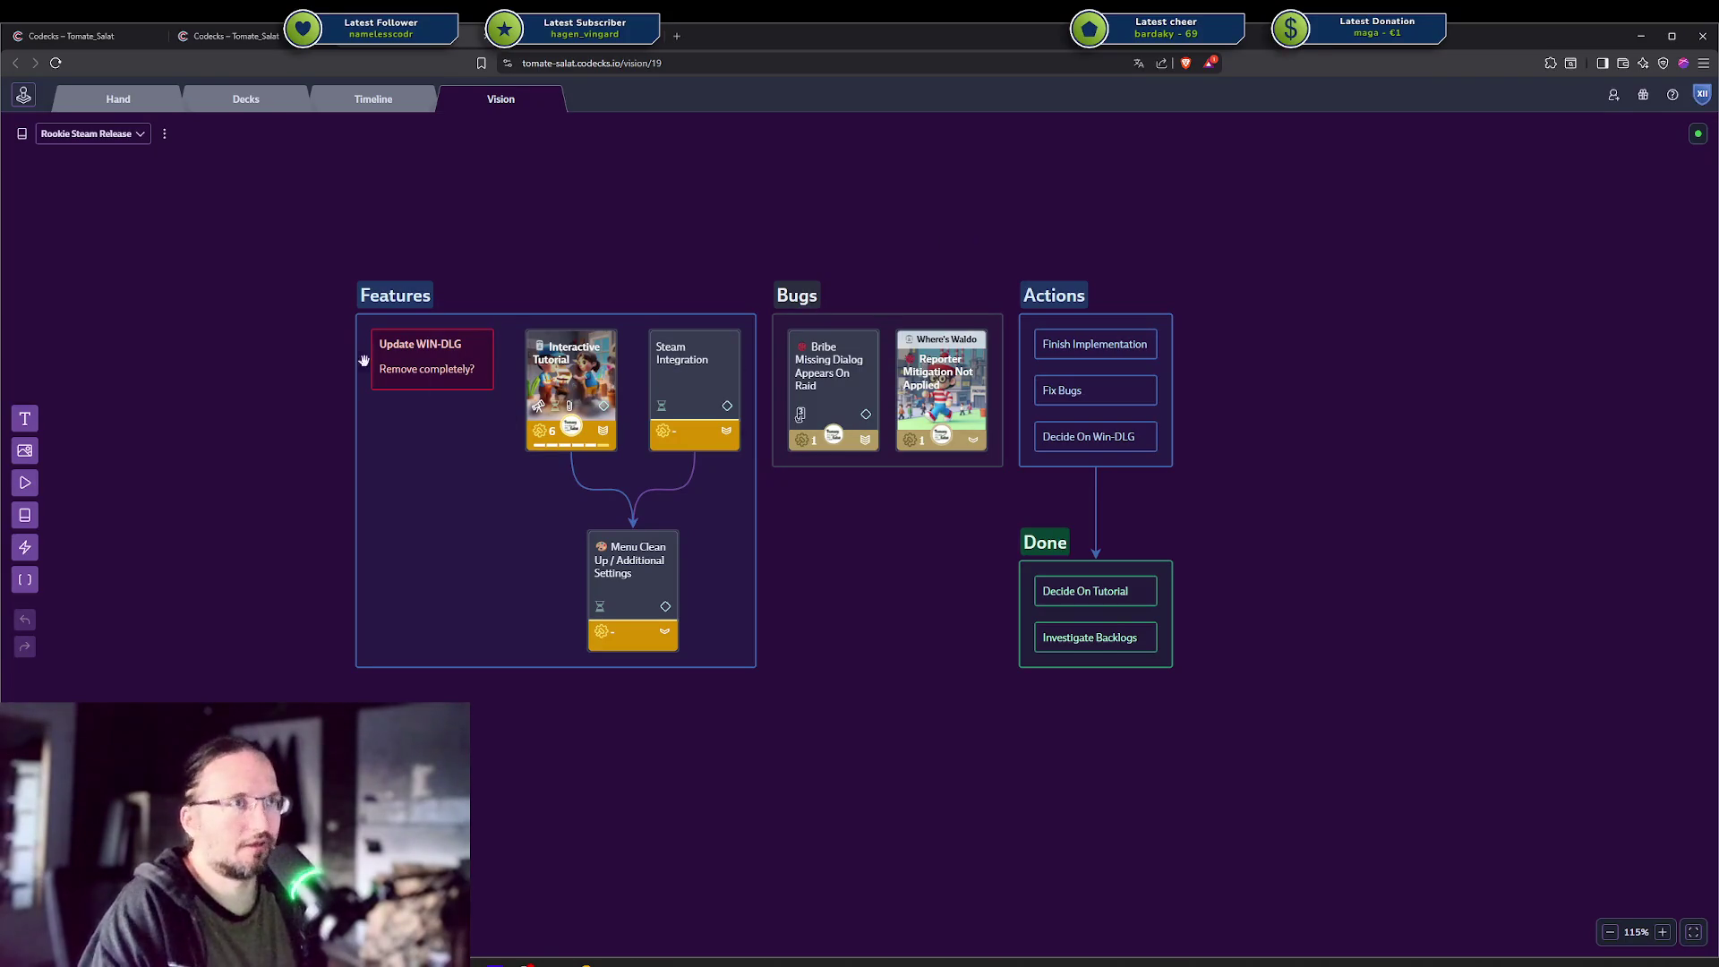
pyautogui.moveTo(249, 233)
pyautogui.mouseDown()
pyautogui.moveTo(886, 461)
pyautogui.moveTo(1275, 768)
pyautogui.moveTo(1101, 602)
pyautogui.moveTo(215, 165)
pyautogui.mouseUp()
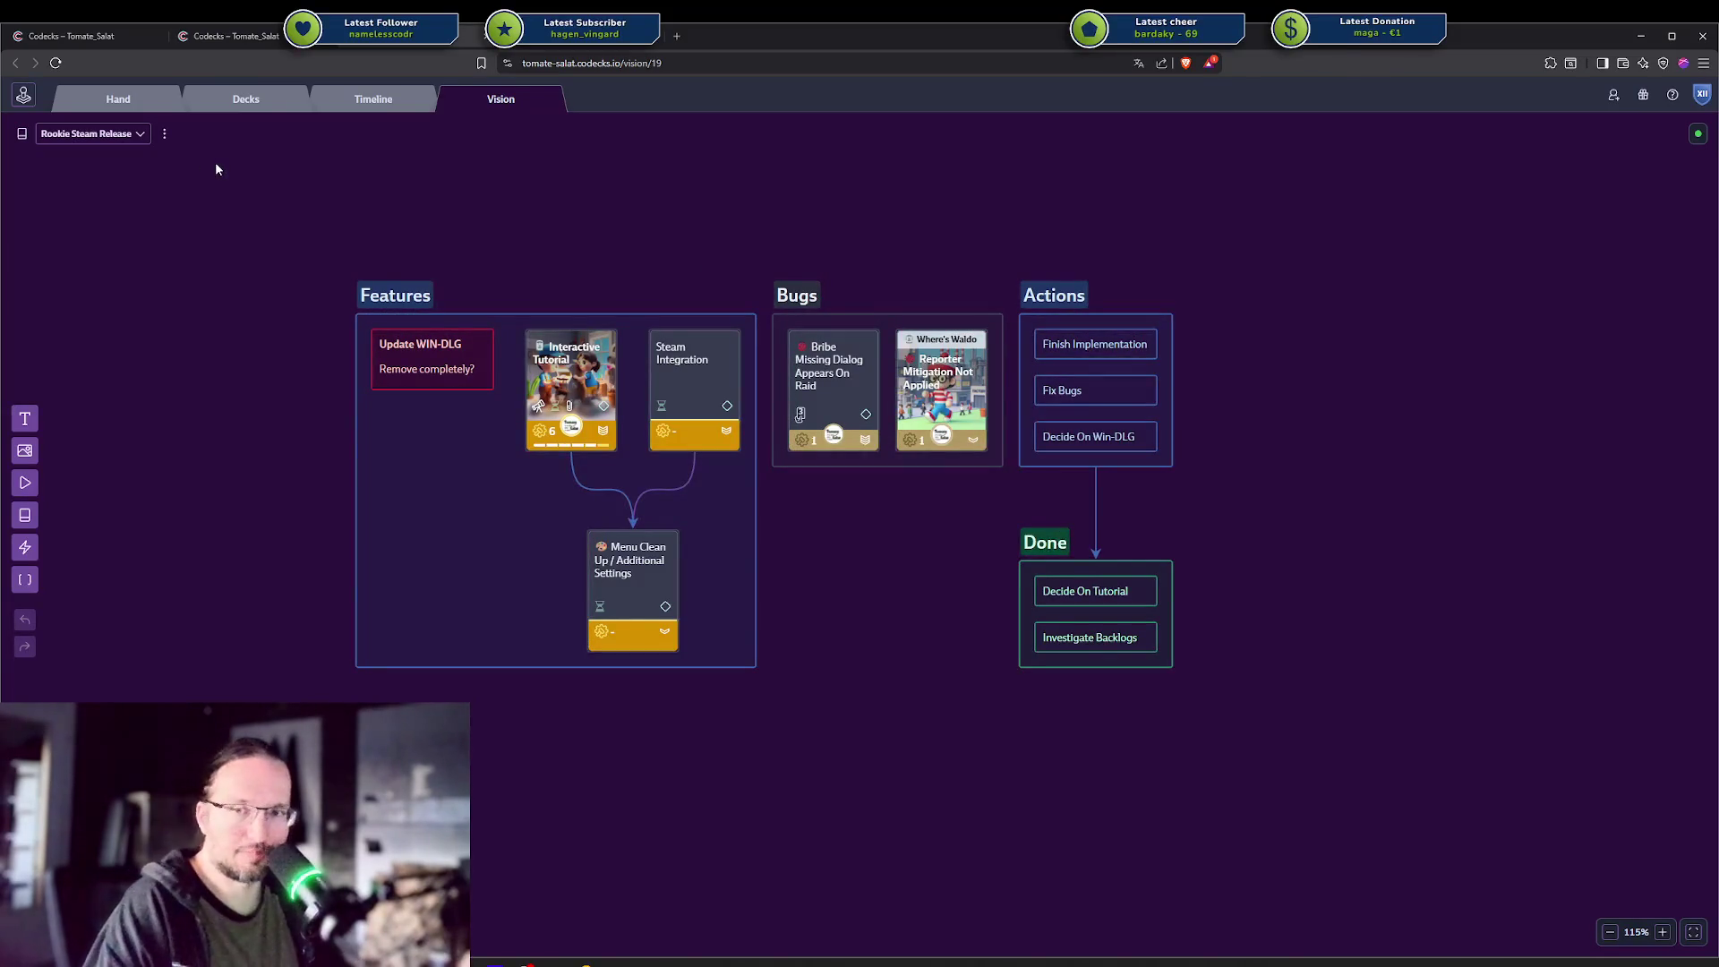
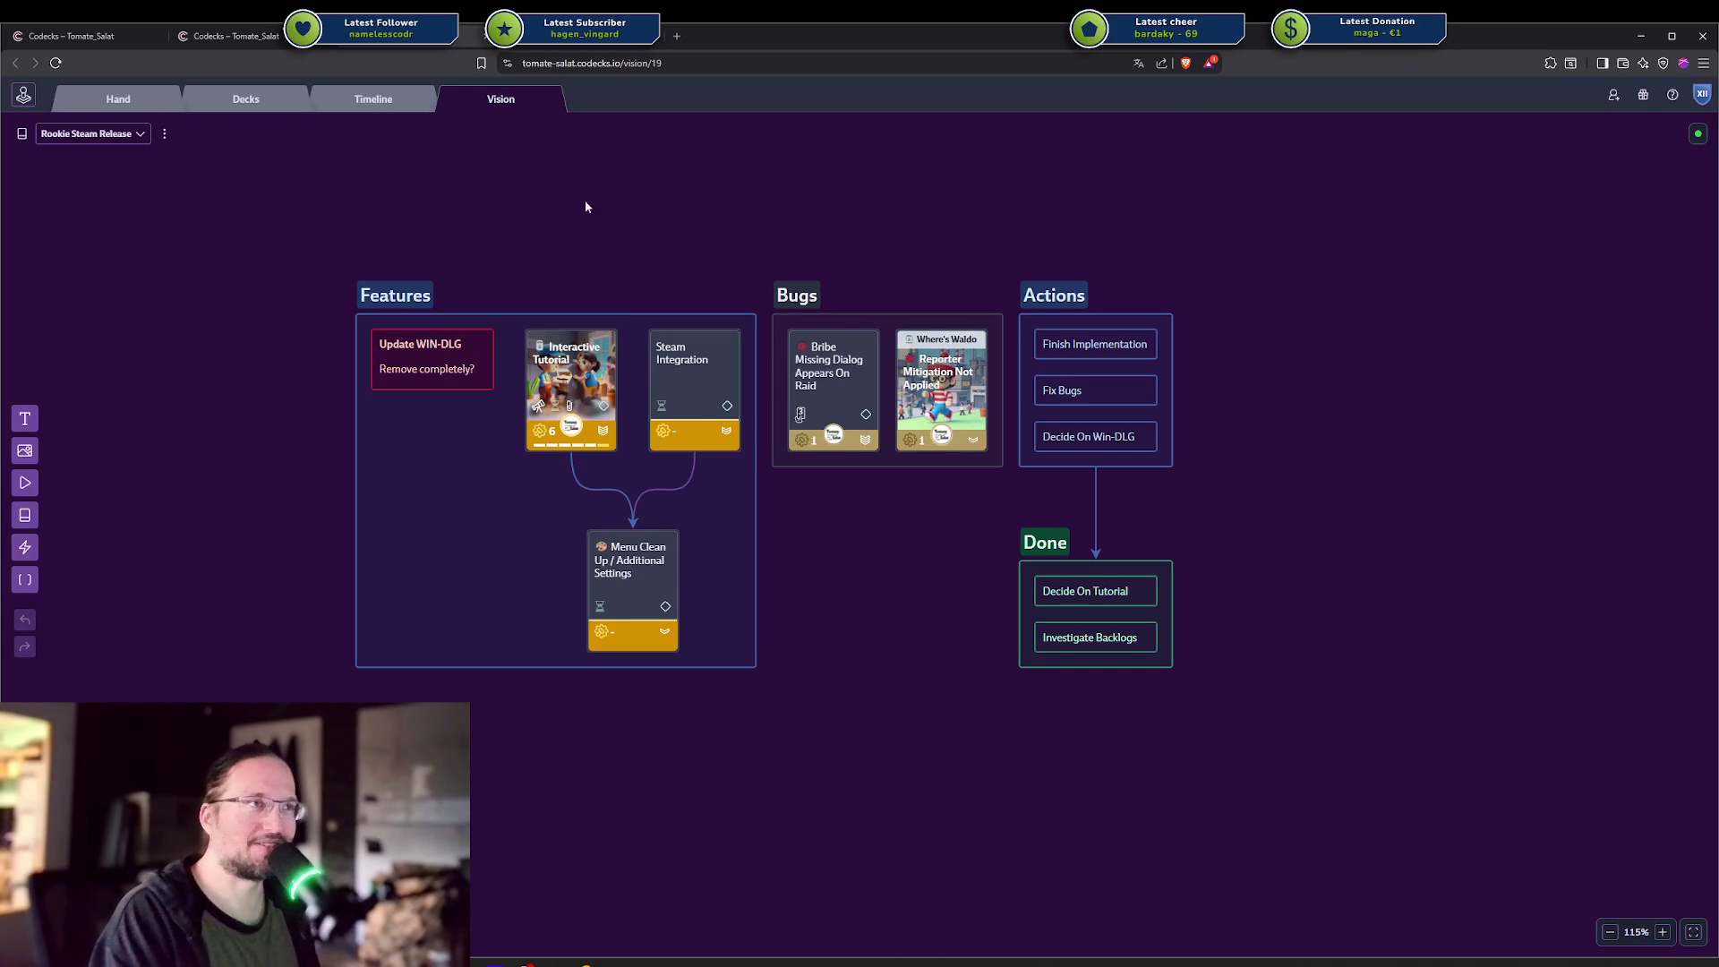
# Open the Steam Integration card on the Vision board to view its details and checklist.
pyautogui.click(702, 394)
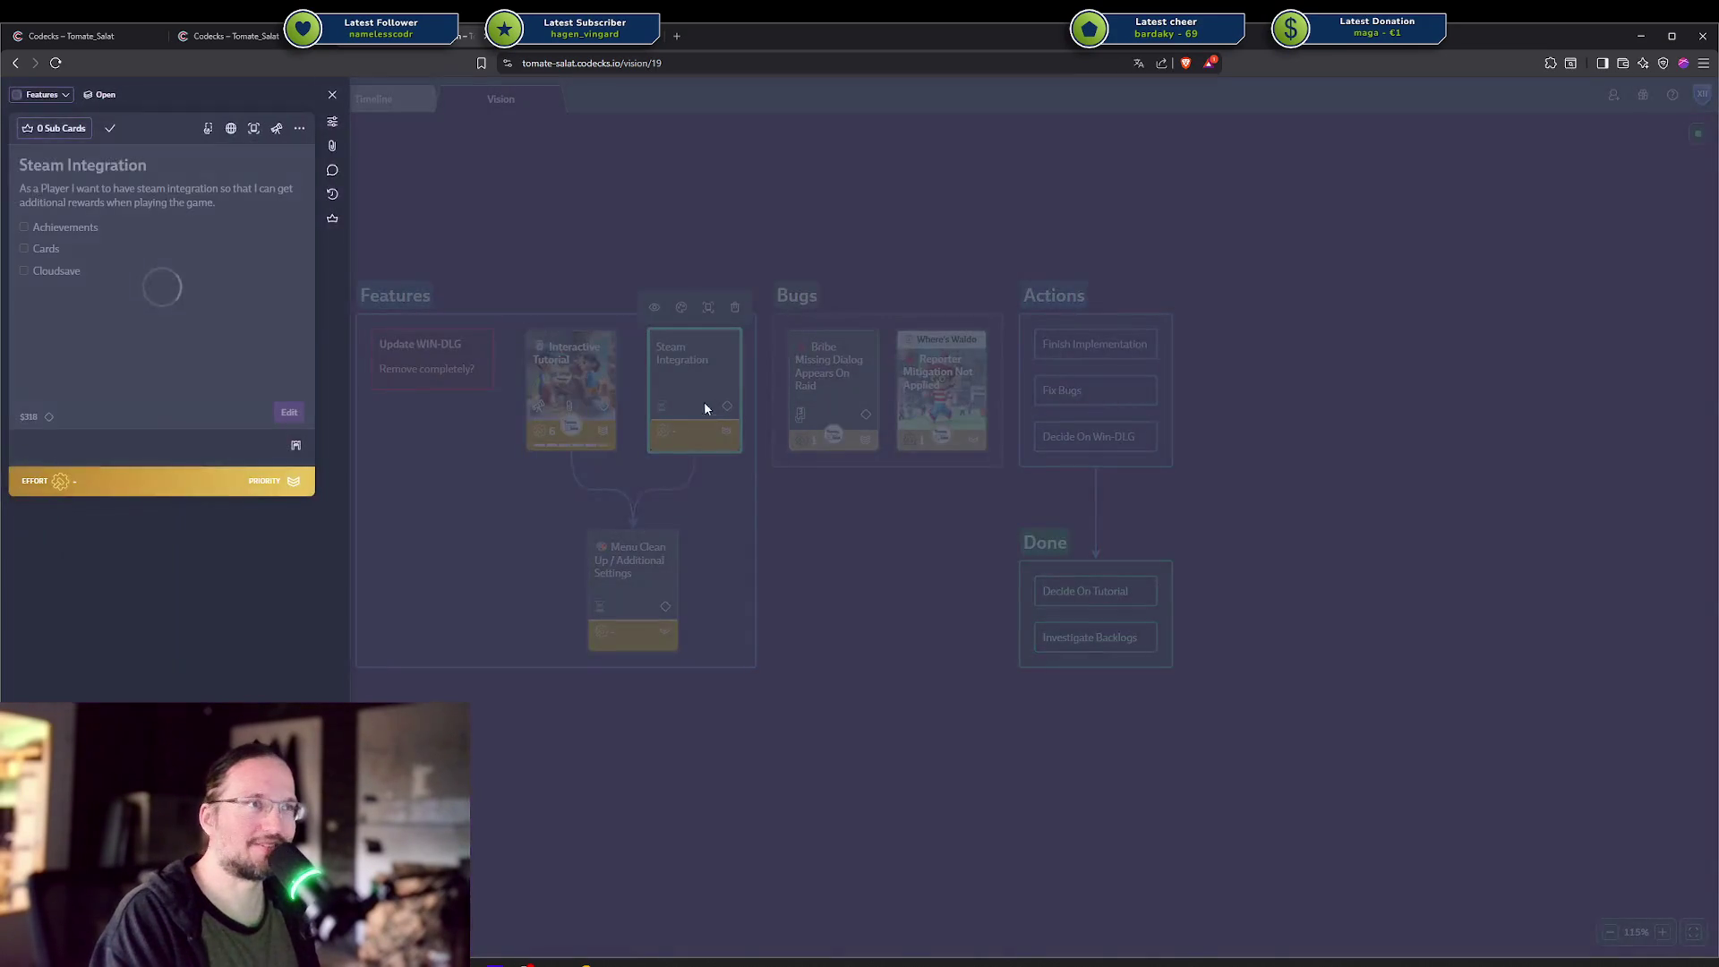
# Leave the Steam Integration description unedited, close the card, and select the whole Vision board.
pyautogui.click(69, 299)
pyautogui.hotkey('ctrl', 'Return')
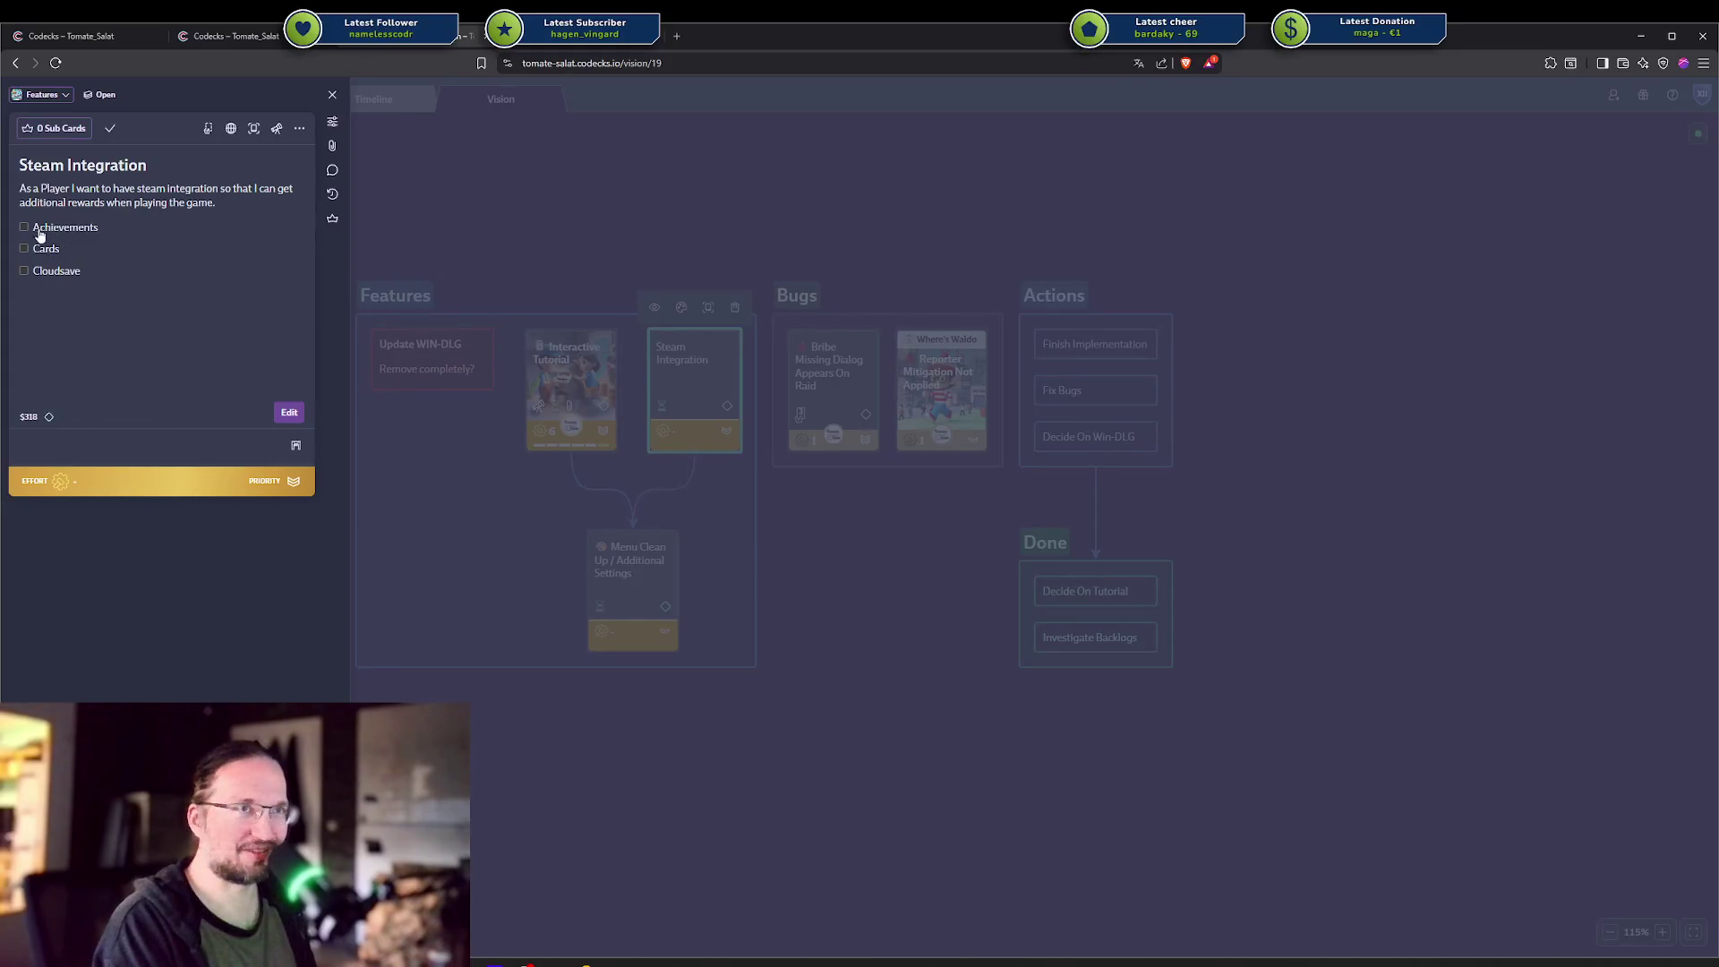
pyautogui.press('Escape')
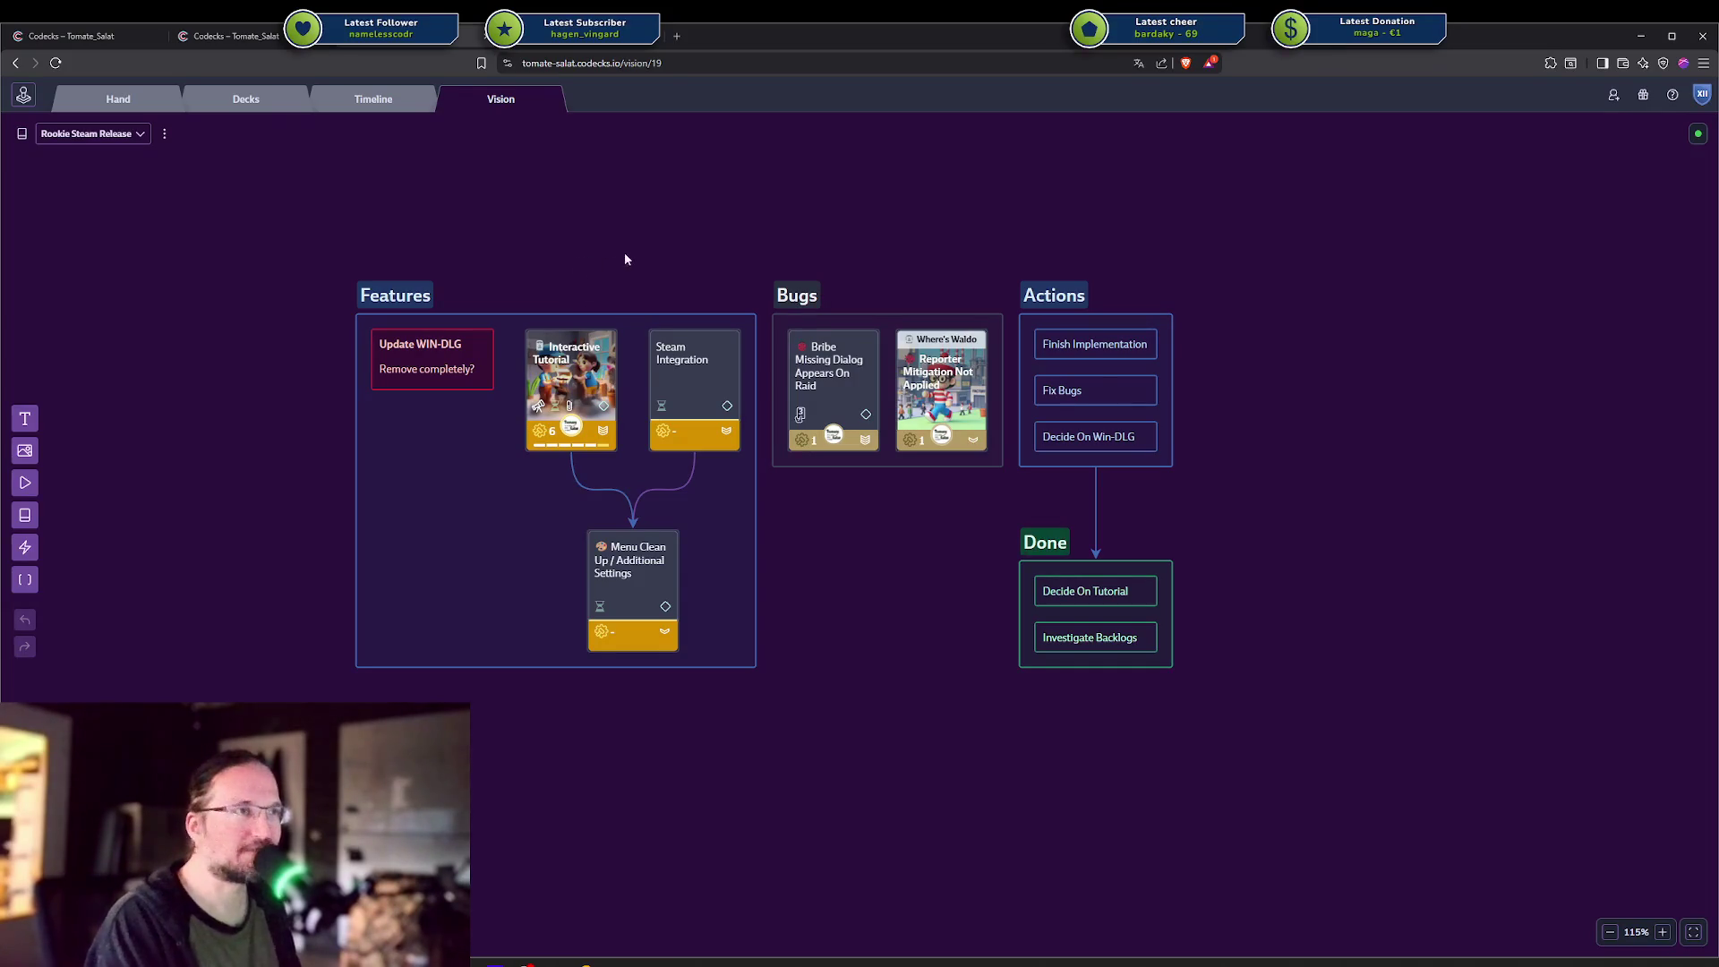
pyautogui.moveTo(146, 161); pyautogui.dragTo(1149, 757)
pyautogui.moveTo(1346, 783)
pyautogui.mouseDown()
pyautogui.moveTo(502, 256)
pyautogui.moveTo(298, 195)
pyautogui.mouseUp()
pyautogui.click(298, 195)
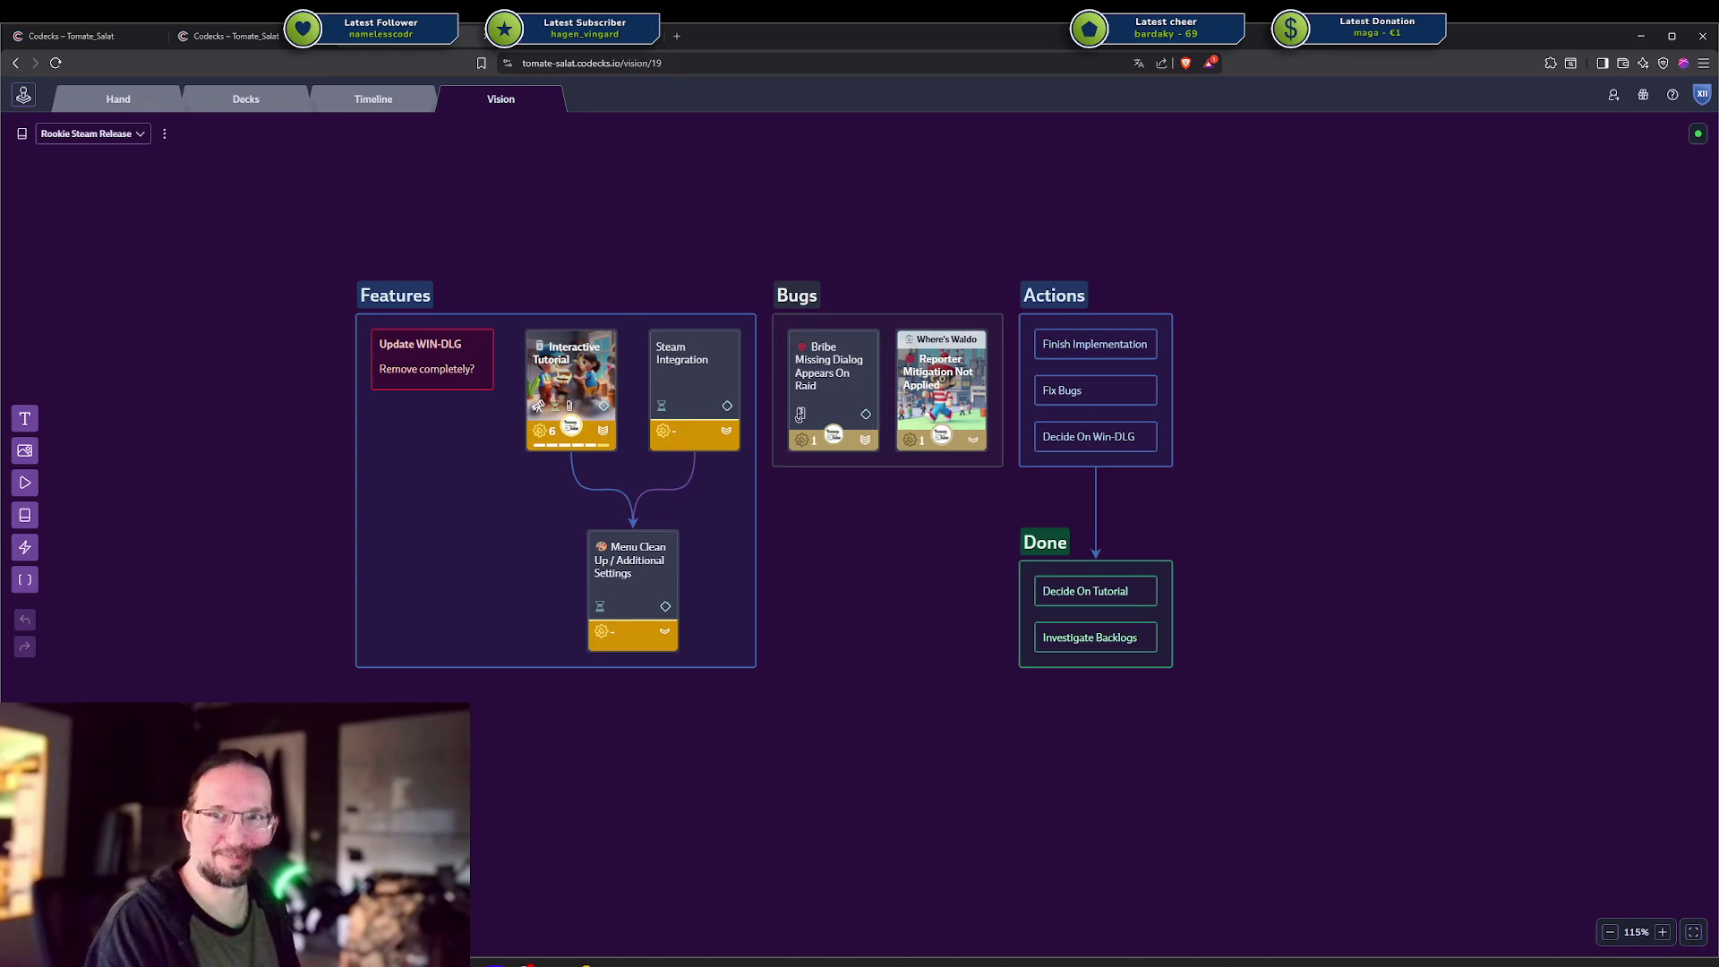
pyautogui.moveTo(233, 234)
pyautogui.mouseDown()
pyautogui.moveTo(1013, 307)
pyautogui.moveTo(1354, 813)
pyautogui.moveTo(514, 169)
pyautogui.moveTo(282, 167)
pyautogui.mouseUp()
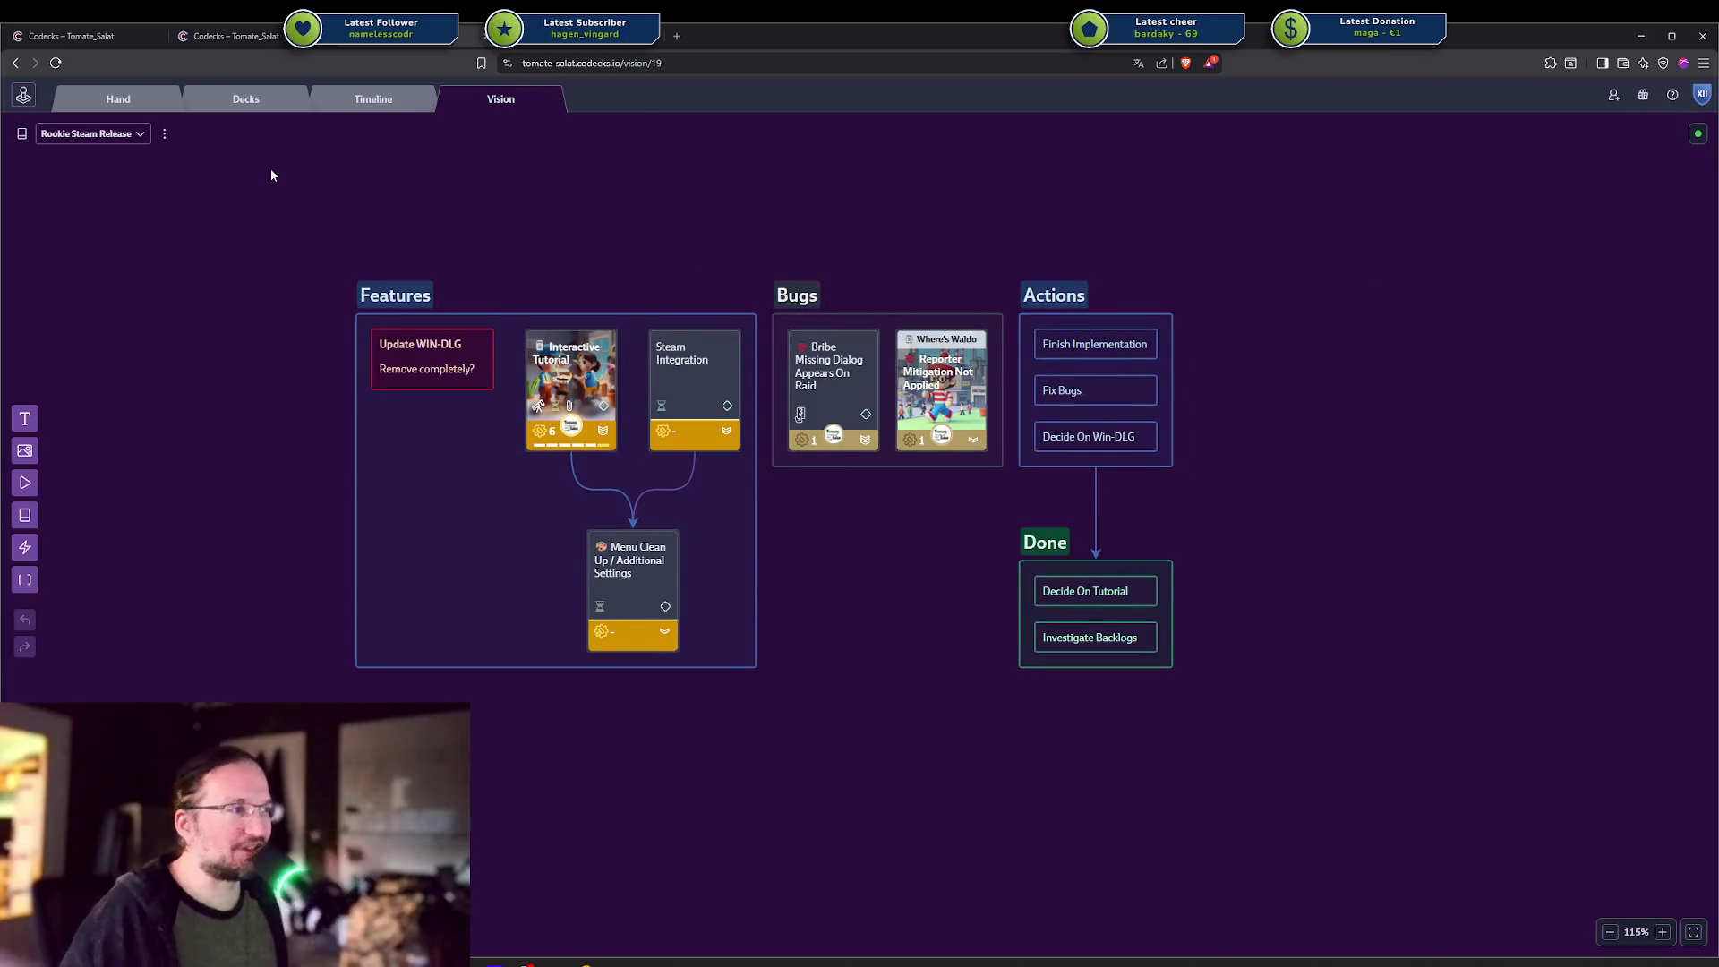
pyautogui.moveTo(271, 172)
pyautogui.mouseDown()
pyautogui.moveTo(484, 308)
pyautogui.moveTo(1442, 787)
pyautogui.moveTo(245, 218)
pyautogui.moveTo(710, 452)
pyautogui.moveTo(1255, 772)
pyautogui.moveTo(352, 312)
pyautogui.moveTo(233, 229)
pyautogui.moveTo(1298, 717)
pyautogui.mouseUp()
pyautogui.click(233, 228)
pyautogui.moveTo(116, 146)
pyautogui.mouseDown()
pyautogui.moveTo(1307, 790)
pyautogui.moveTo(1212, 782)
pyautogui.mouseUp()
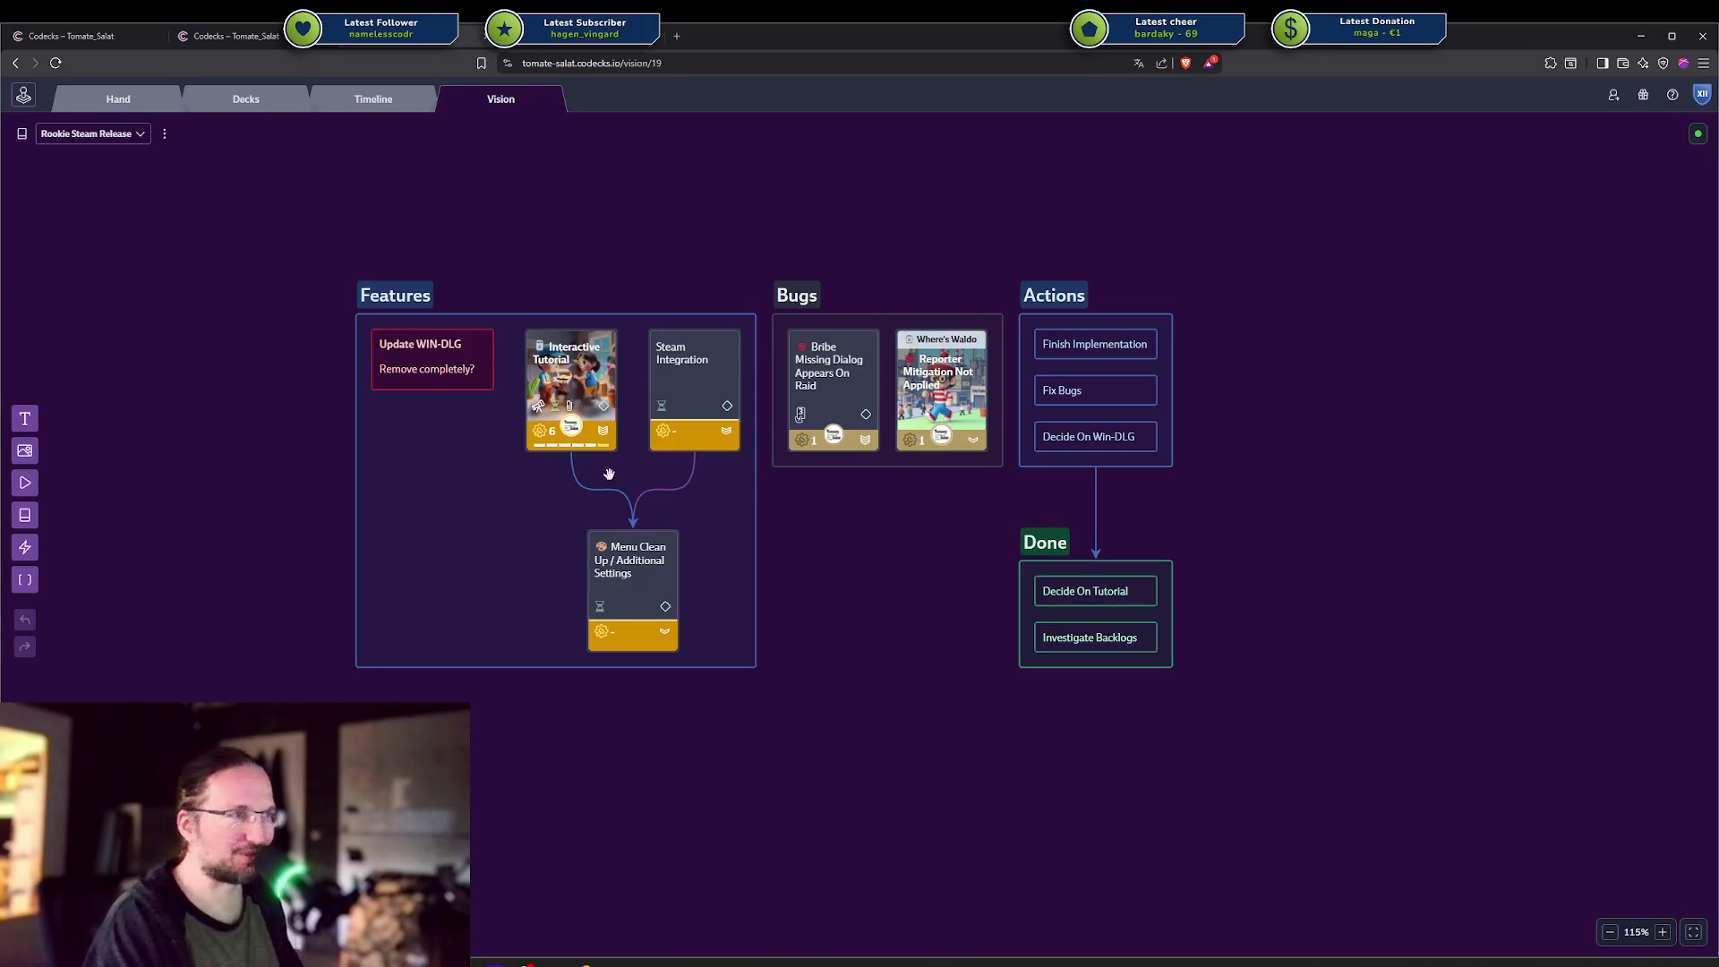
pyautogui.moveTo(245, 223)
pyautogui.mouseDown()
pyautogui.moveTo(764, 673)
pyautogui.moveTo(770, 712)
pyautogui.moveTo(357, 263)
pyautogui.moveTo(298, 232)
pyautogui.mouseUp()
pyautogui.click(286, 222)
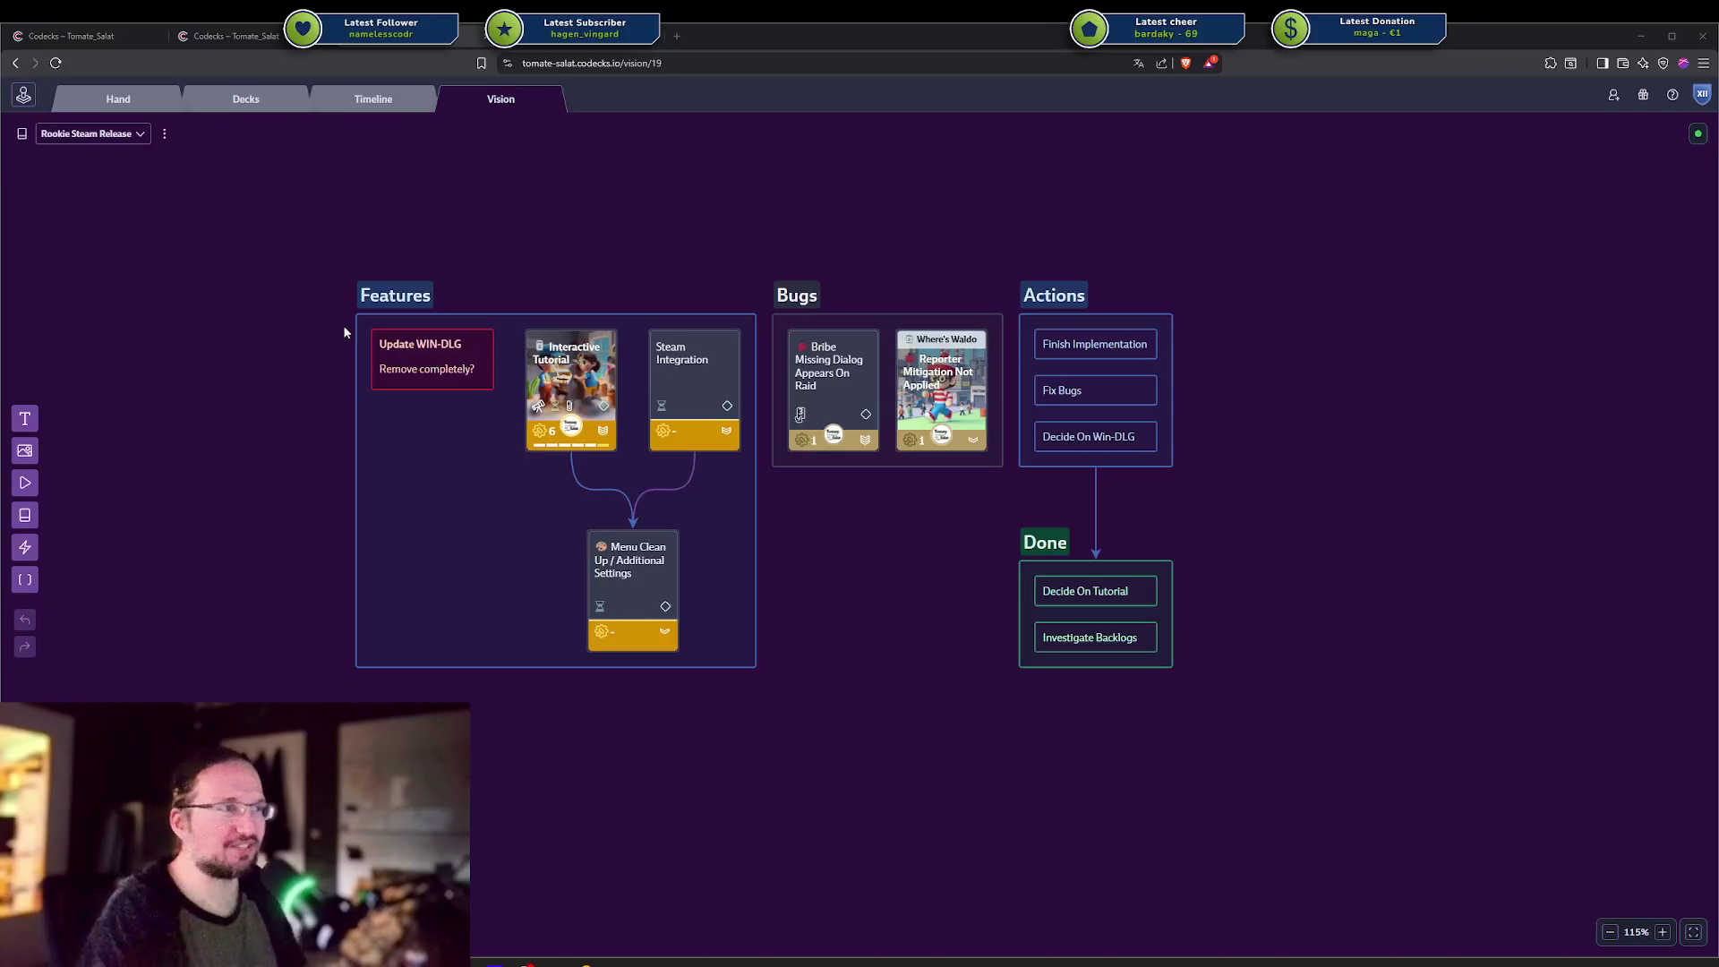
pyautogui.moveTo(345, 333)
pyautogui.mouseDown()
pyautogui.moveTo(595, 508)
pyautogui.moveTo(326, 333)
pyautogui.moveTo(345, 441)
pyautogui.mouseUp()
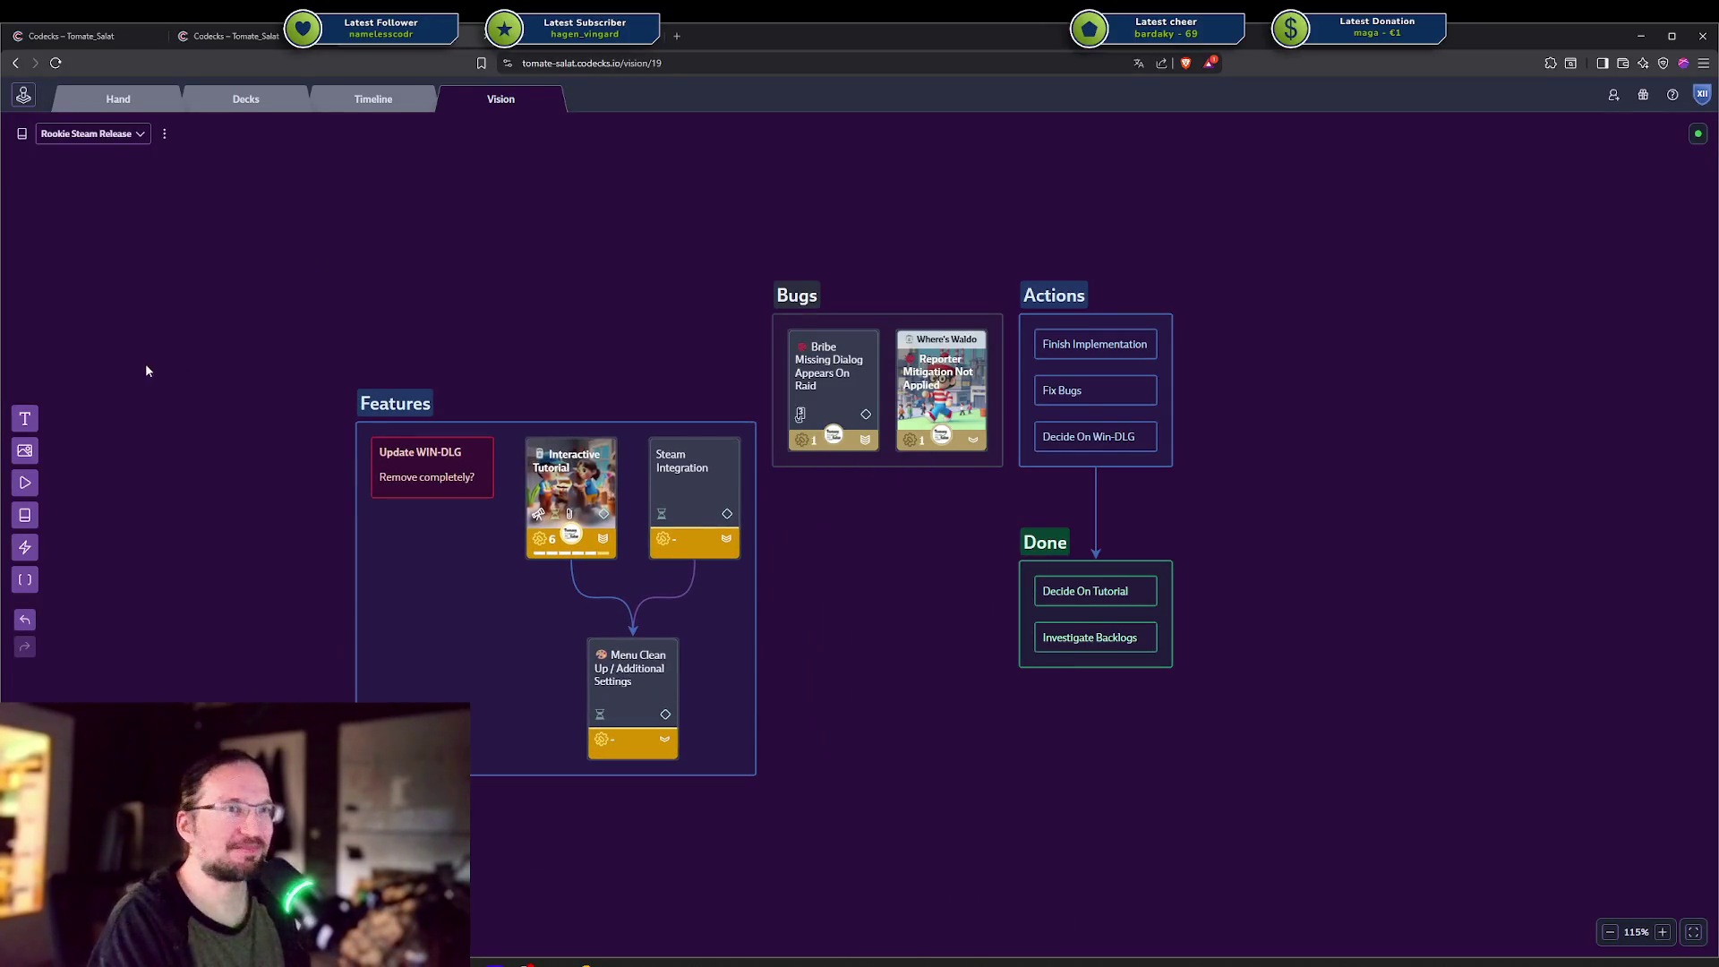
pyautogui.click(18, 620)
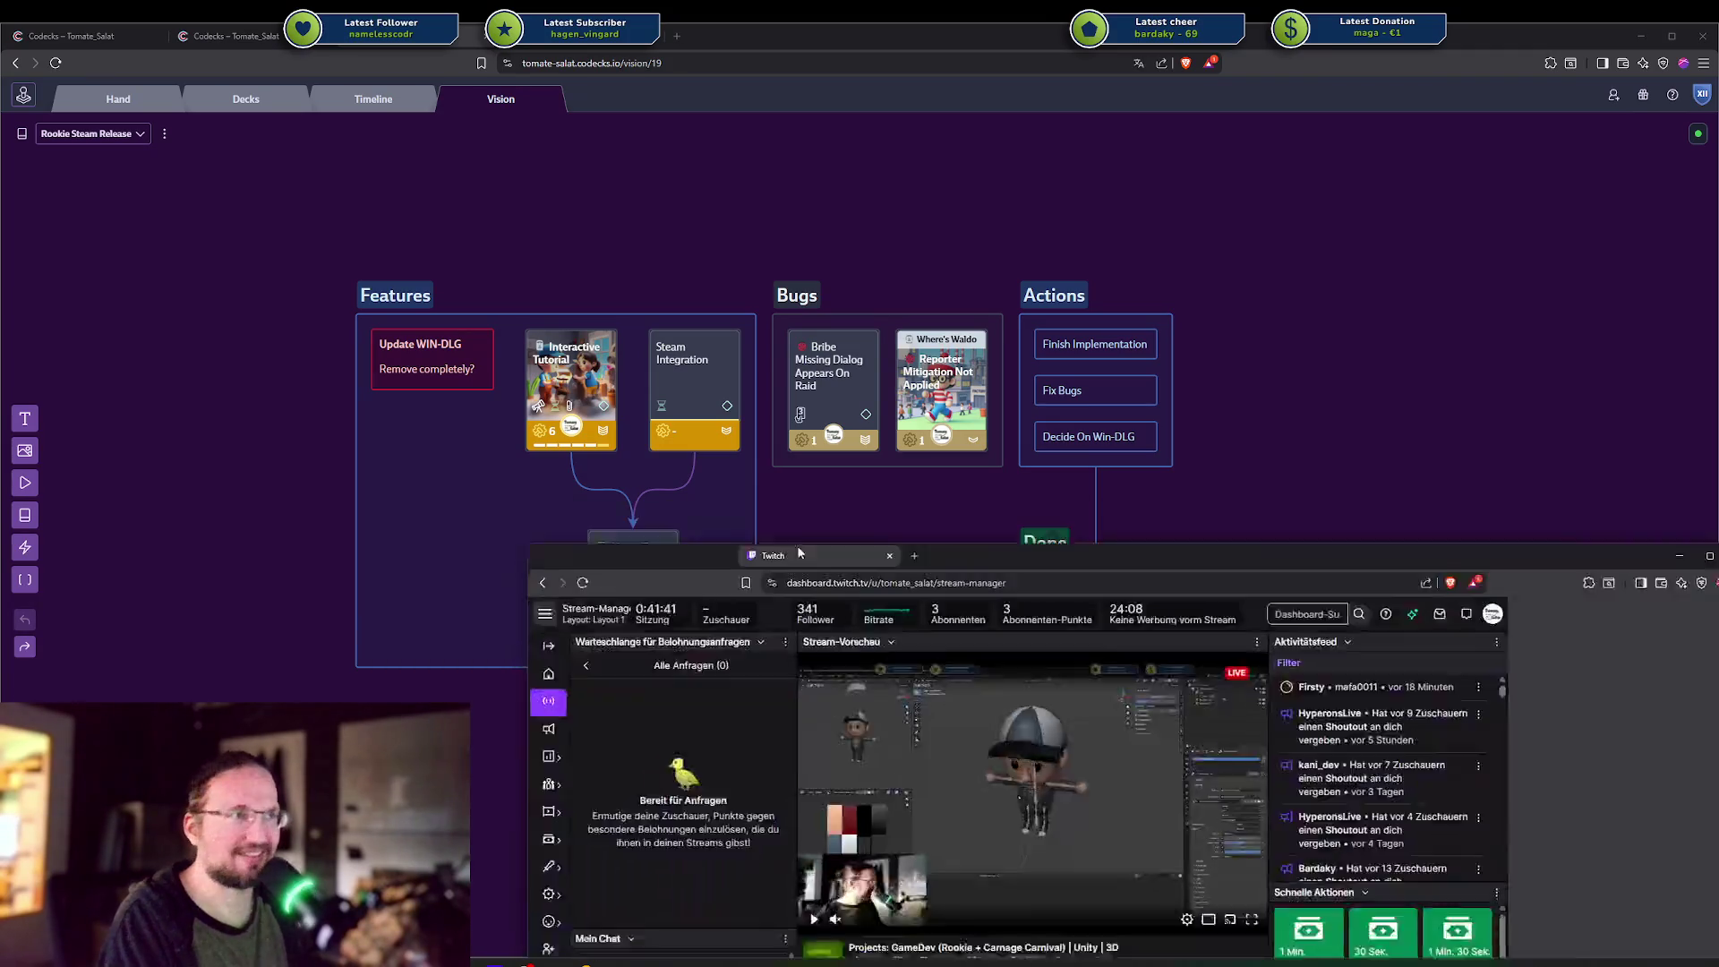
pyautogui.moveTo(779, 487)
pyautogui.mouseDown()
pyautogui.moveTo(779, 55)
pyautogui.moveTo(707, 105)
pyautogui.mouseUp()
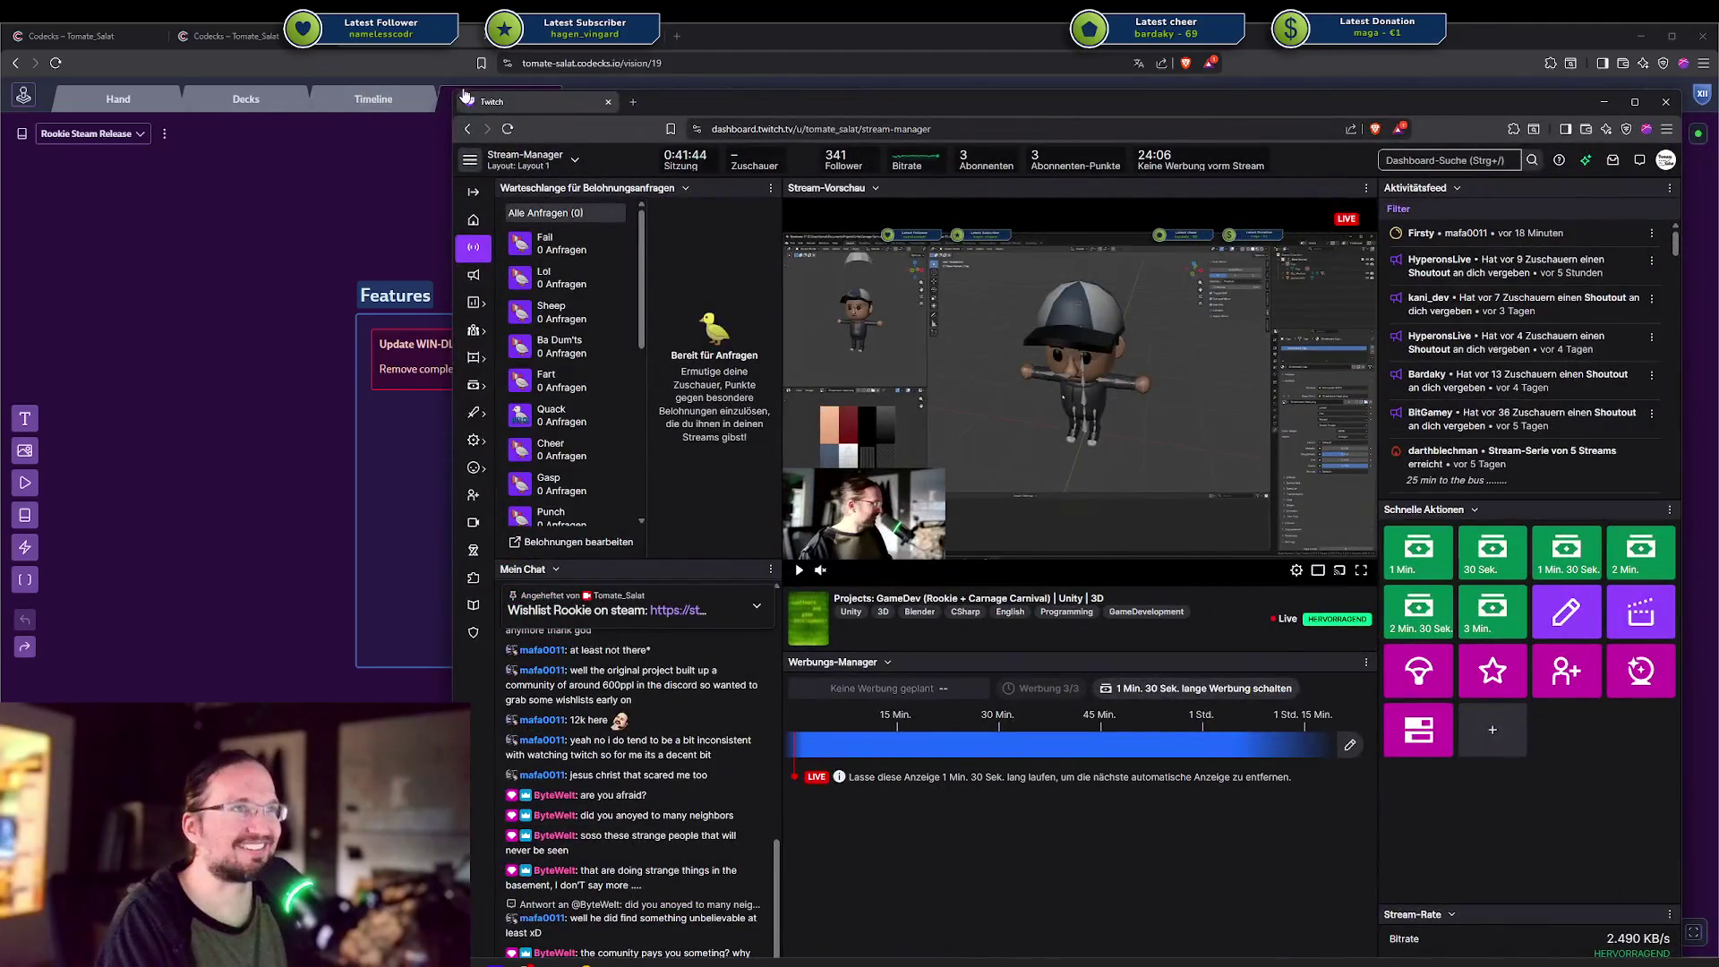
pyautogui.moveTo(450, 91); pyautogui.dragTo(650, 248)
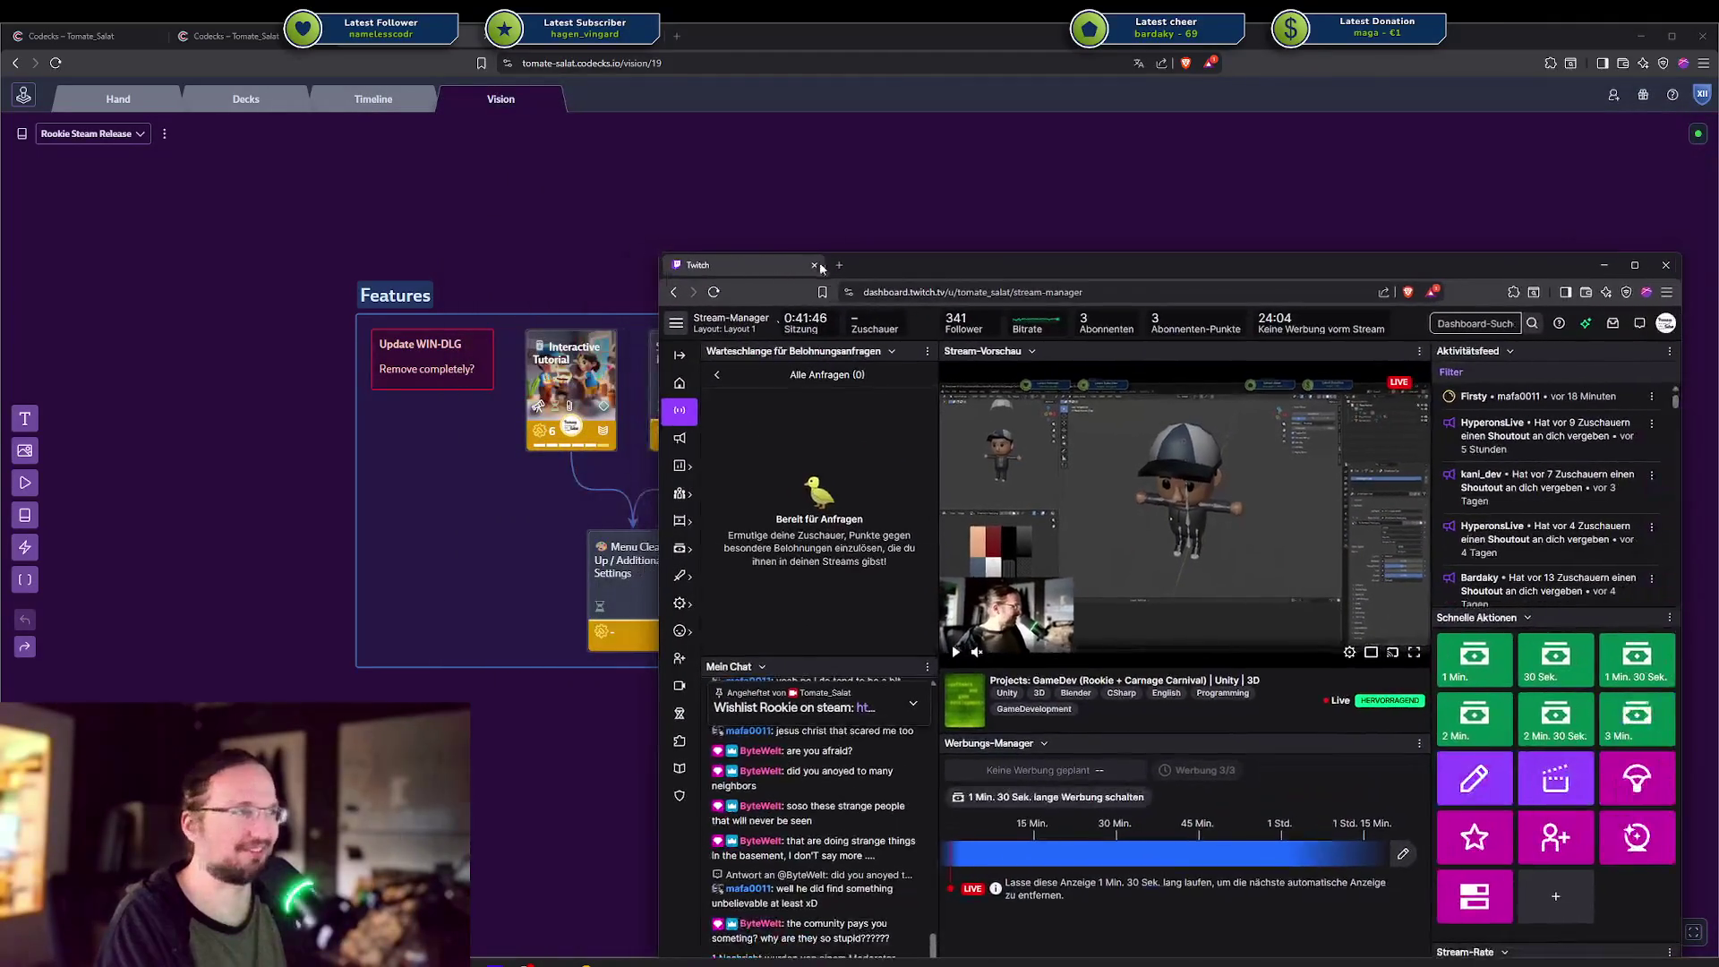
pyautogui.moveTo(895, 256); pyautogui.dragTo(563, 44)
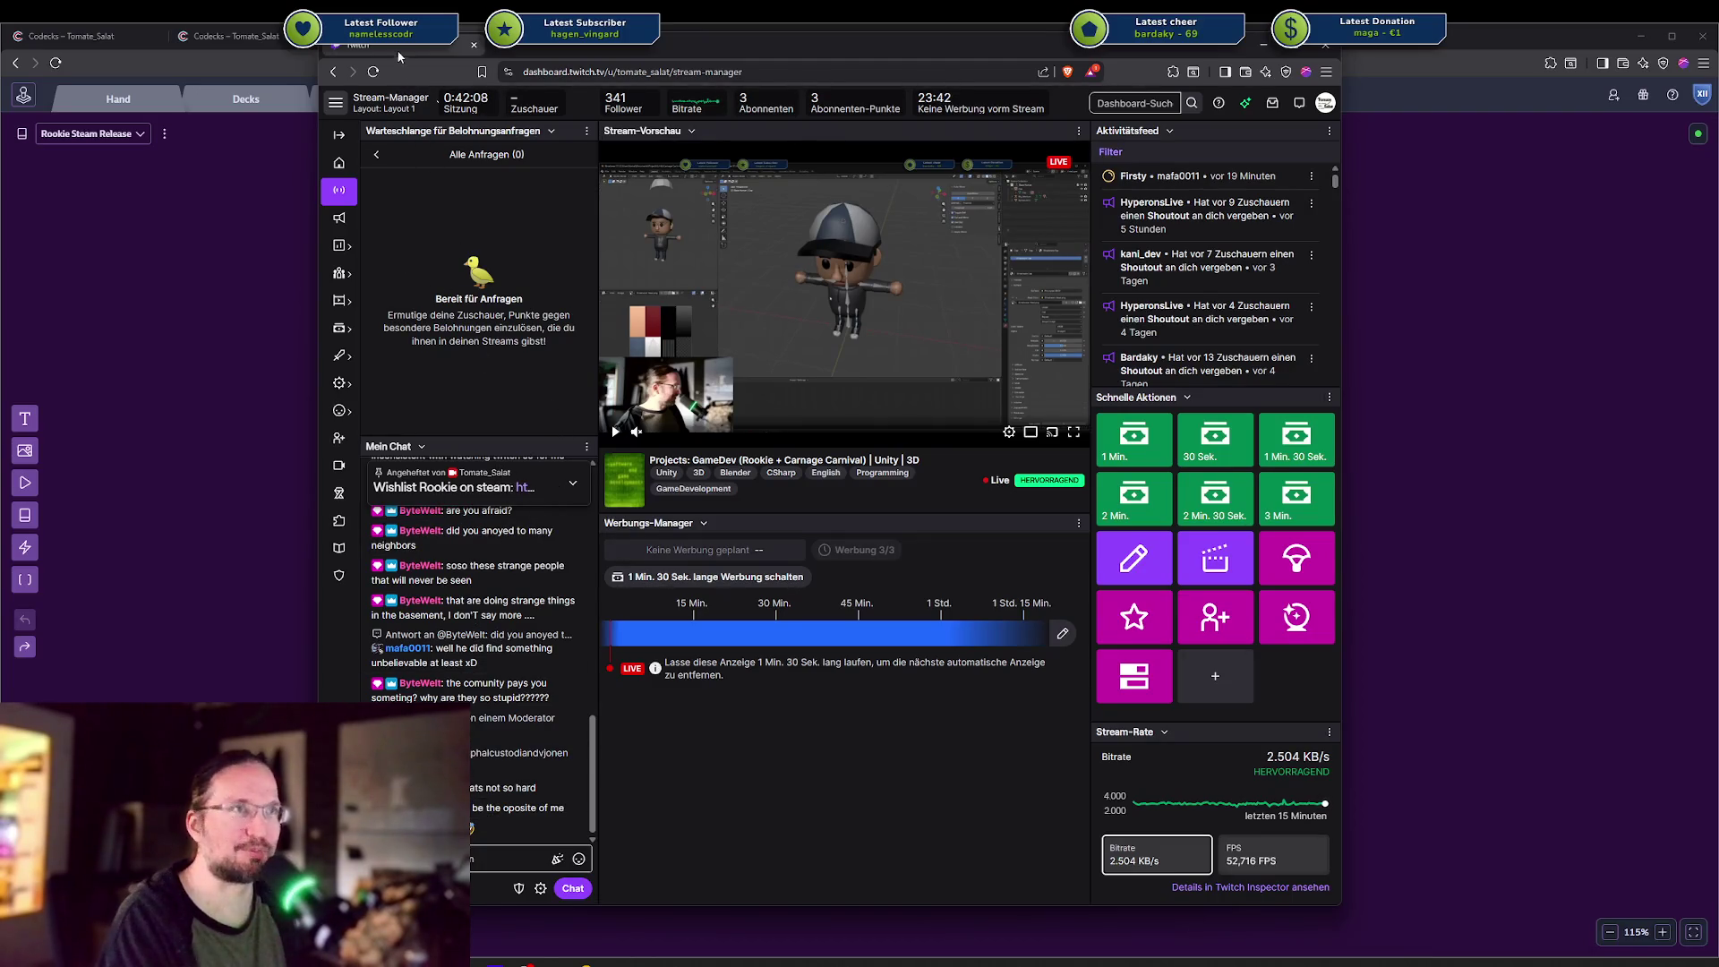
pyautogui.press('super+Down')
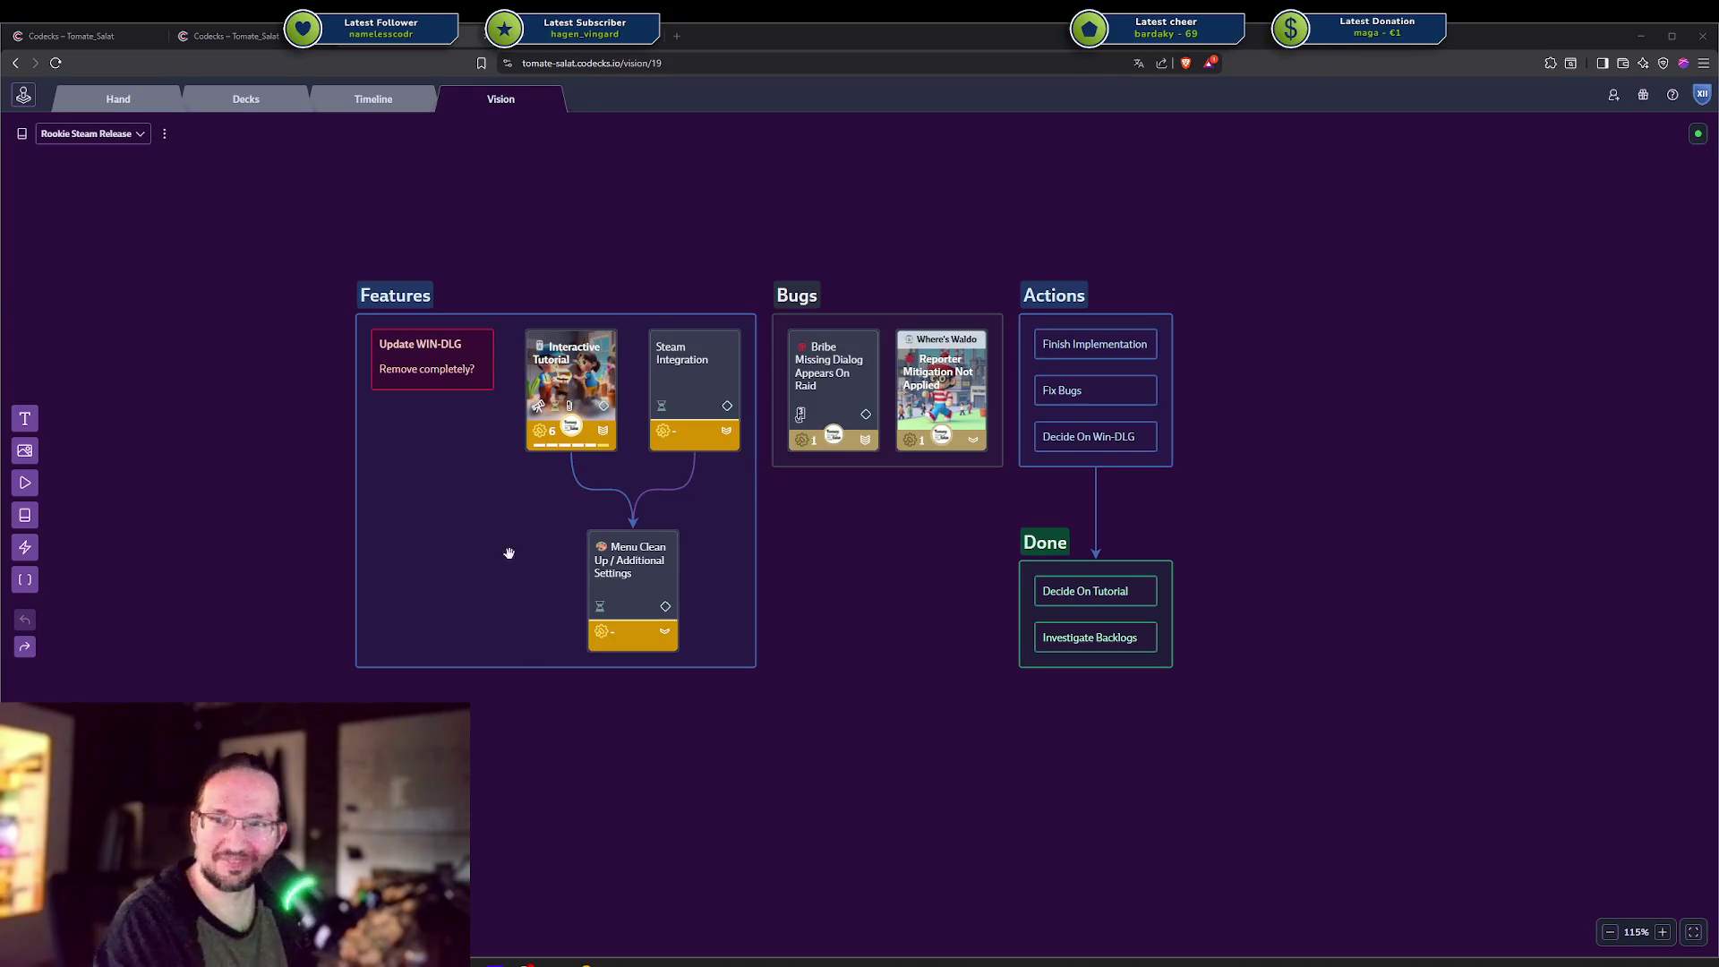
# Reframe the Vision board, then bring the Twitch stream manager up on the right half.
pyautogui.moveTo(1005, 756); pyautogui.dragTo(926, 757)
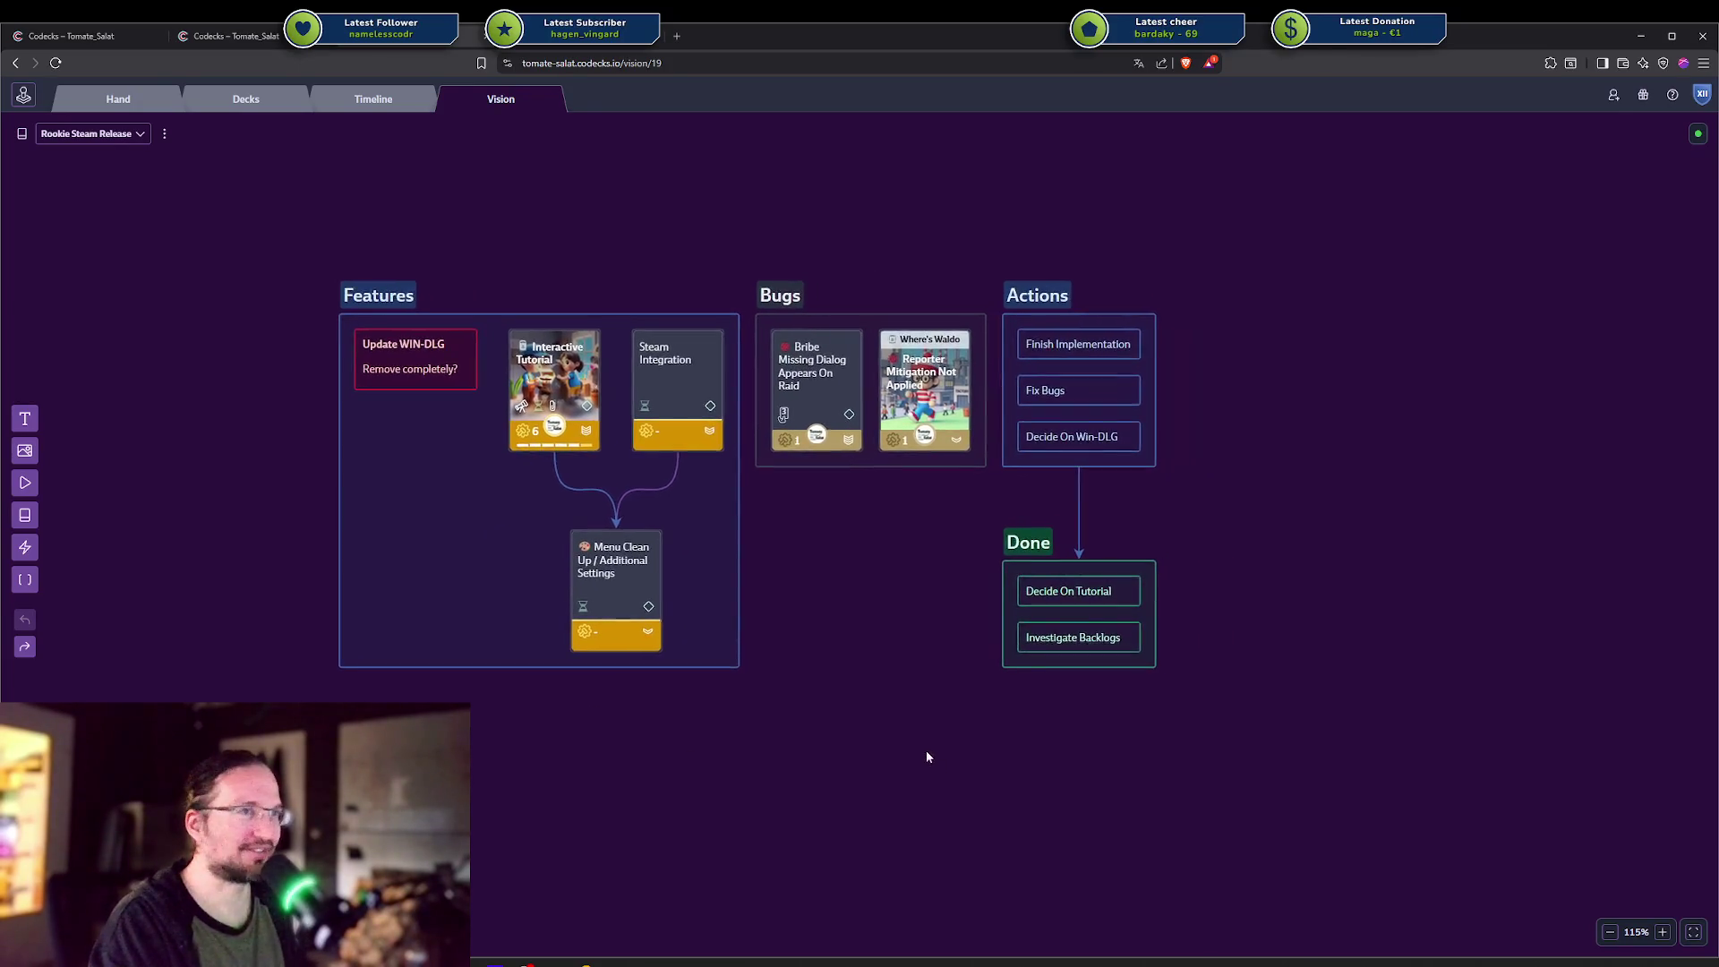
pyautogui.scroll(5, 926, 756)
pyautogui.moveTo(775, 625)
pyautogui.mouseDown()
pyautogui.moveTo(990, 765)
pyautogui.moveTo(924, 622)
pyautogui.moveTo(818, 584)
pyautogui.mouseUp()
pyautogui.scroll(-3, 975, 710)
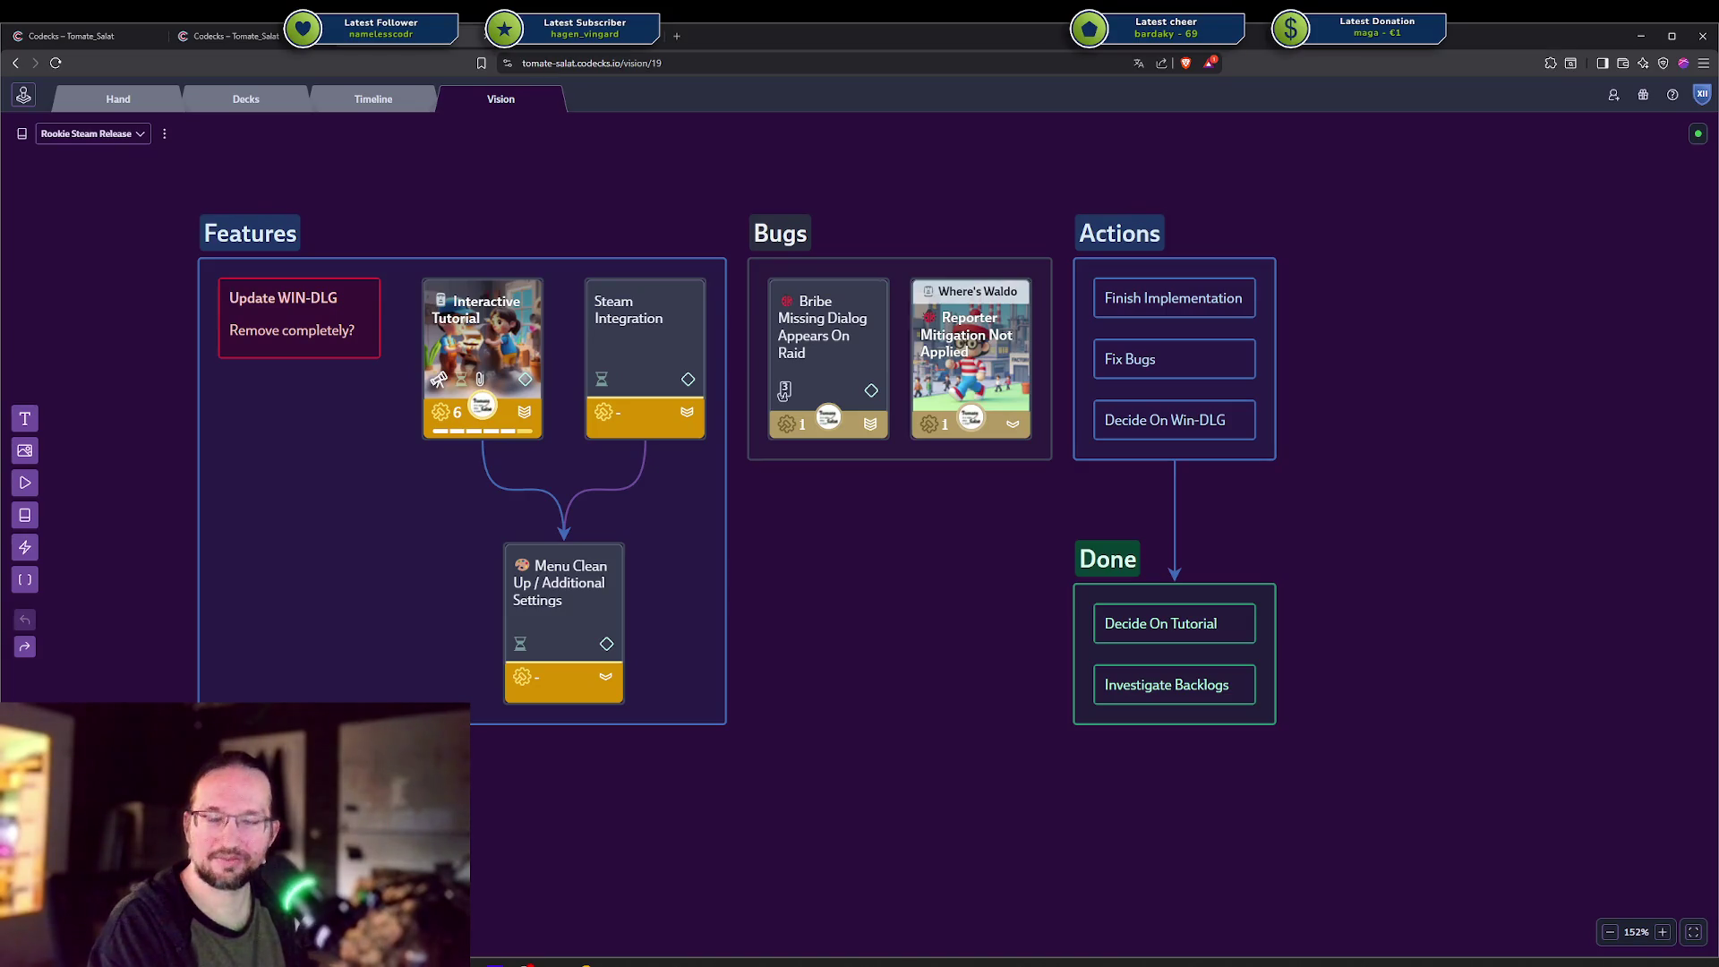
pyautogui.hotkey('alt', 'Tab')
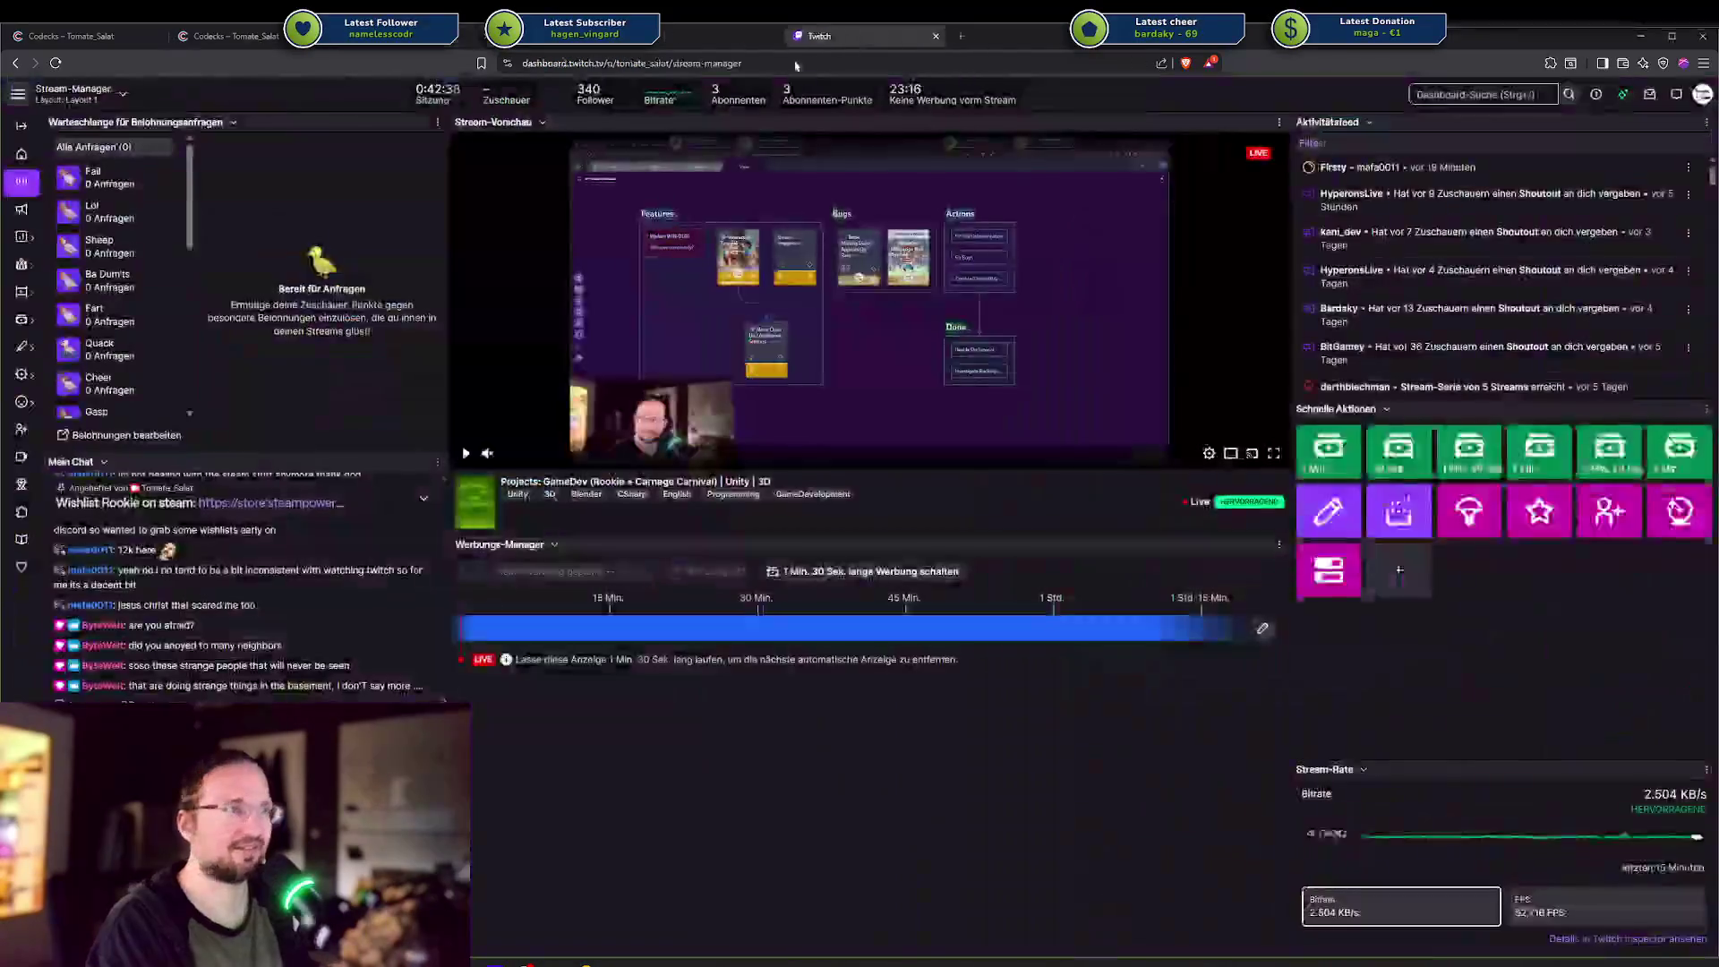
pyautogui.hotkey('alt', 'Tab')
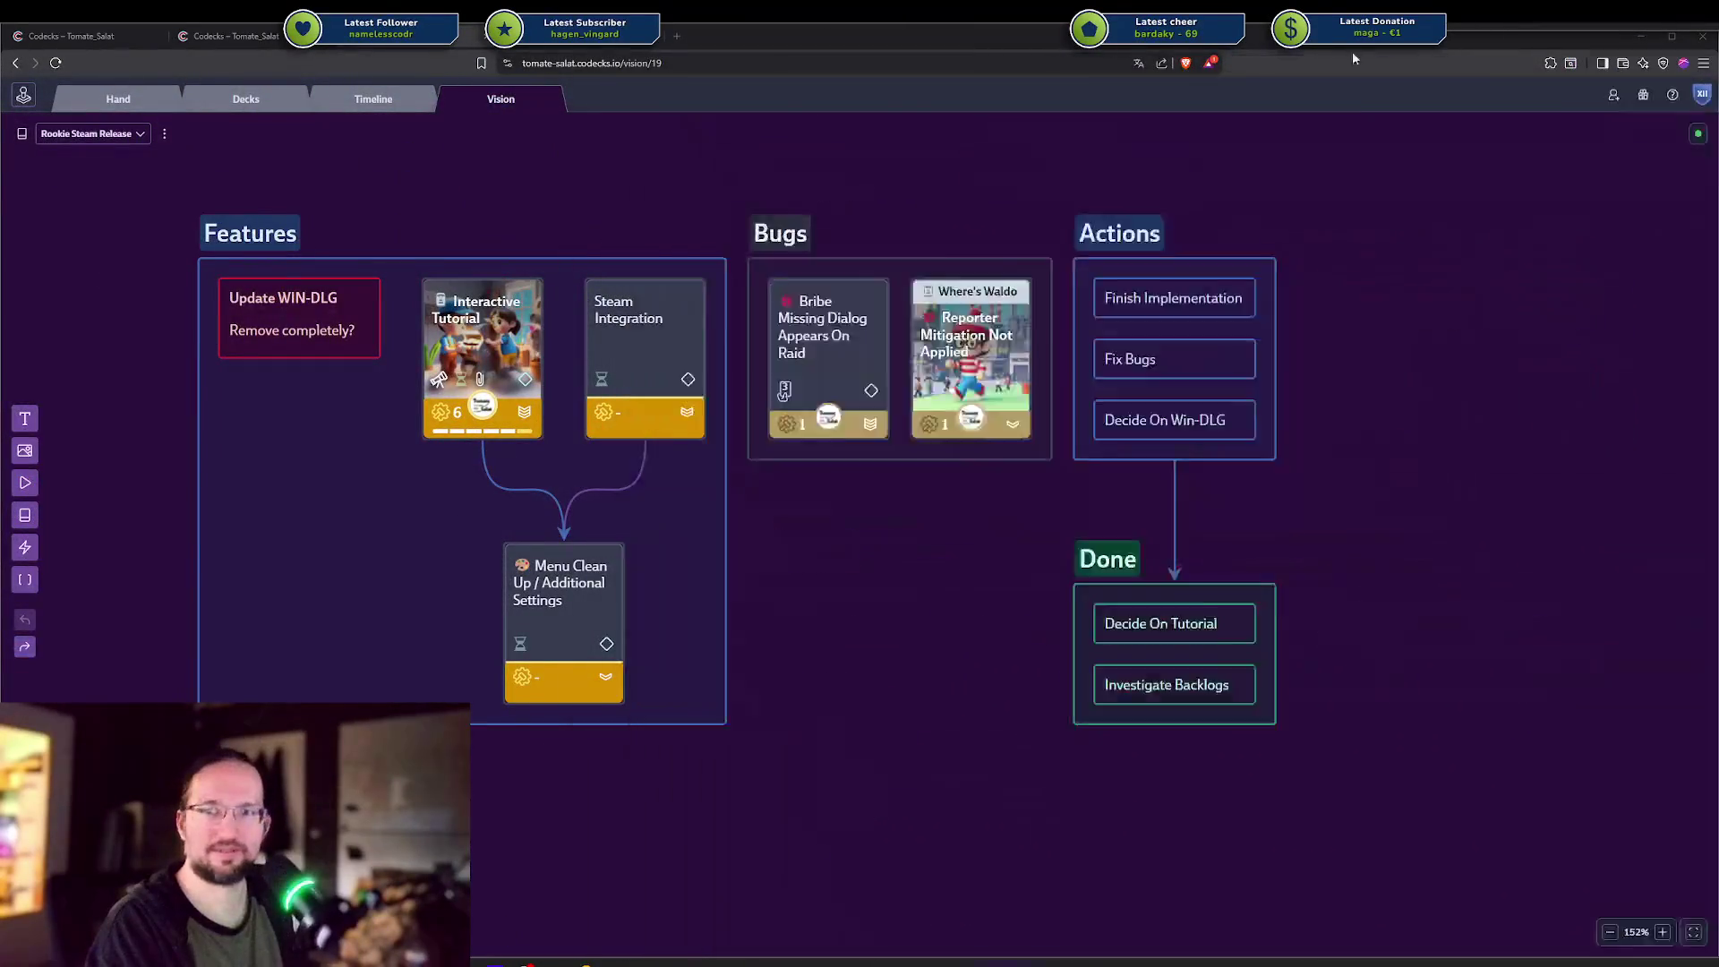
pyautogui.hotkey('alt', 'Tab')
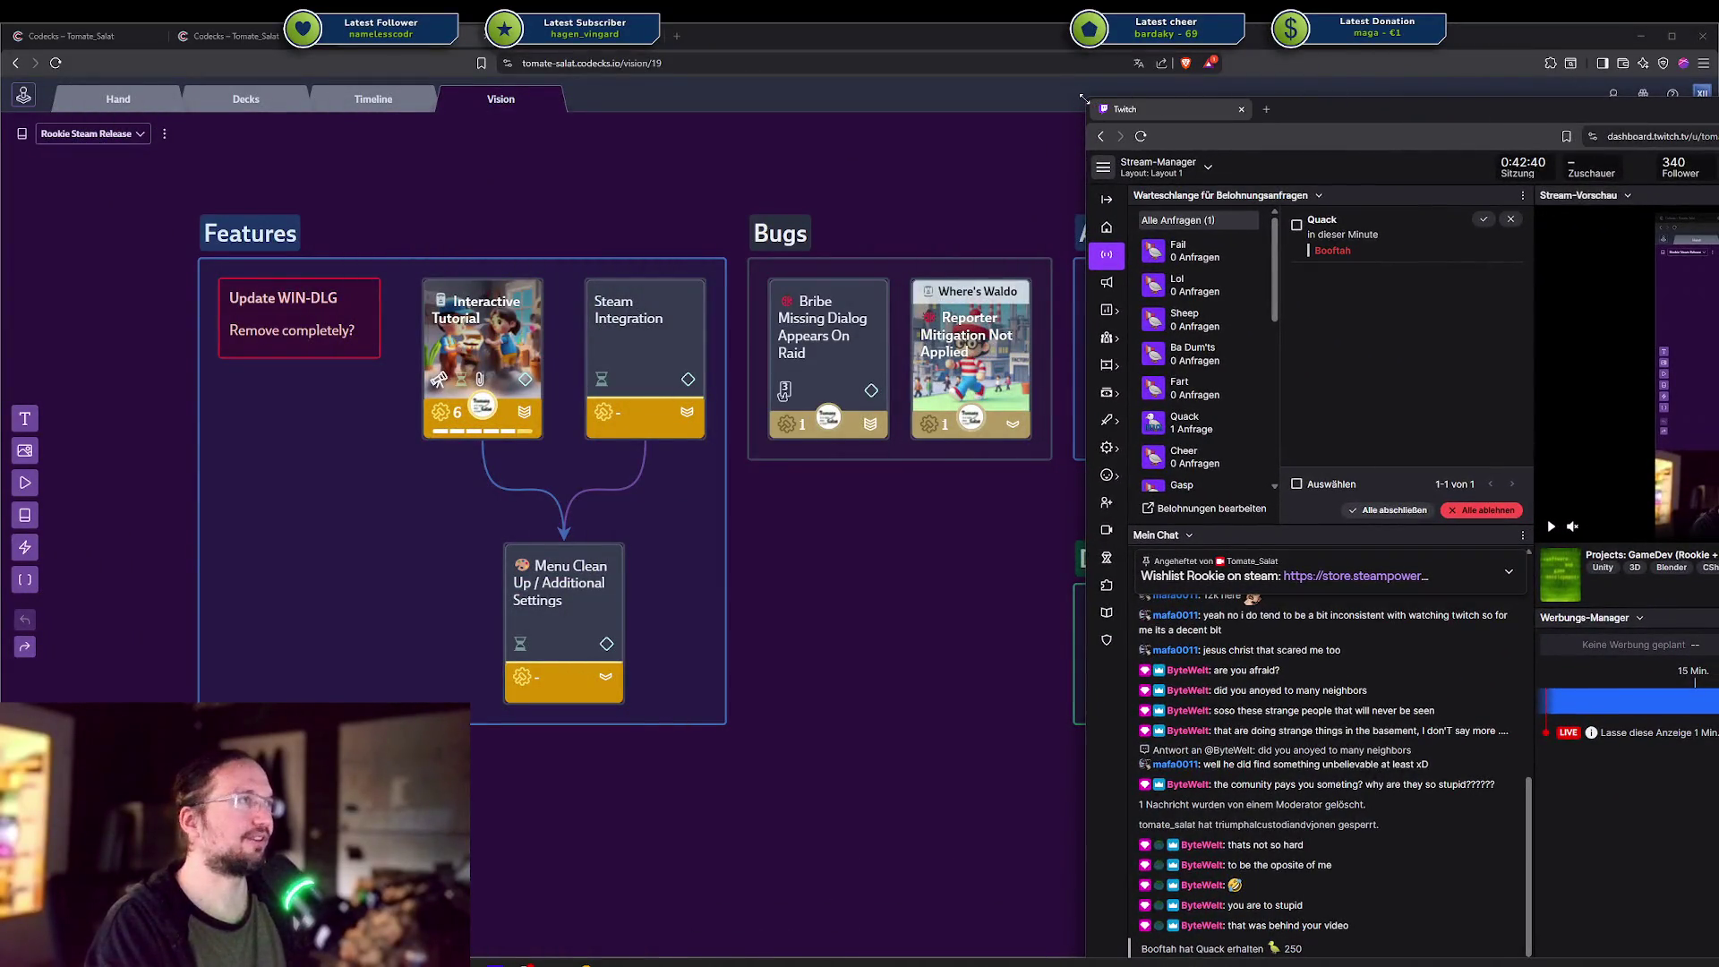
# Snap the Twitch stream dashboard to the left half and reset its zoom to 100%.
pyautogui.moveTo(1083, 99)
pyautogui.mouseDown()
pyautogui.moveTo(1494, 188)
pyautogui.moveTo(1611, 269)
pyautogui.moveTo(1597, 234)
pyautogui.moveTo(1296, 83)
pyautogui.moveTo(1244, 79)
pyautogui.moveTo(1308, 84)
pyautogui.mouseUp()
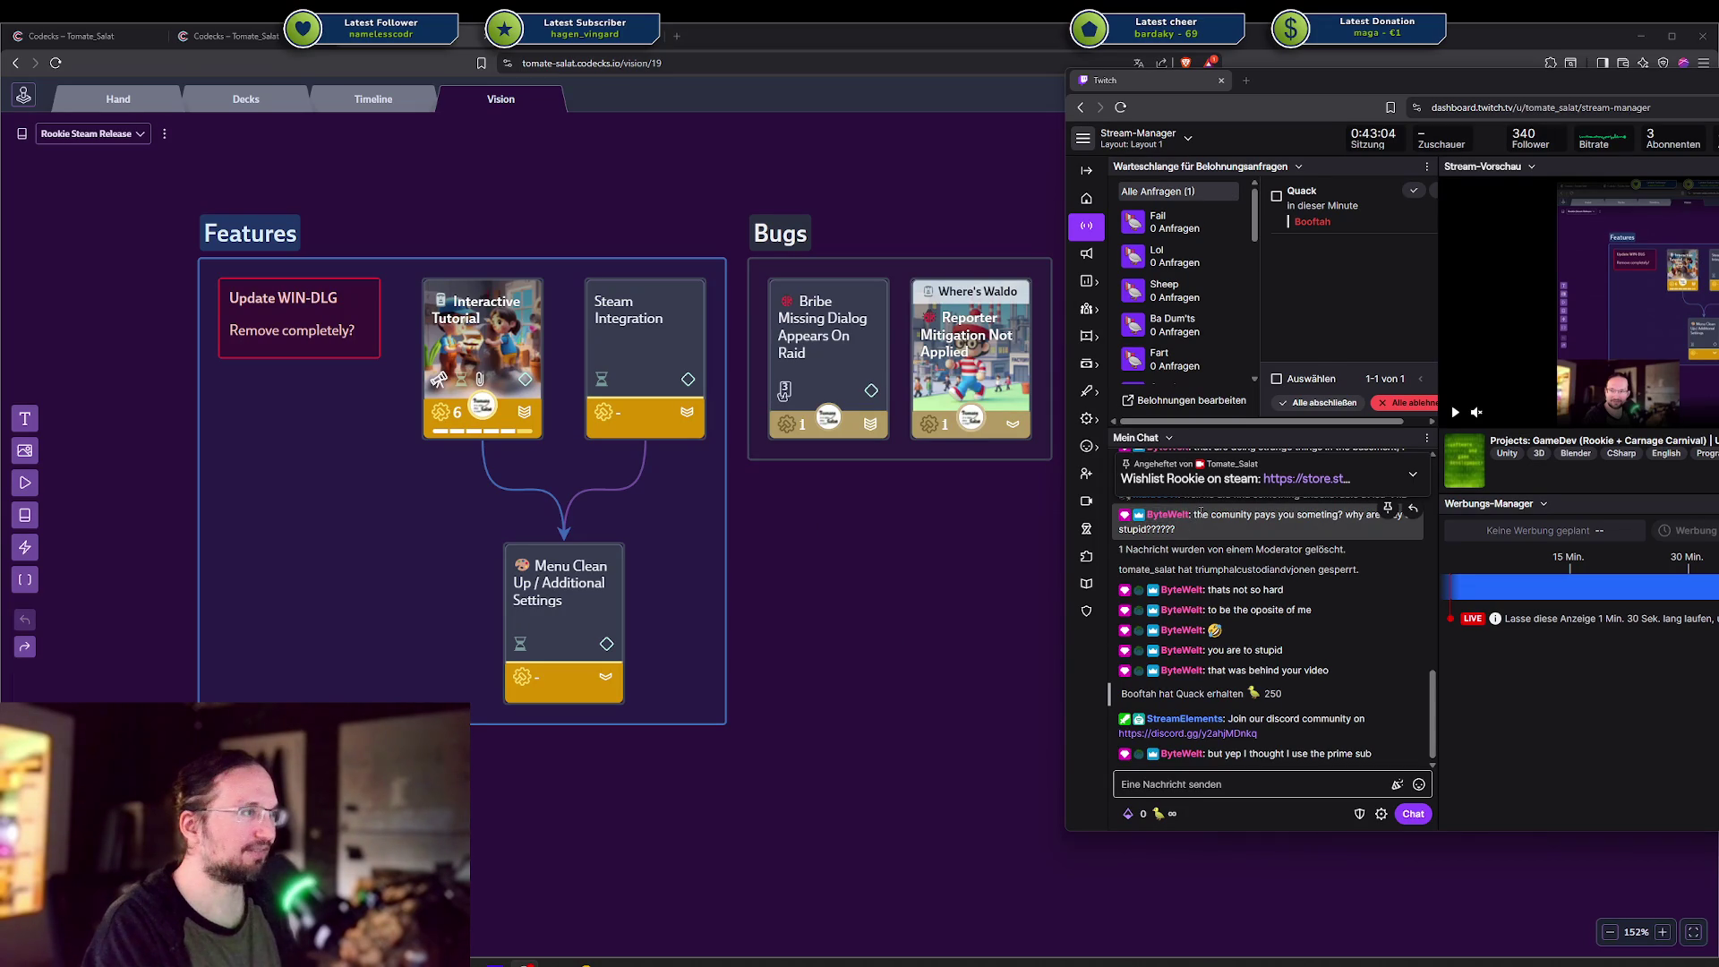
pyautogui.keyDown('ctrl'); pyautogui.scroll(1, 1158, 524); pyautogui.keyUp('ctrl')
pyautogui.keyDown('ctrl'); pyautogui.scroll(5, 1158, 524); pyautogui.keyUp('ctrl')
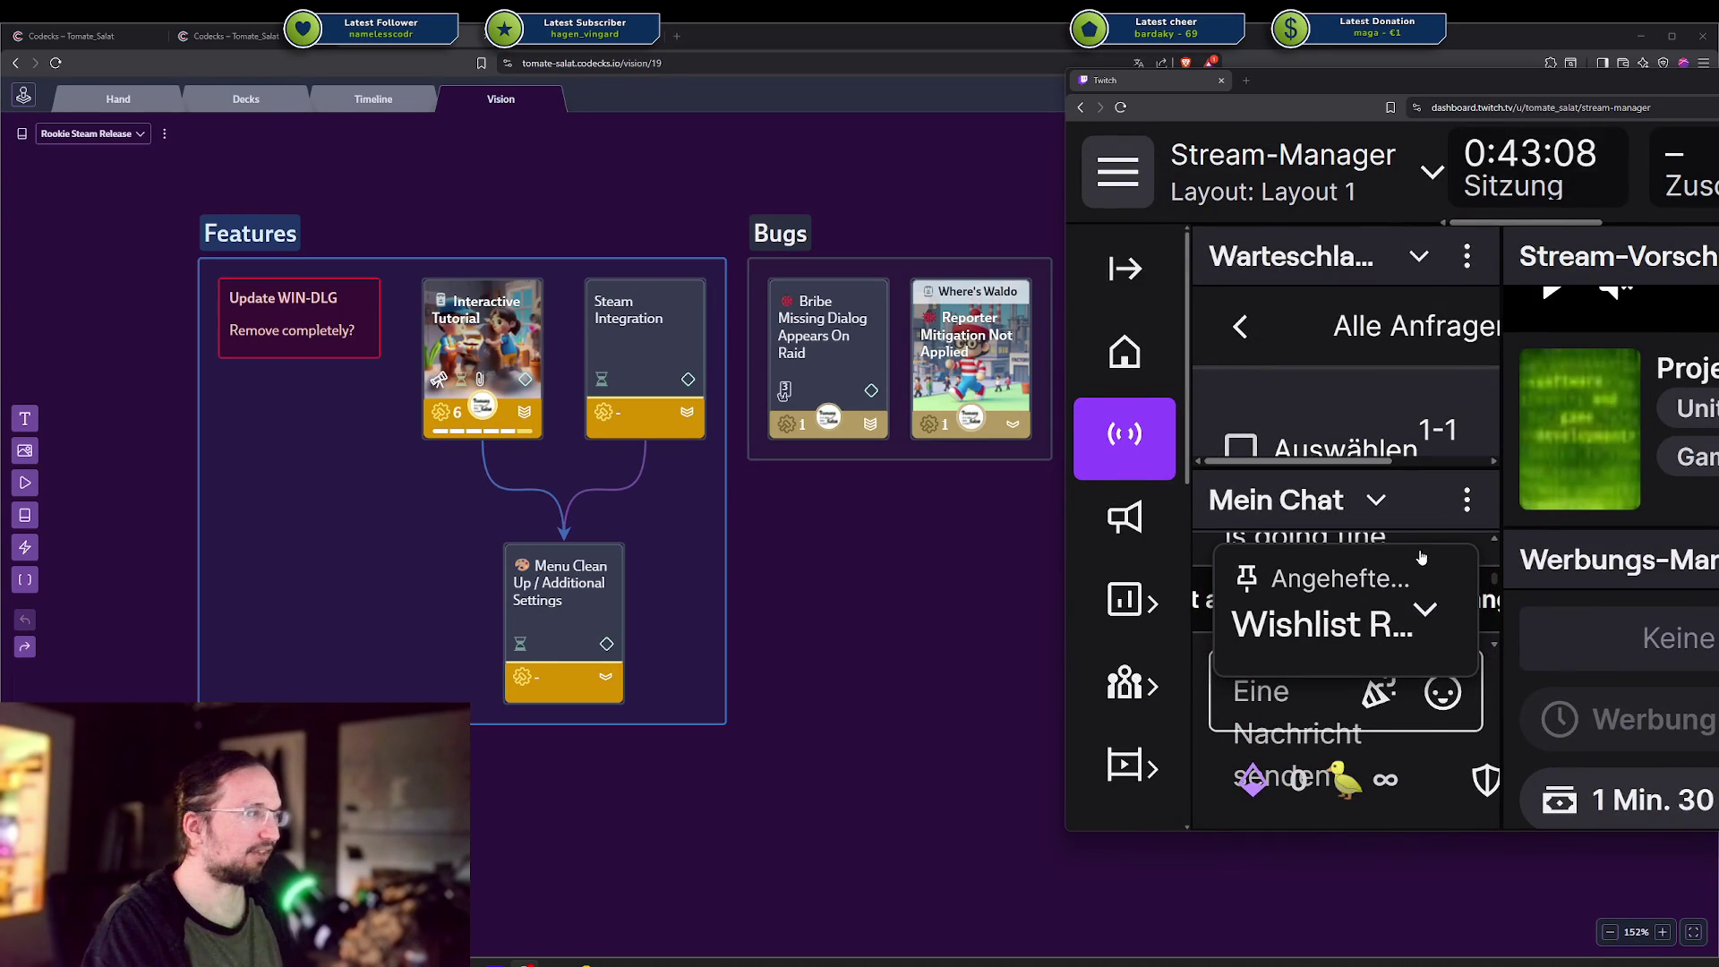
pyautogui.keyDown('ctrl'); pyautogui.scroll(-6, 1426, 588); pyautogui.keyUp('ctrl')
pyautogui.scroll(-5, 1293, 587)
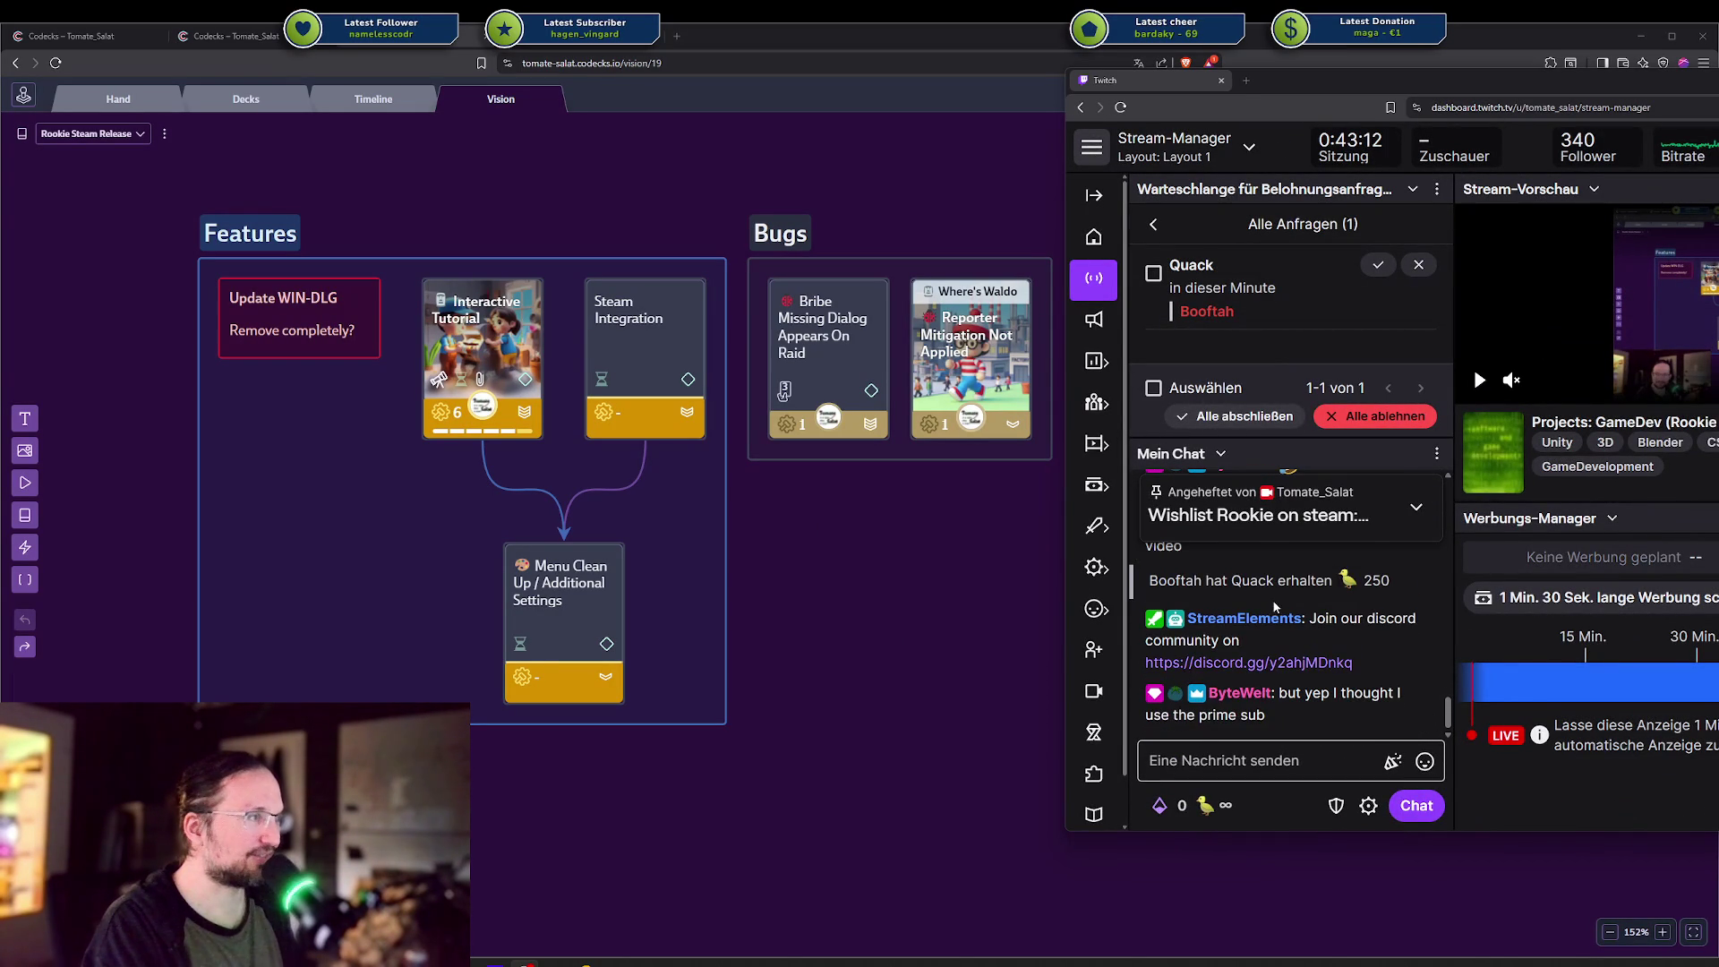
pyautogui.scroll(3, 1272, 608)
pyautogui.scroll(3, 1263, 600)
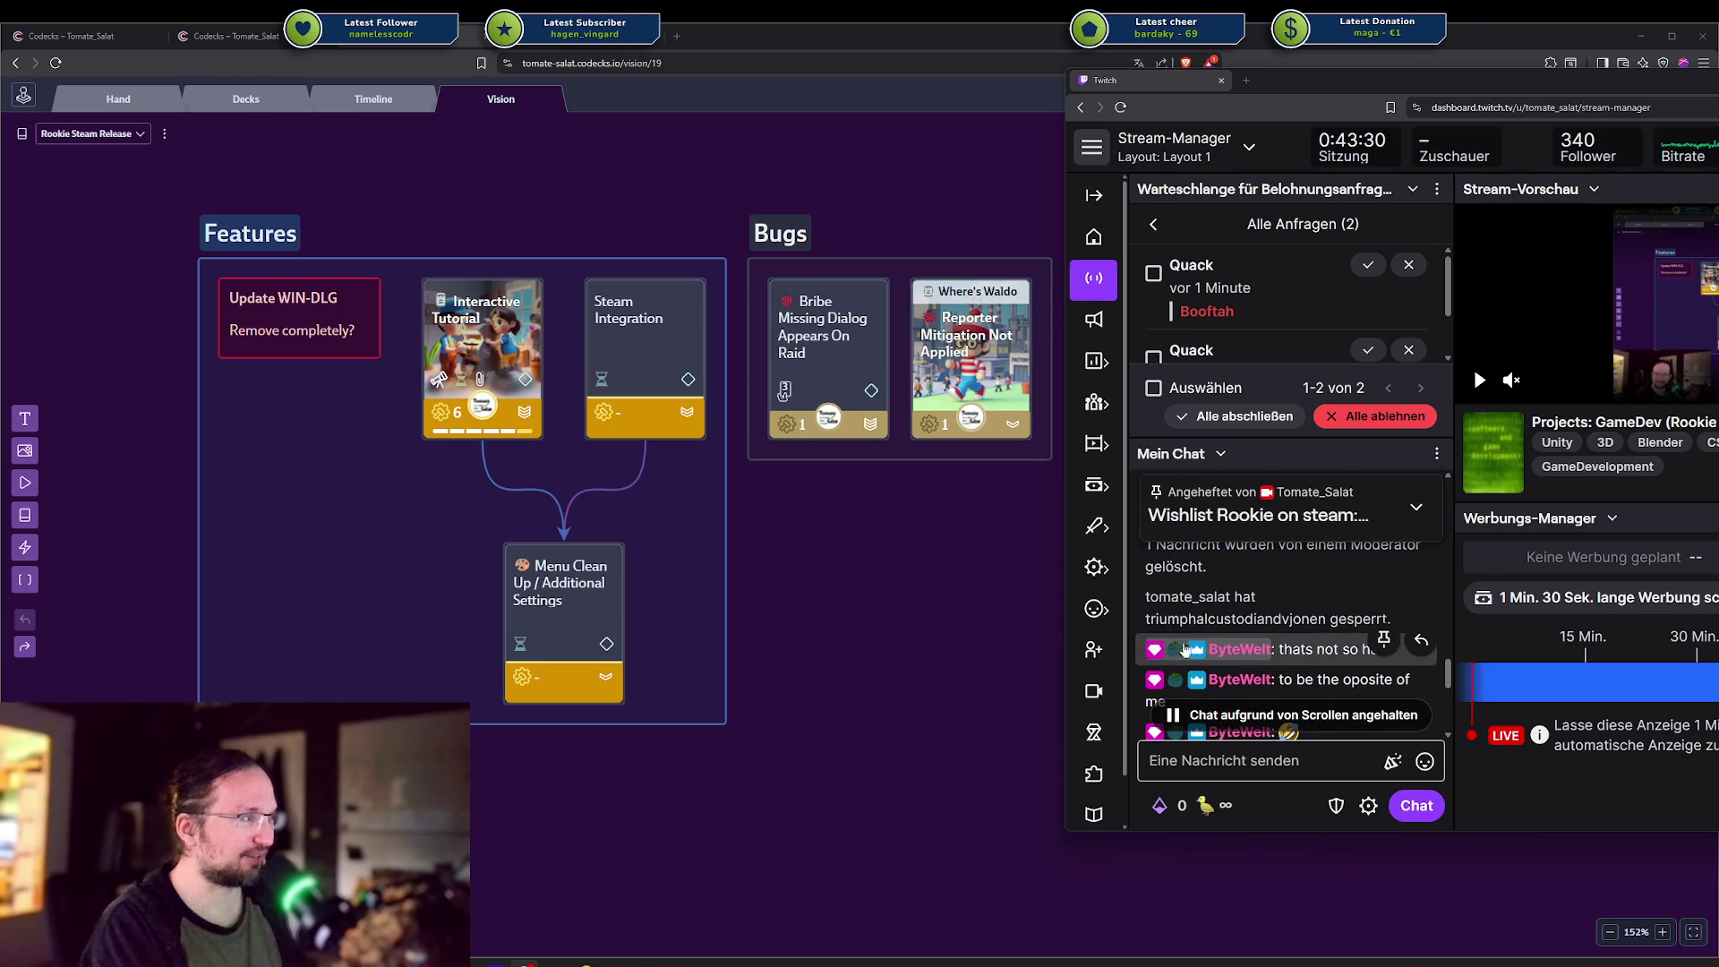
pyautogui.scroll(-1, 1190, 640)
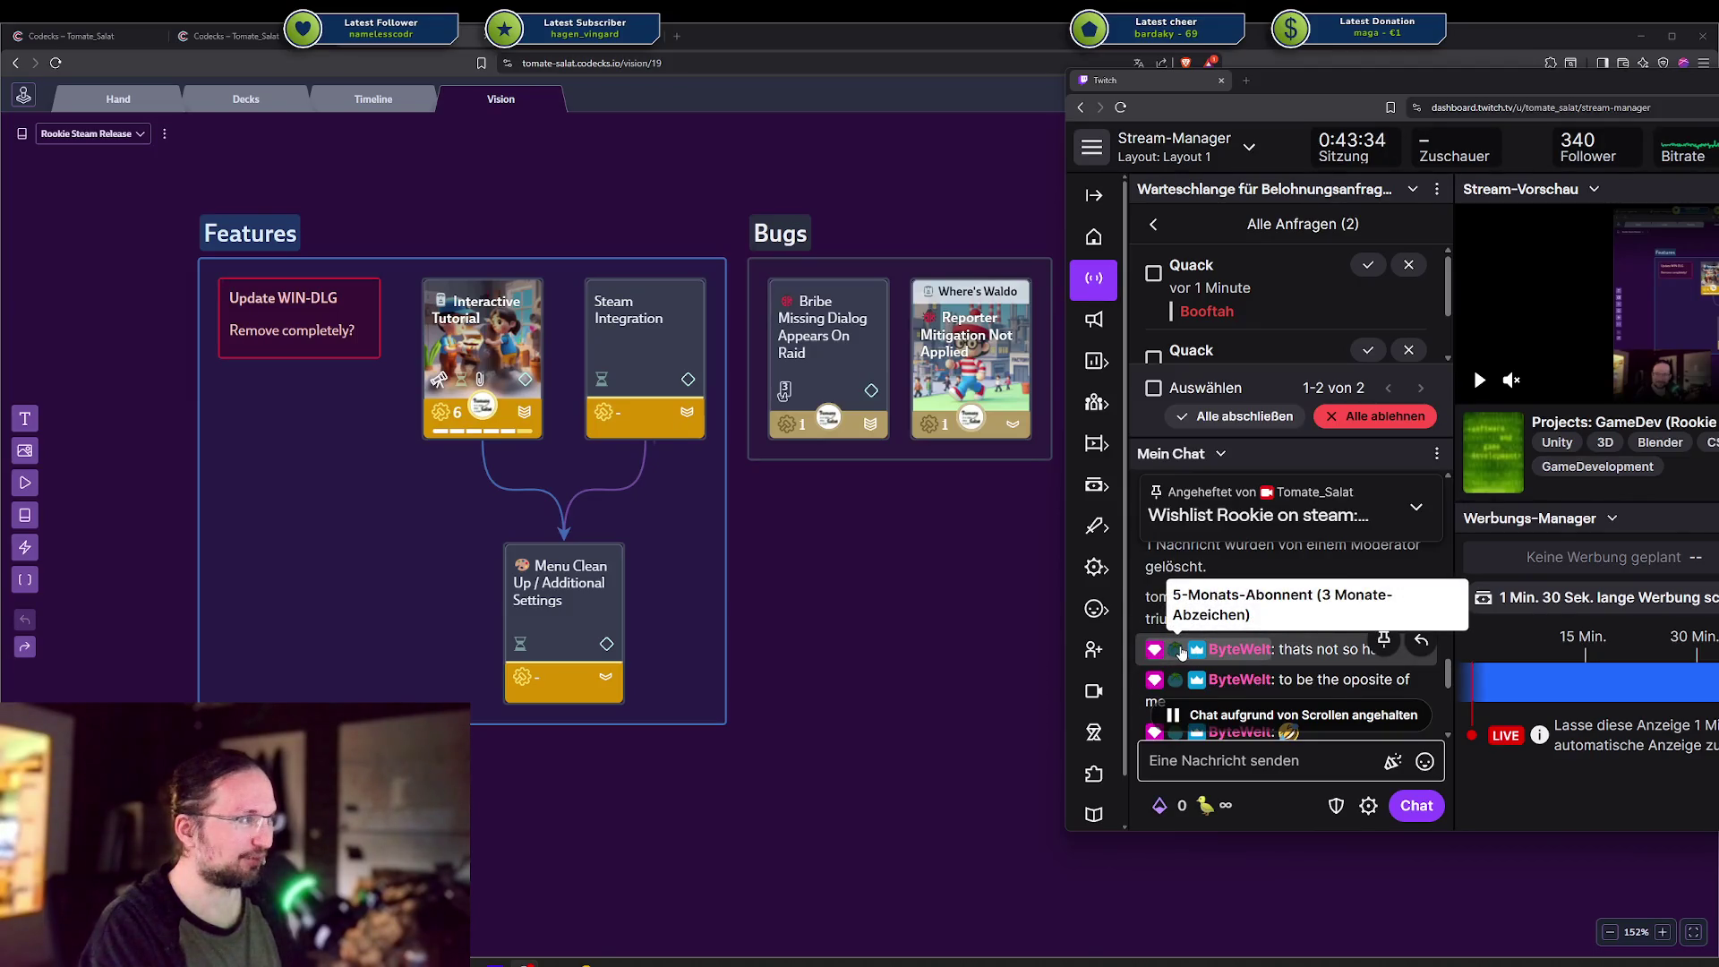
pyautogui.scroll(2, 1182, 652)
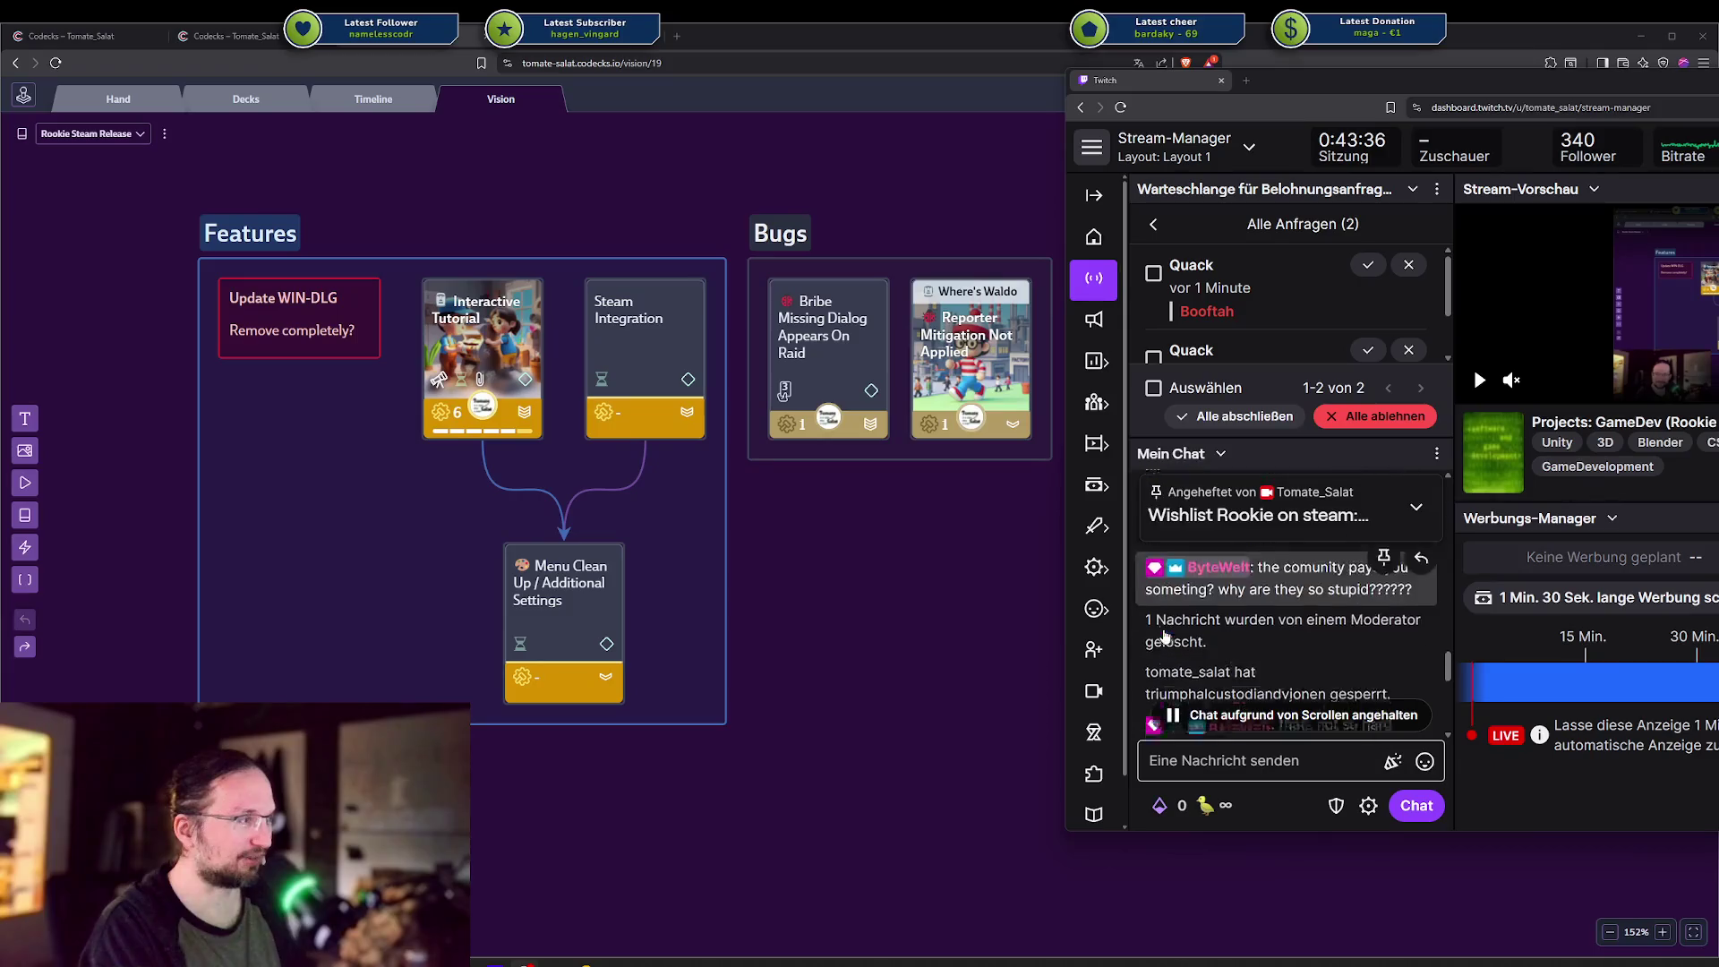
pyautogui.scroll(-1, 1168, 640)
pyautogui.scroll(-2, 1201, 656)
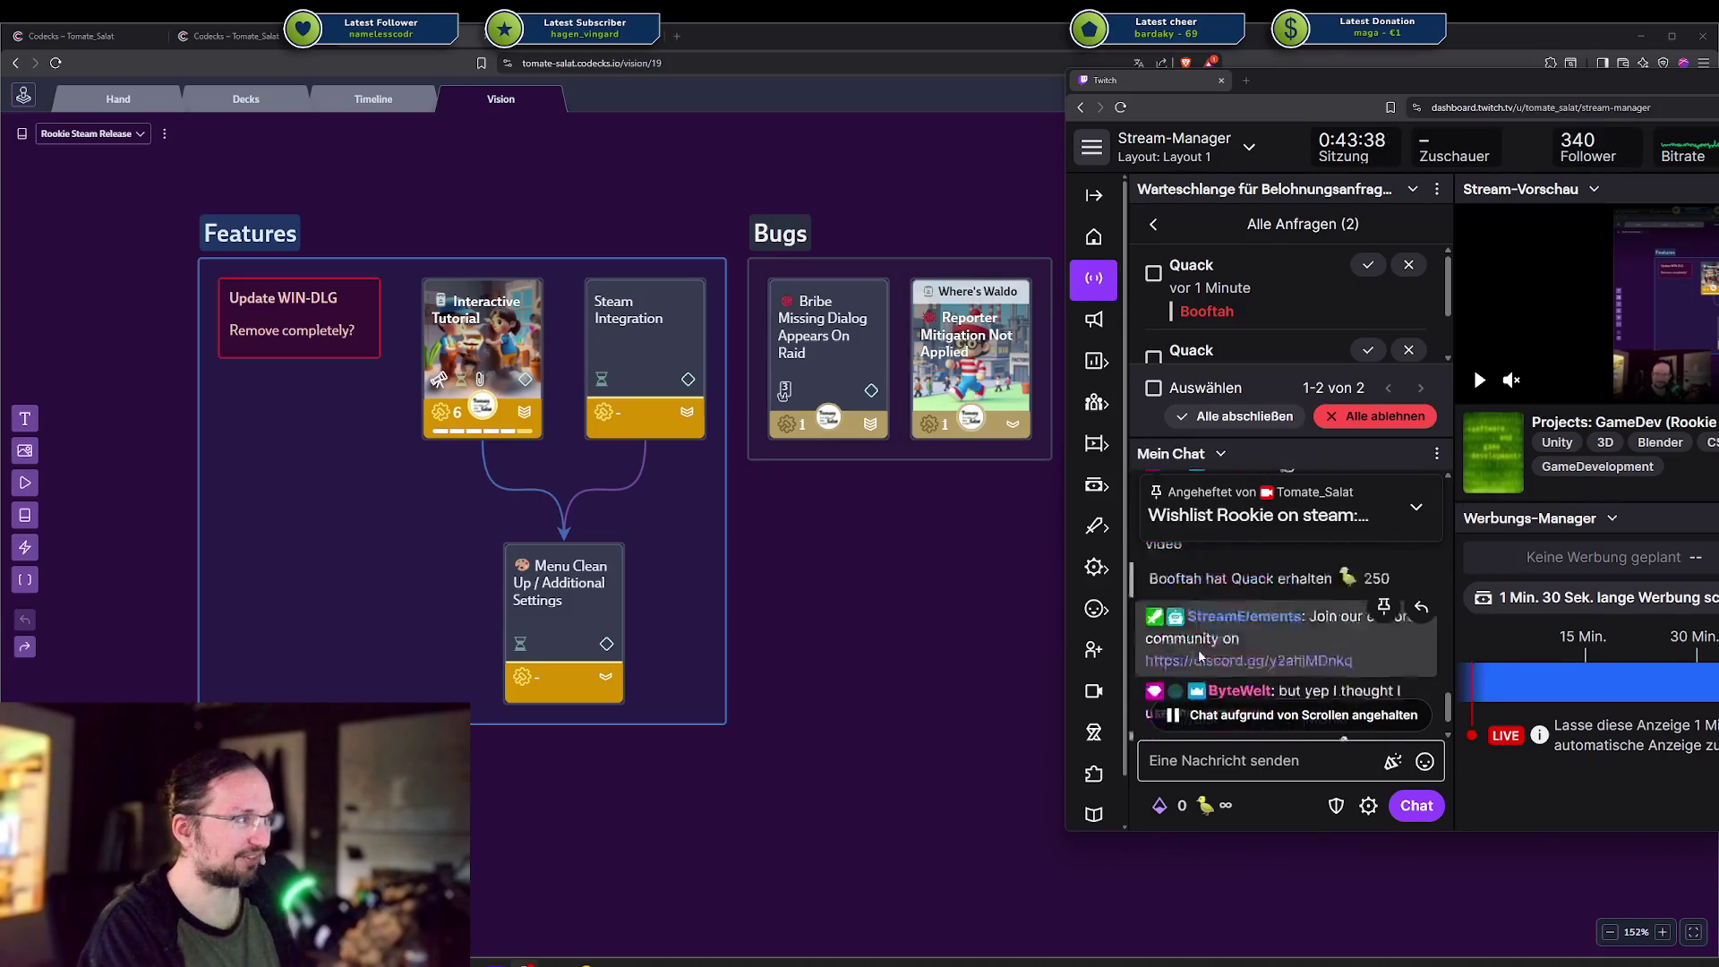
pyautogui.scroll(-2, 1201, 656)
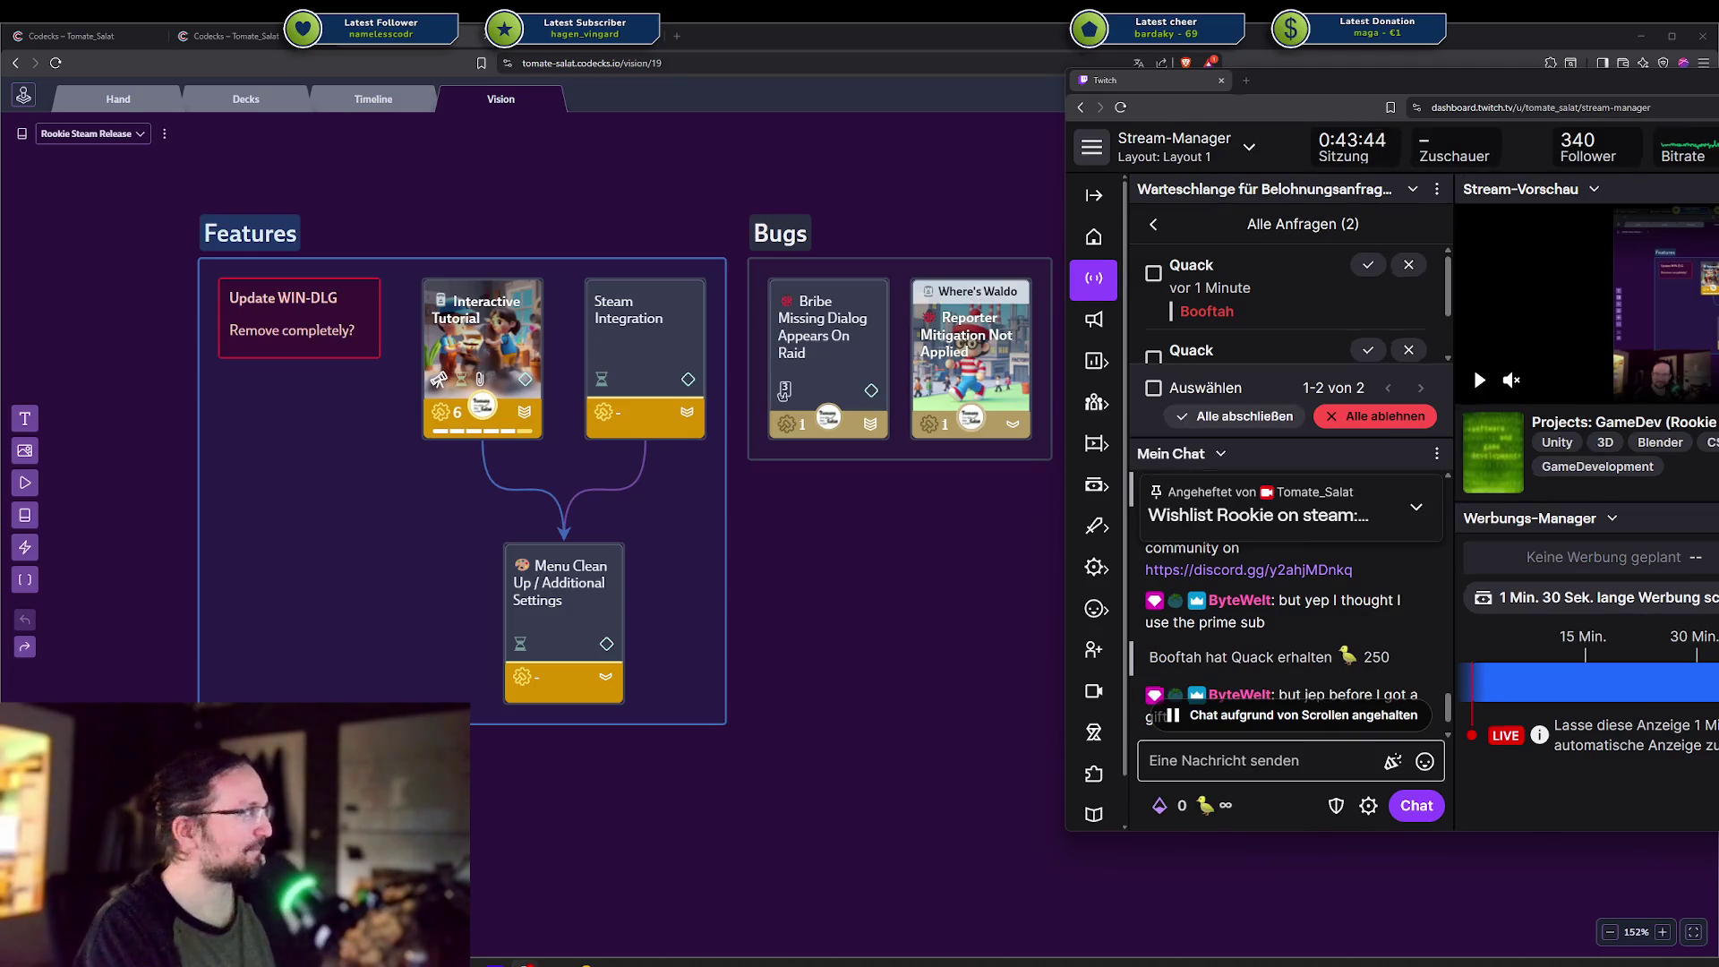
pyautogui.press('super+Left')
pyautogui.hotkey('ctrl', '0')
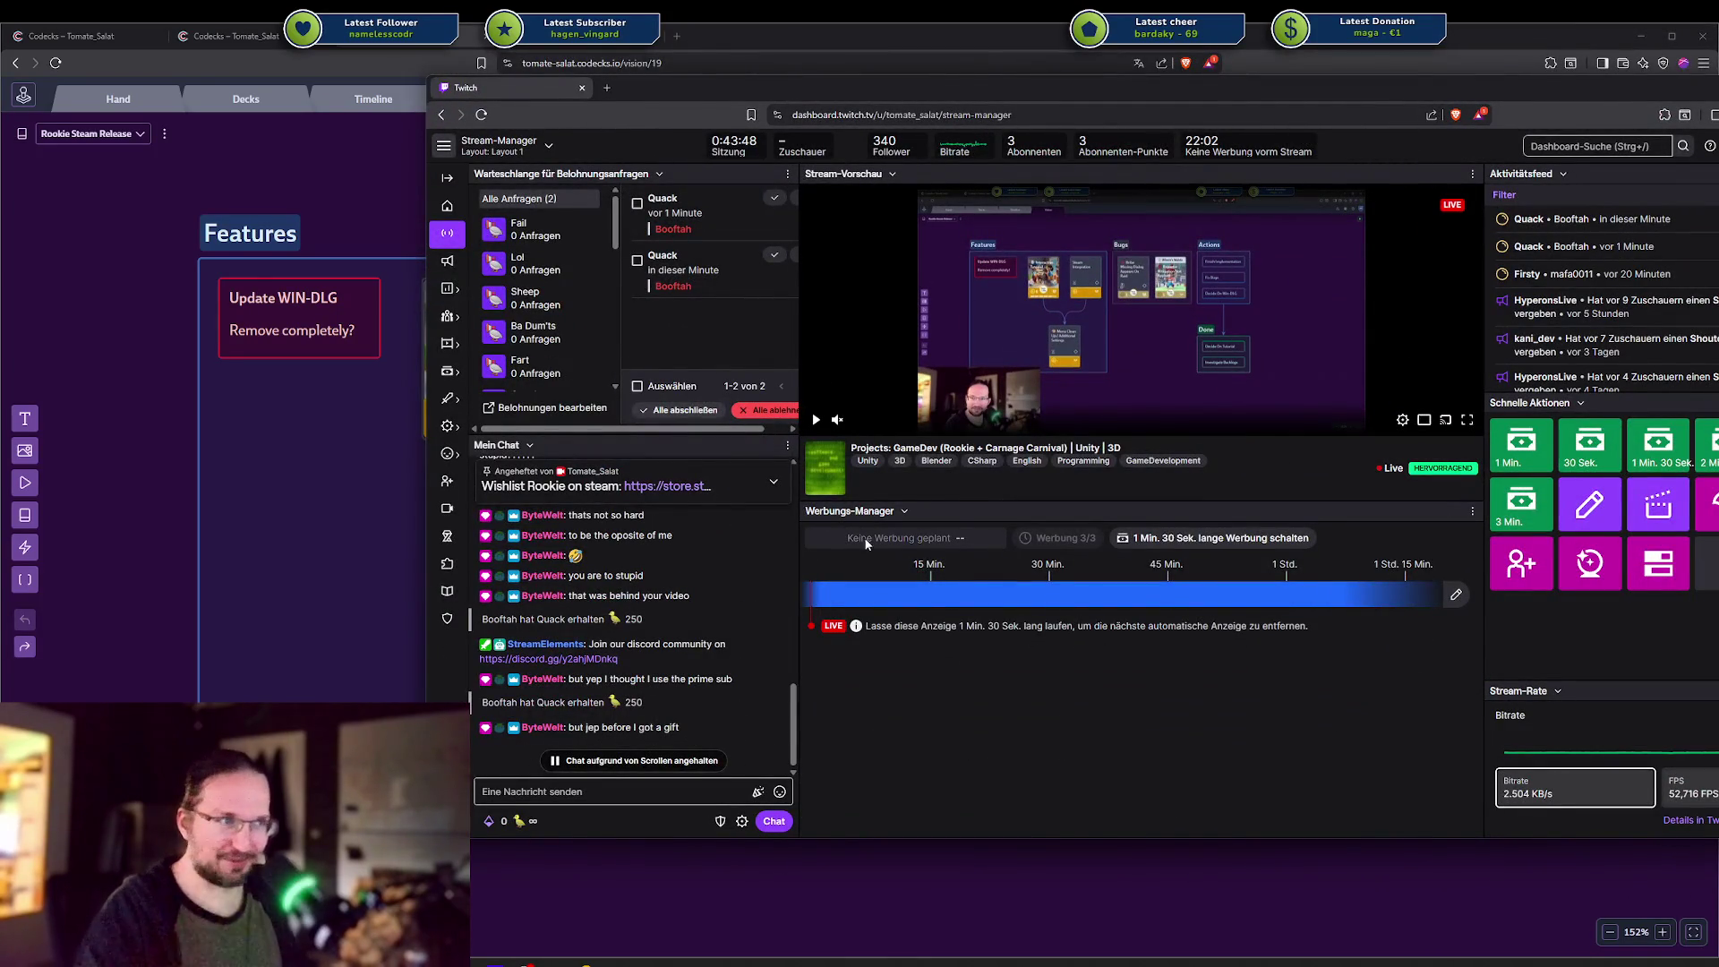
# Dismiss the Twitch dashboard and bring Rider to the front from the taskbar.
pyautogui.hotkey('alt', 'Tab')
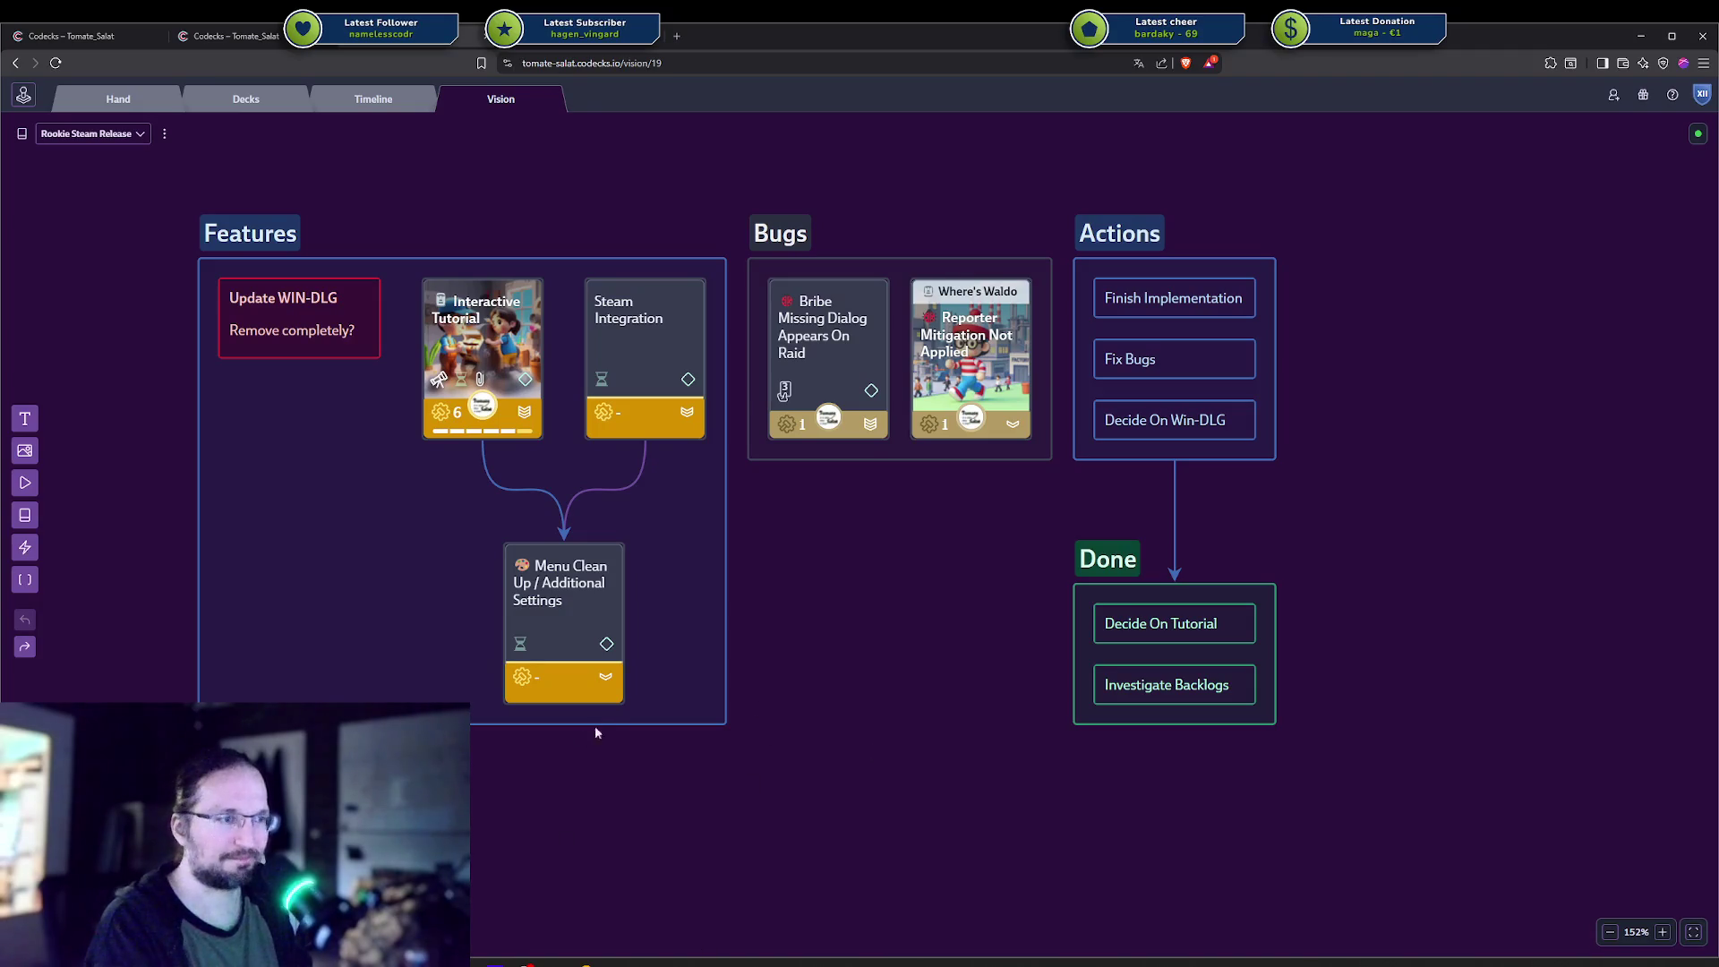
pyautogui.moveTo(941, 623); pyautogui.dragTo(918, 598)
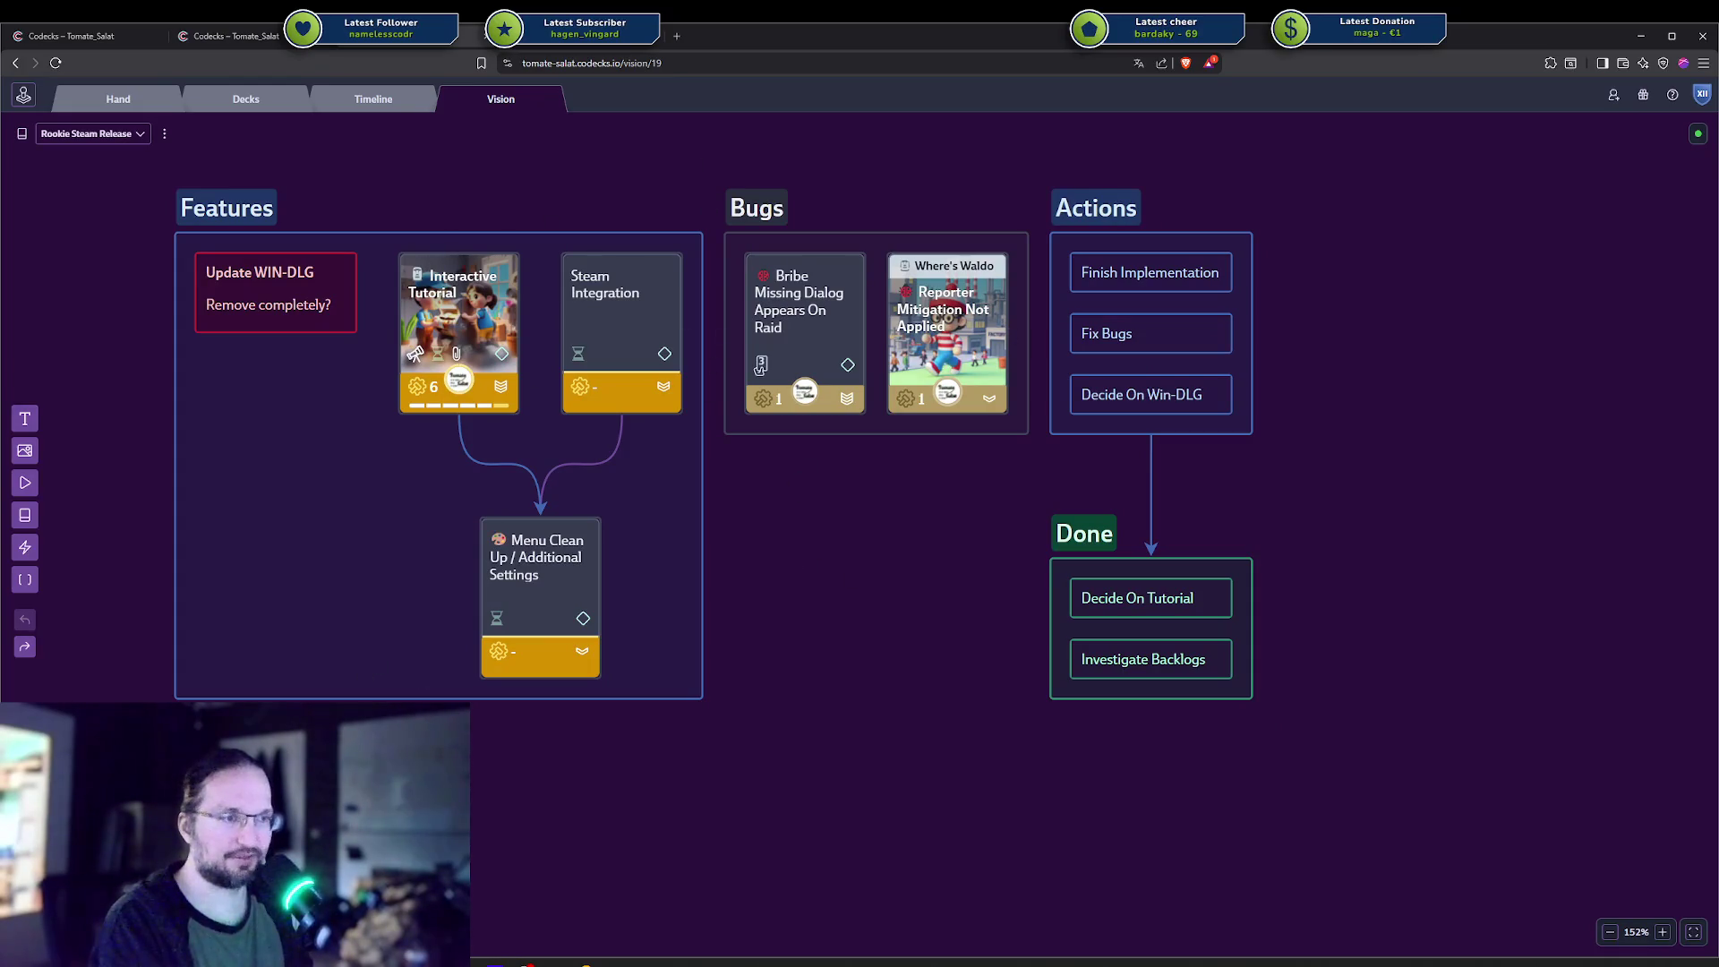
pyautogui.moveTo(530, 962)
pyautogui.click(562, 895)
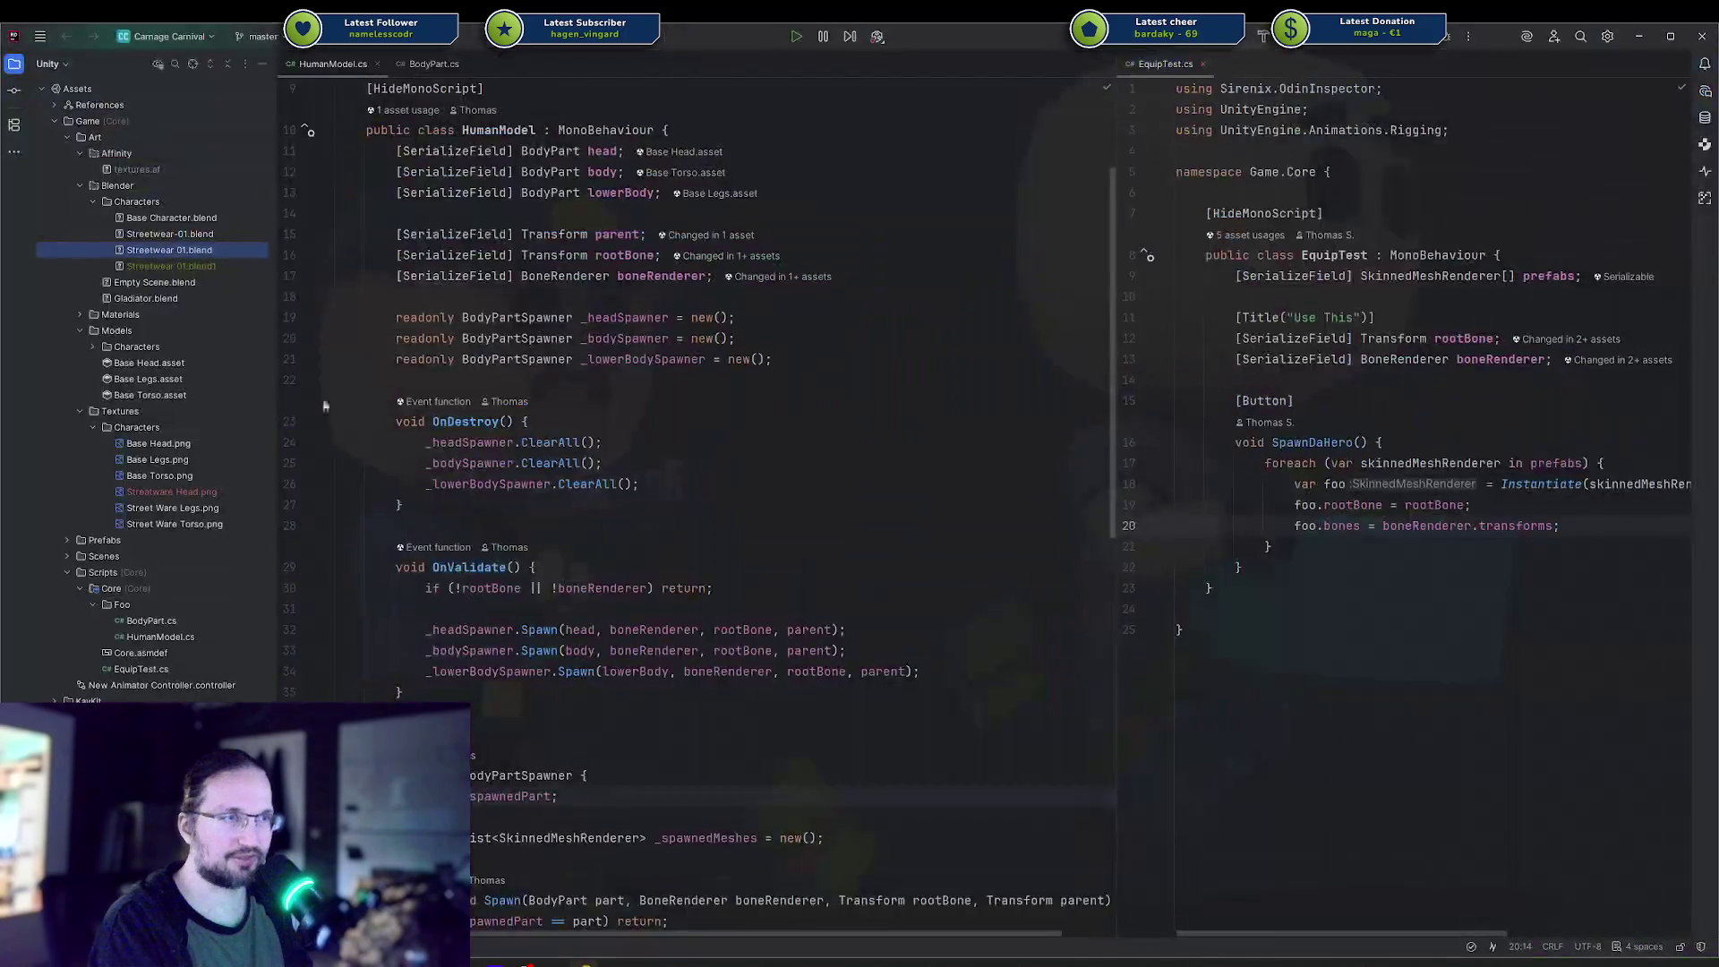
# Open the Rookie solution from Recent Solutions in the current Rider window.
pyautogui.click(166, 35)
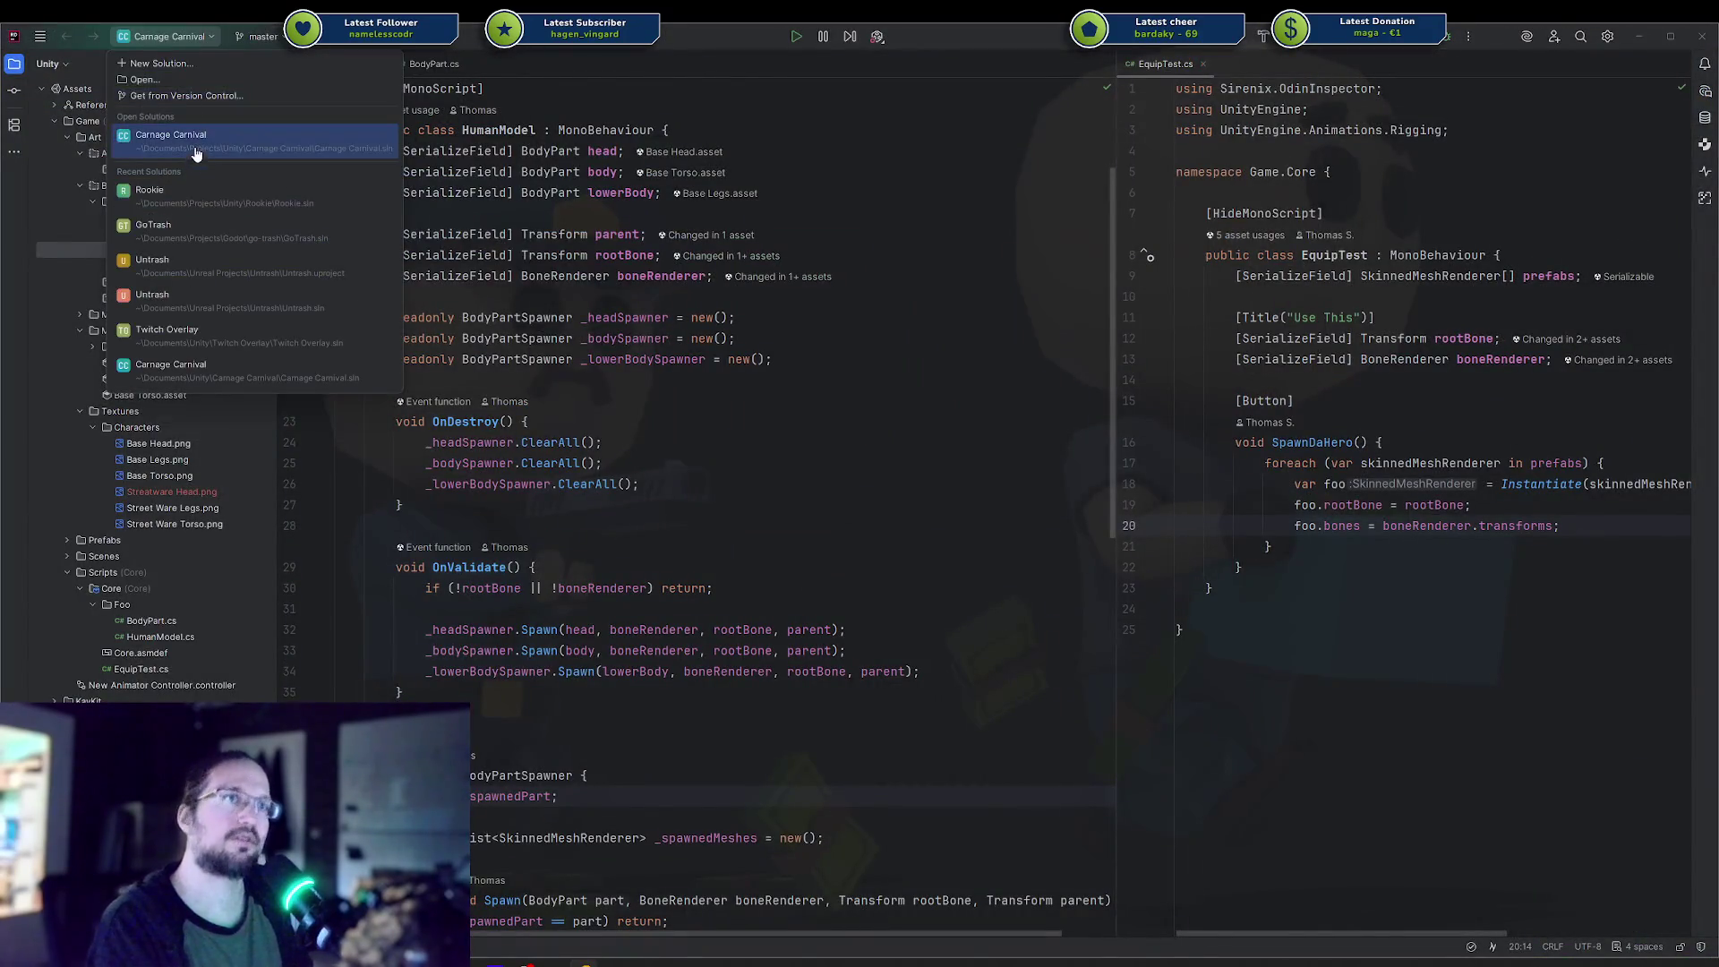
pyautogui.click(195, 205)
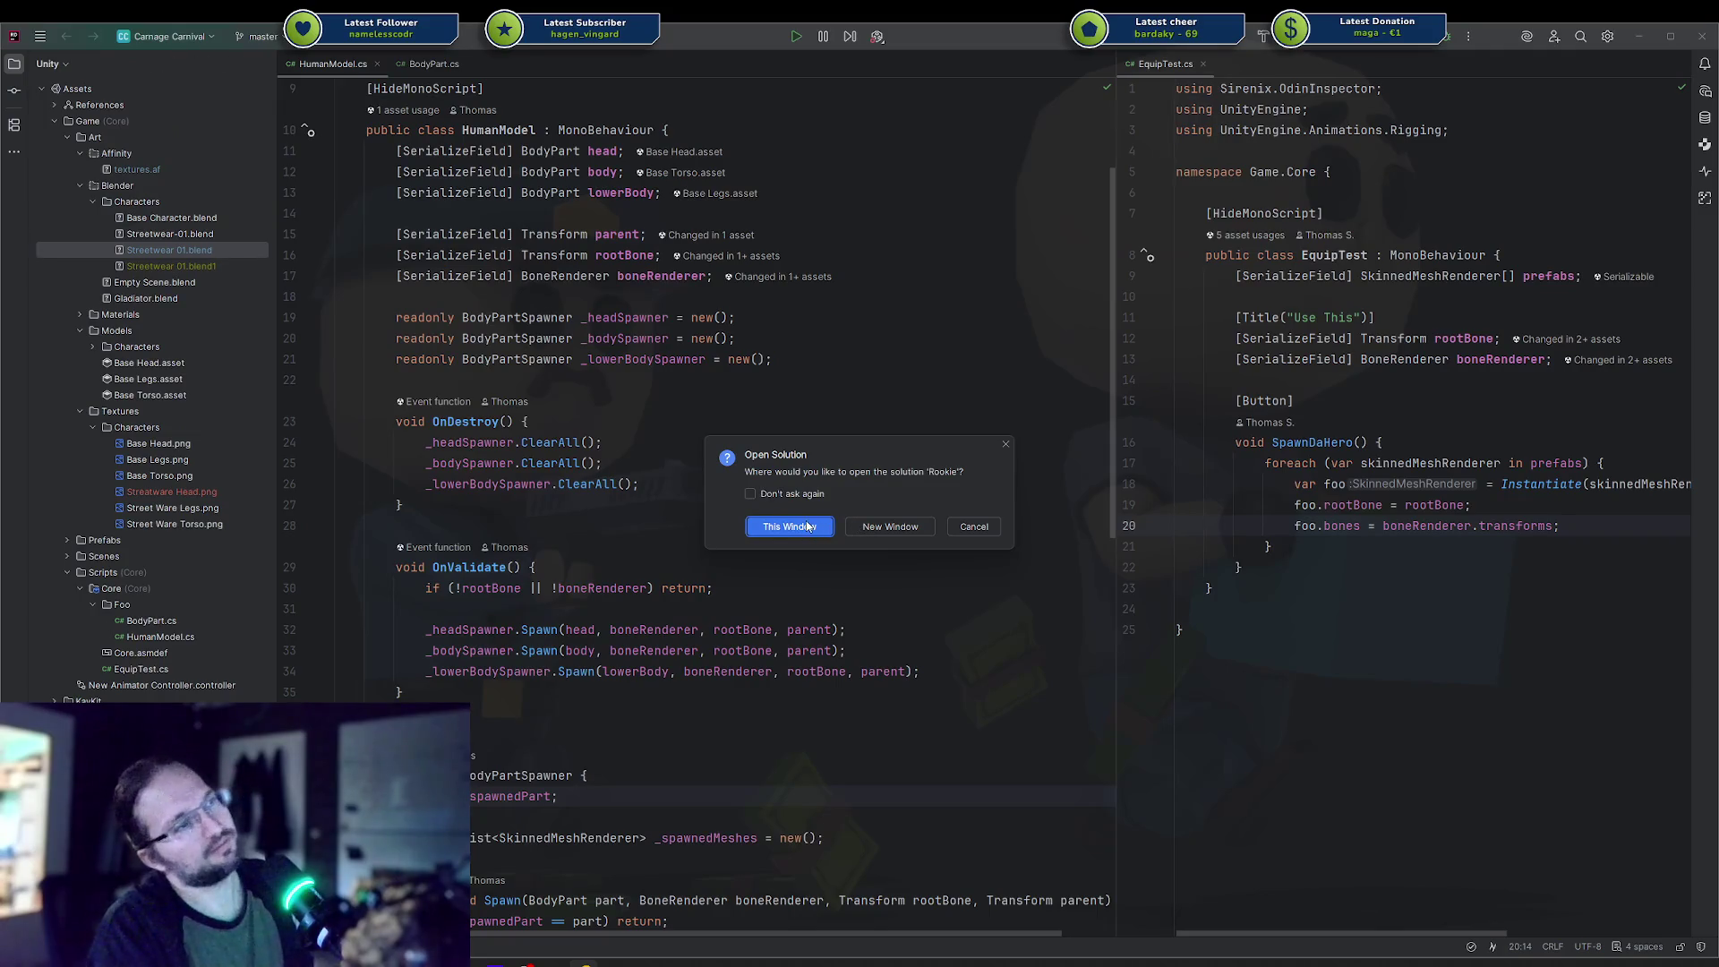
pyautogui.click(893, 528)
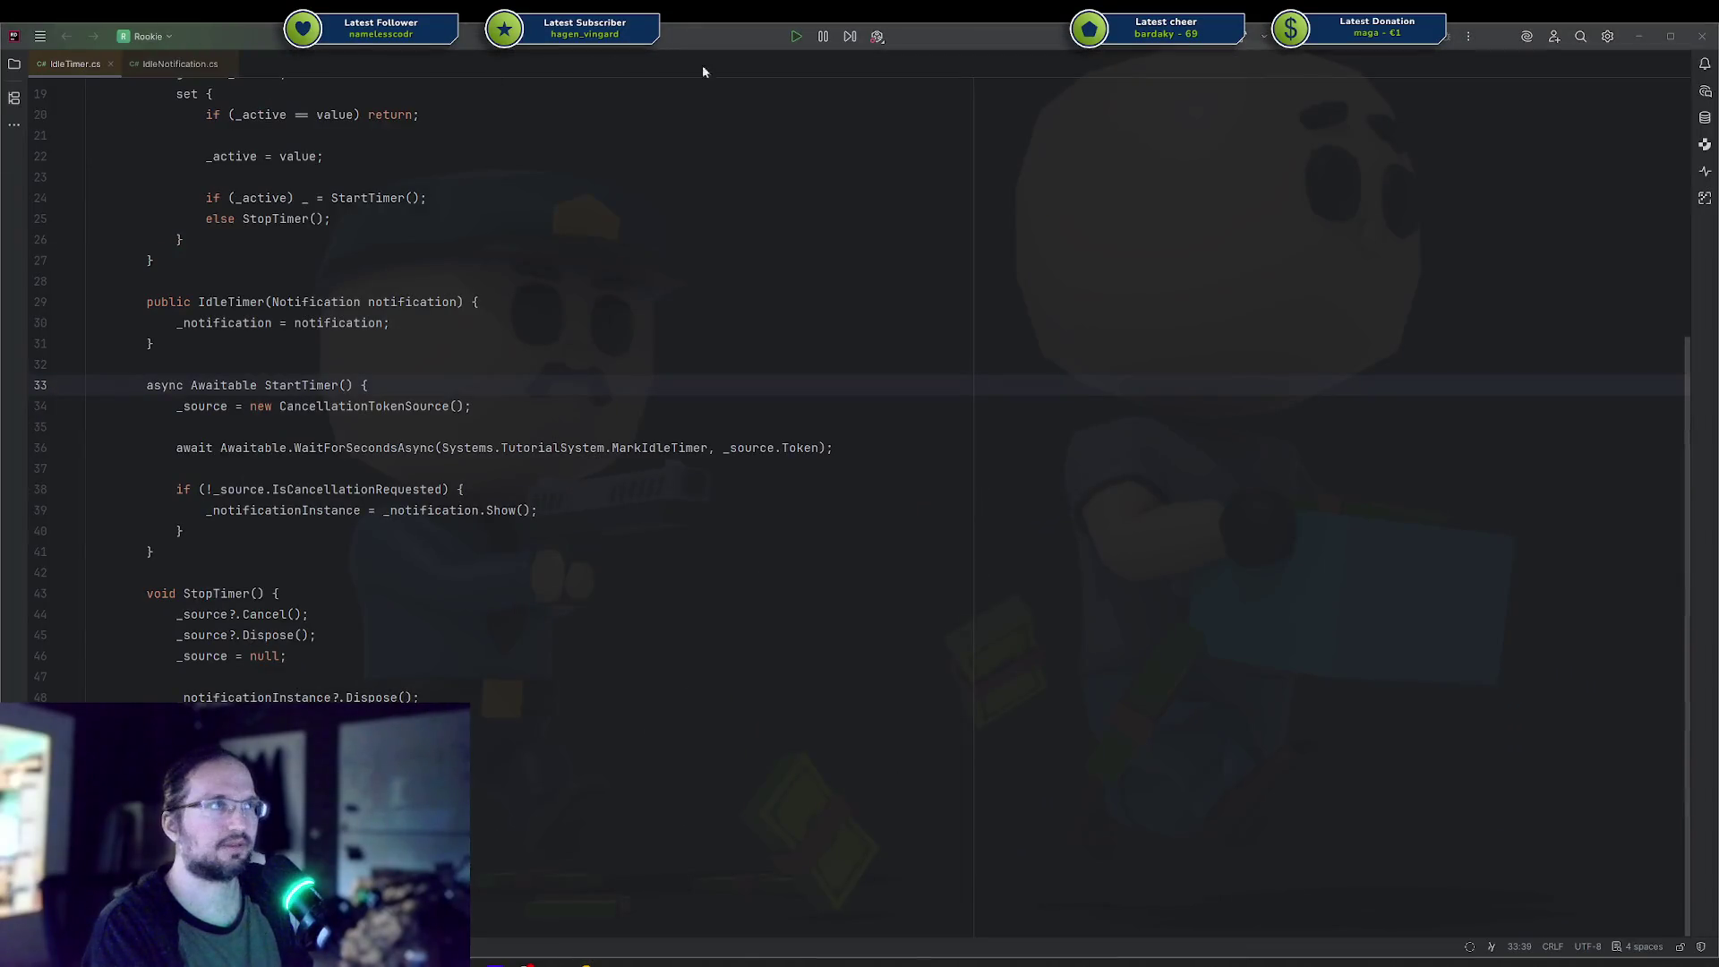
# Change options in Rider's toolbar dropdown menu.
pyautogui.click(877, 36)
pyautogui.click(829, 63)
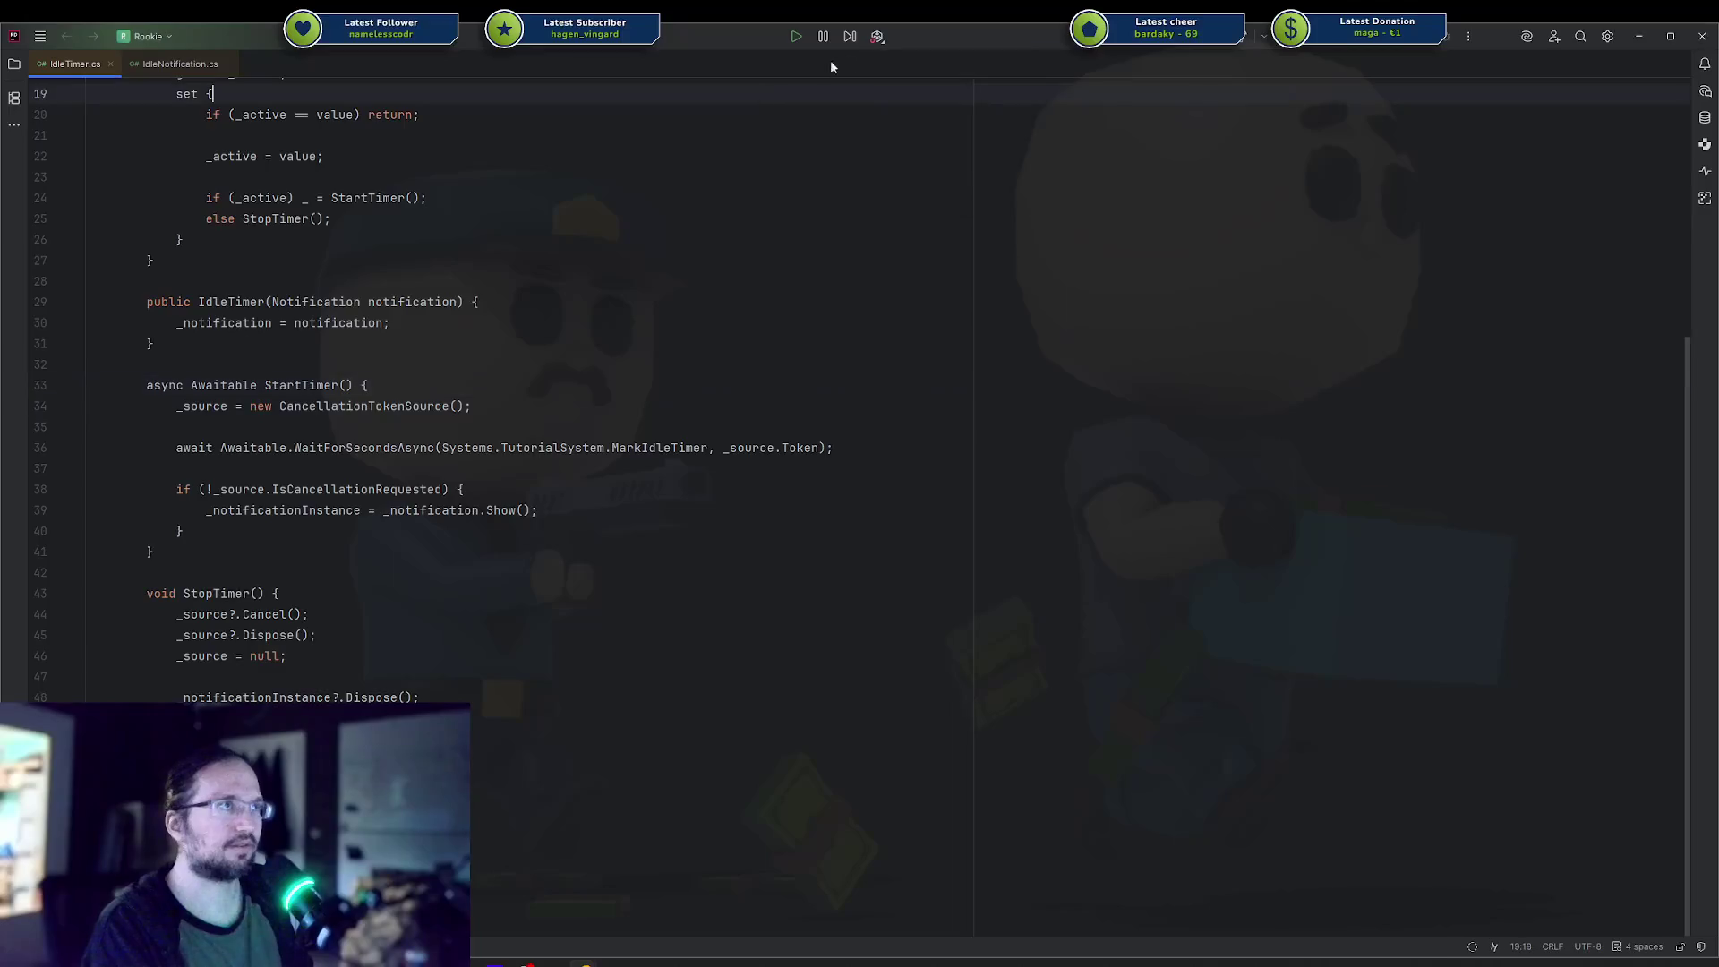
pyautogui.click(877, 36)
pyautogui.click(788, 156)
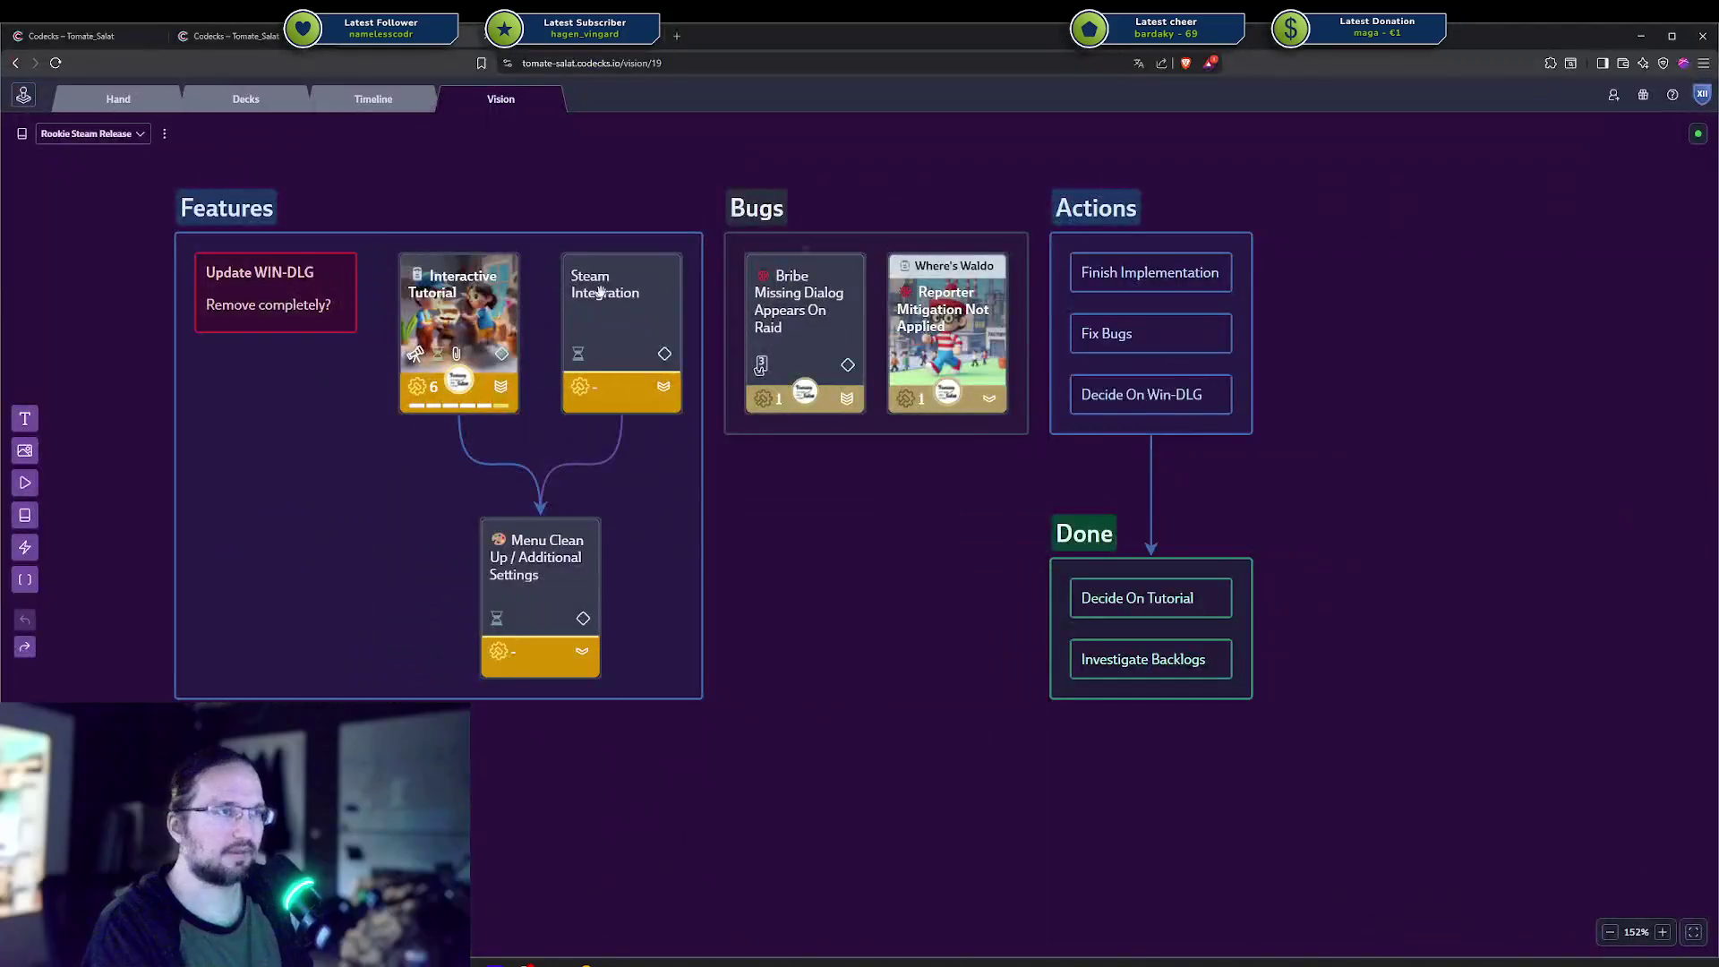
pyautogui.click(803, 292)
pyautogui.keyDown('shift'); pyautogui.click(938, 311); pyautogui.keyUp('shift')
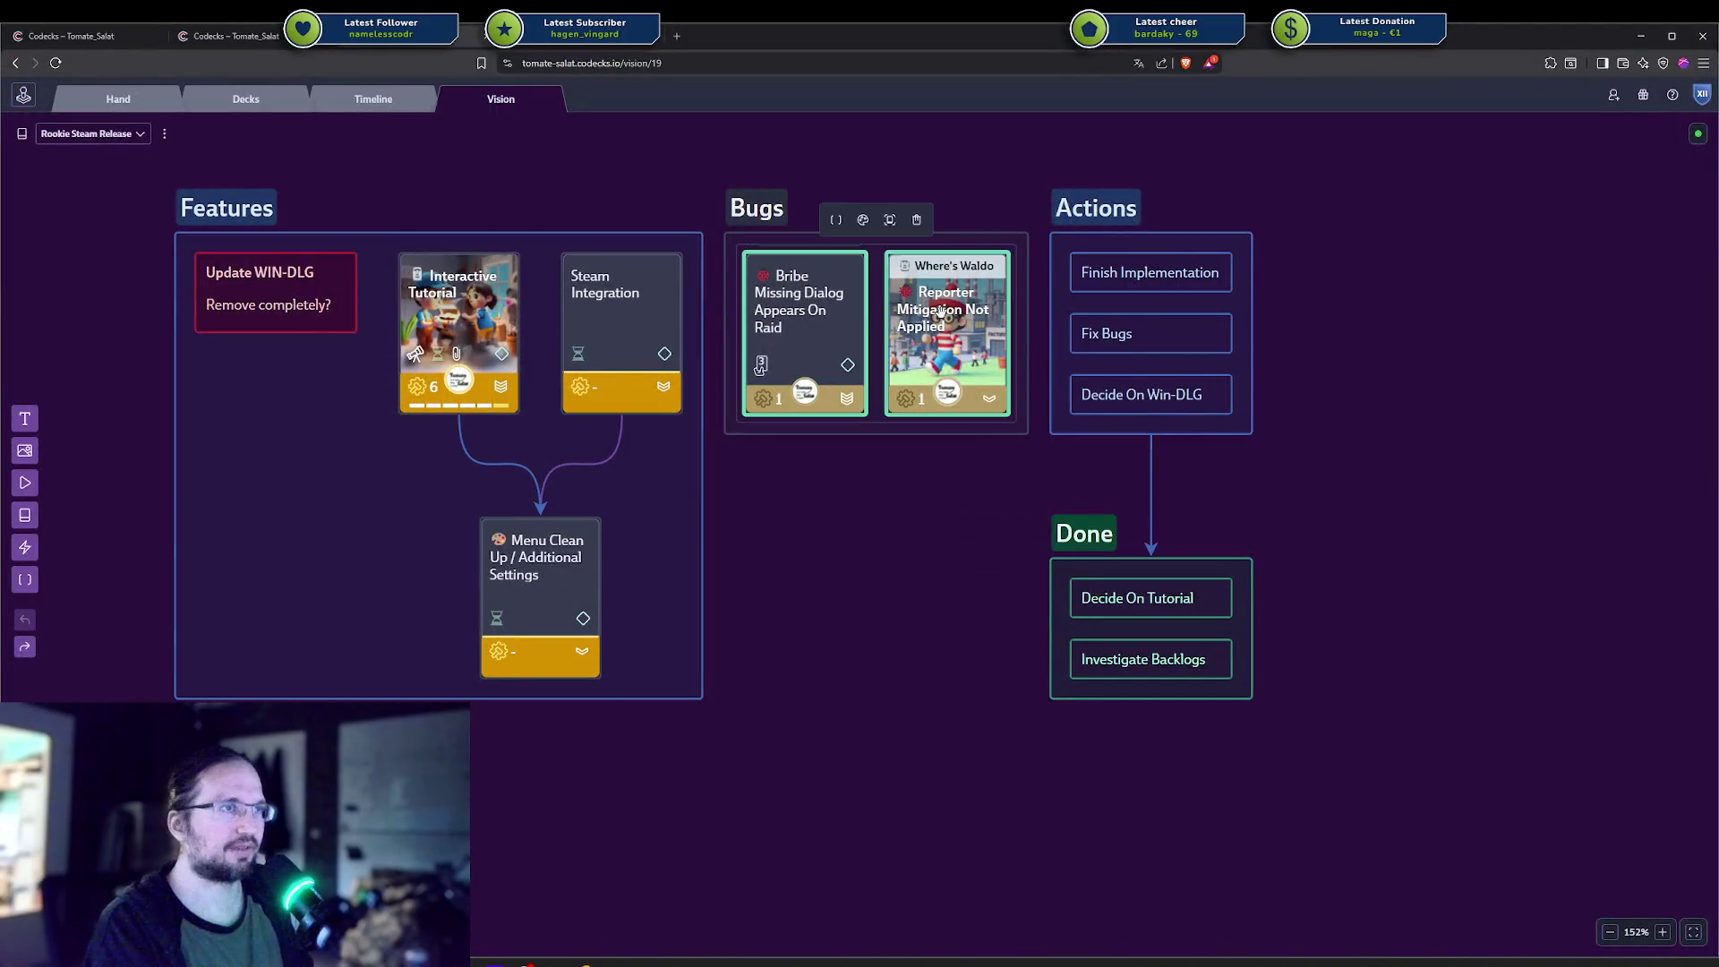
pyautogui.keyDown('shift'); pyautogui.click(417, 322); pyautogui.keyUp('shift')
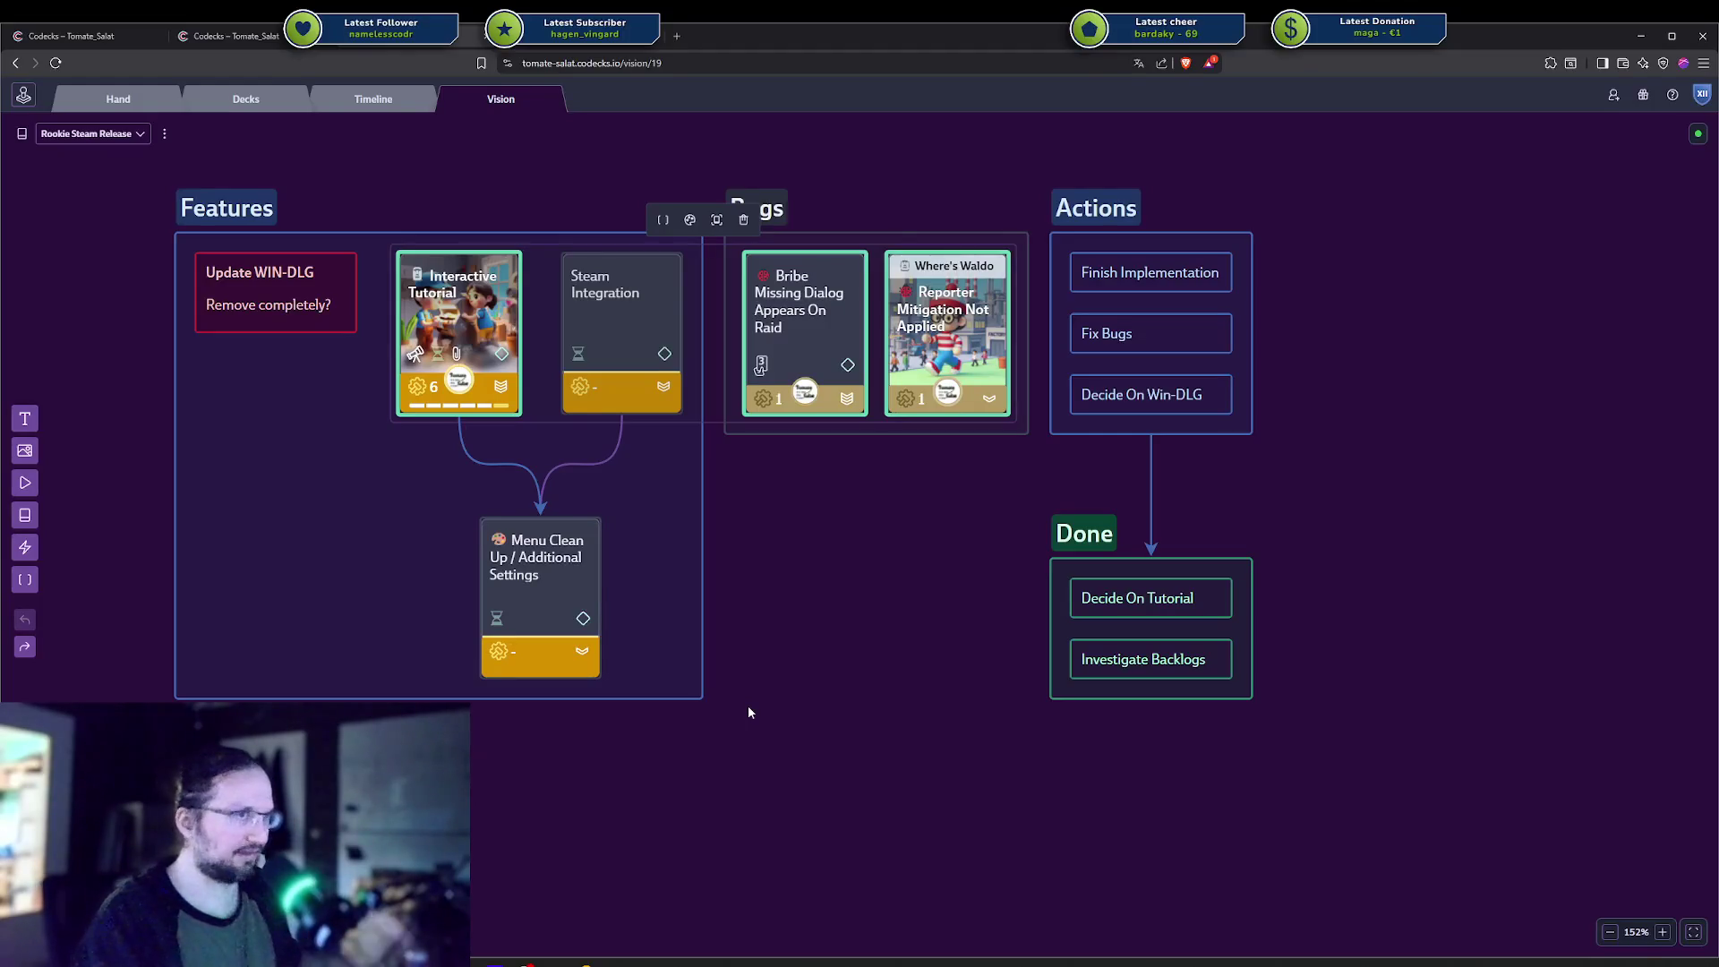
pyautogui.keyDown('shift'); pyautogui.click(633, 307); pyautogui.keyUp('shift')
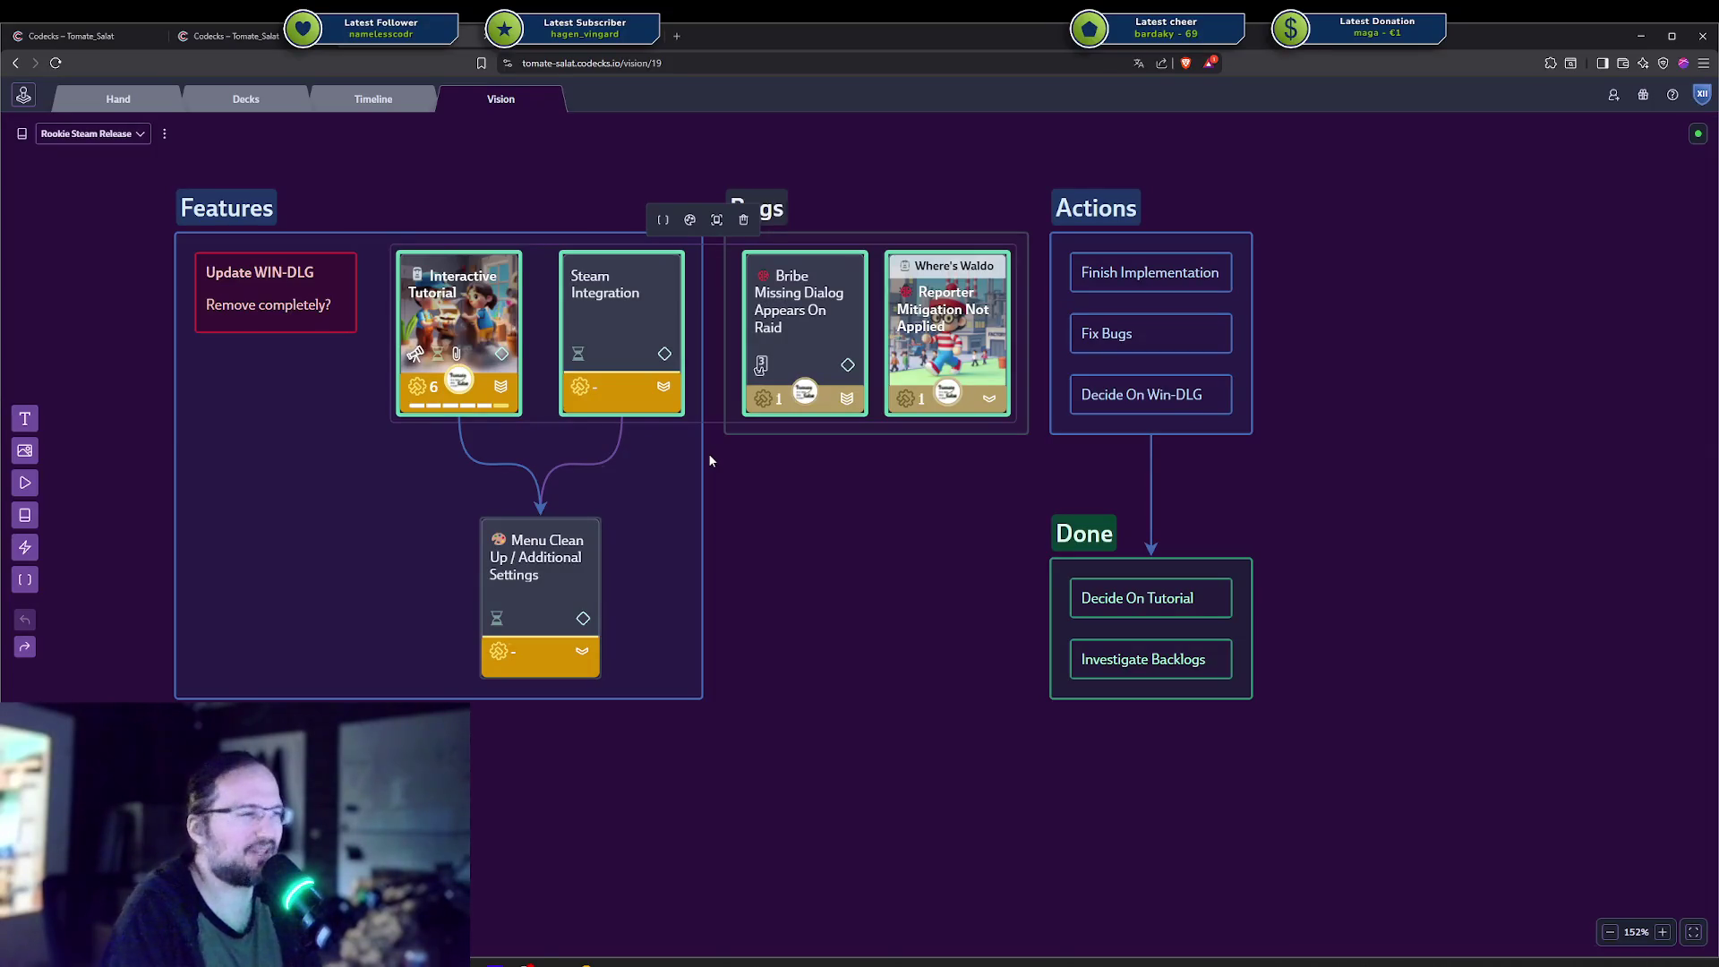
pyautogui.click(660, 318)
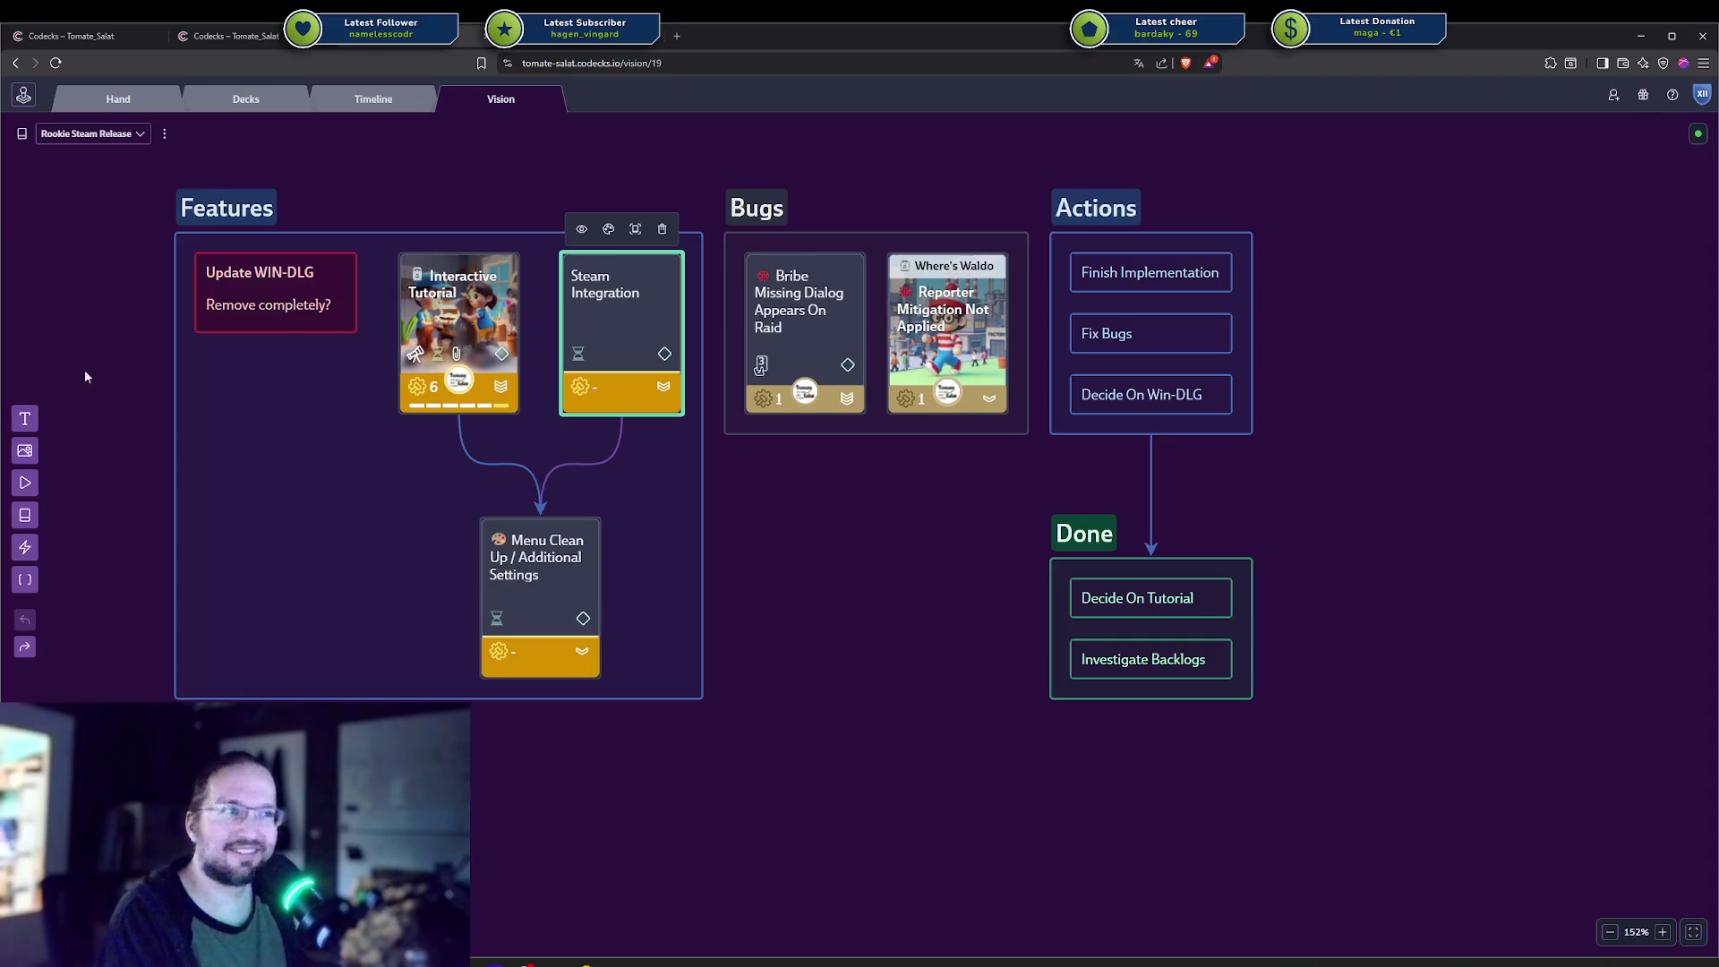
pyautogui.moveTo(761, 543); pyautogui.dragTo(763, 554)
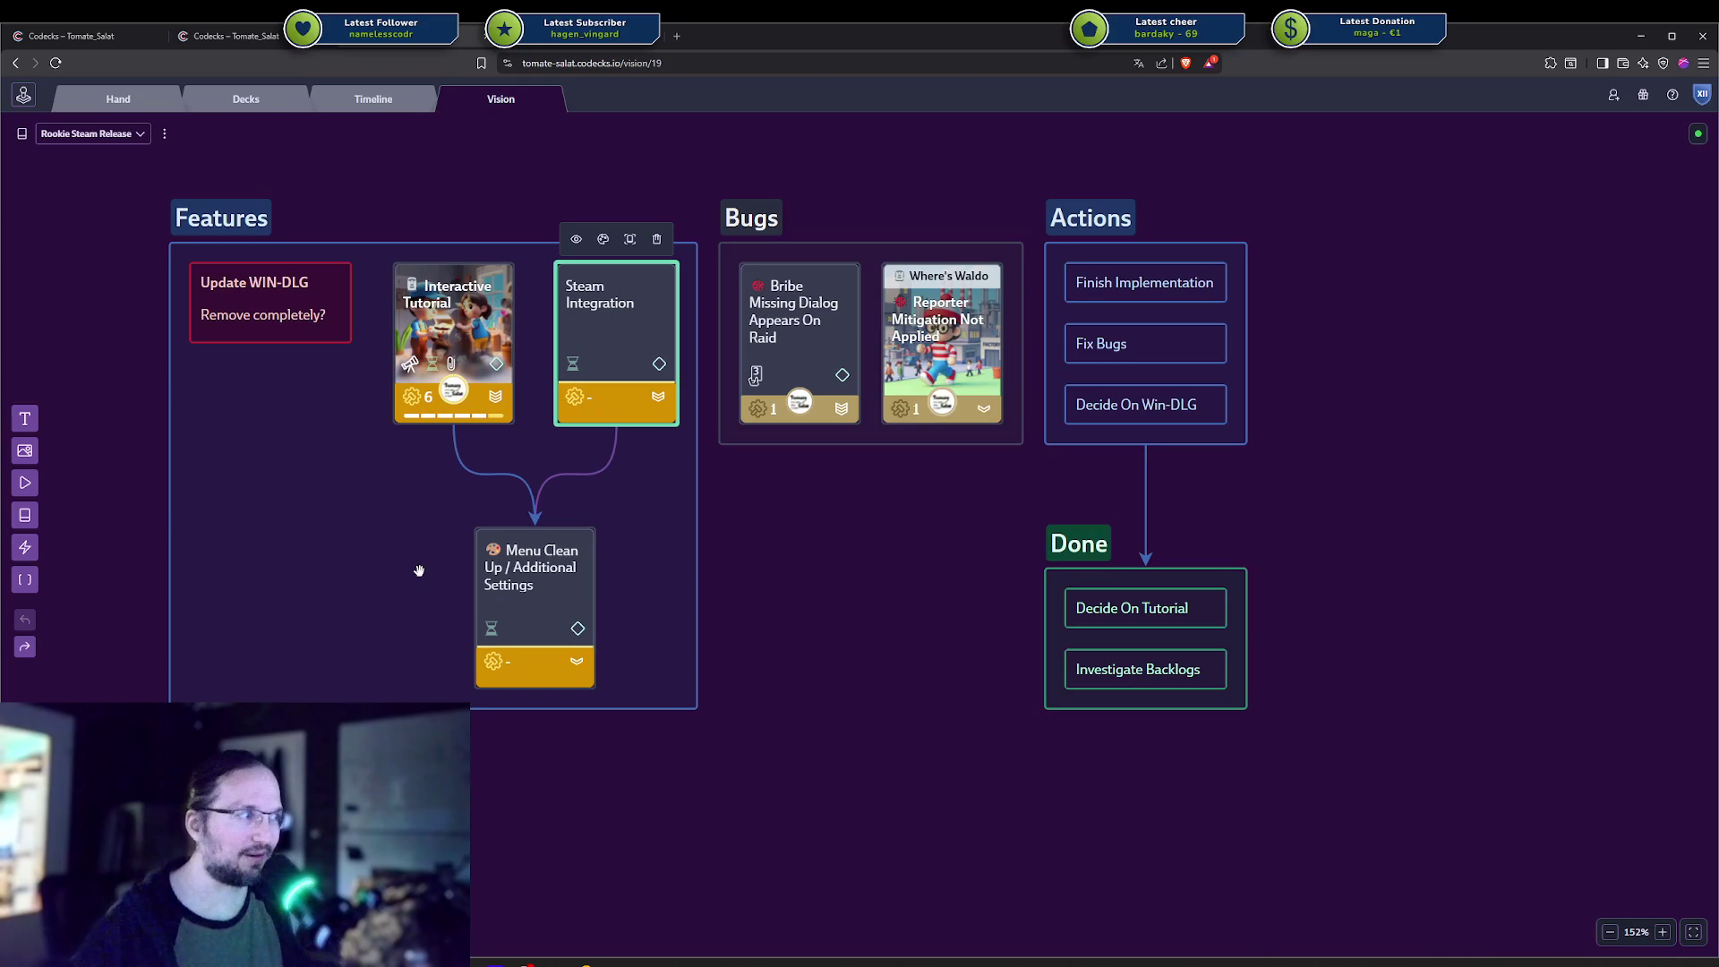
pyautogui.click(847, 615)
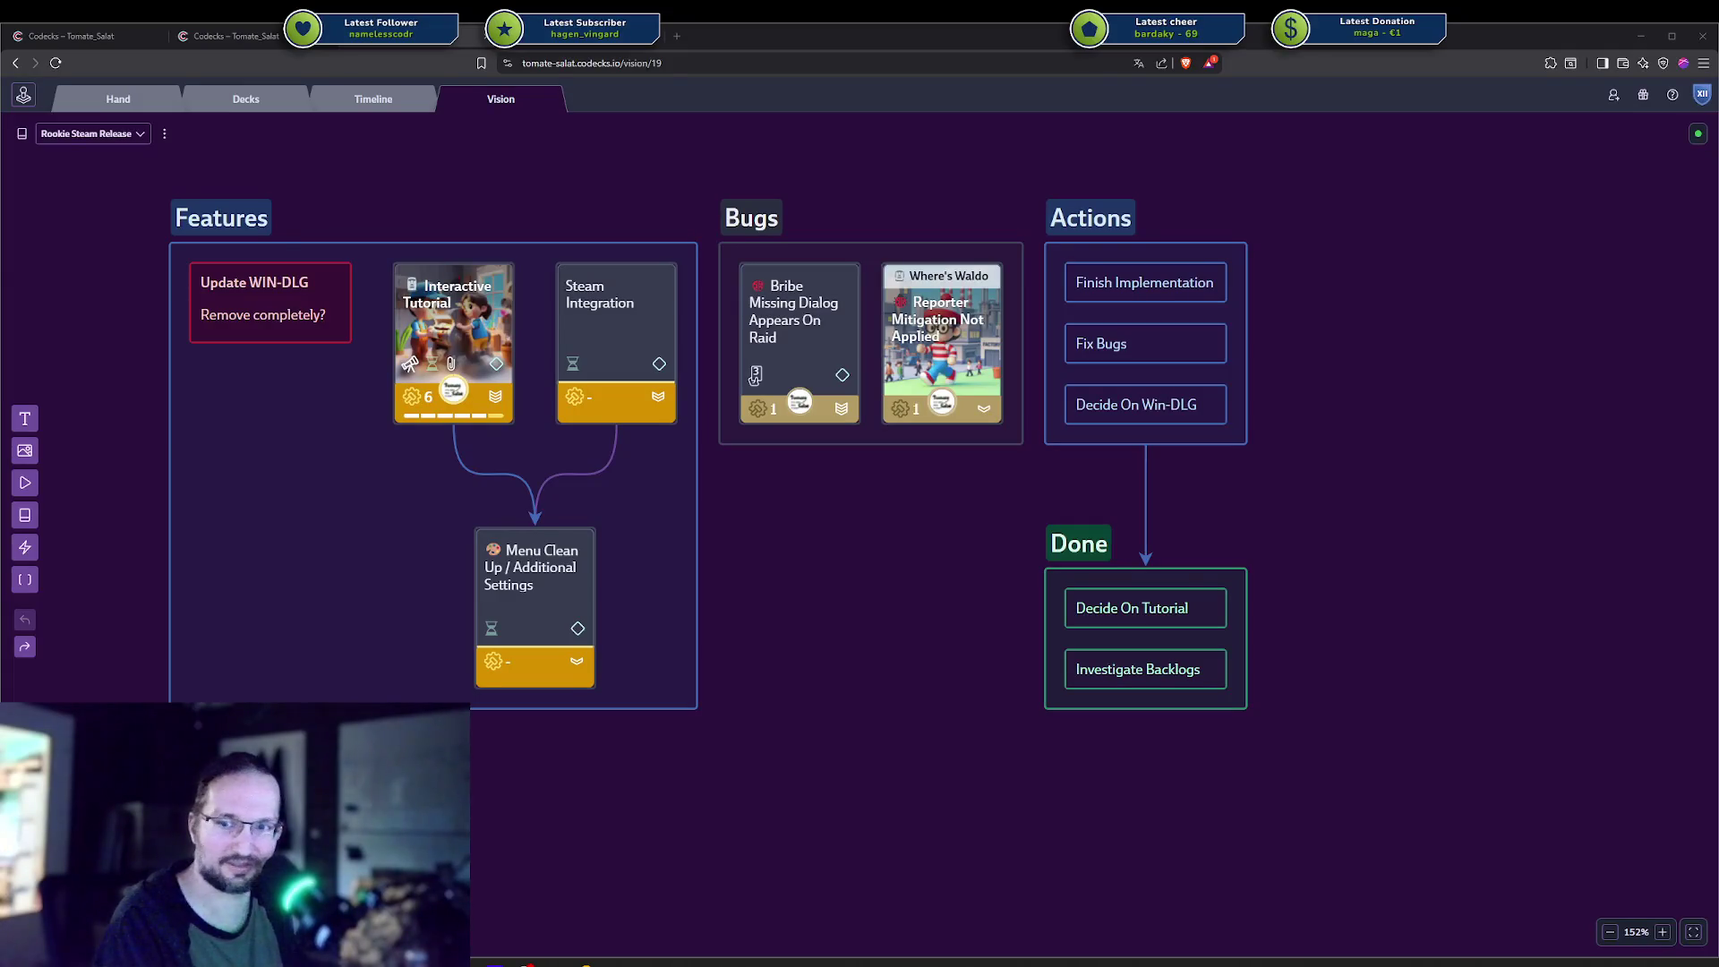
pyautogui.moveTo(952, 598); pyautogui.dragTo(958, 626)
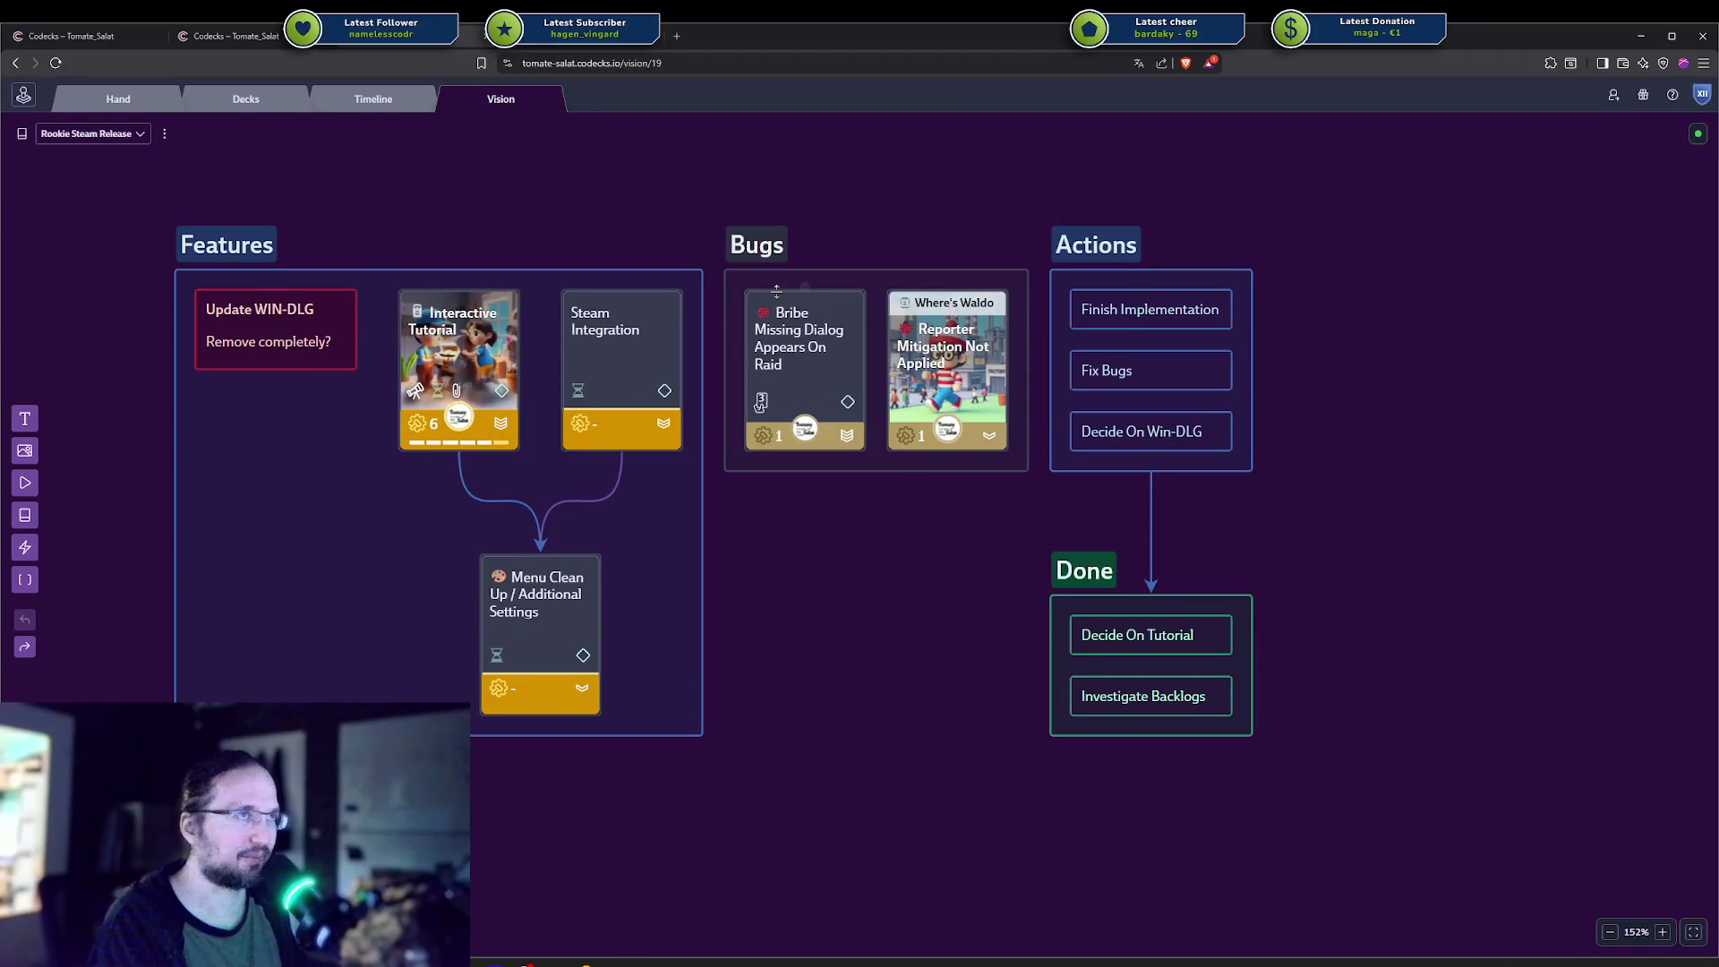
# Drag the Update WIN-DLG note down beside the Menu Clean Up / Additional Settings card.
pyautogui.moveTo(725, 595); pyautogui.dragTo(685, 591)
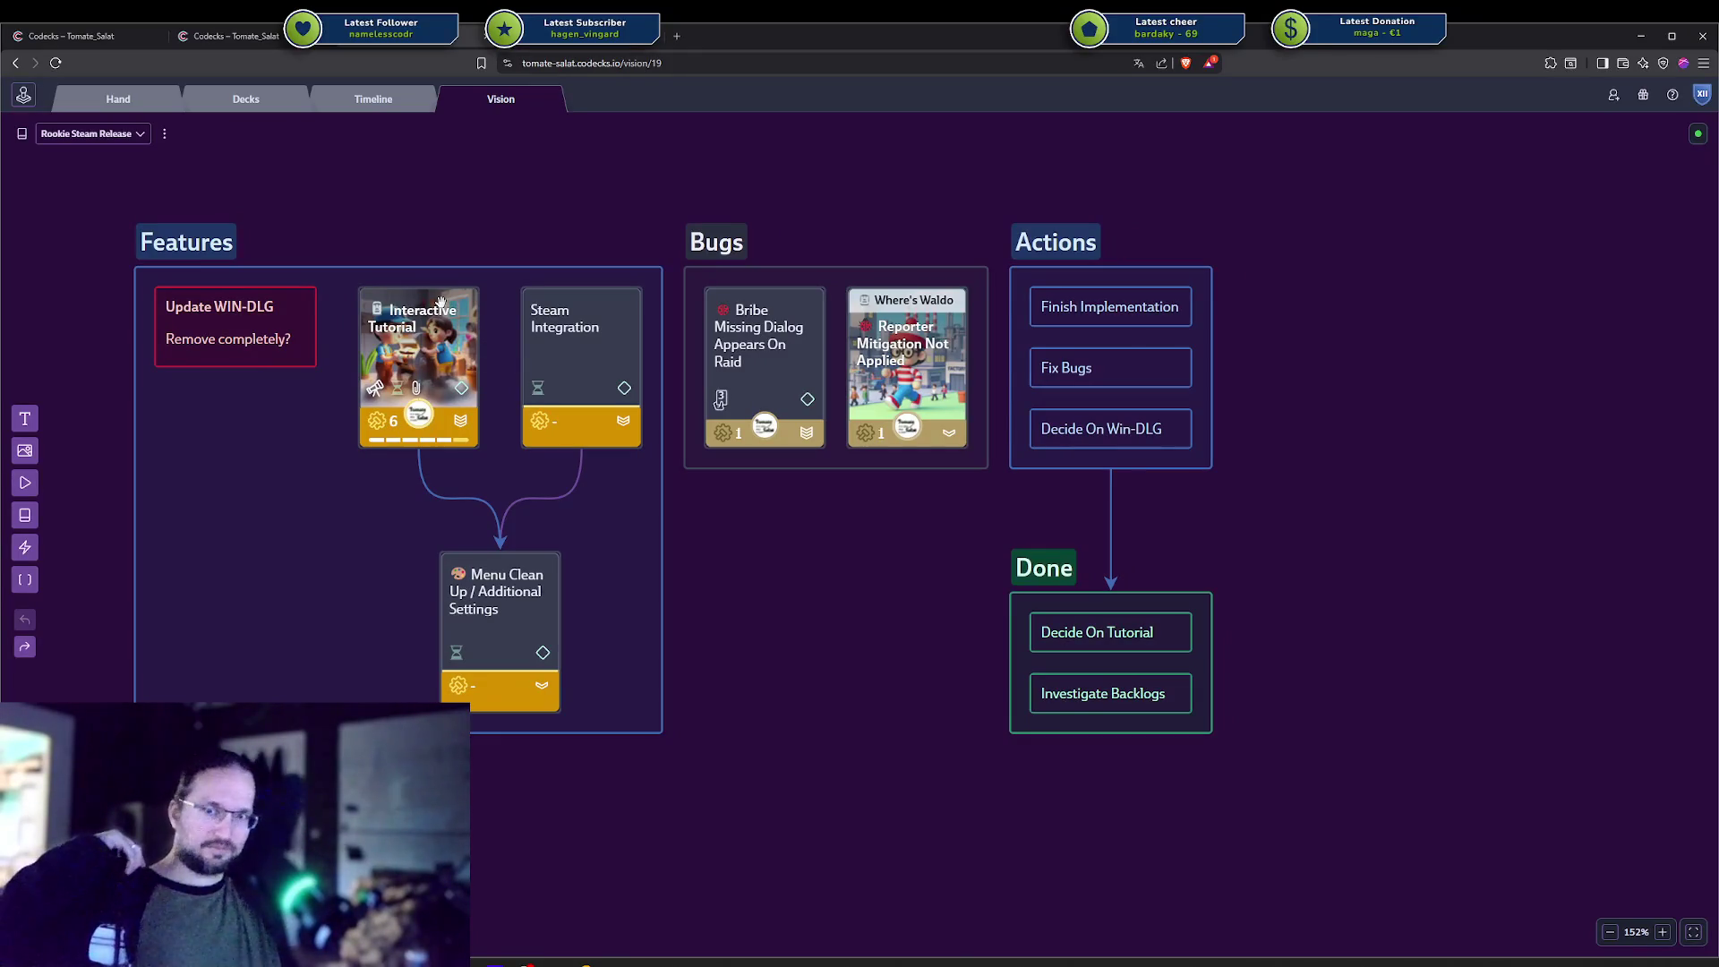
pyautogui.click(273, 345)
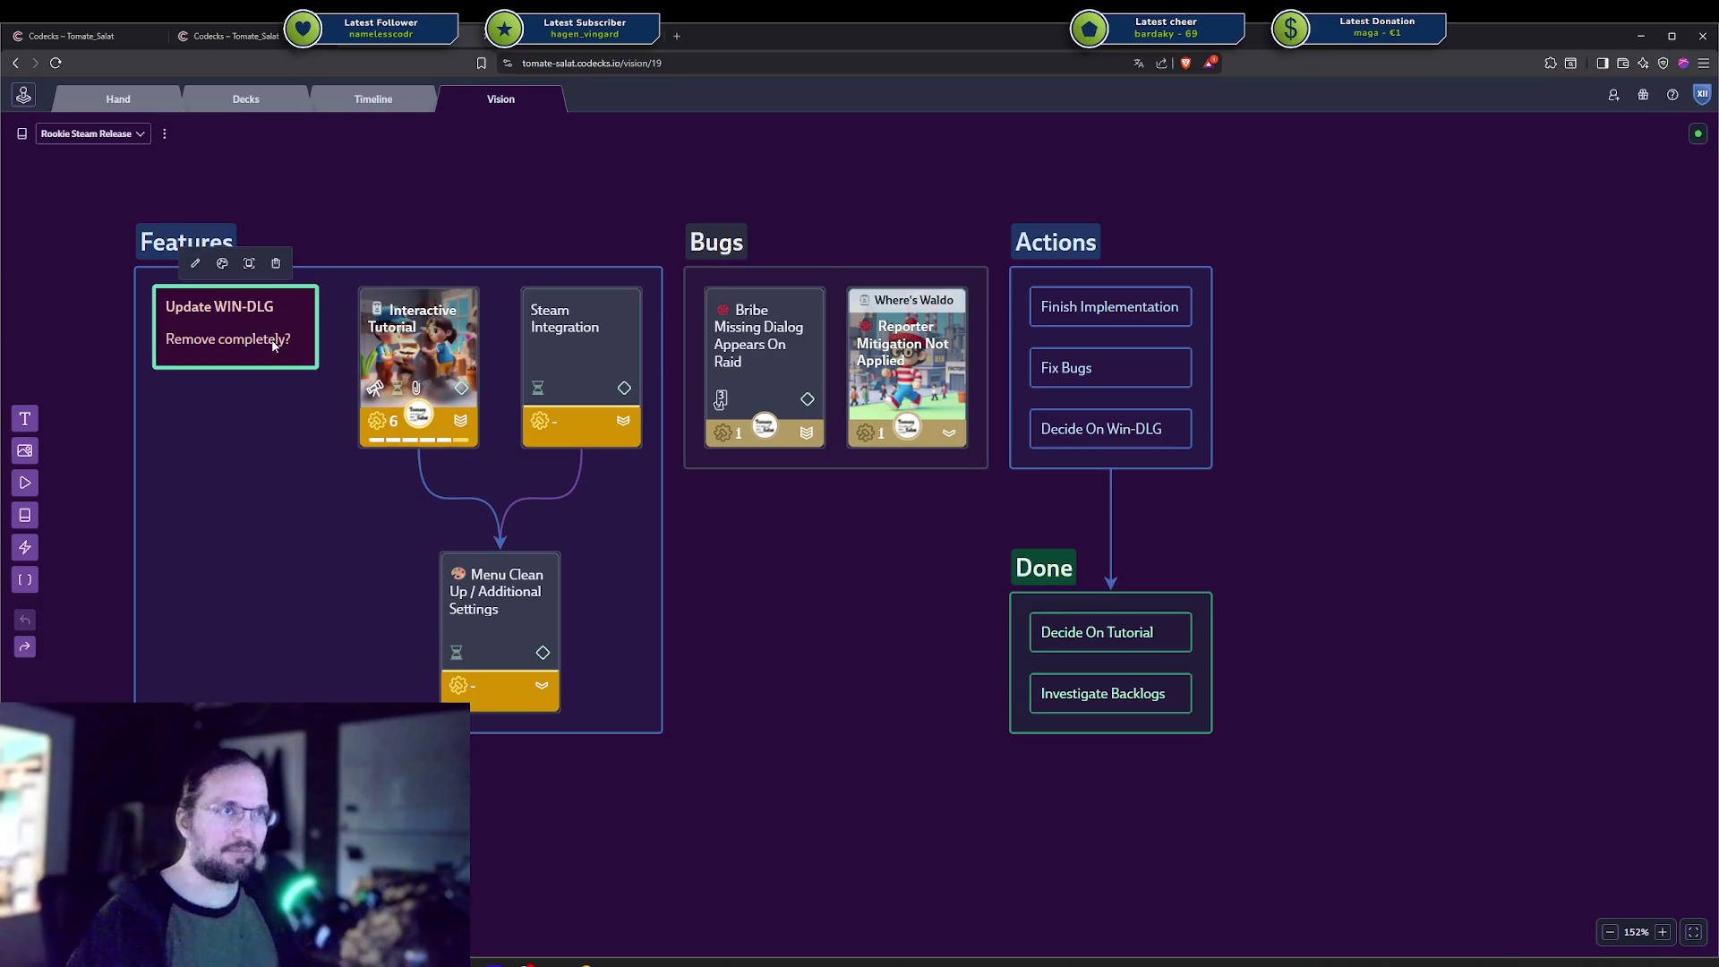
pyautogui.click(326, 251)
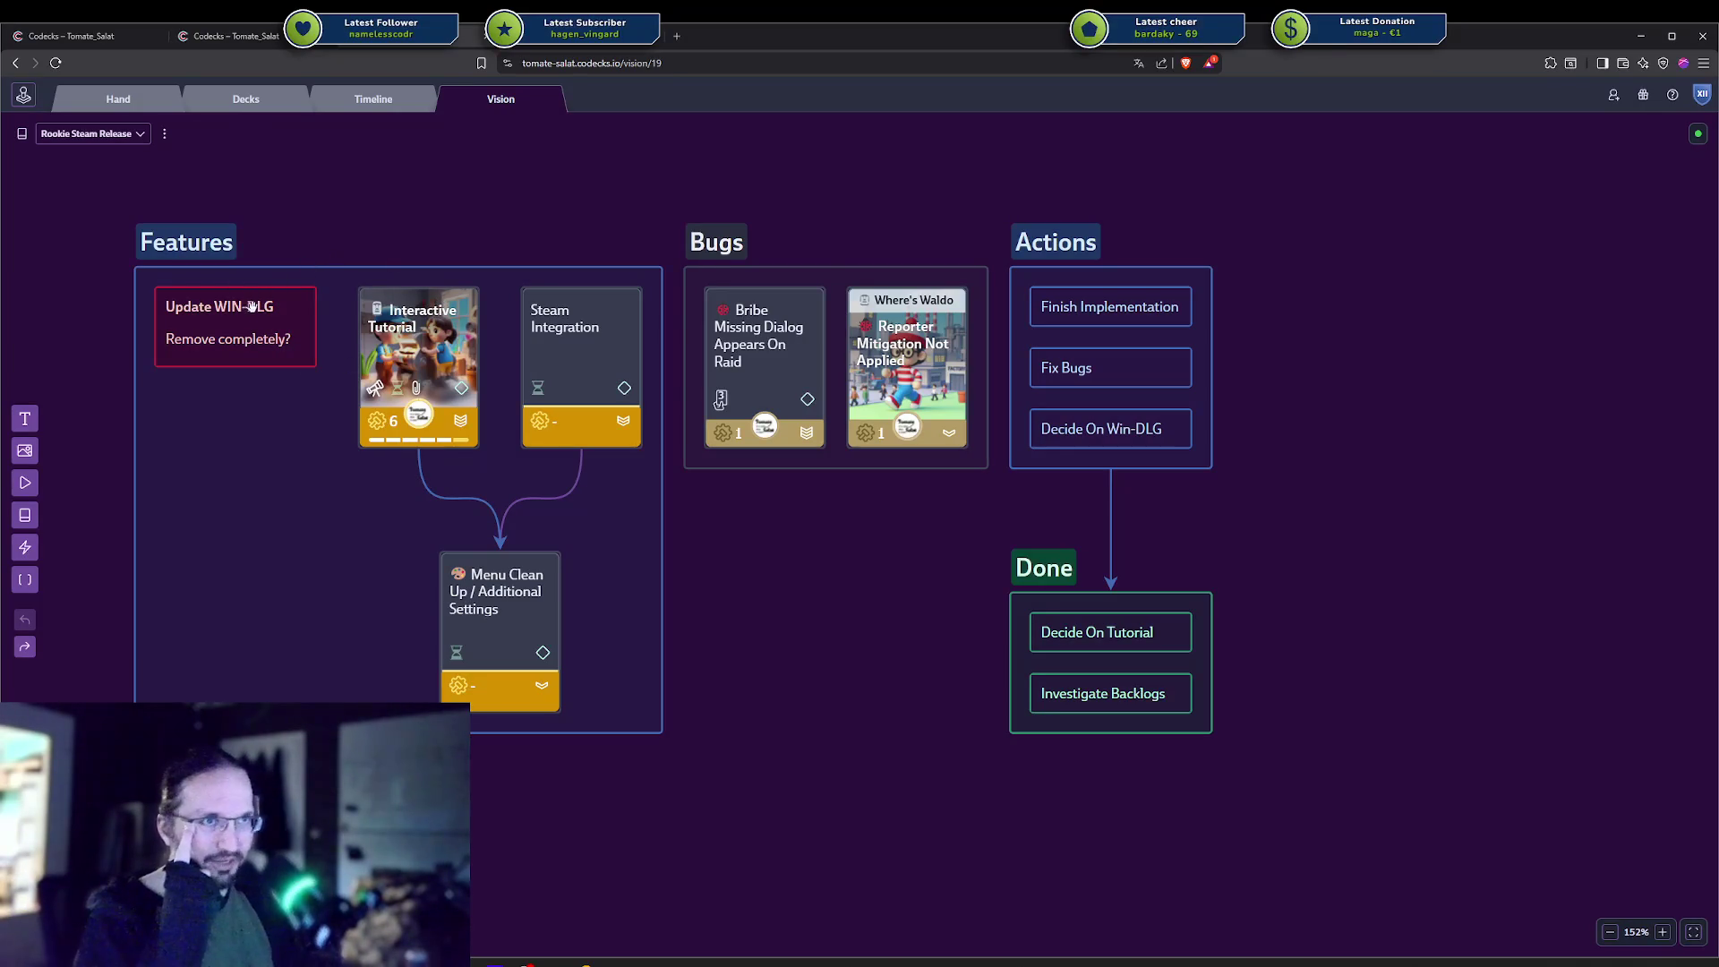
pyautogui.click(254, 327)
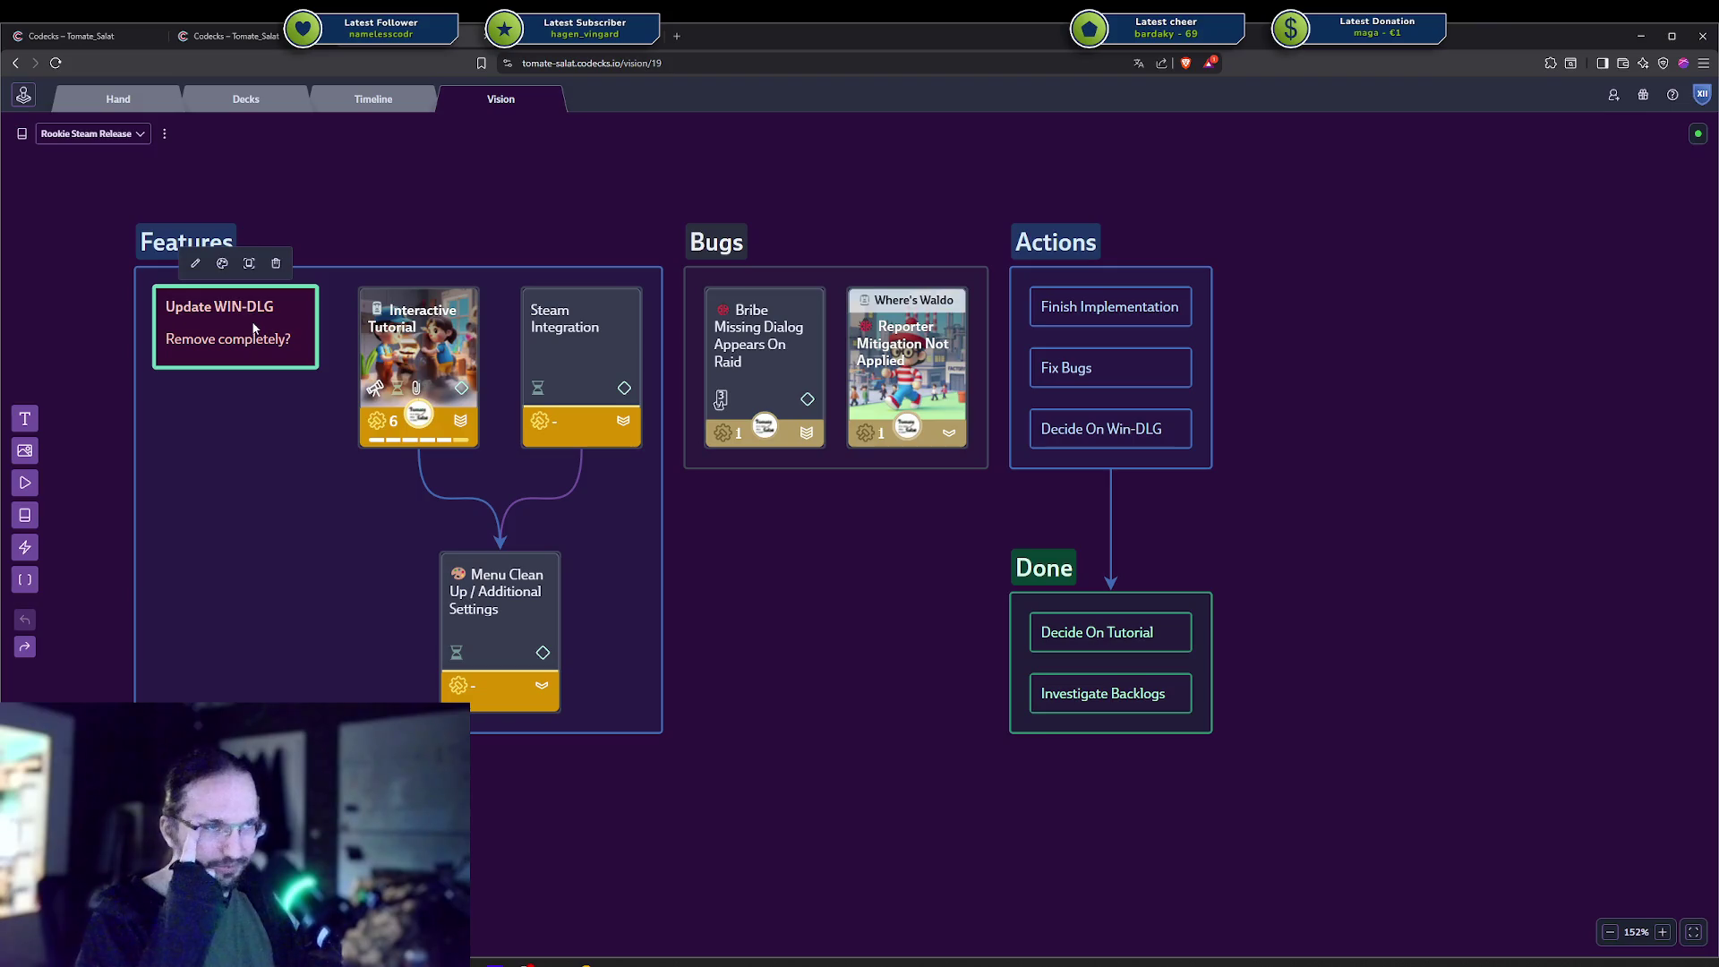
pyautogui.click(279, 235)
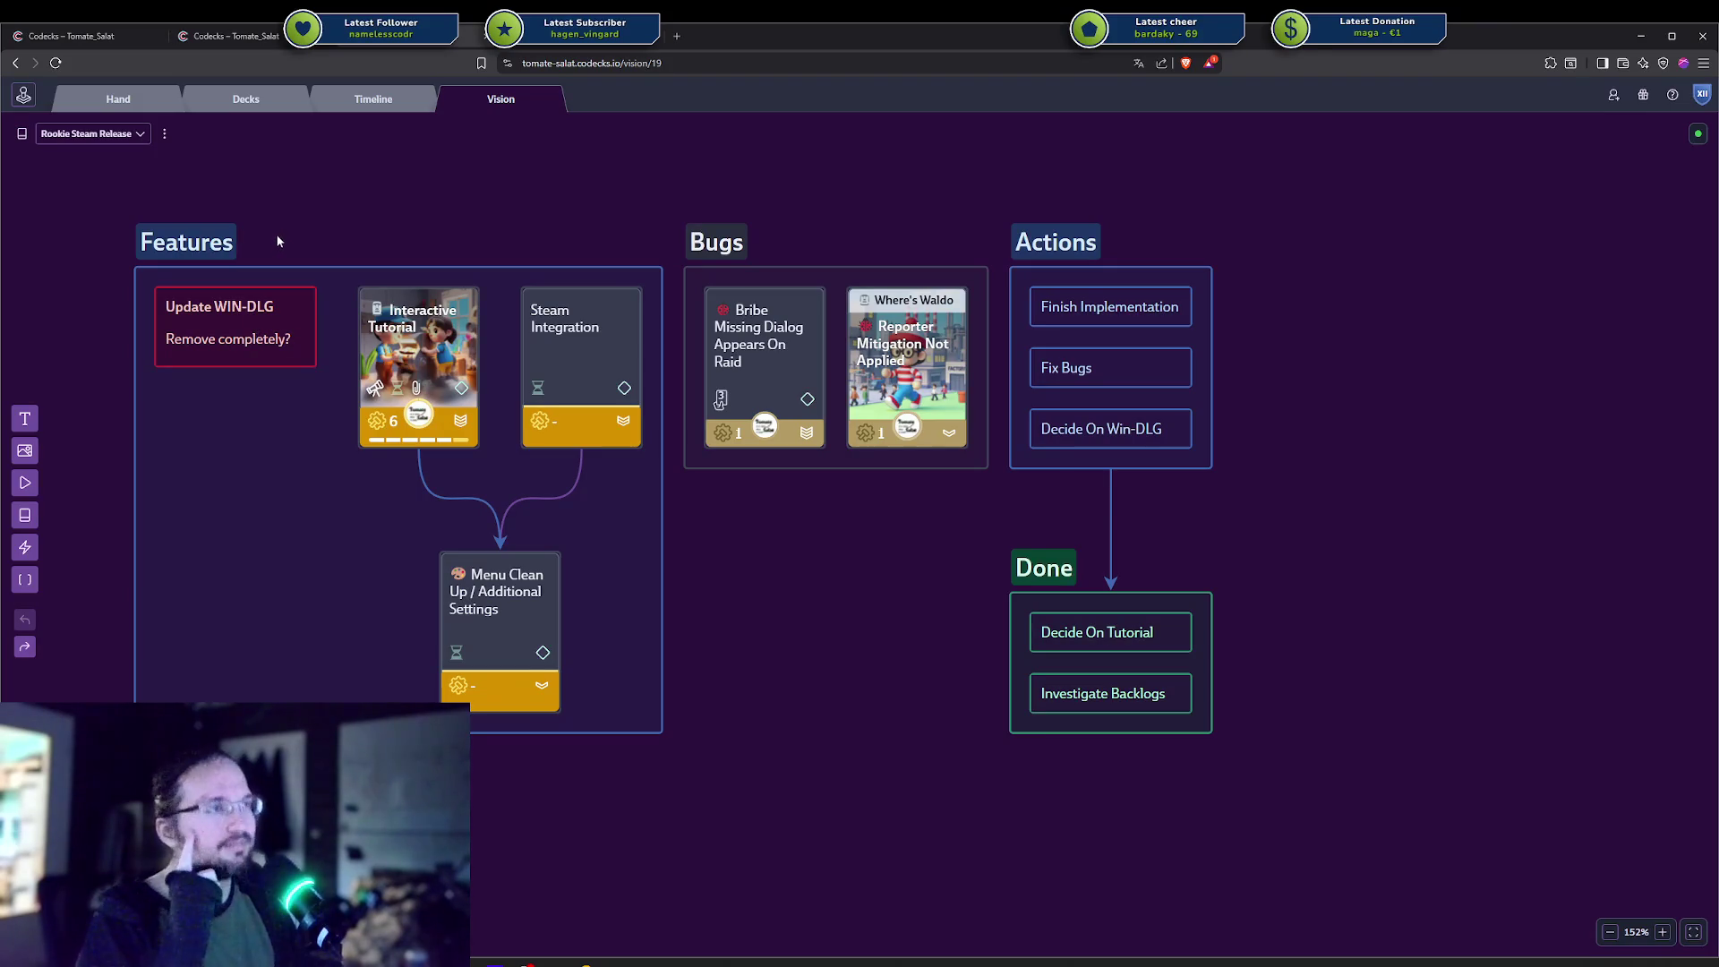
pyautogui.click(187, 320)
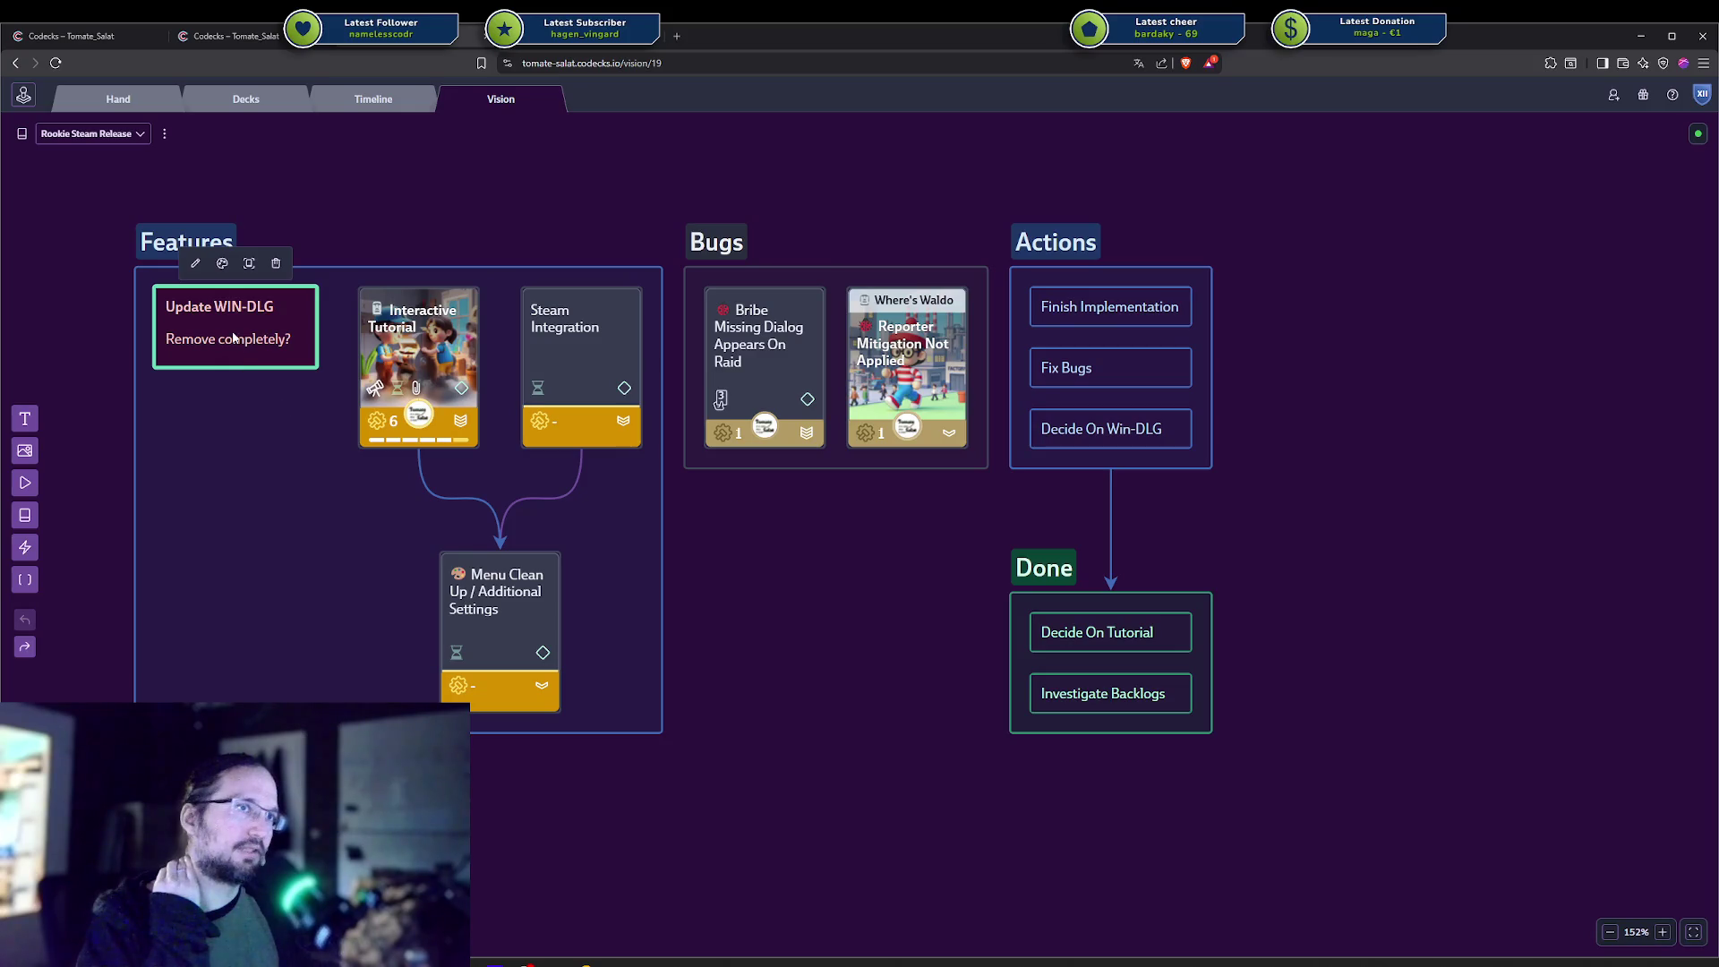
pyautogui.moveTo(237, 338)
pyautogui.mouseDown()
pyautogui.moveTo(249, 647)
pyautogui.moveTo(424, 618)
pyautogui.moveTo(439, 632)
pyautogui.moveTo(372, 606)
pyautogui.mouseUp()
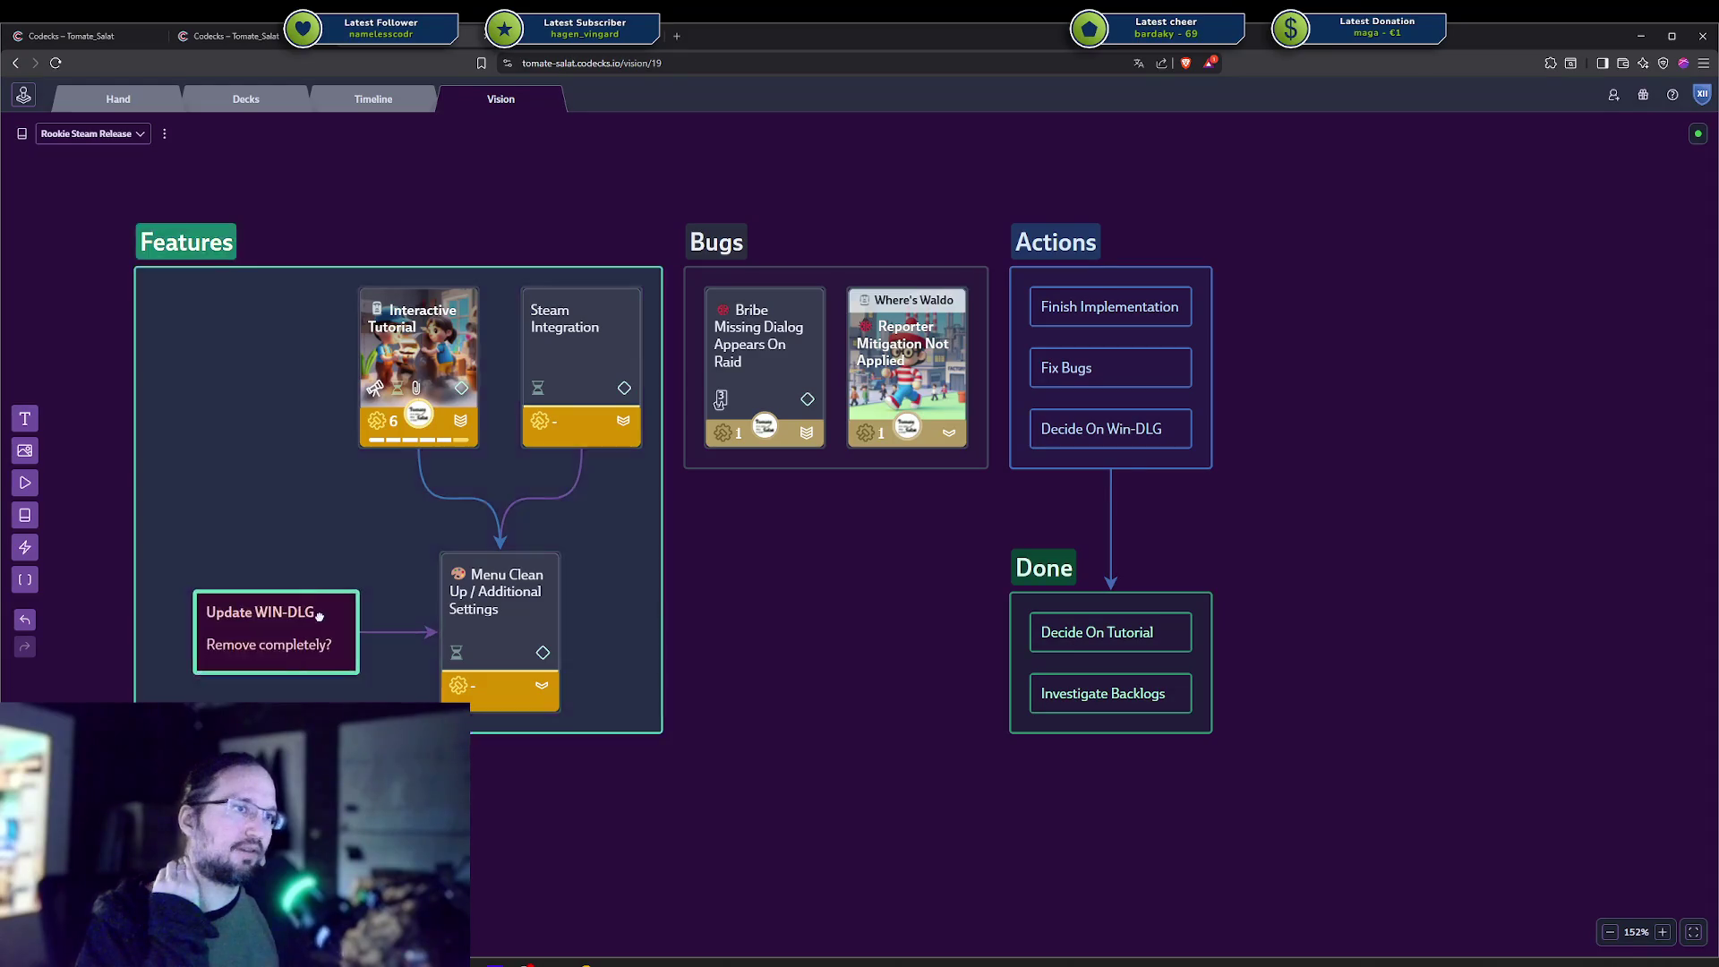
pyautogui.click(750, 676)
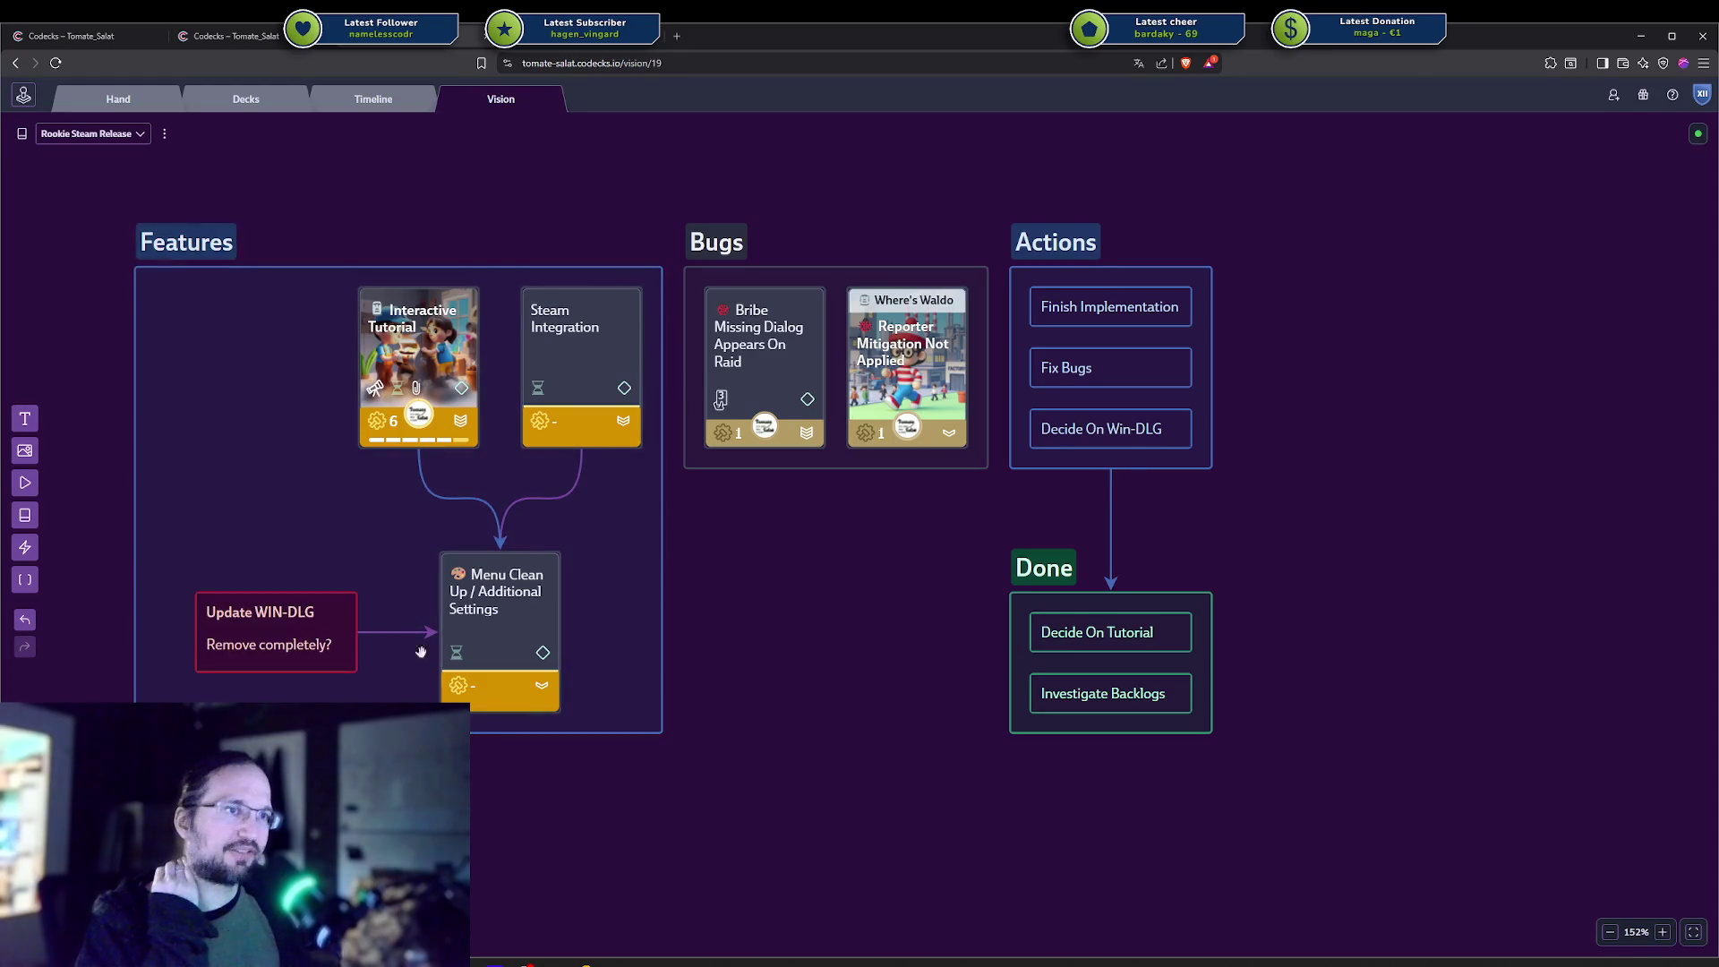
pyautogui.click(322, 627)
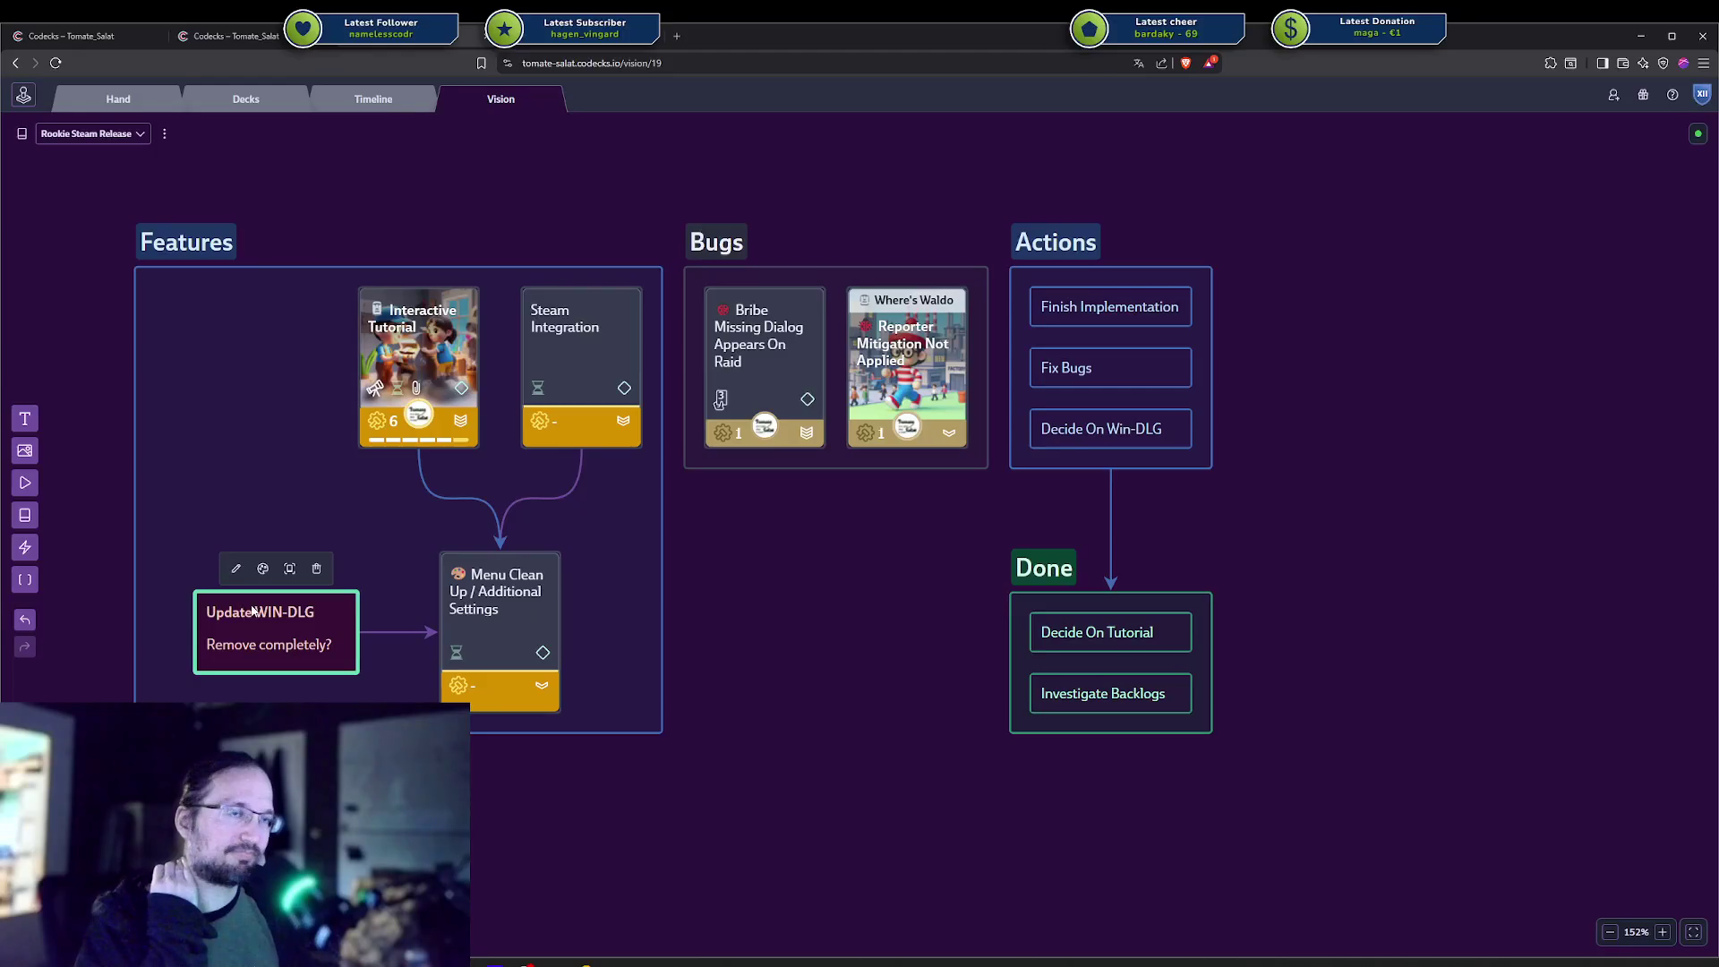
pyautogui.click(262, 568)
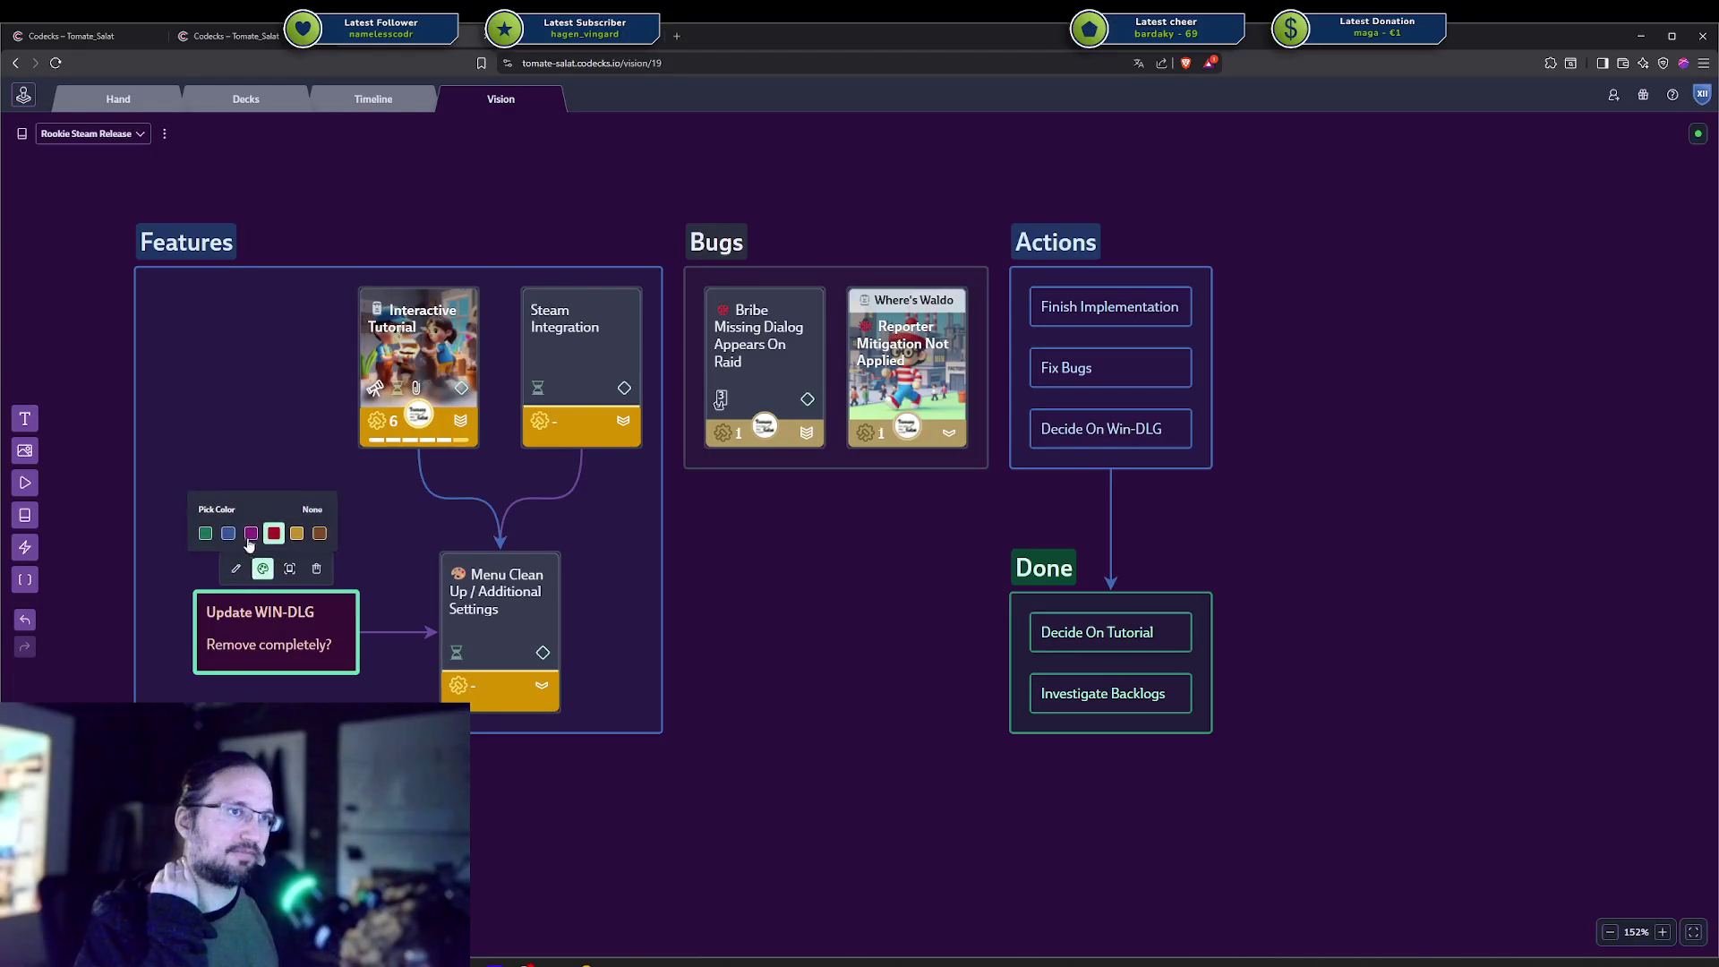
# Recolour the Update WIN-DLG note and its arrow to the Menu Clean Up card gold.
pyautogui.click(205, 532)
pyautogui.press('Escape')
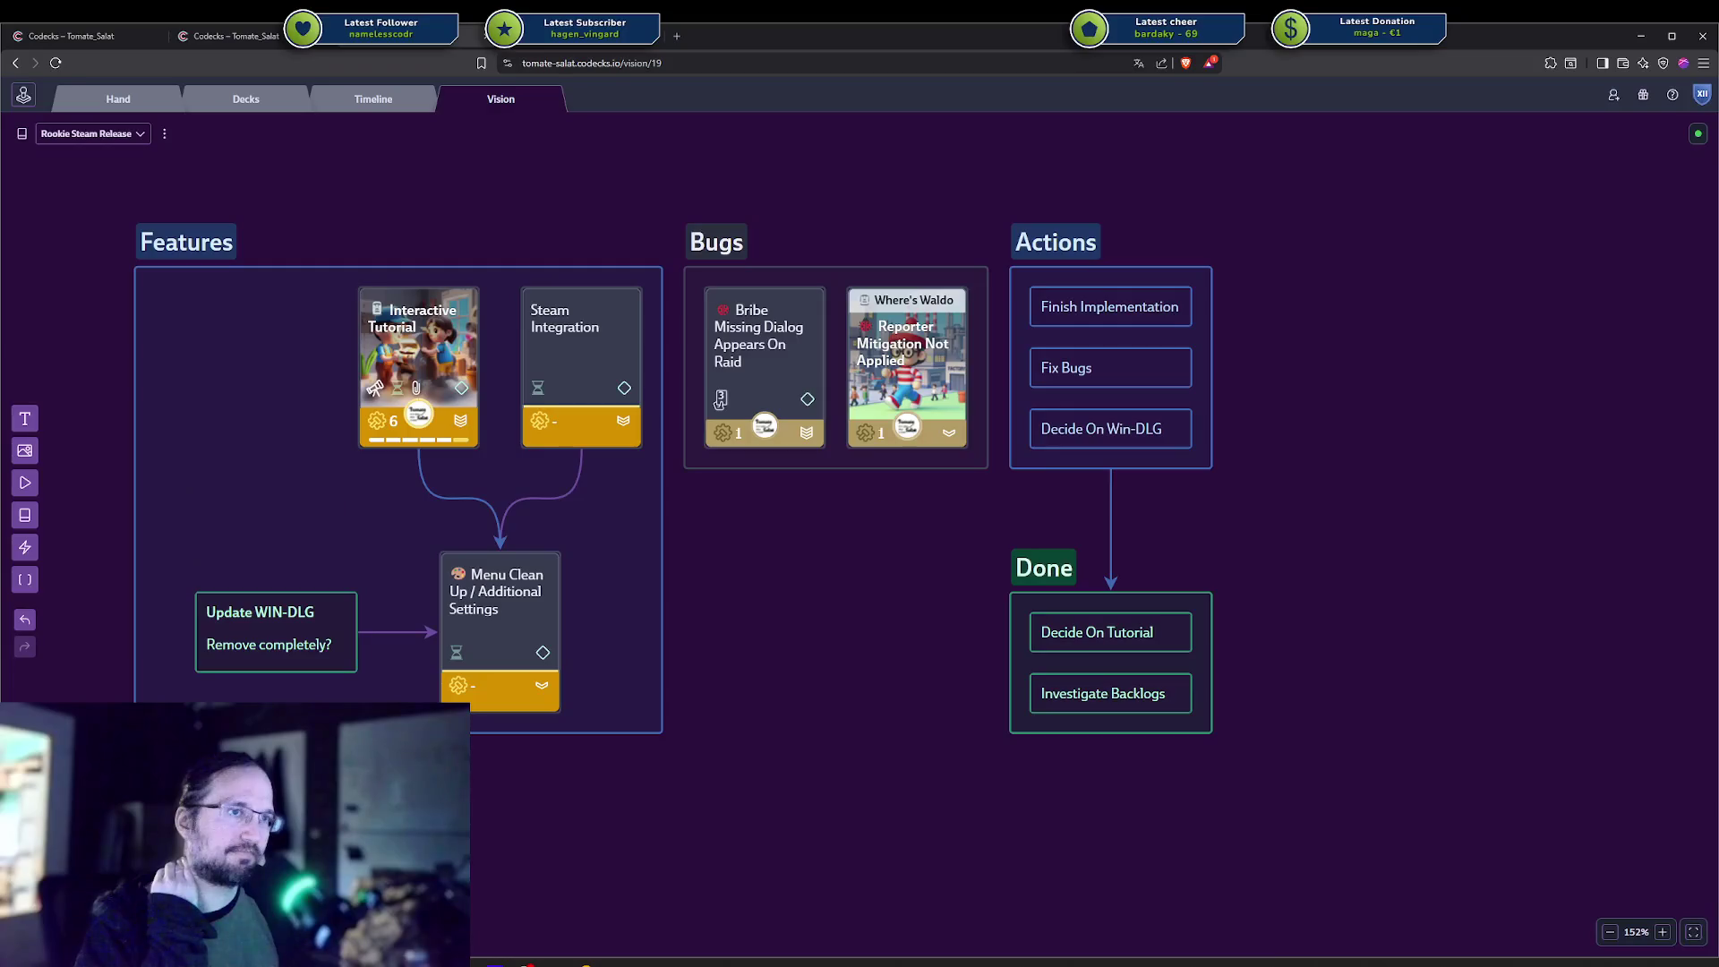
pyautogui.click(275, 649)
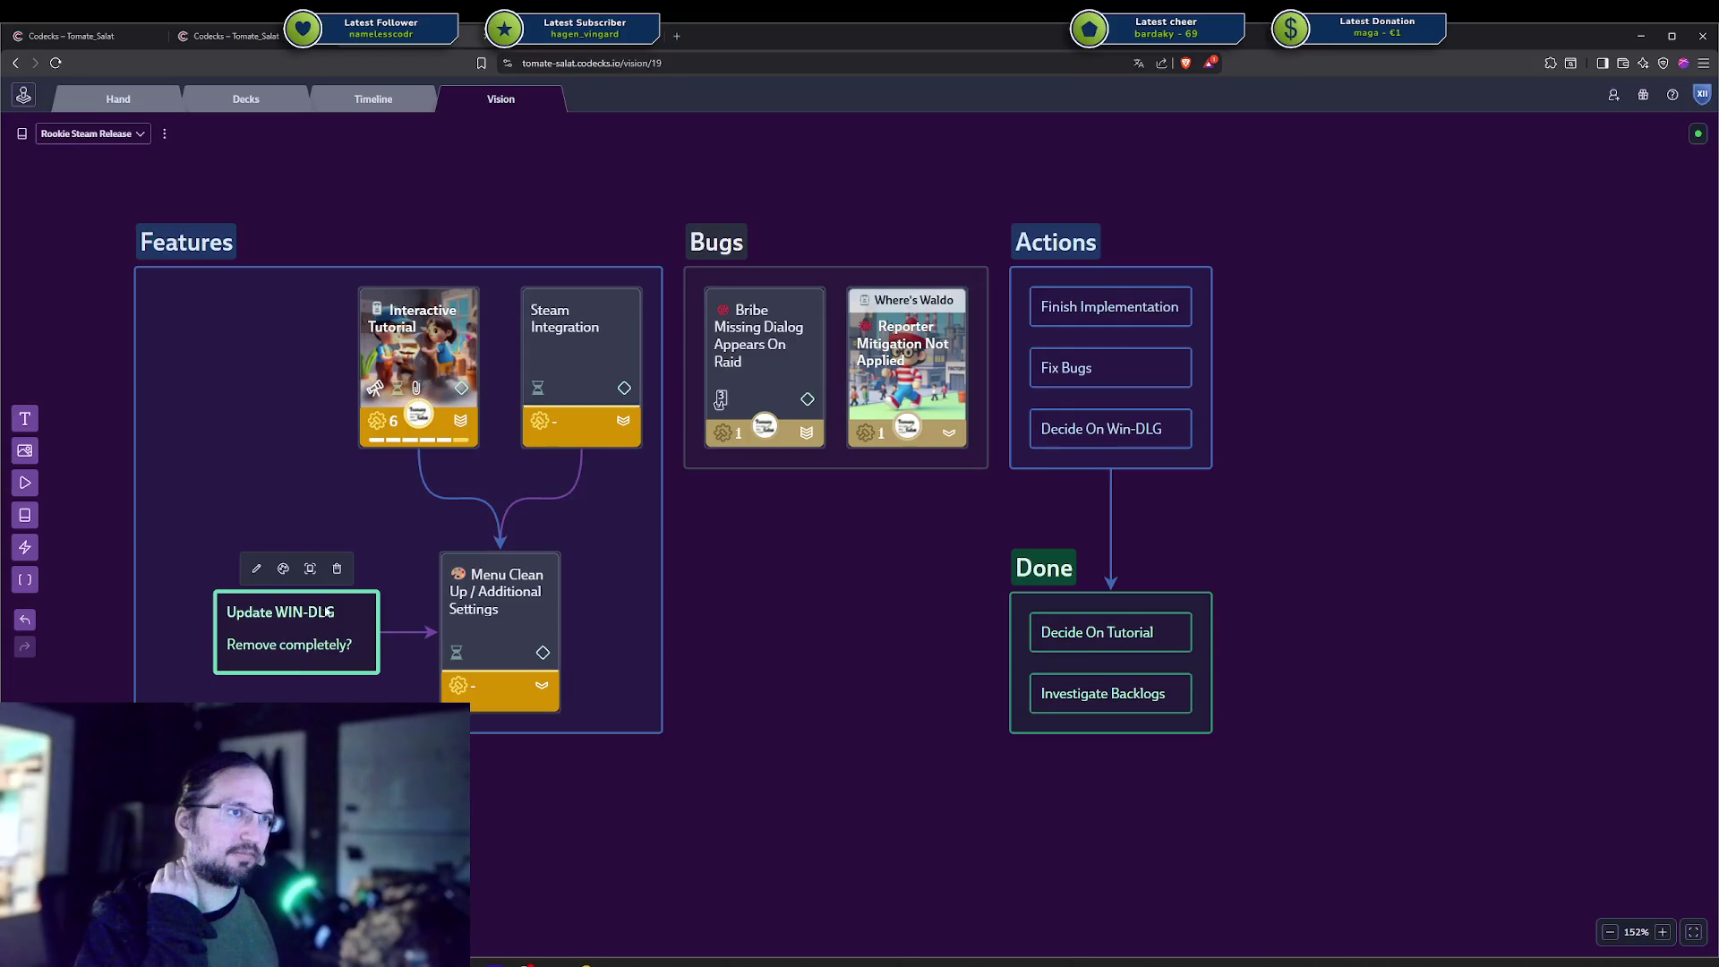
pyautogui.click(283, 568)
pyautogui.click(318, 534)
pyautogui.press('Escape')
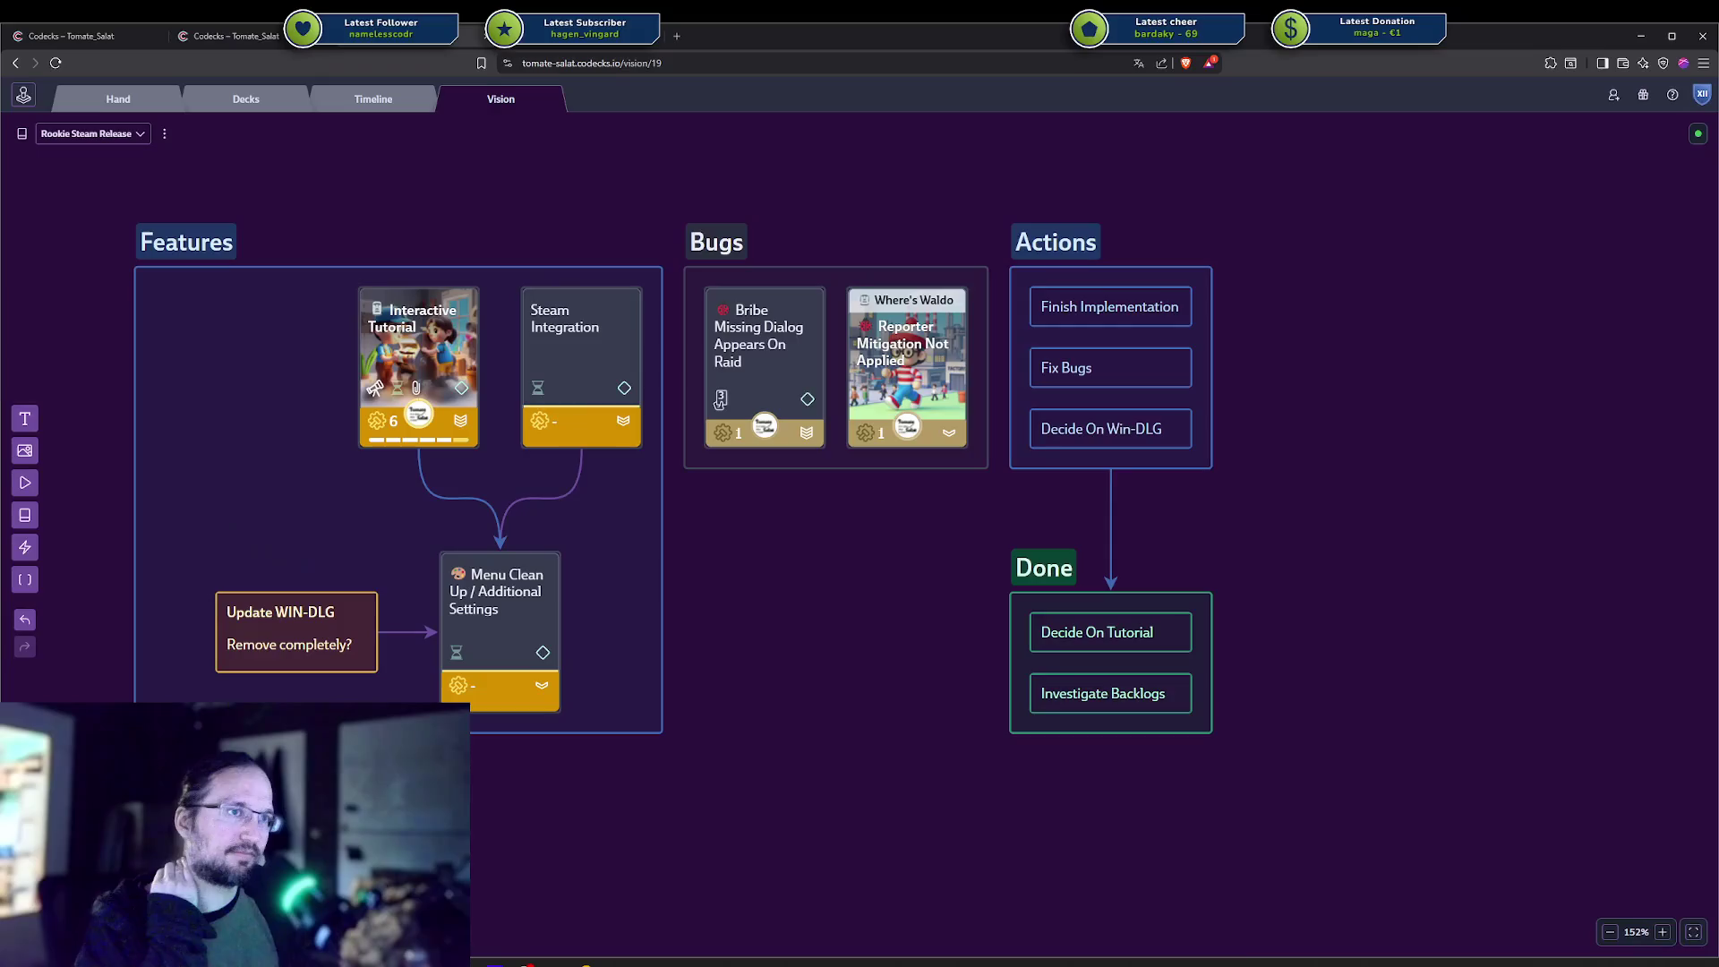
pyautogui.click(399, 632)
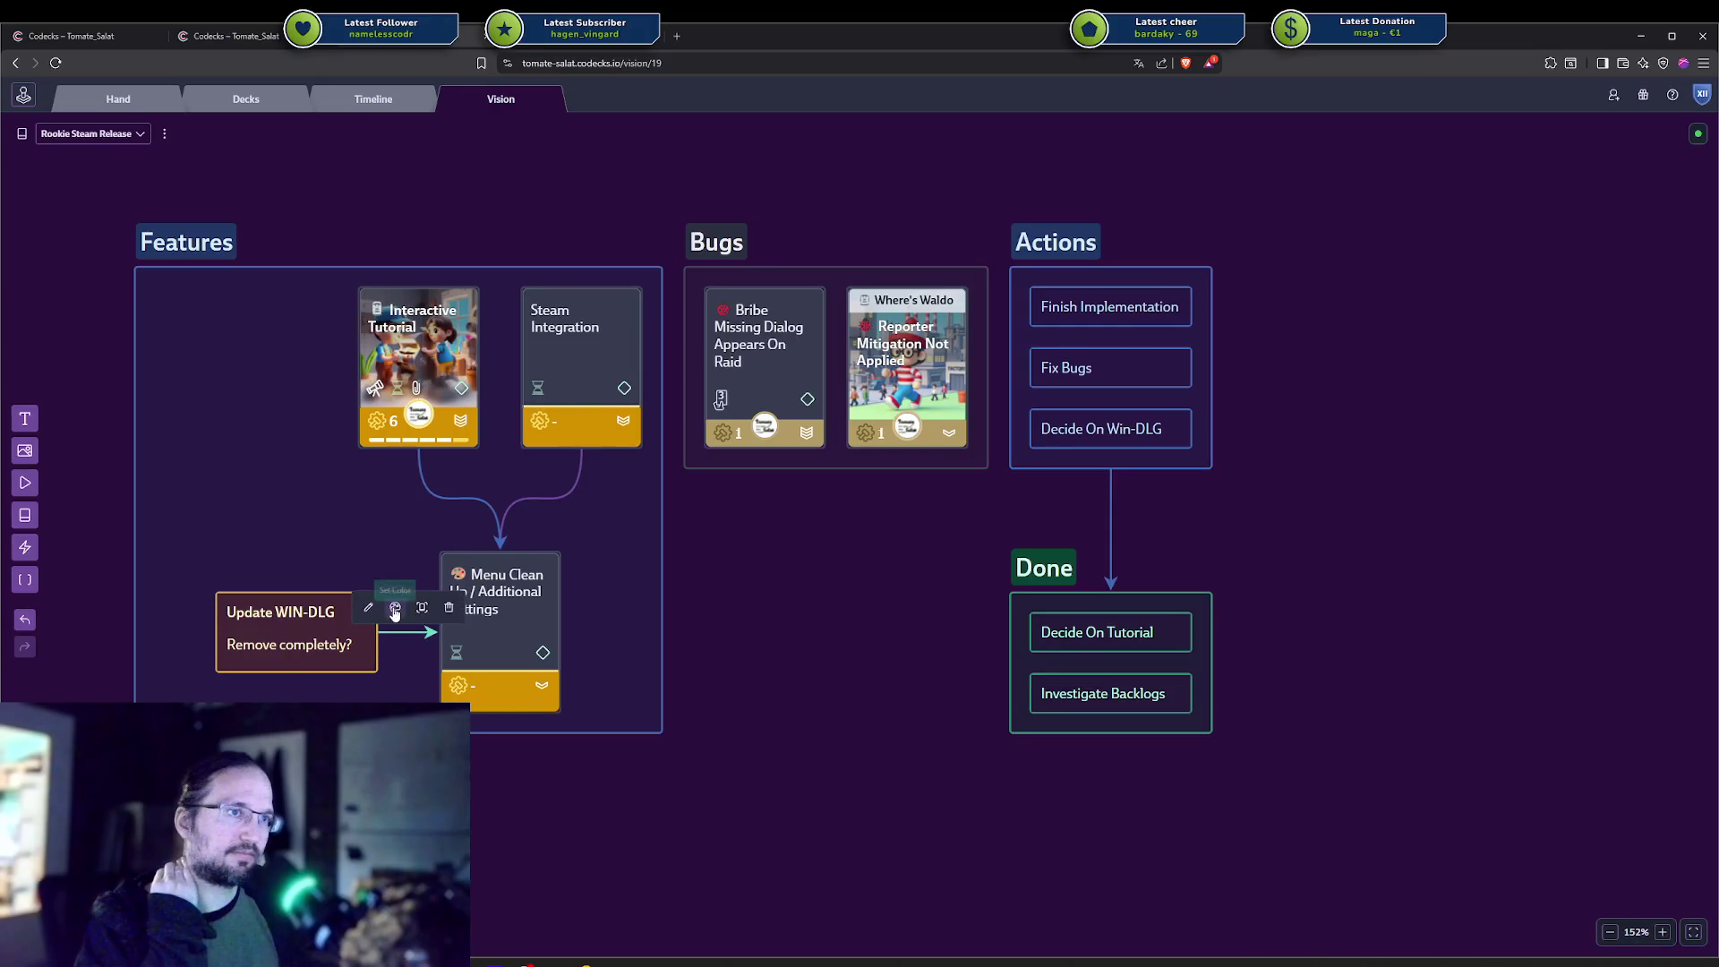
pyautogui.click(395, 607)
pyautogui.click(430, 571)
# Narrow the Features area by dragging its left edge inward.
pyautogui.click(244, 625)
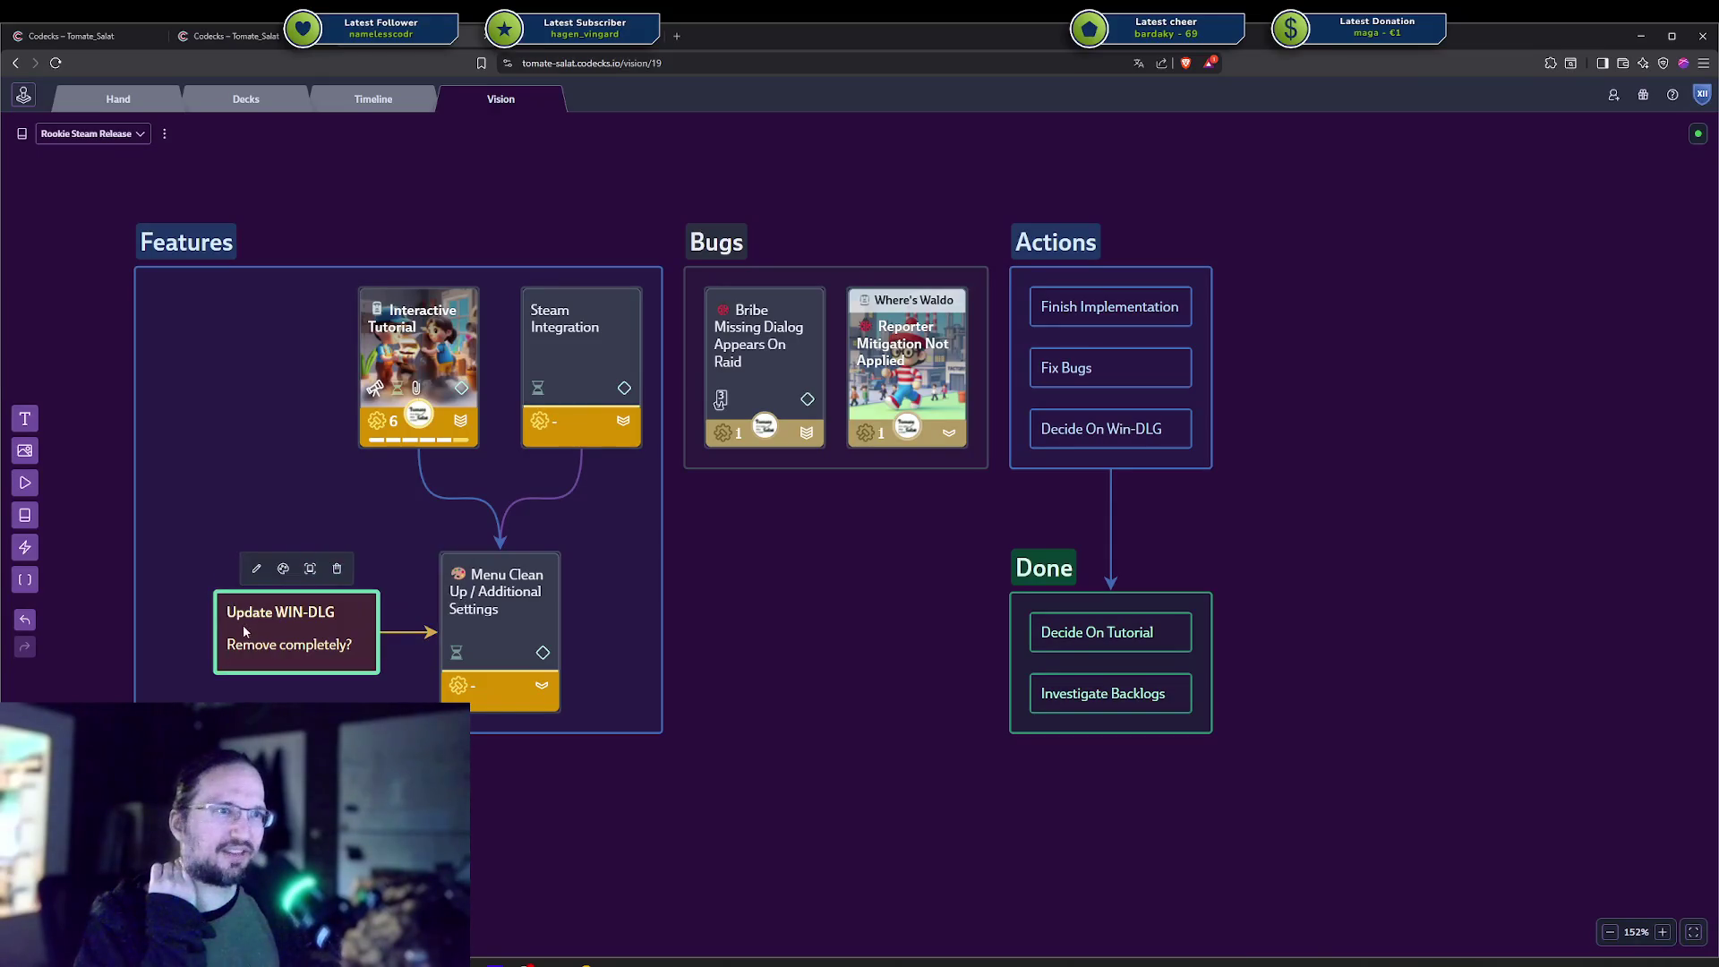
pyautogui.moveTo(140, 444); pyautogui.dragTo(197, 445)
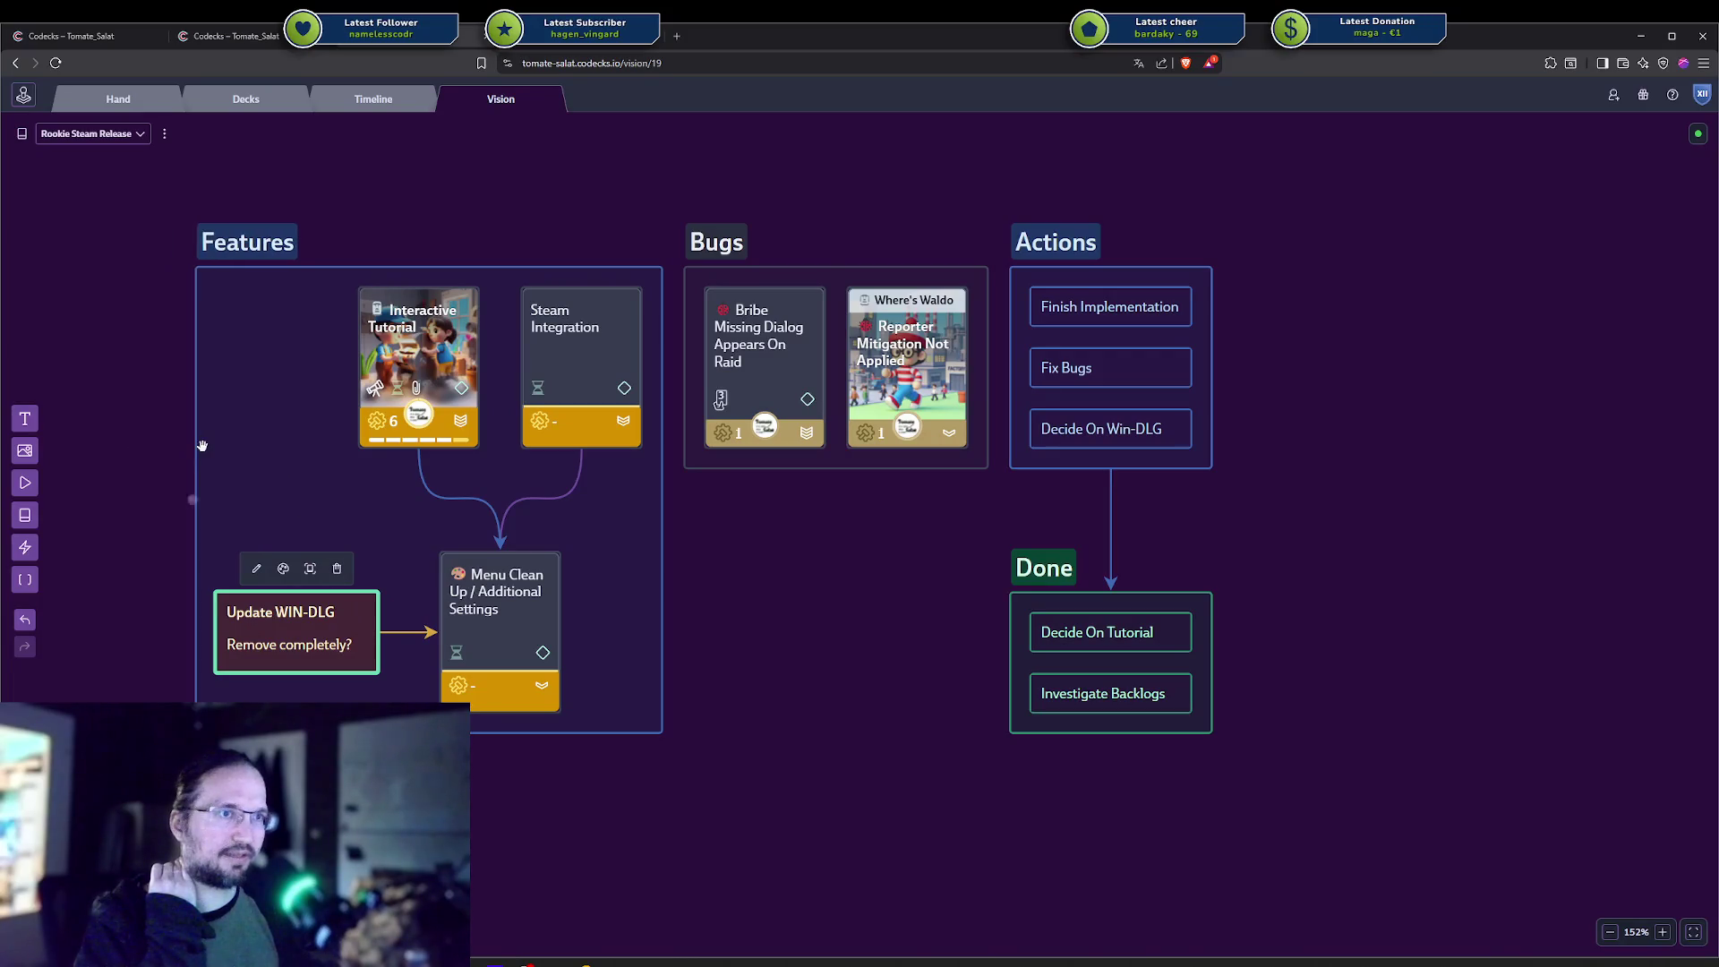
pyautogui.click(208, 453)
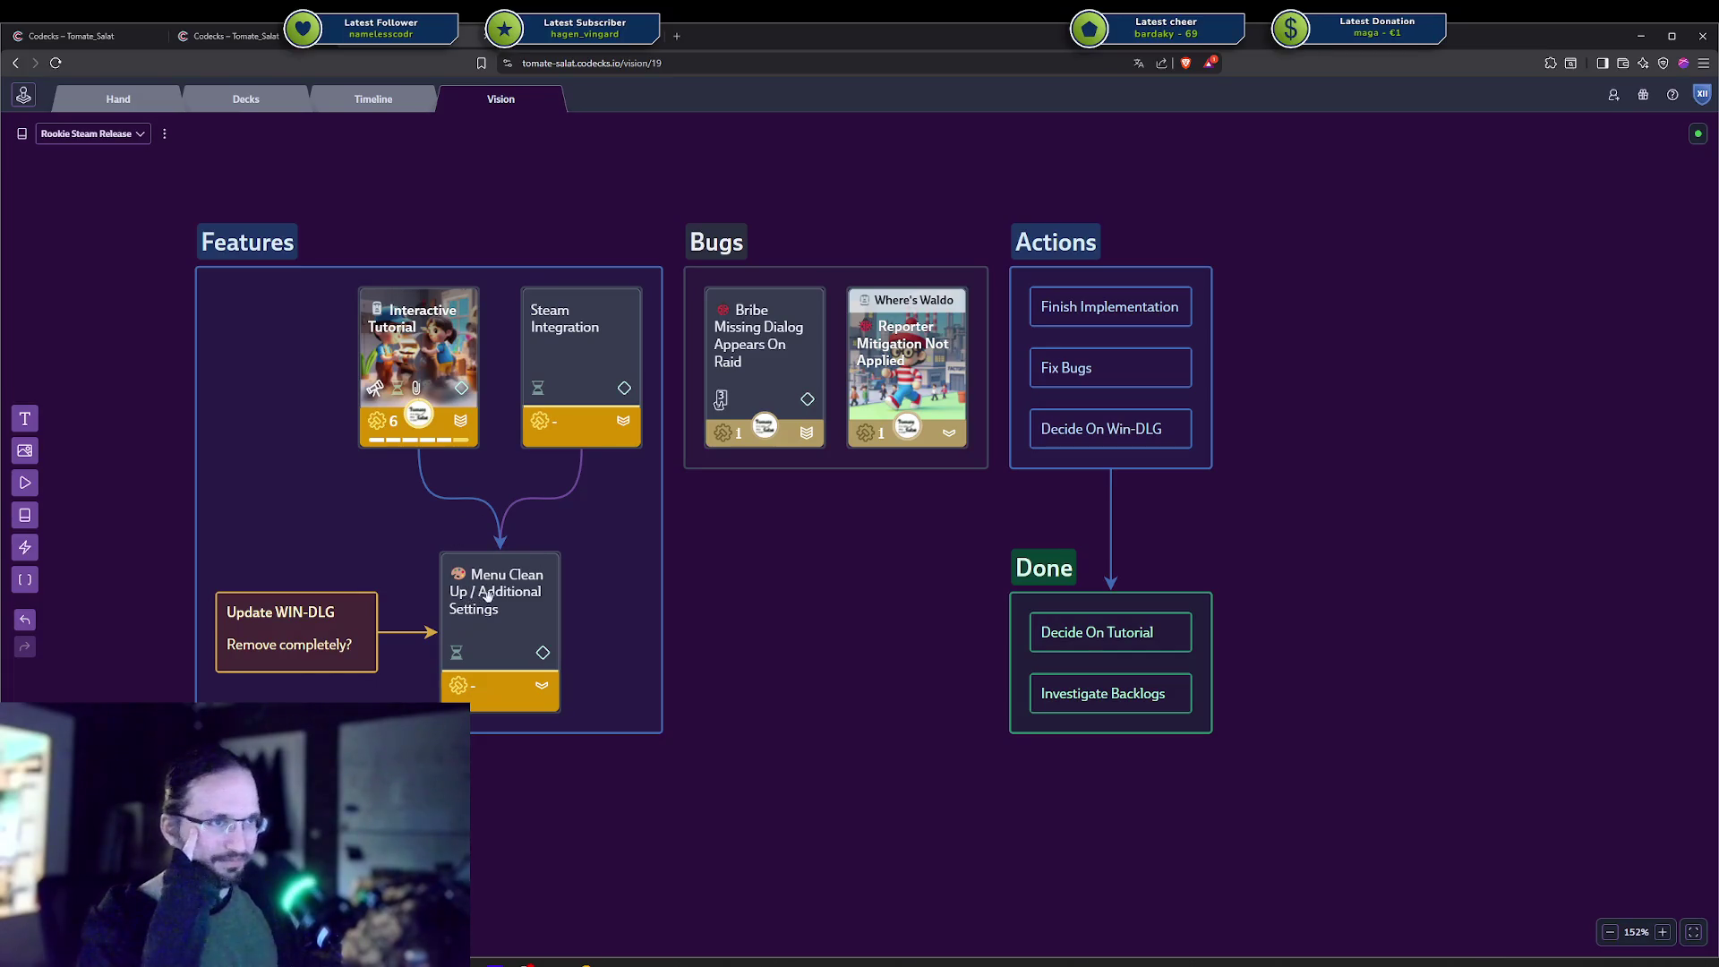
# Open the Menu Clean Up / Additional Settings card's details, then close them.
pyautogui.click(488, 595)
pyautogui.click(755, 594)
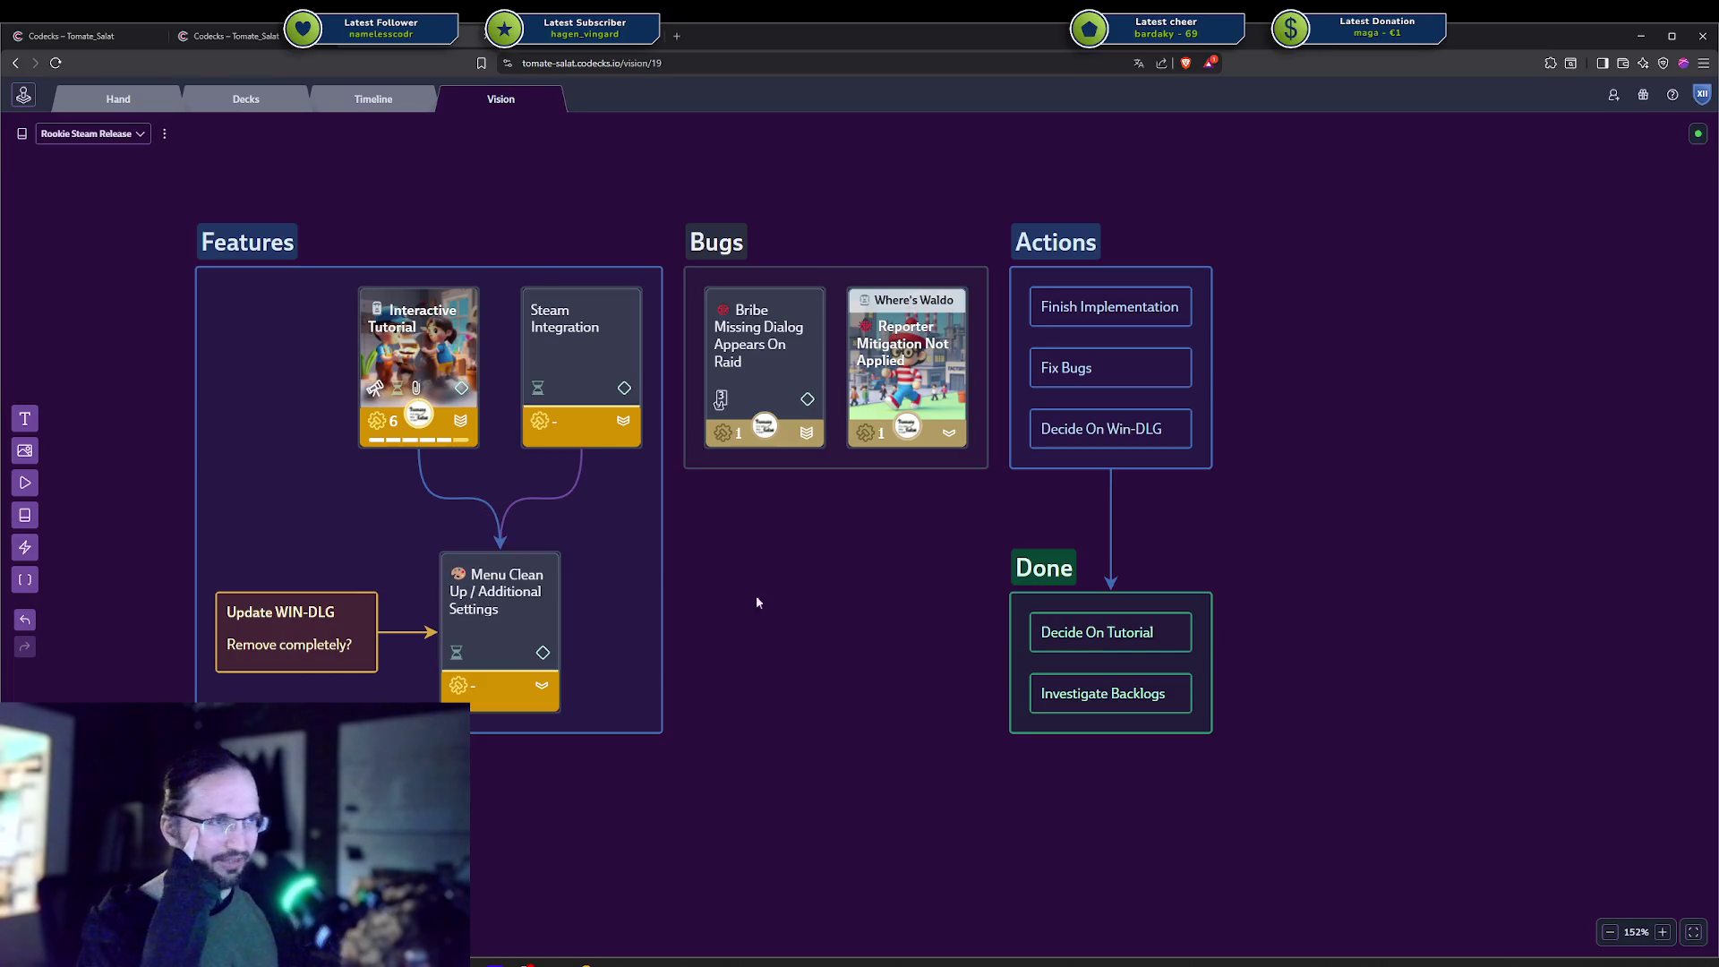
pyautogui.click(539, 616)
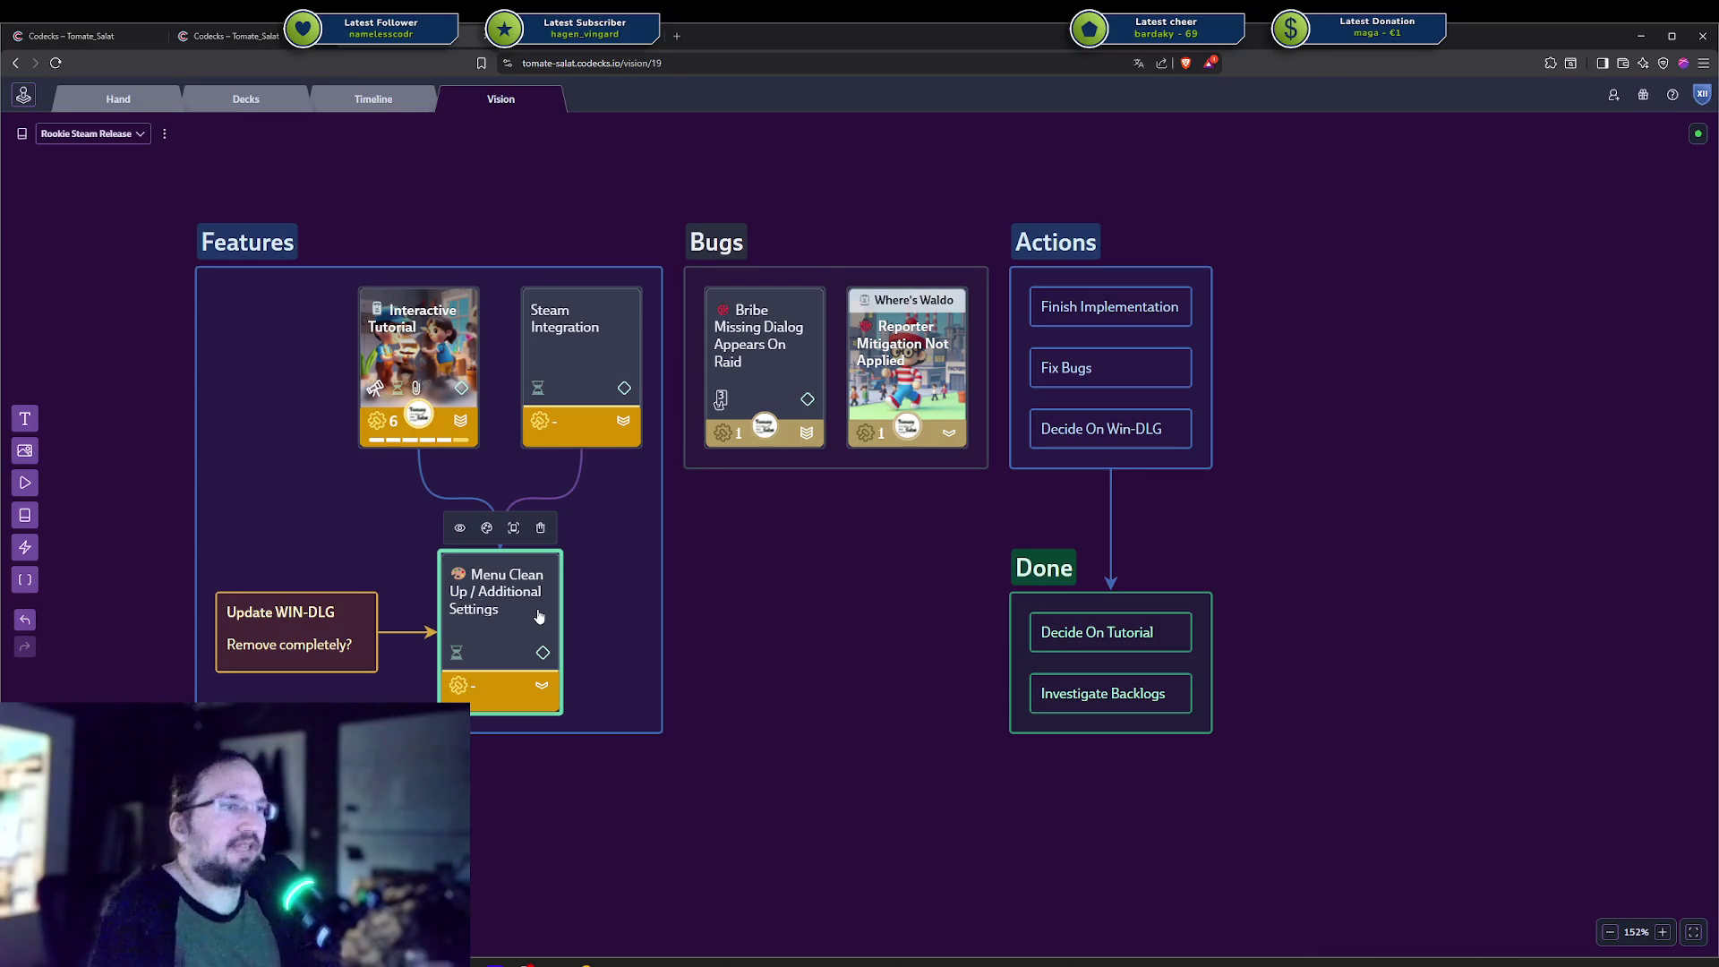
pyautogui.click(513, 598)
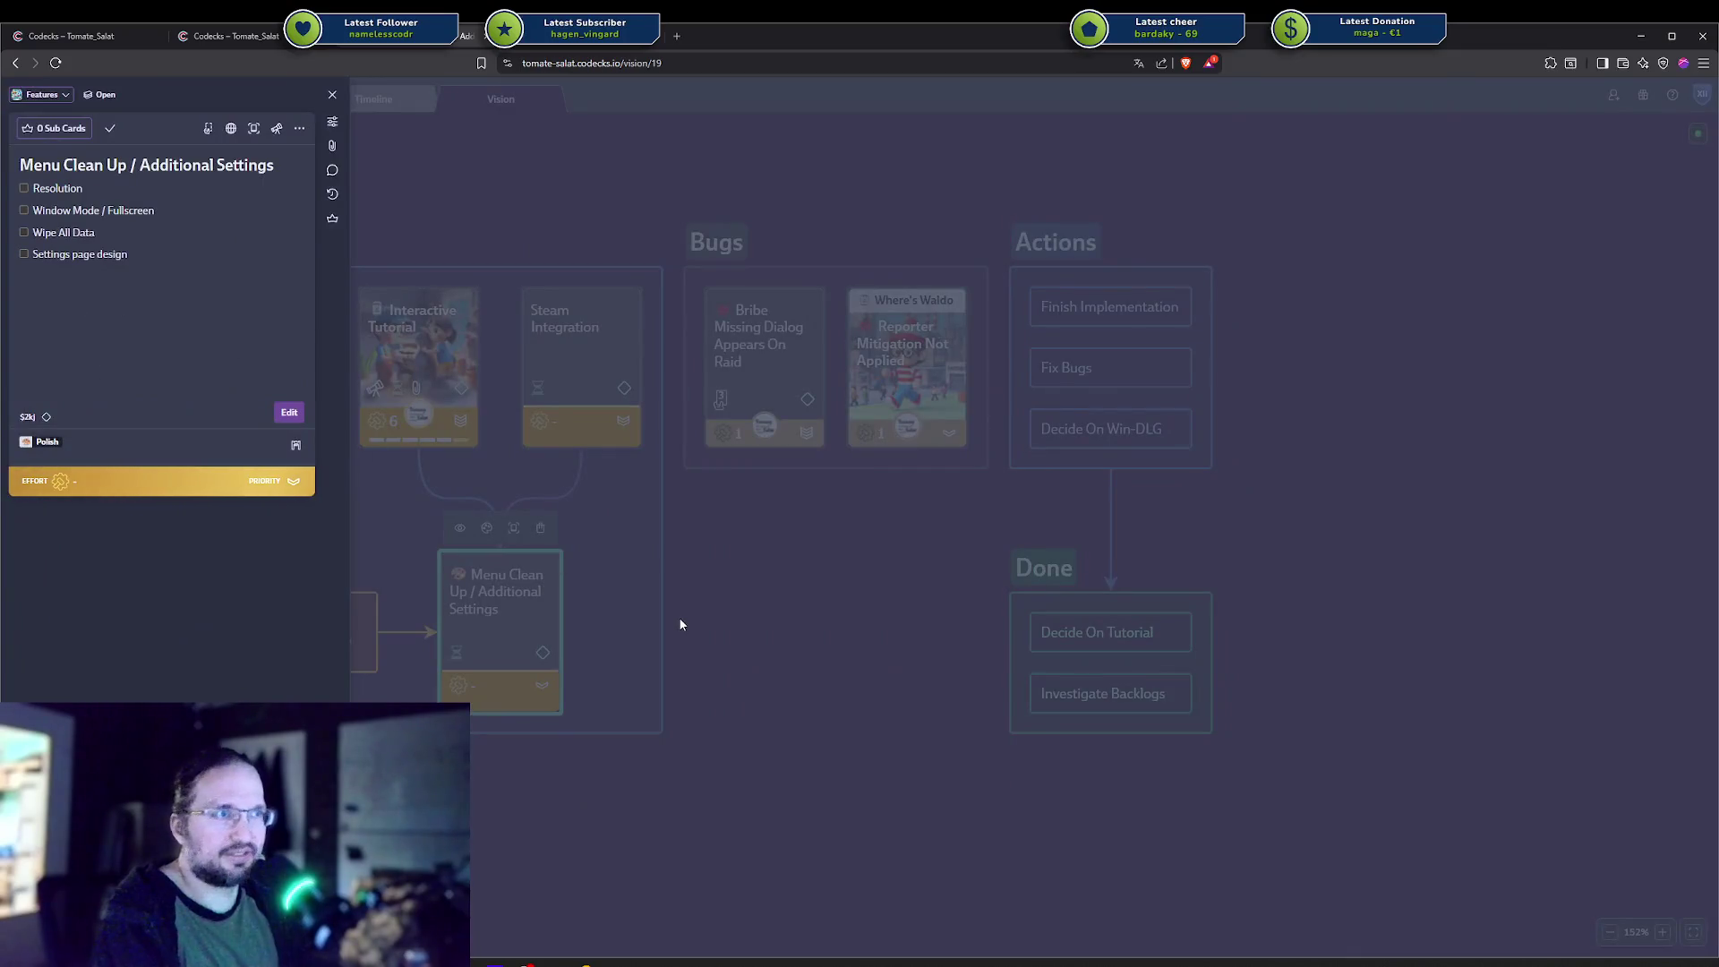
pyautogui.click(679, 616)
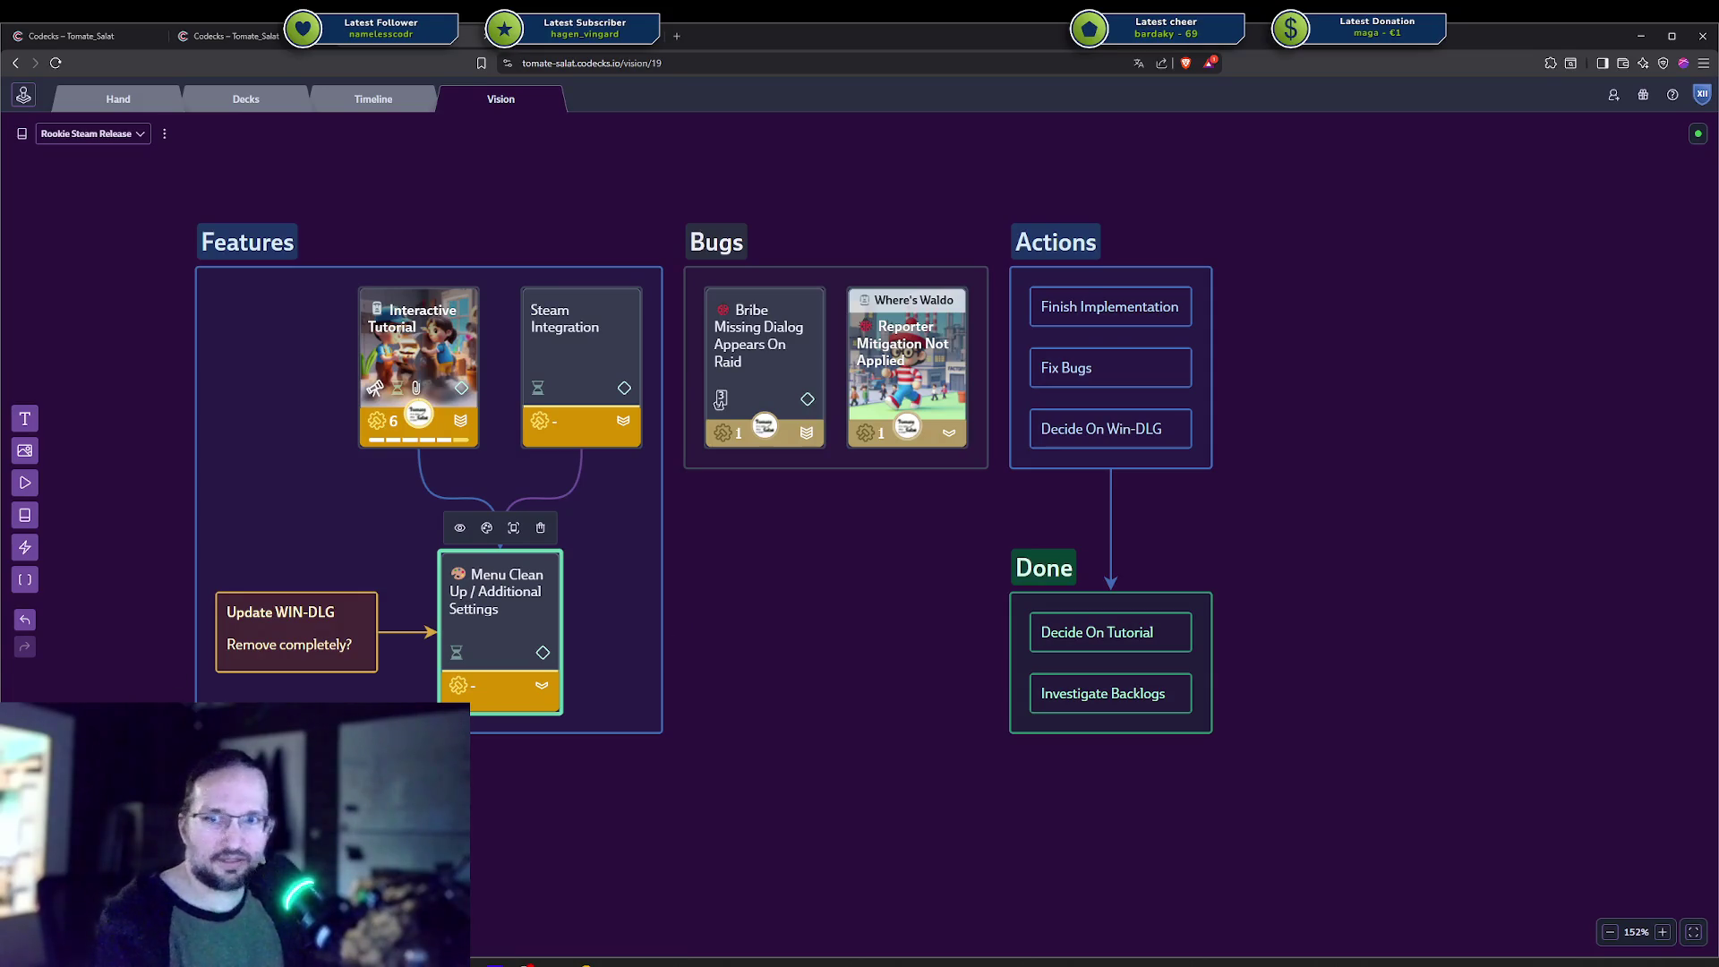
pyautogui.click(813, 639)
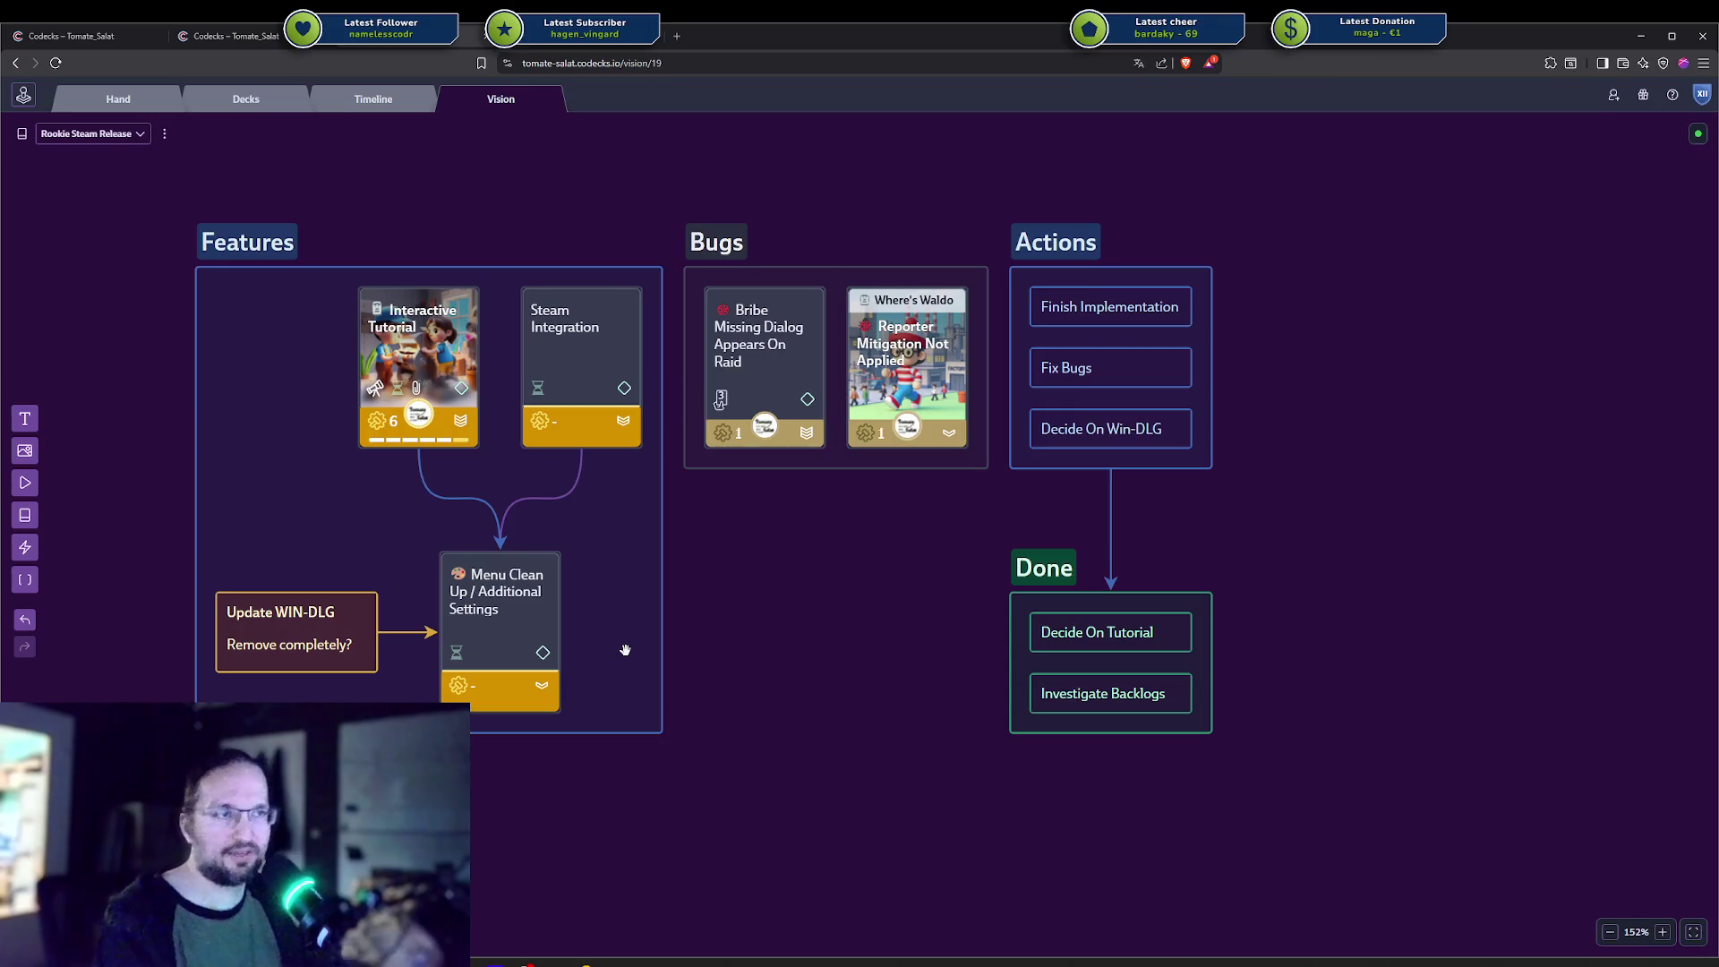
# Select the Menu Clean Up, Steam Integration and Interactive Tutorial cards in turn.
pyautogui.click(484, 598)
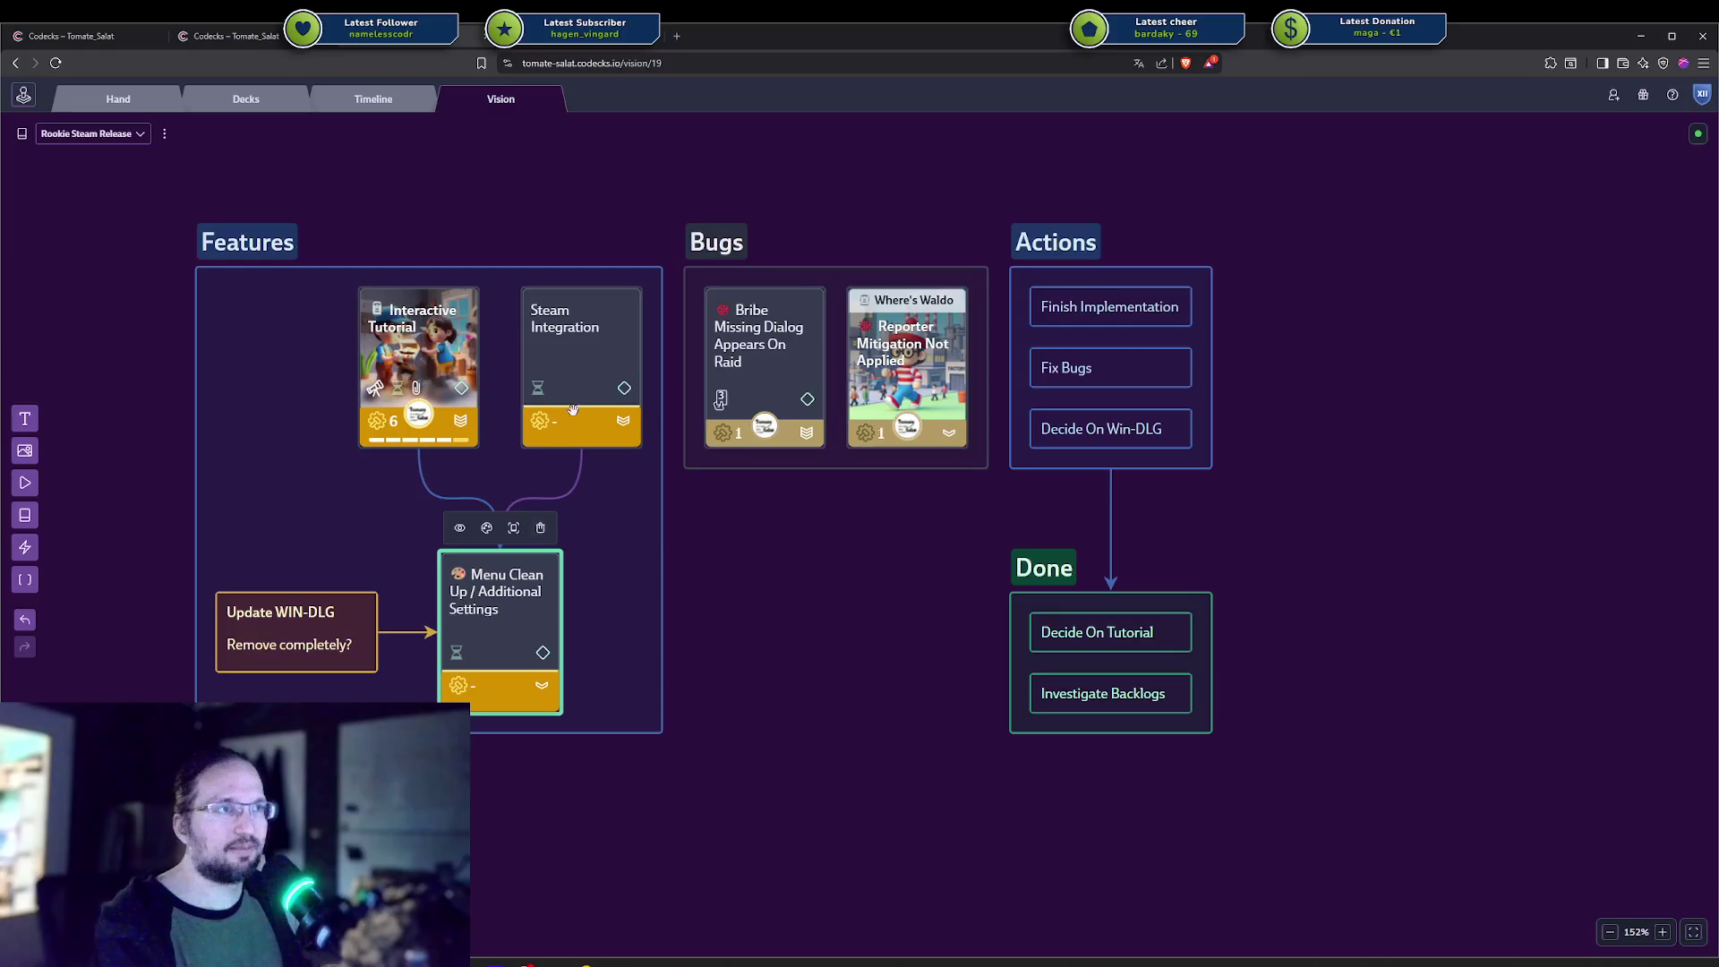
pyautogui.click(586, 375)
pyautogui.click(470, 369)
pyautogui.click(561, 358)
pyautogui.click(414, 361)
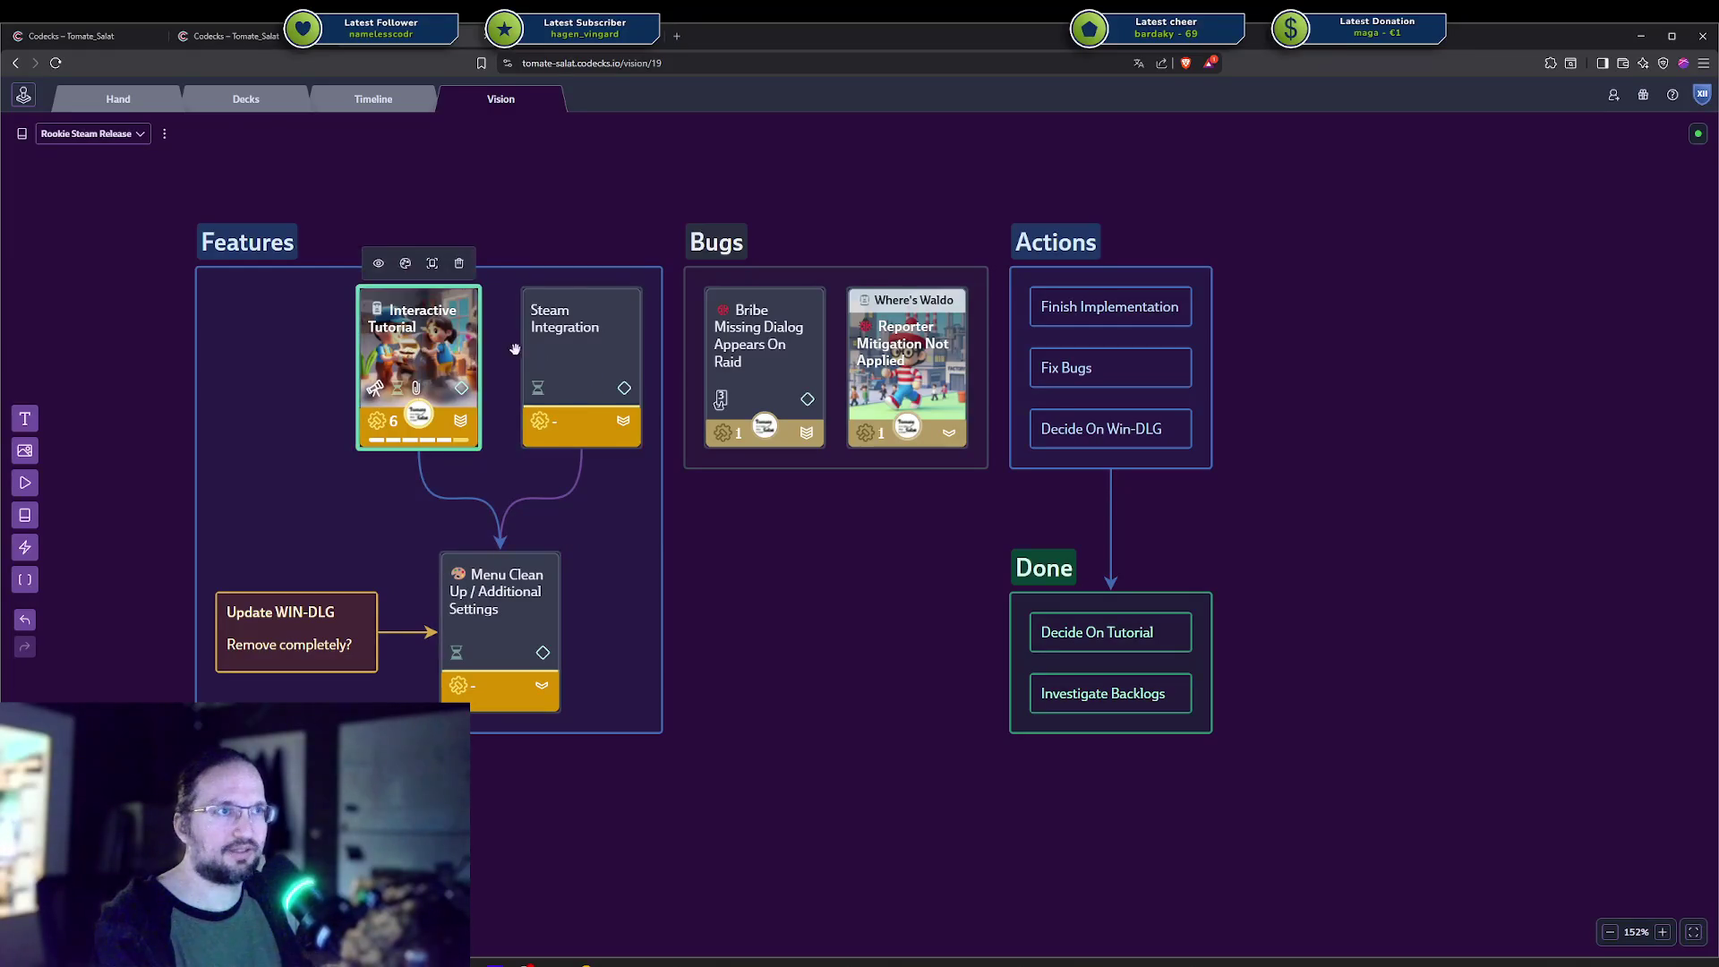
pyautogui.click(515, 350)
pyautogui.click(407, 349)
pyautogui.click(578, 348)
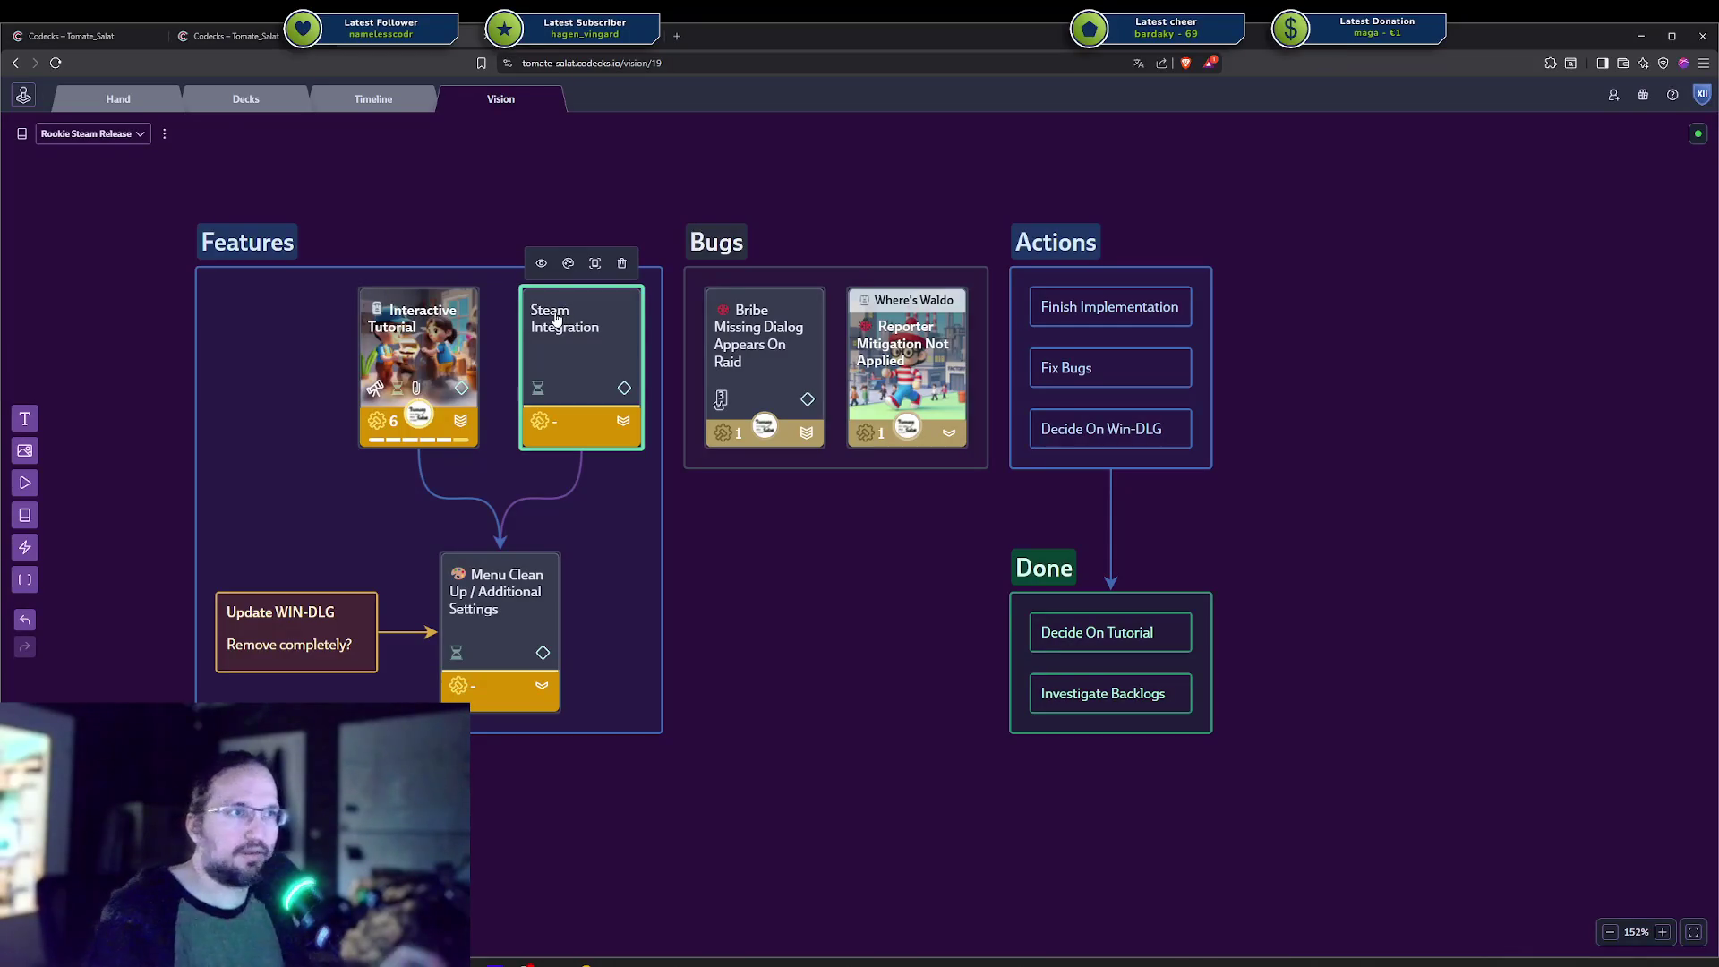
pyautogui.click(488, 584)
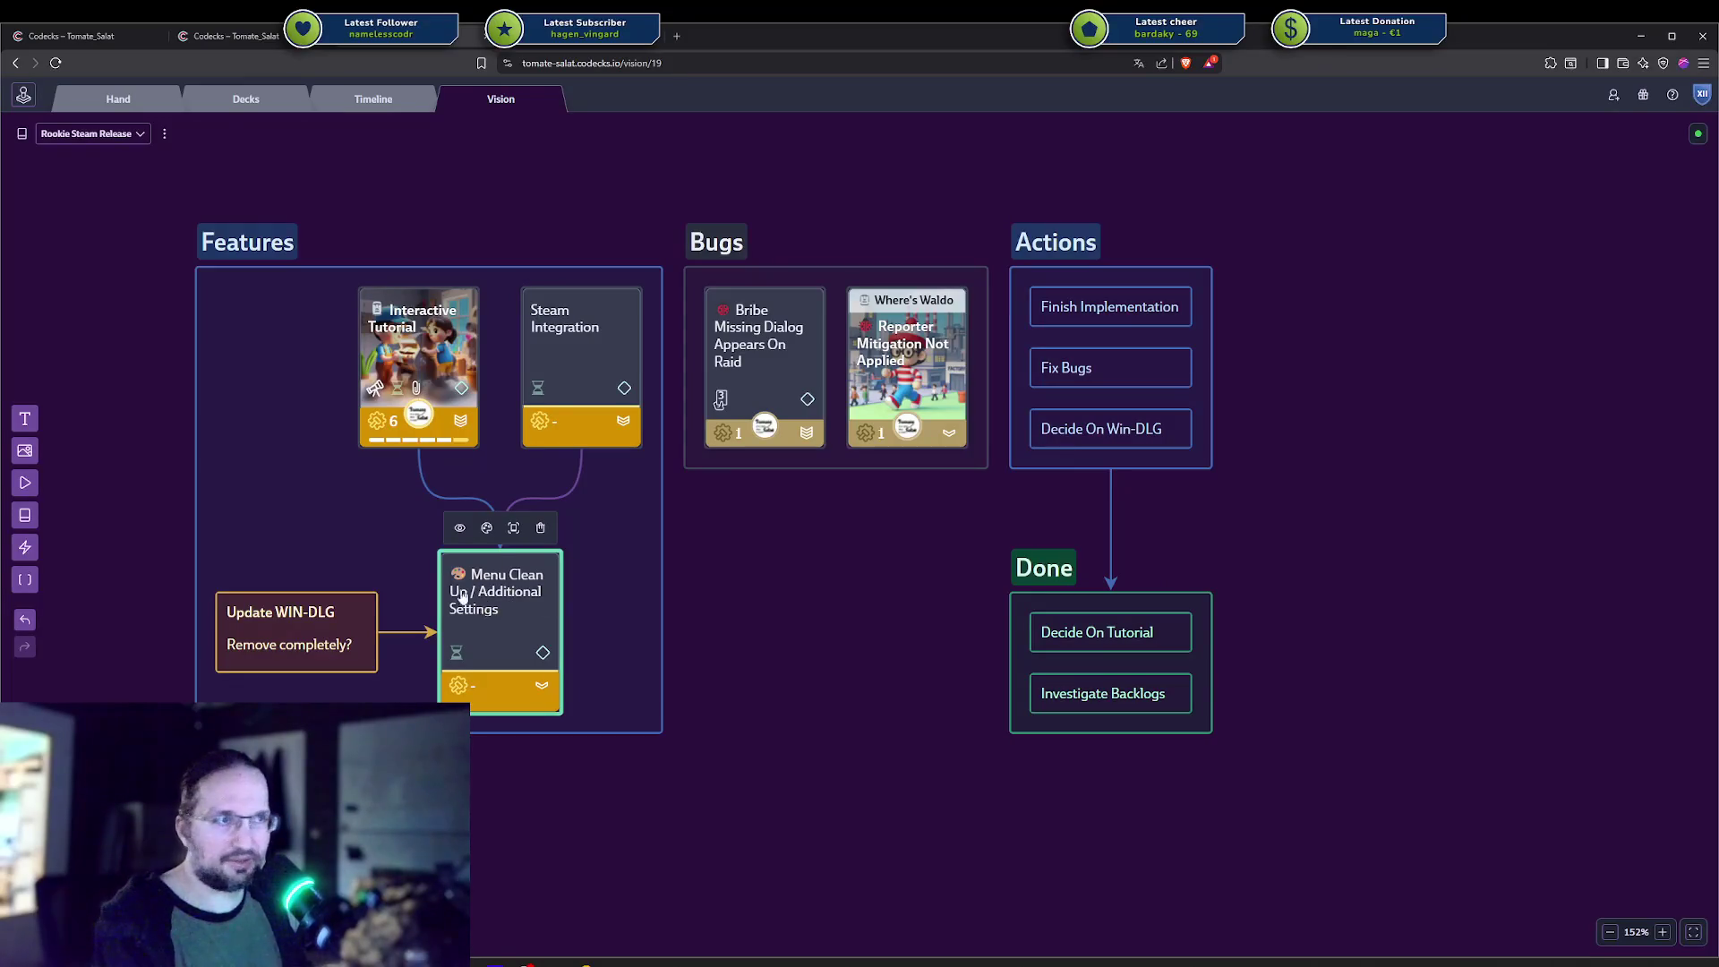
pyautogui.click(802, 621)
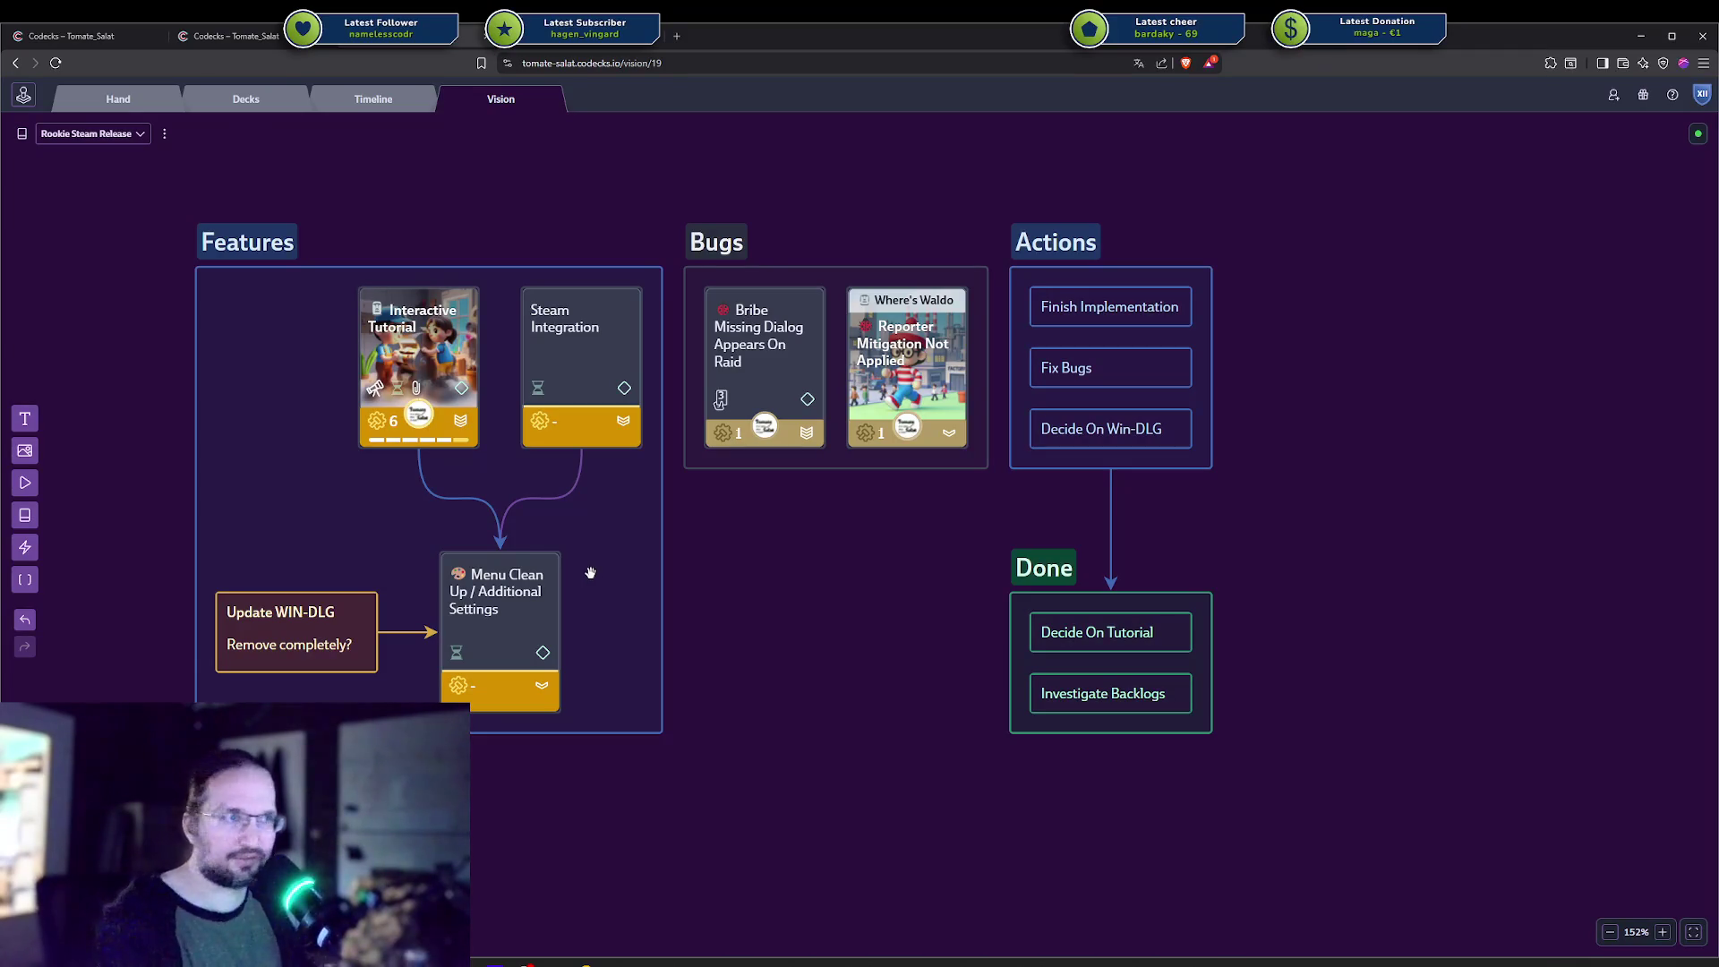
pyautogui.moveTo(588, 567); pyautogui.dragTo(362, 494)
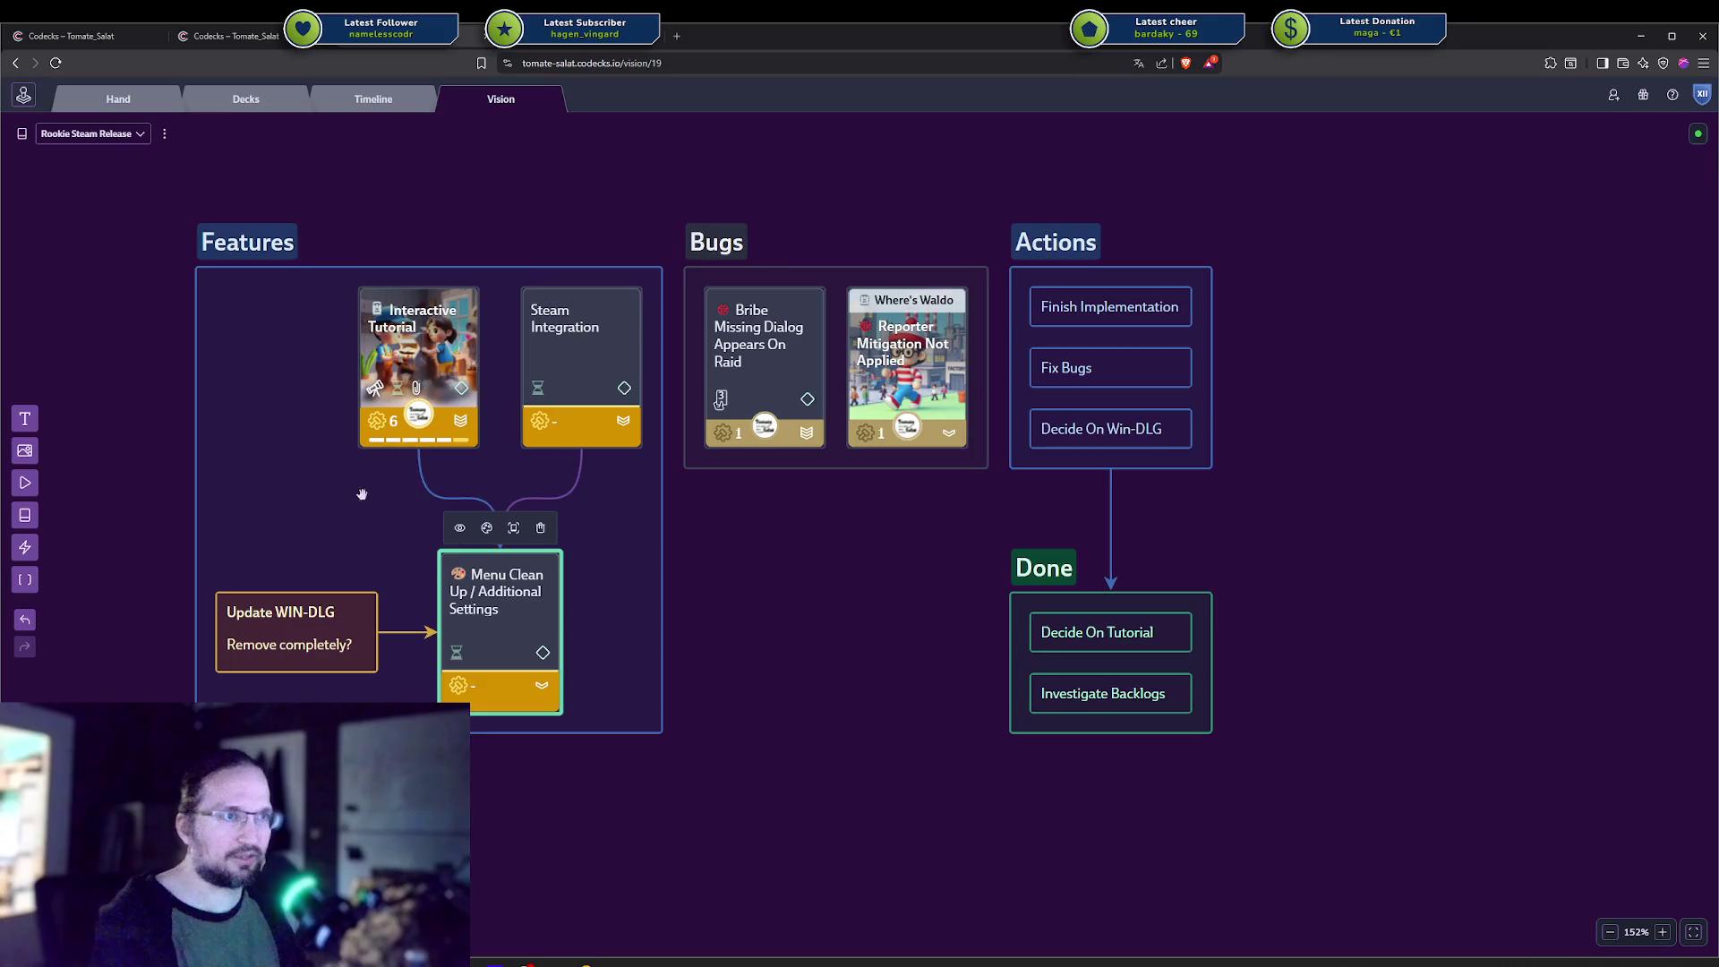
pyautogui.click(879, 574)
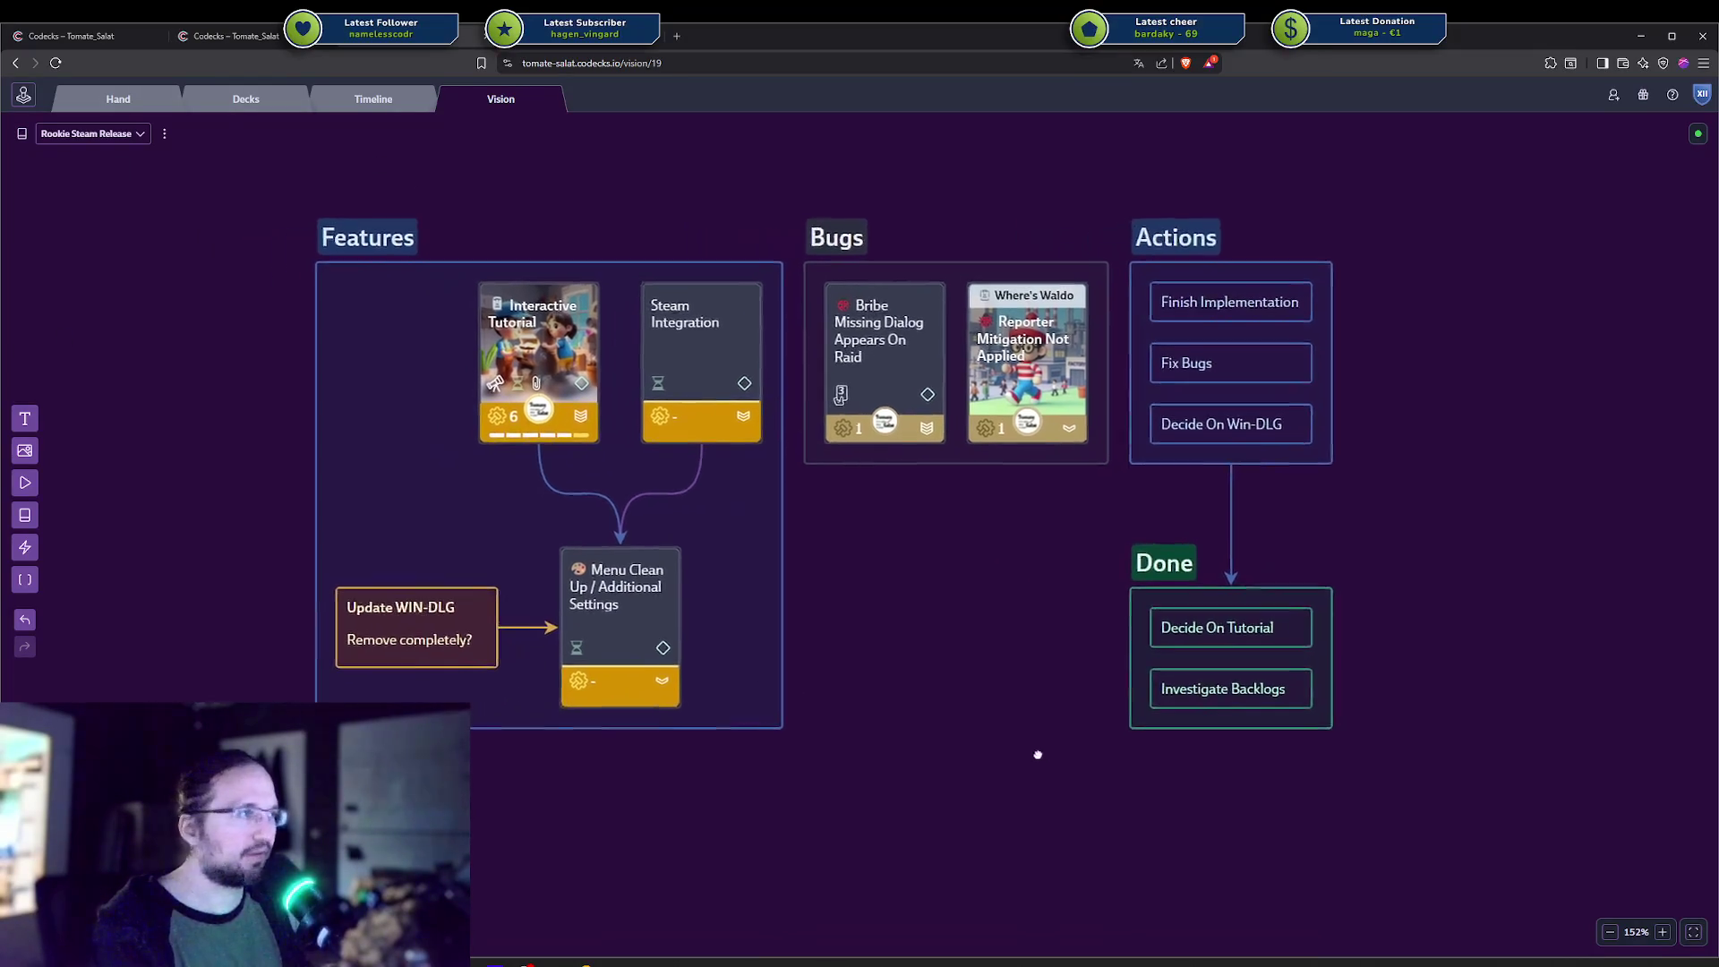
# Recentre the board and switch to Rider showing IdleTimer.cs.
pyautogui.moveTo(952, 684)
pyautogui.mouseDown()
pyautogui.moveTo(898, 695)
pyautogui.moveTo(779, 644)
pyautogui.moveTo(727, 646)
pyautogui.mouseUp()
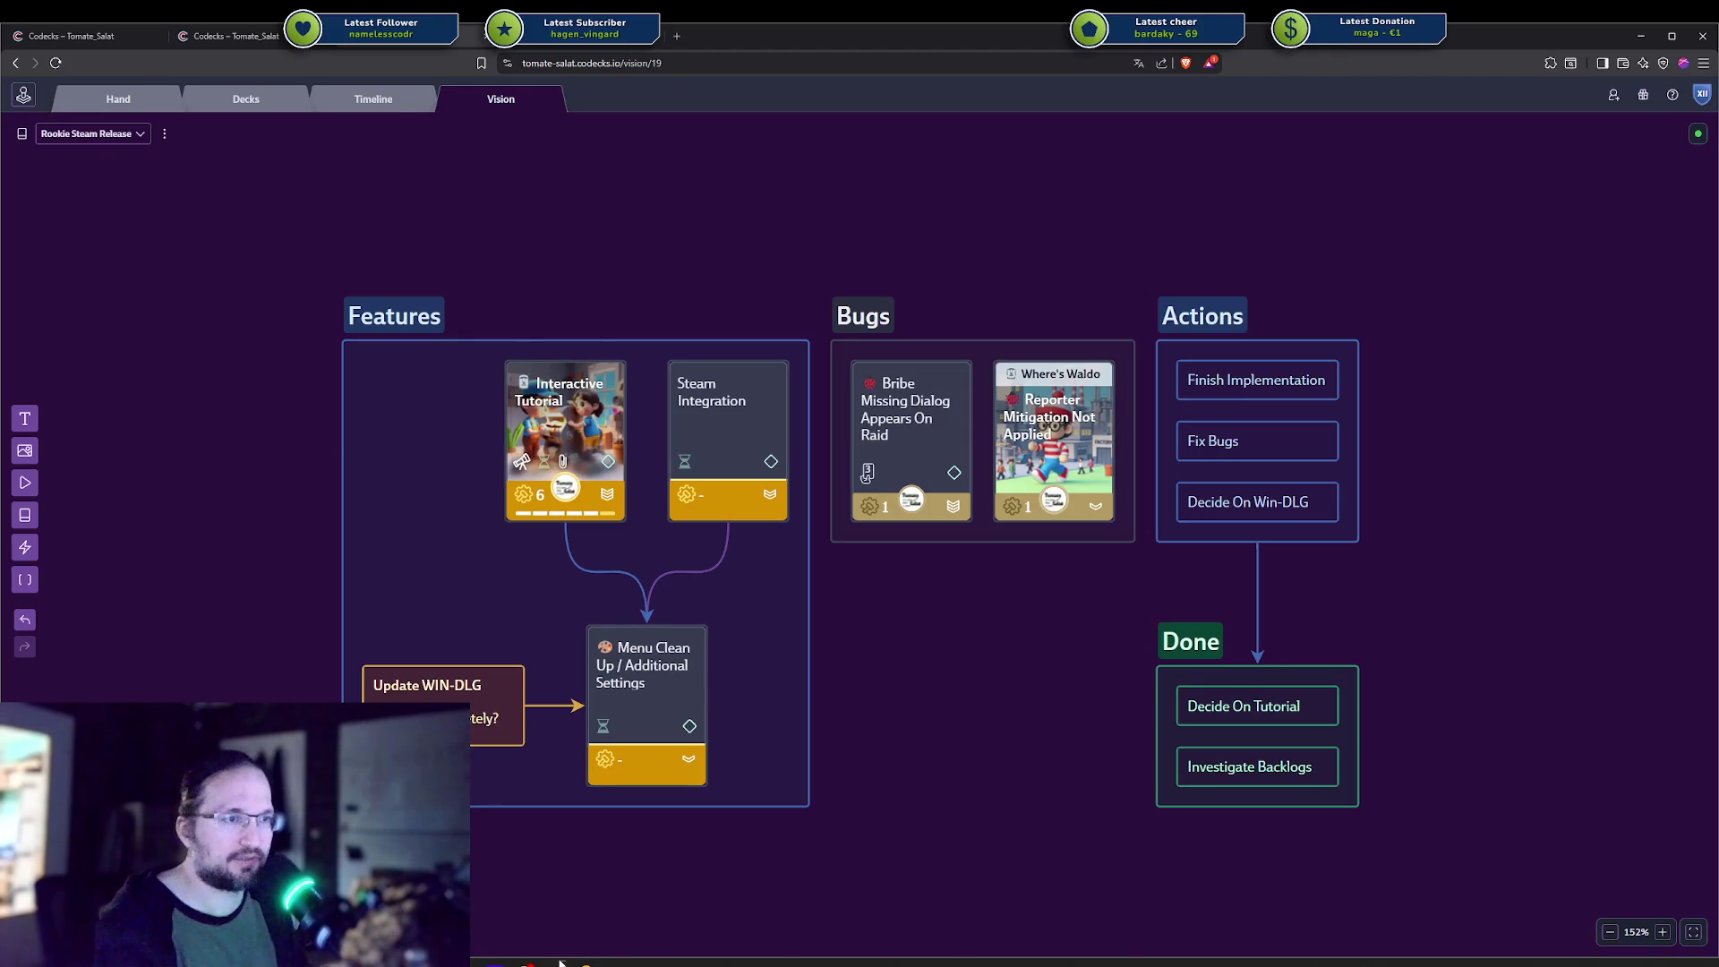
pyautogui.moveTo(584, 962)
pyautogui.click(632, 912)
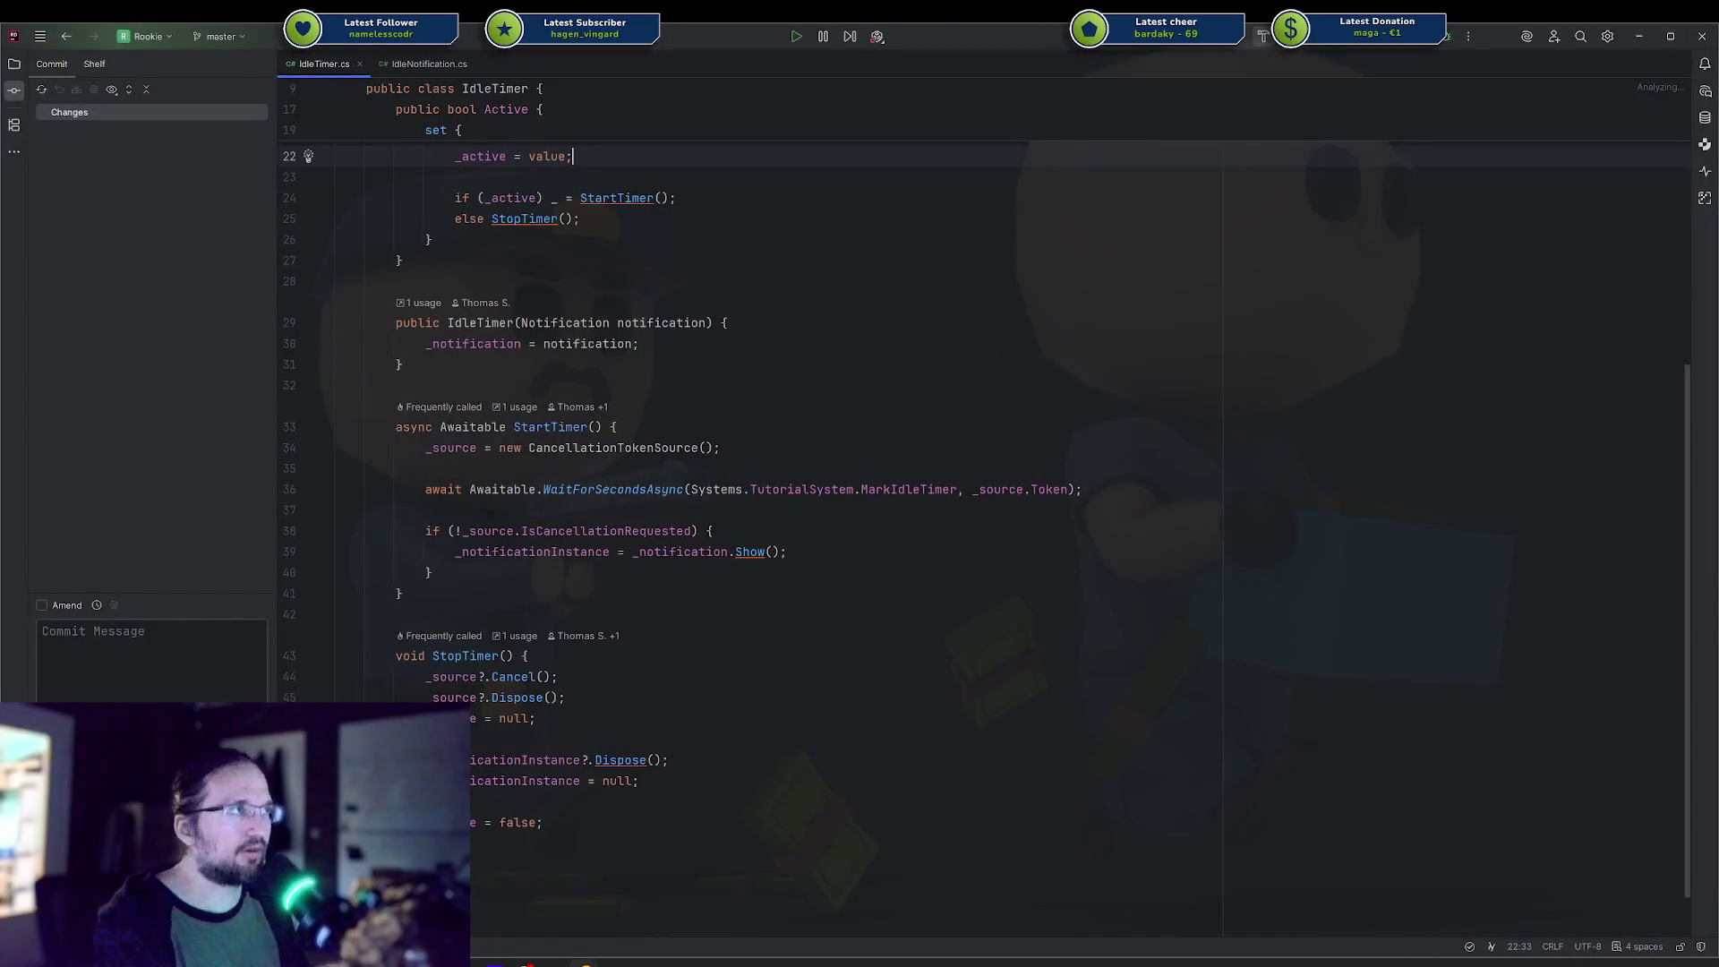
# Launch the Unity editor from Rider's Unity toolbar menu and position its window.
pyautogui.click(870, 39)
pyautogui.click(892, 81)
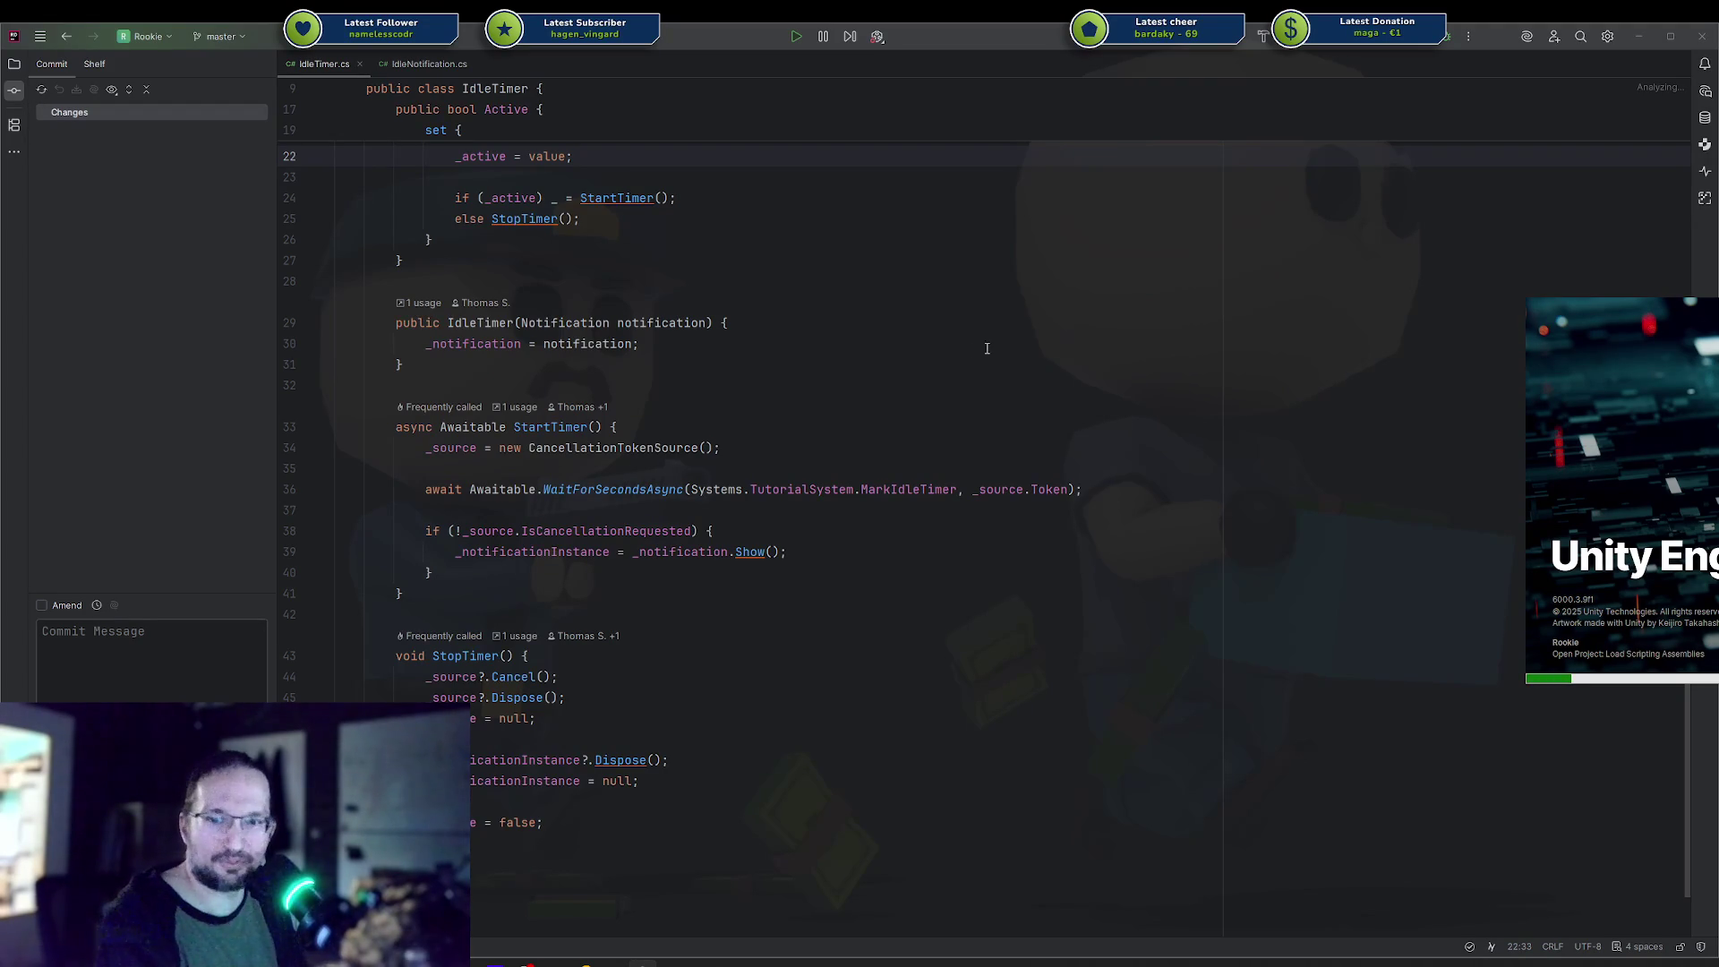
pyautogui.moveTo(1580, 464); pyautogui.dragTo(1107, 400)
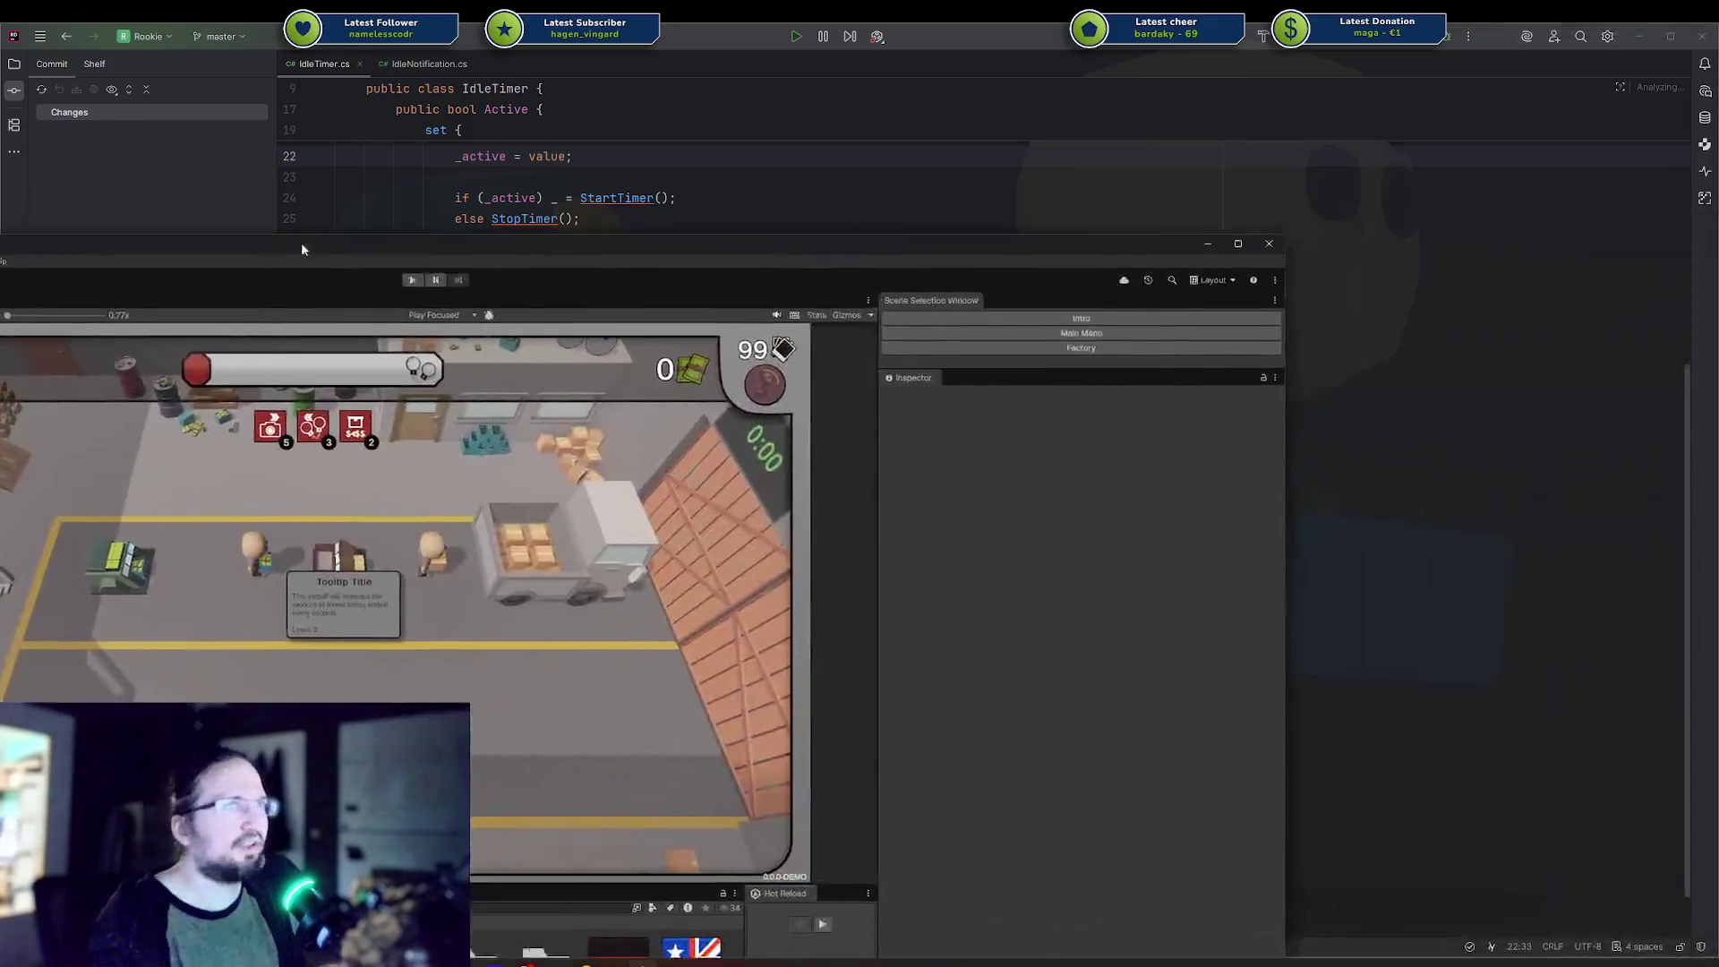
pyautogui.moveTo(301, 242)
pyautogui.mouseDown()
pyautogui.moveTo(31, 219)
pyautogui.moveTo(20, 2)
pyautogui.mouseUp()
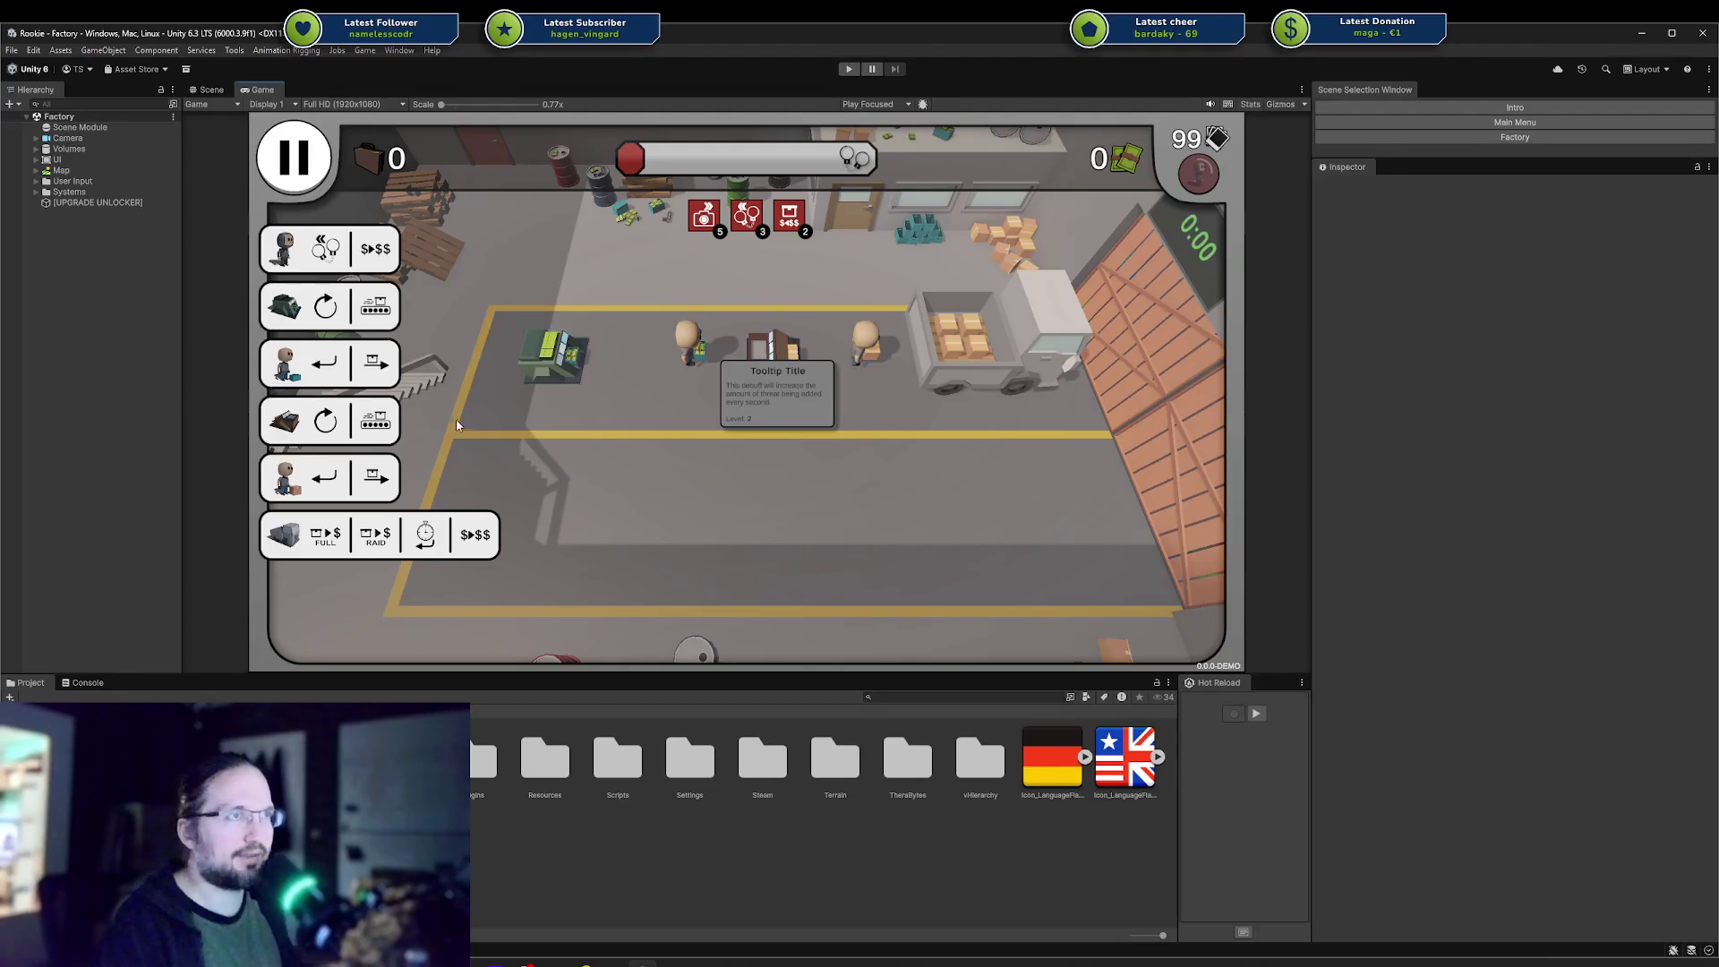
# Enter play mode with Game > Start (Main Menu).
pyautogui.click(399, 50)
pyautogui.moveTo(365, 51)
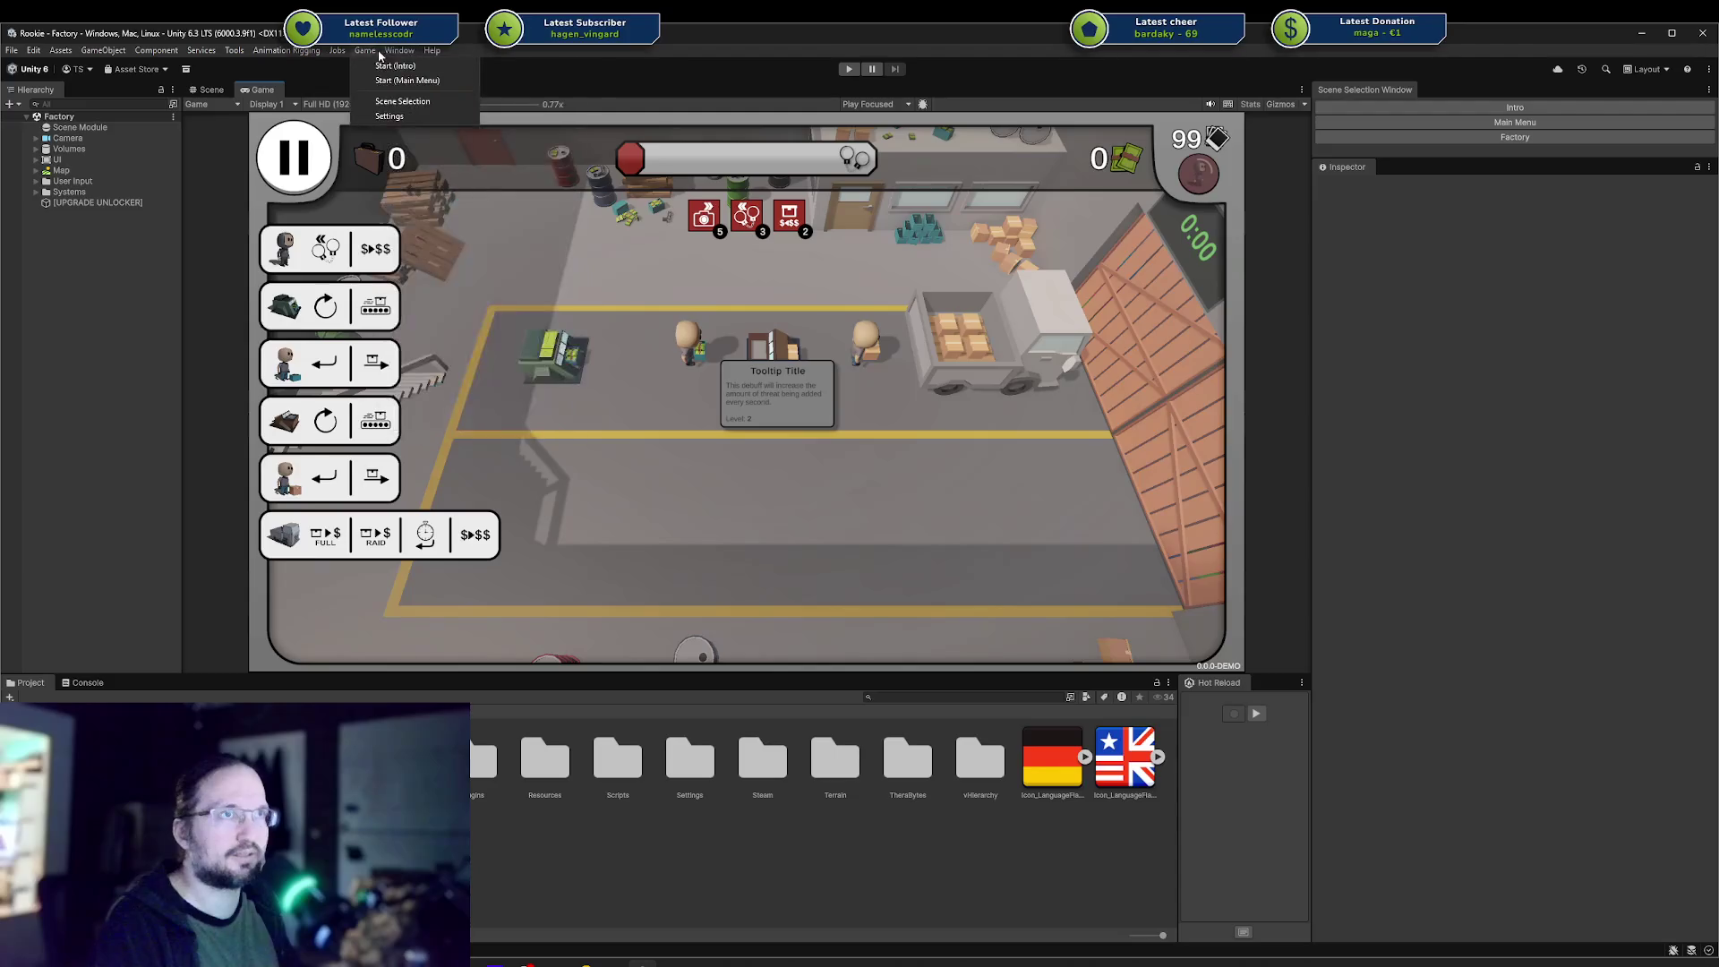
pyautogui.click(389, 80)
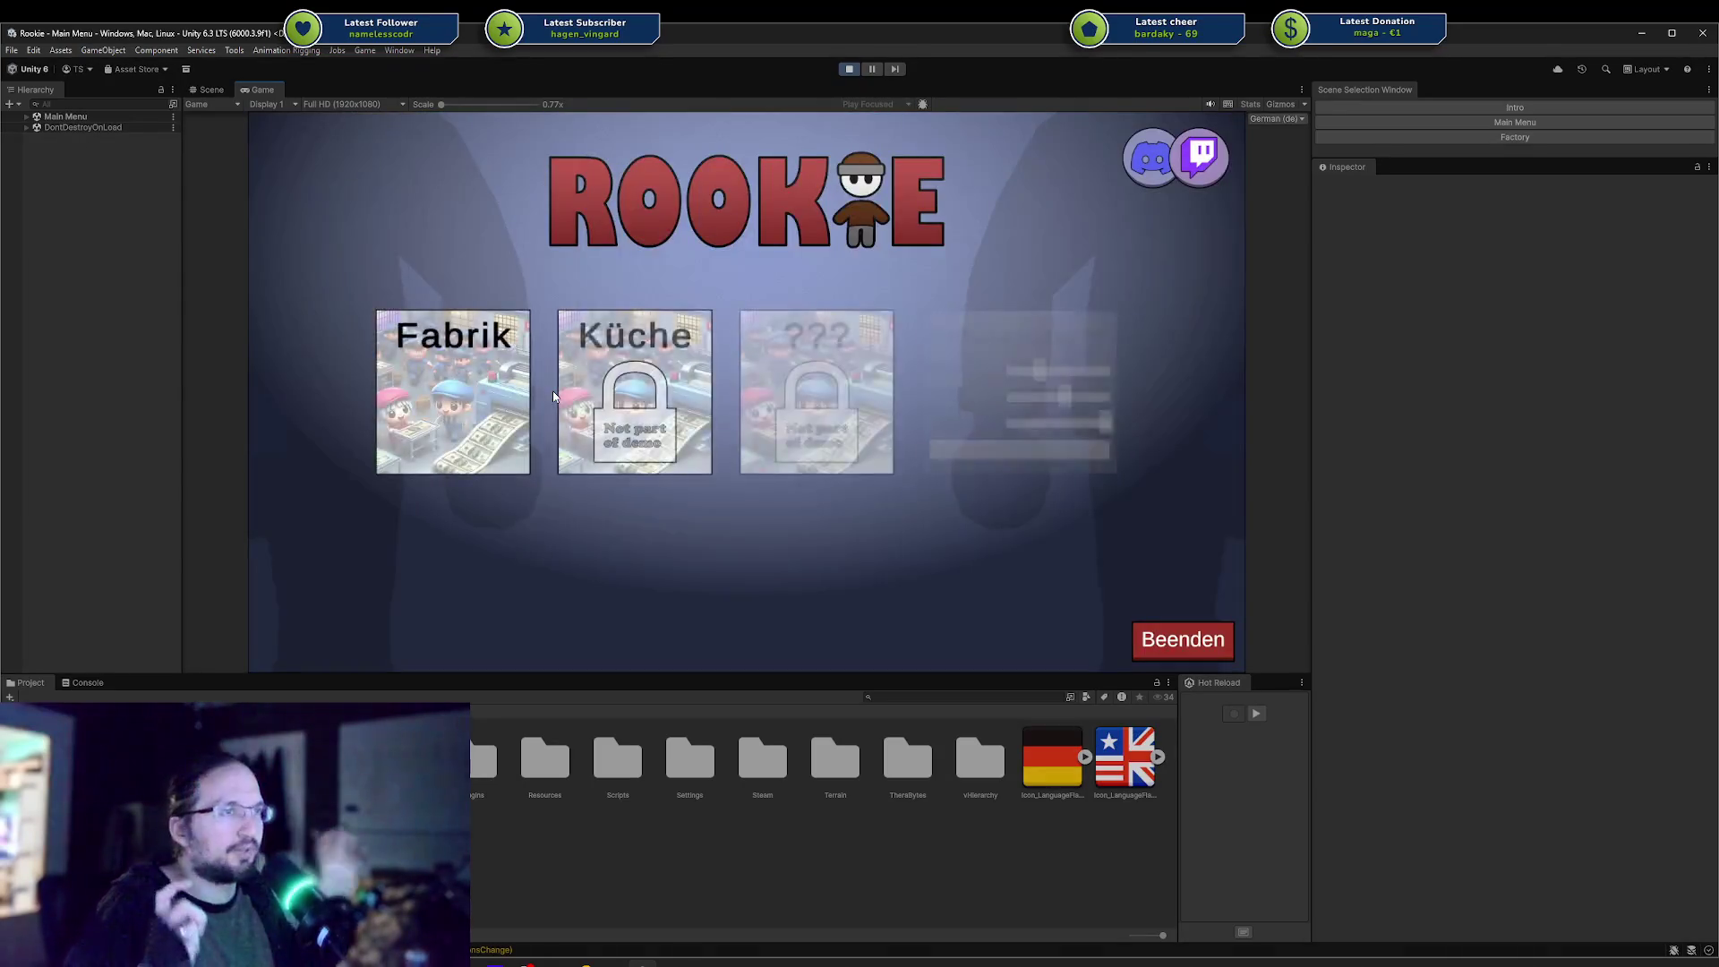
# Switch the running main menu's language from German to English via the Settings card.
pyautogui.moveTo(553, 392)
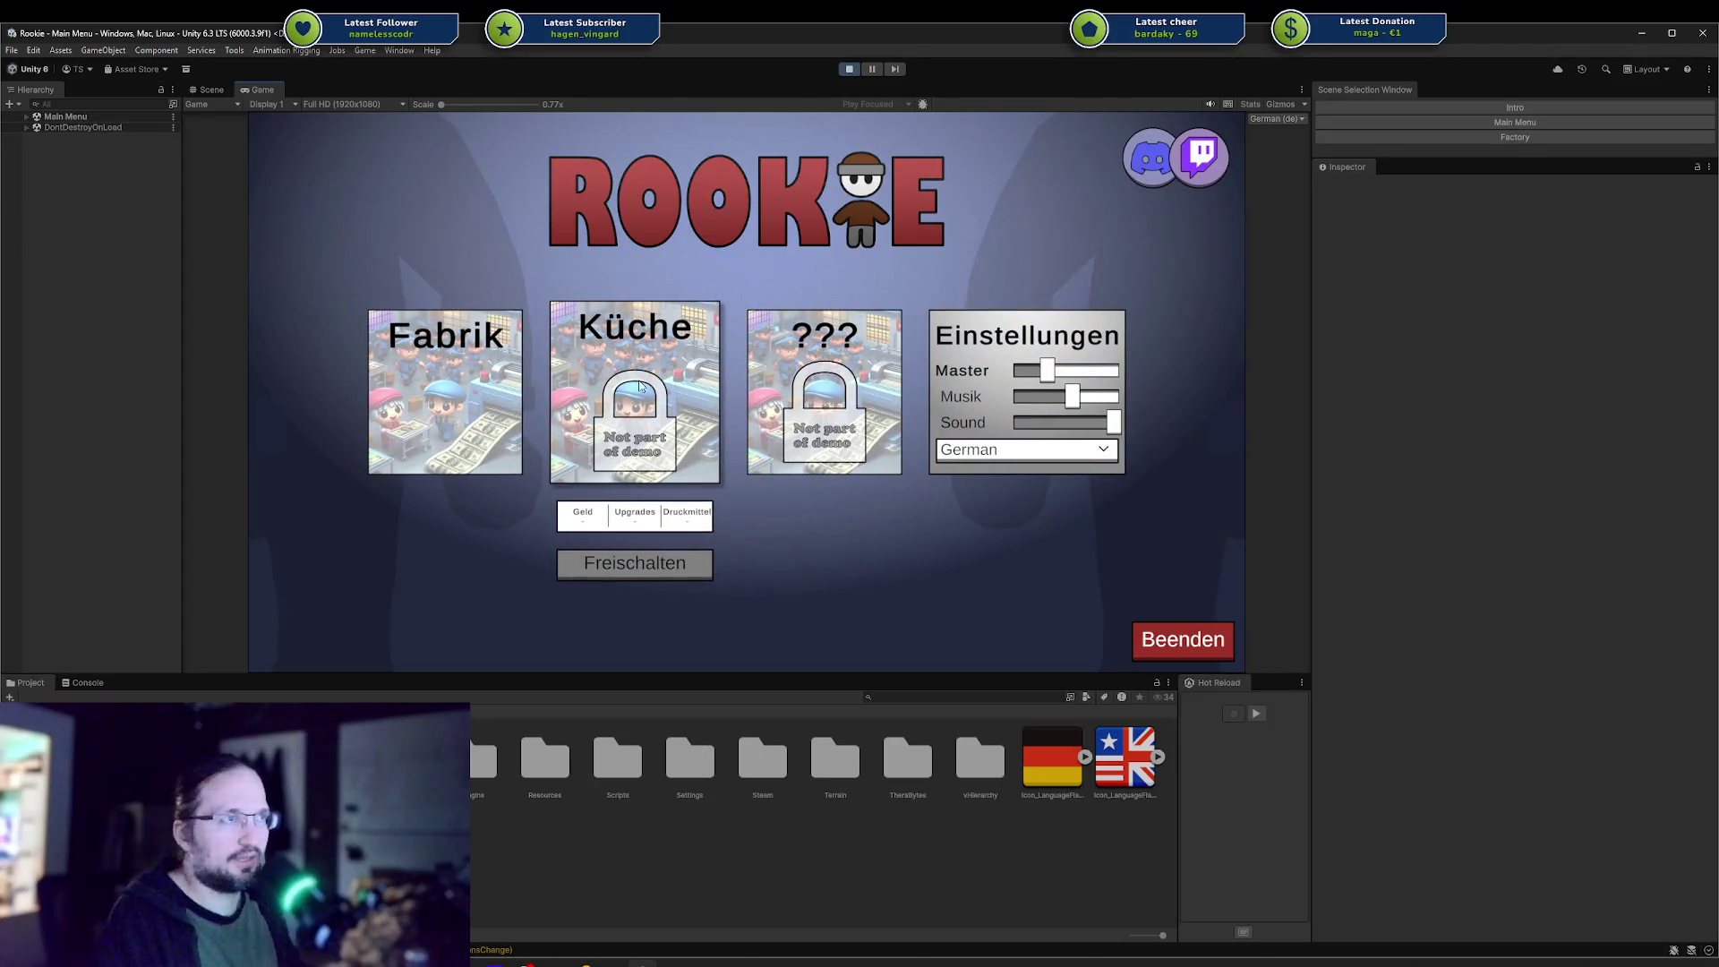
pyautogui.moveTo(823, 403)
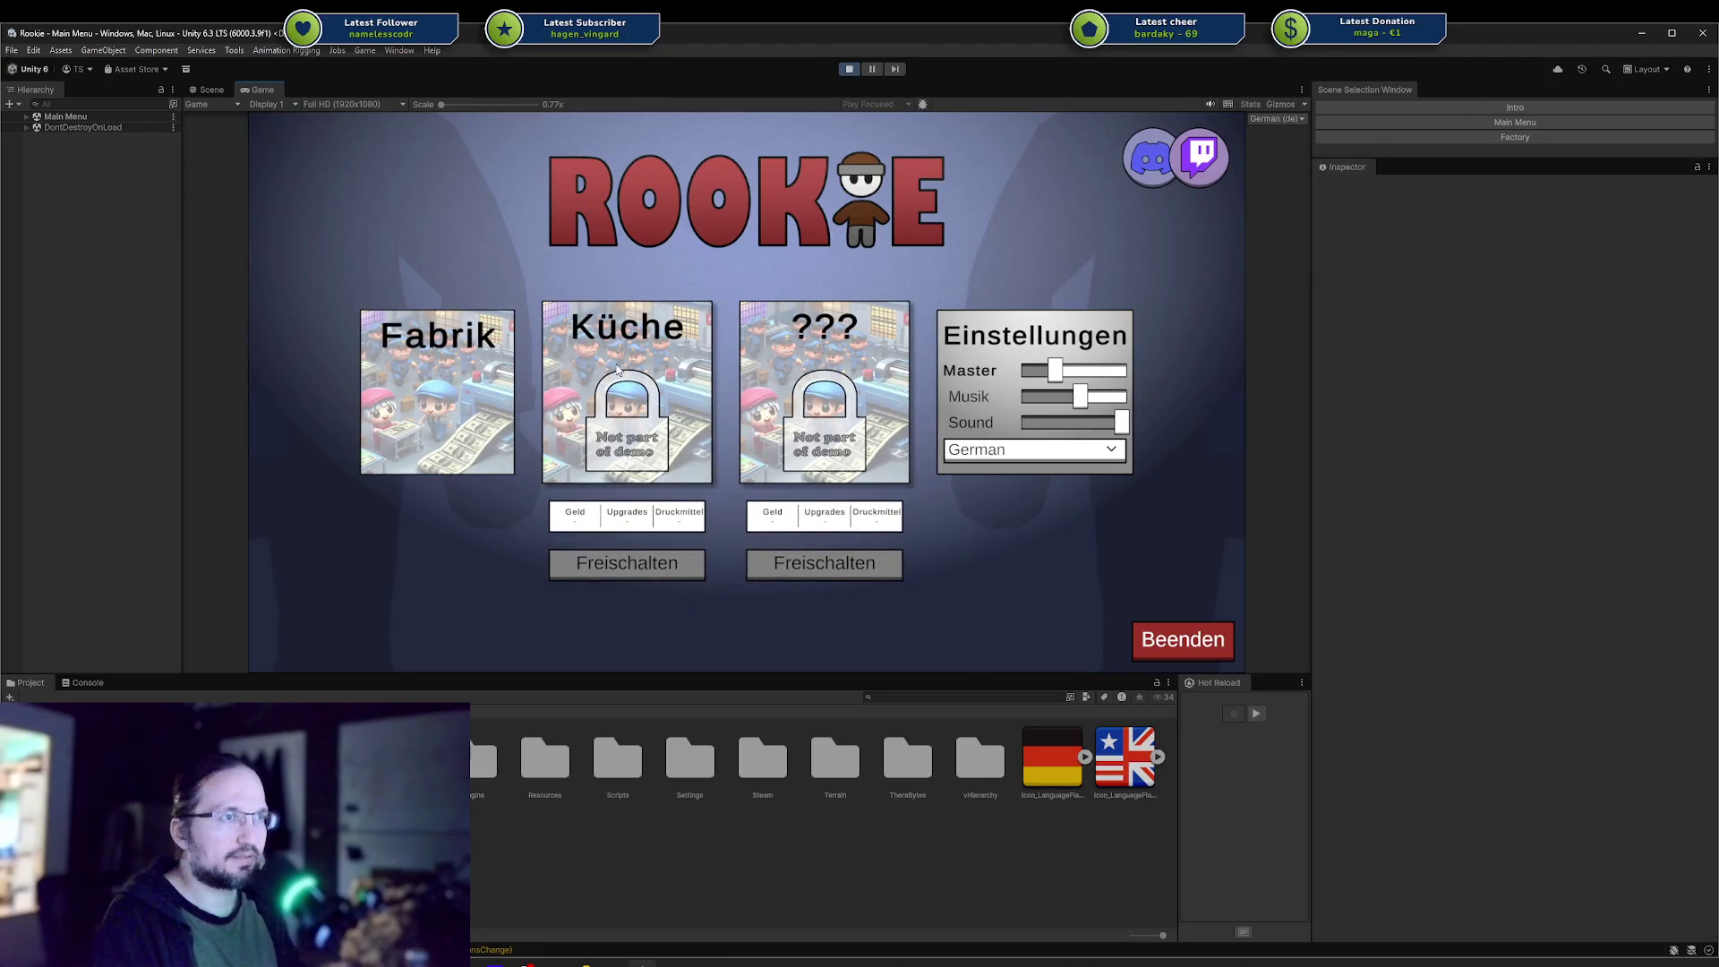
pyautogui.click(972, 452)
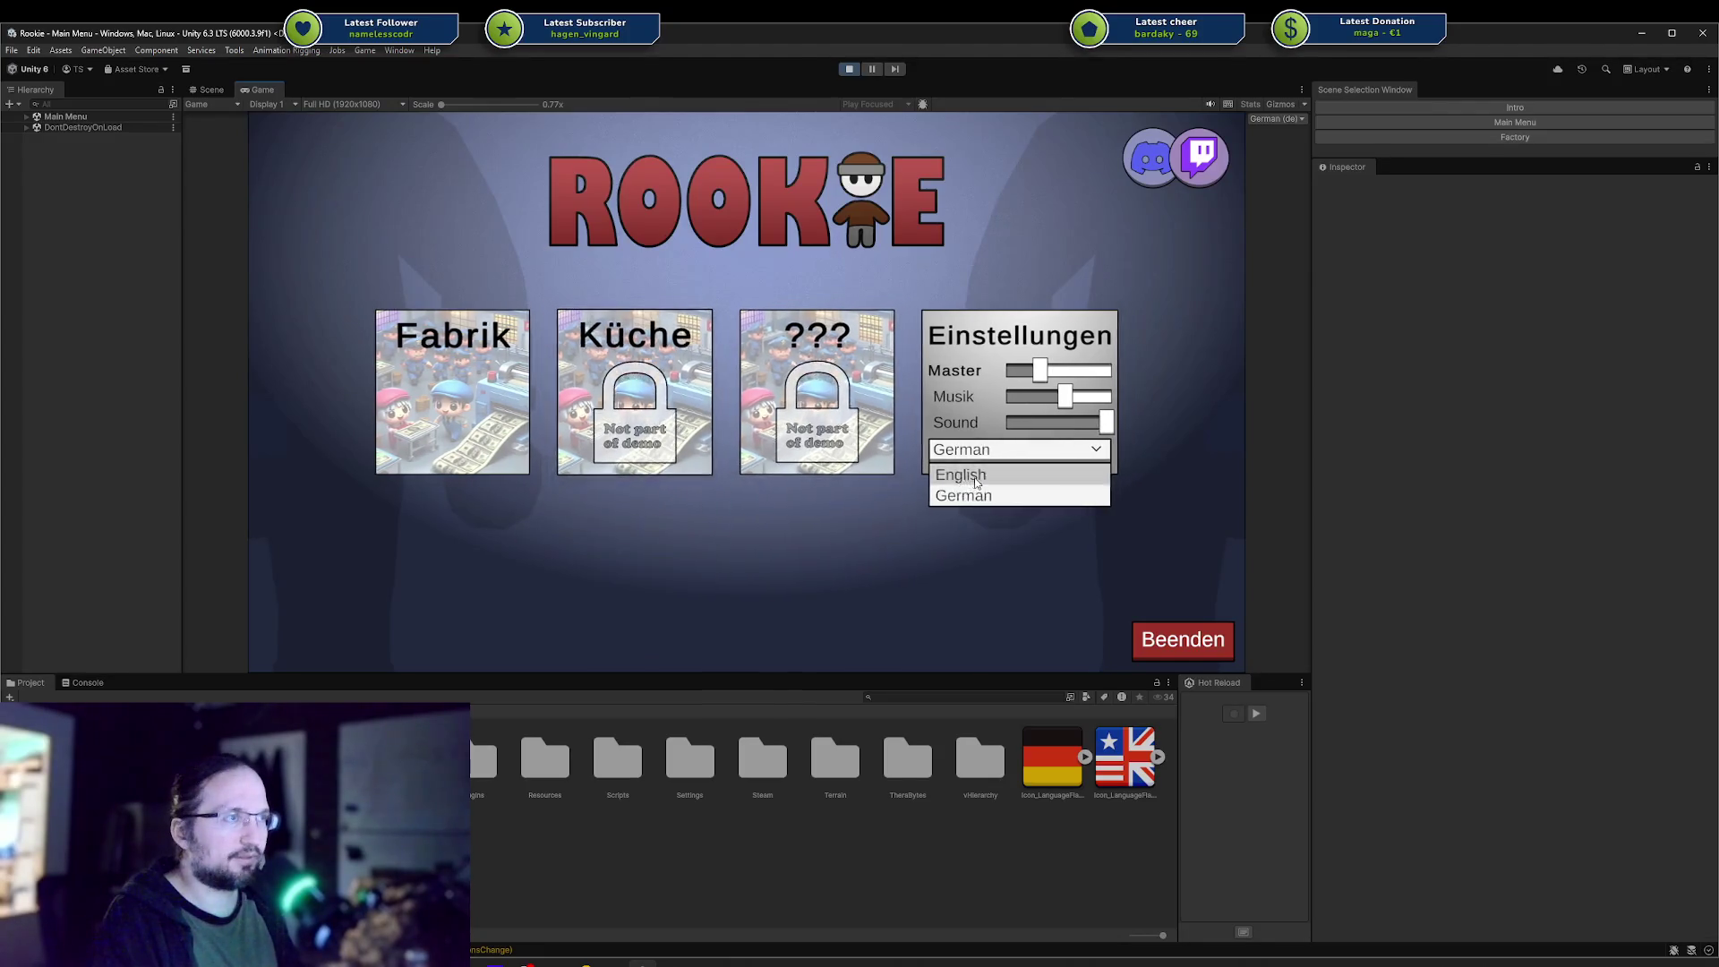
pyautogui.click(962, 473)
pyautogui.moveTo(704, 376)
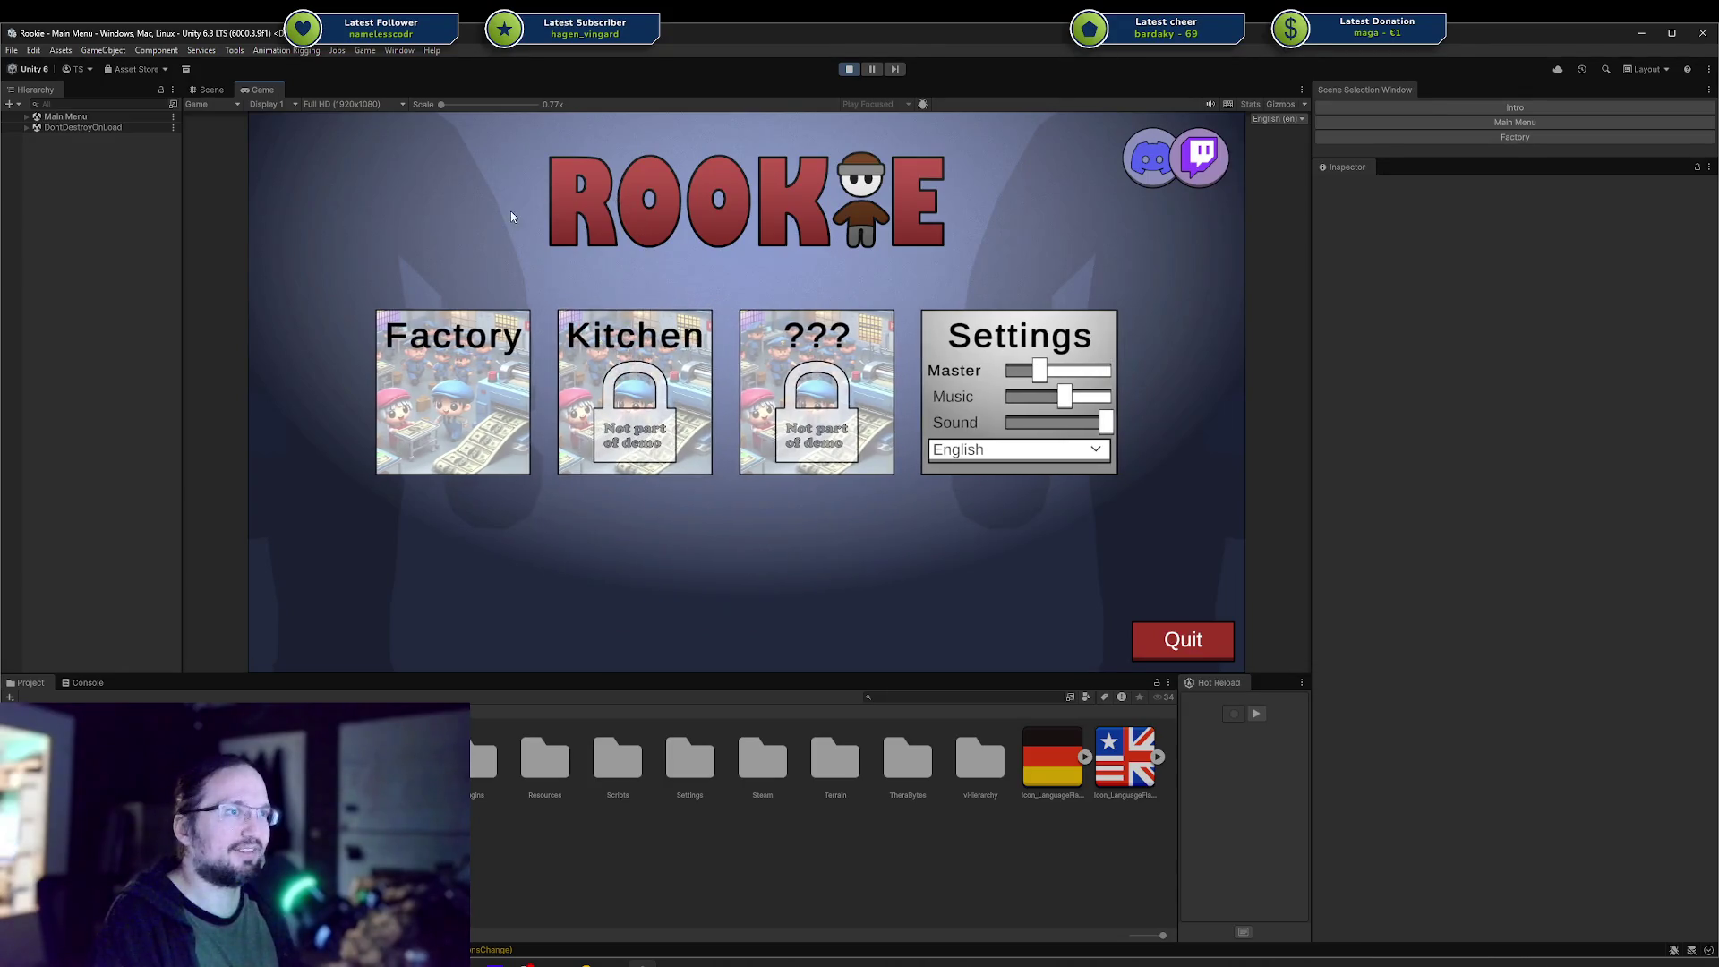
pyautogui.moveTo(763, 353)
pyautogui.moveTo(439, 508)
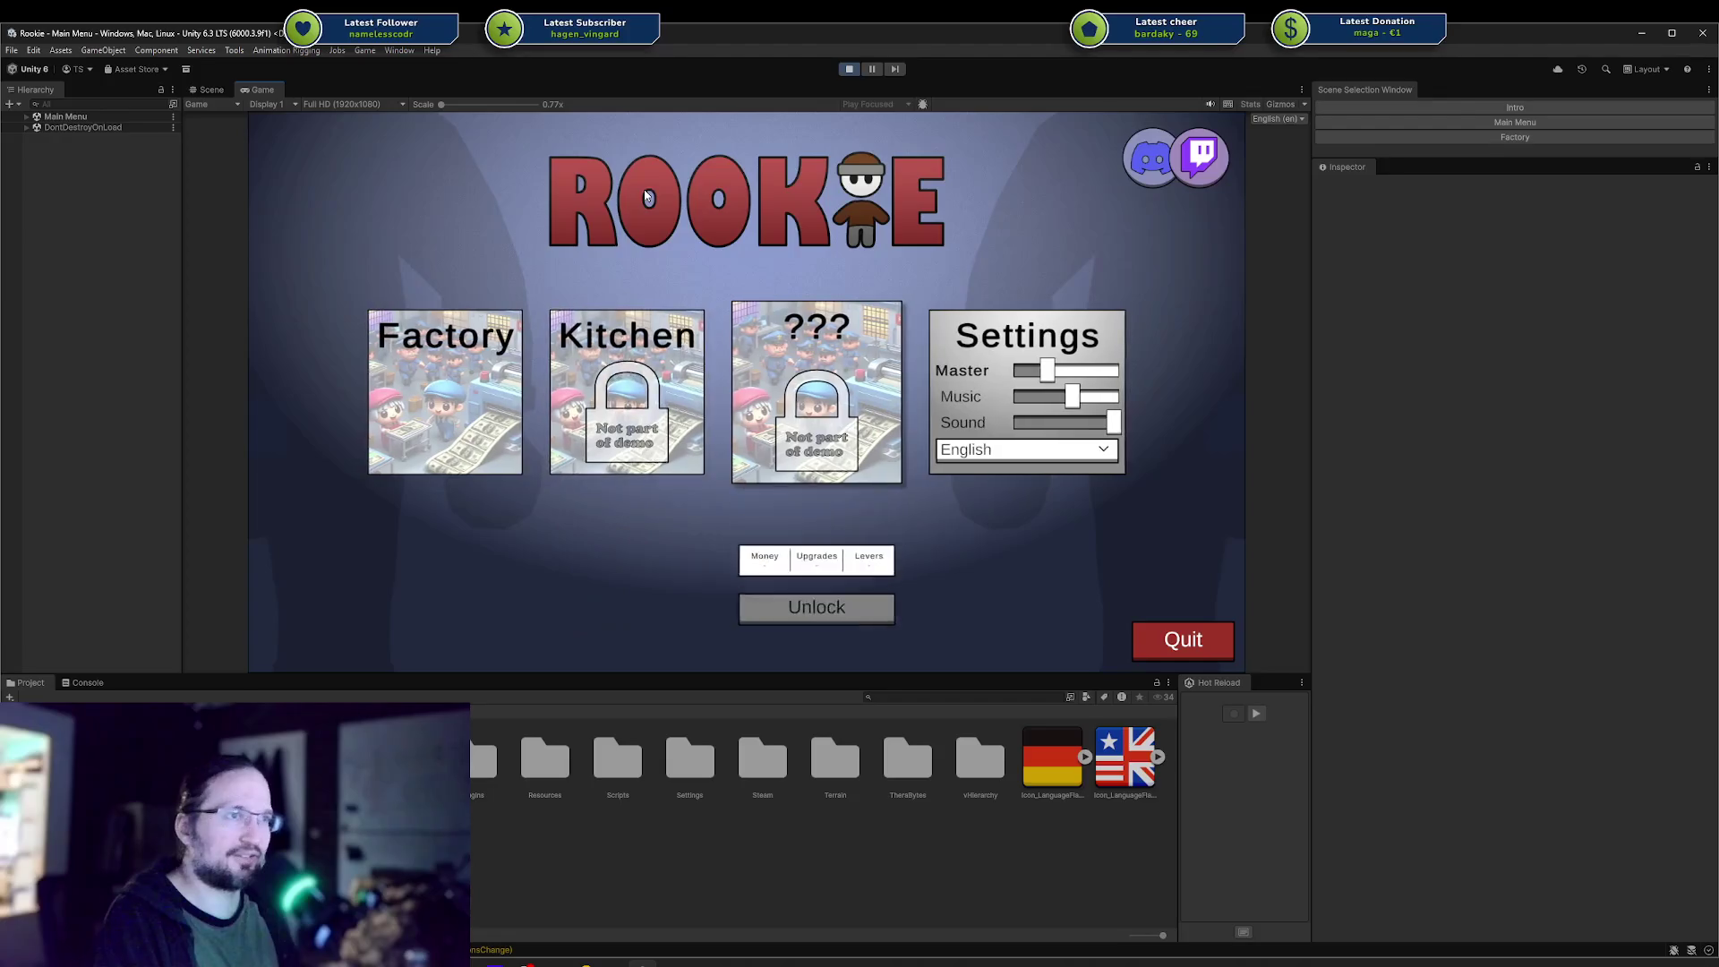
pyautogui.moveTo(609, 335)
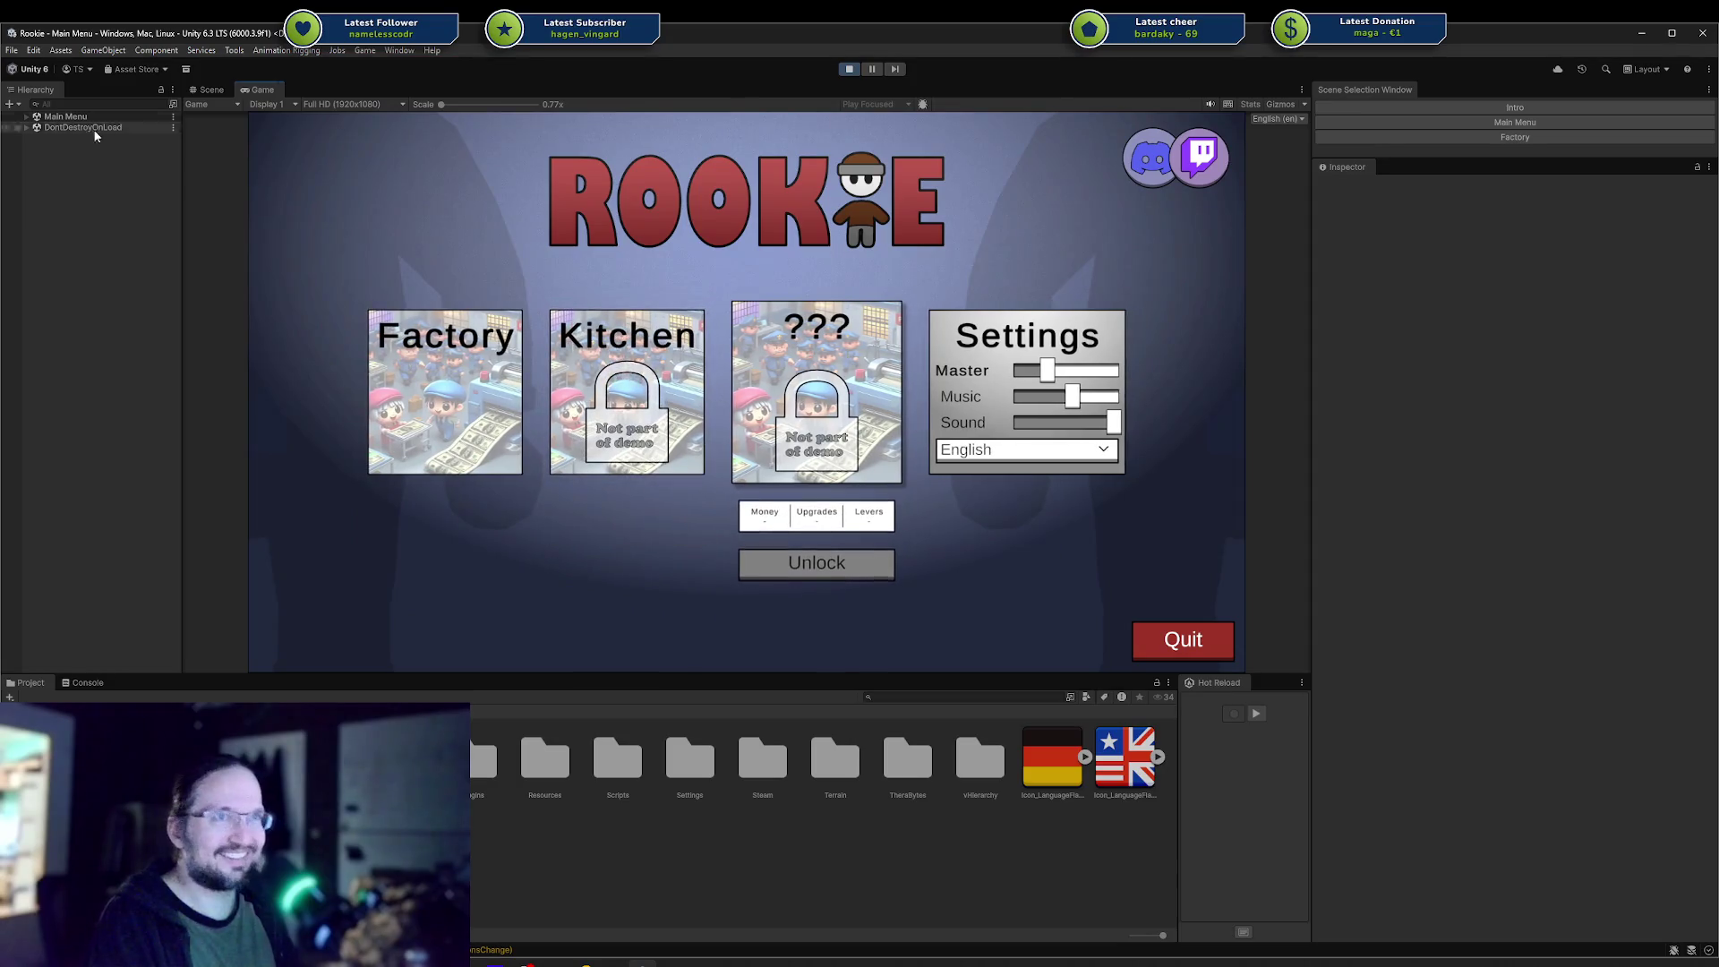
pyautogui.click(26, 117)
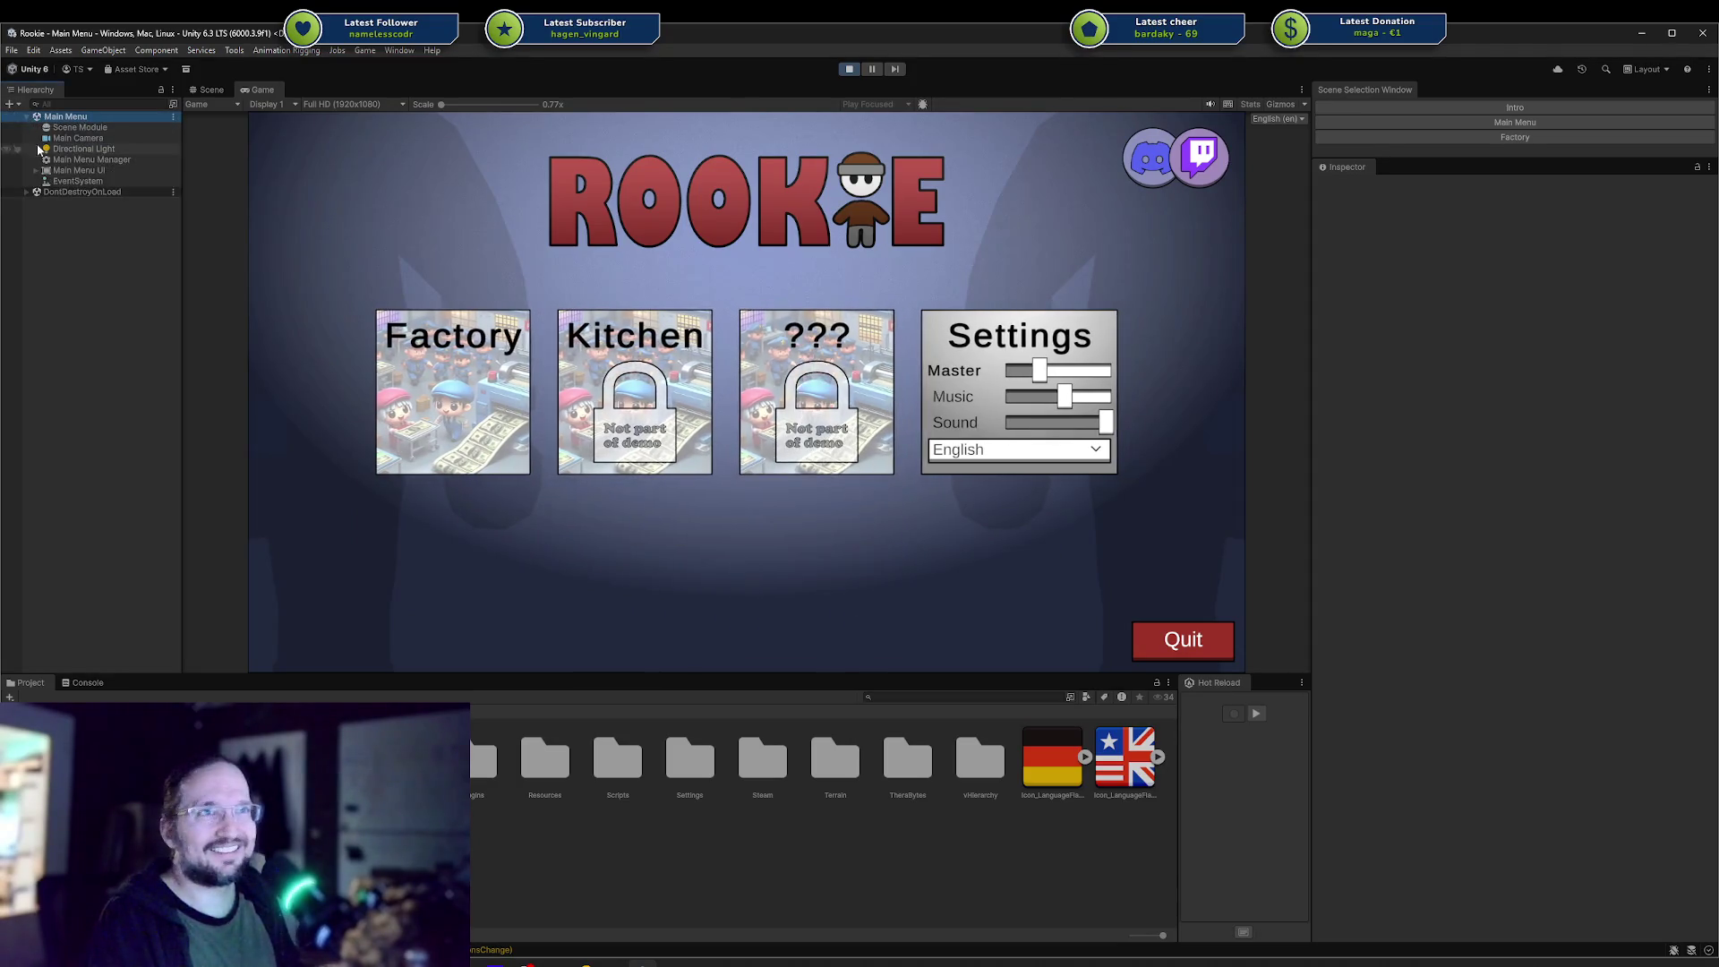
# Deactivate Level Card (1) and (2) under Card Container, hiding the Kitchen and ??? cards.
pyautogui.click(38, 173)
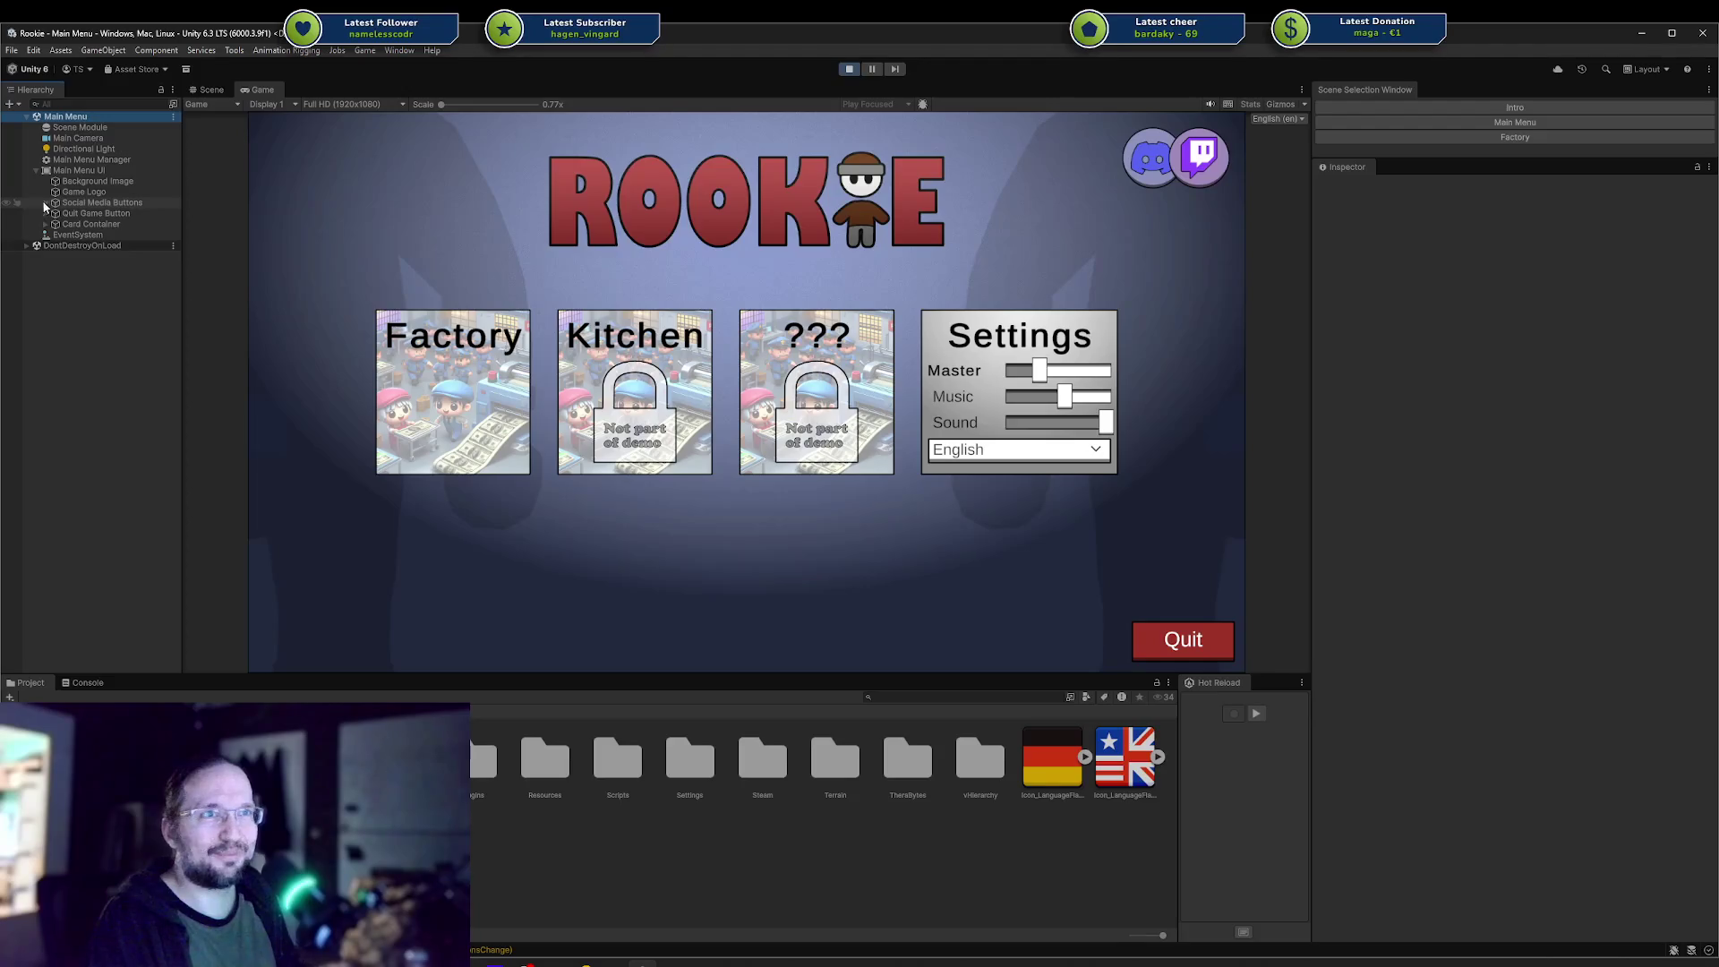
pyautogui.click(44, 224)
pyautogui.click(80, 245)
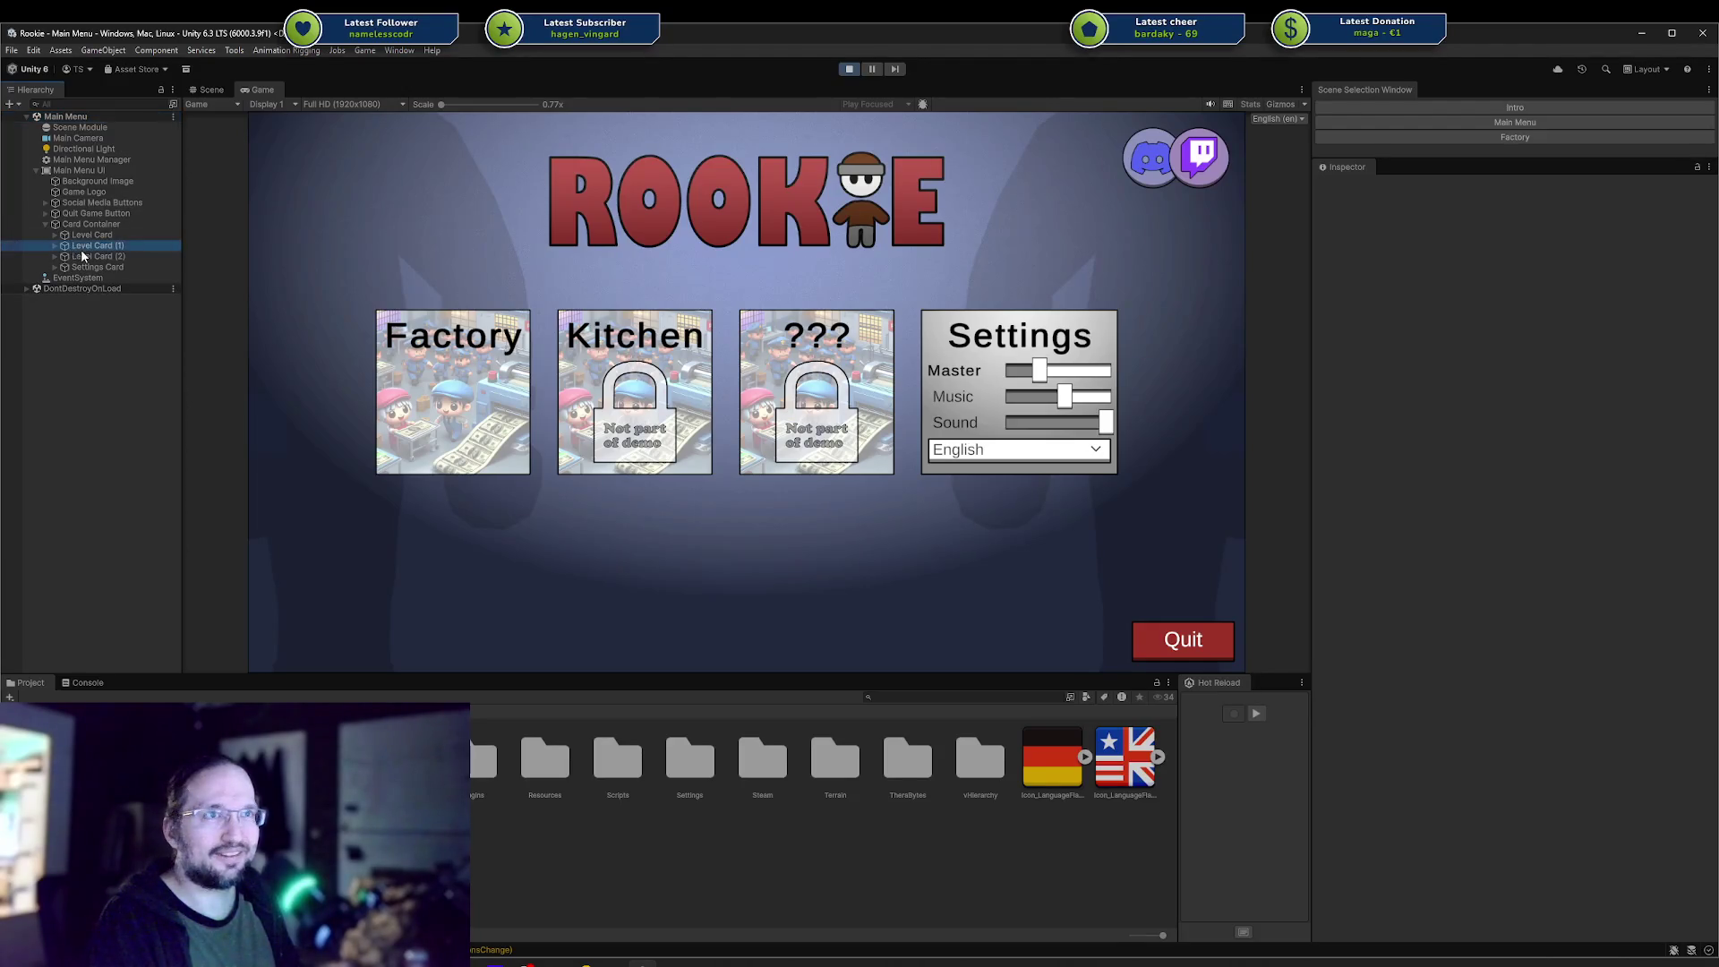
pyautogui.keyDown('shift'); pyautogui.click(84, 256); pyautogui.keyUp('shift')
pyautogui.hotkey('alt', 'shift', 'a')
pyautogui.moveTo(616, 367)
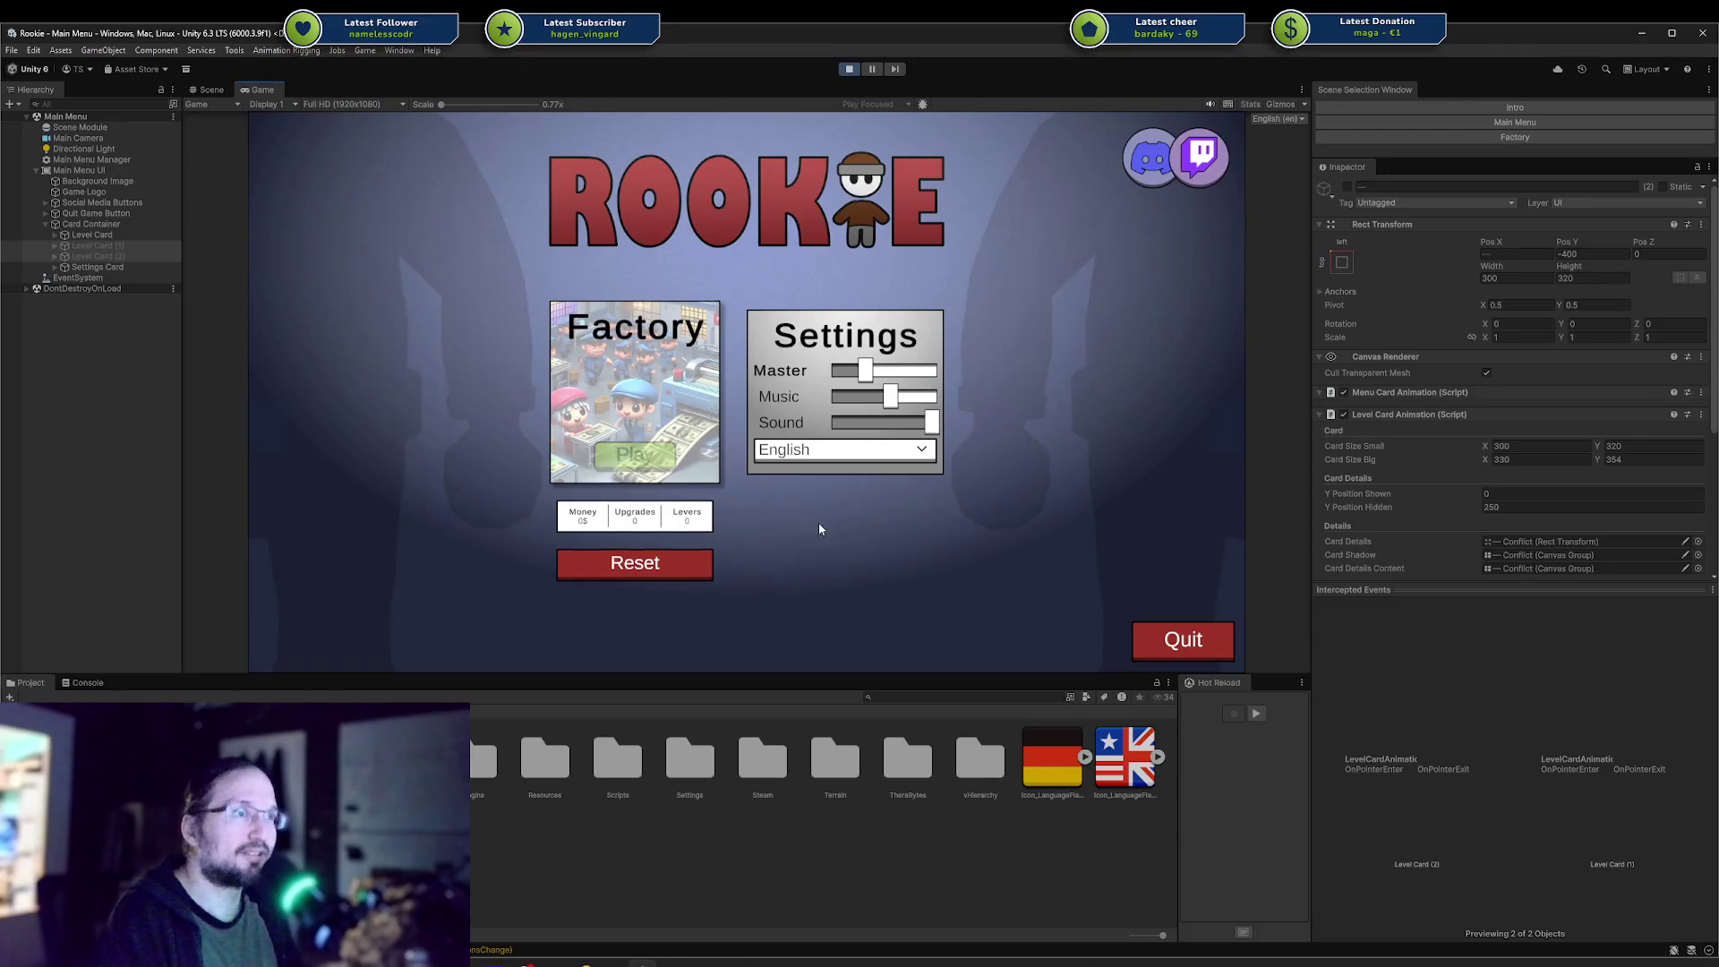
pyautogui.moveTo(579, 336)
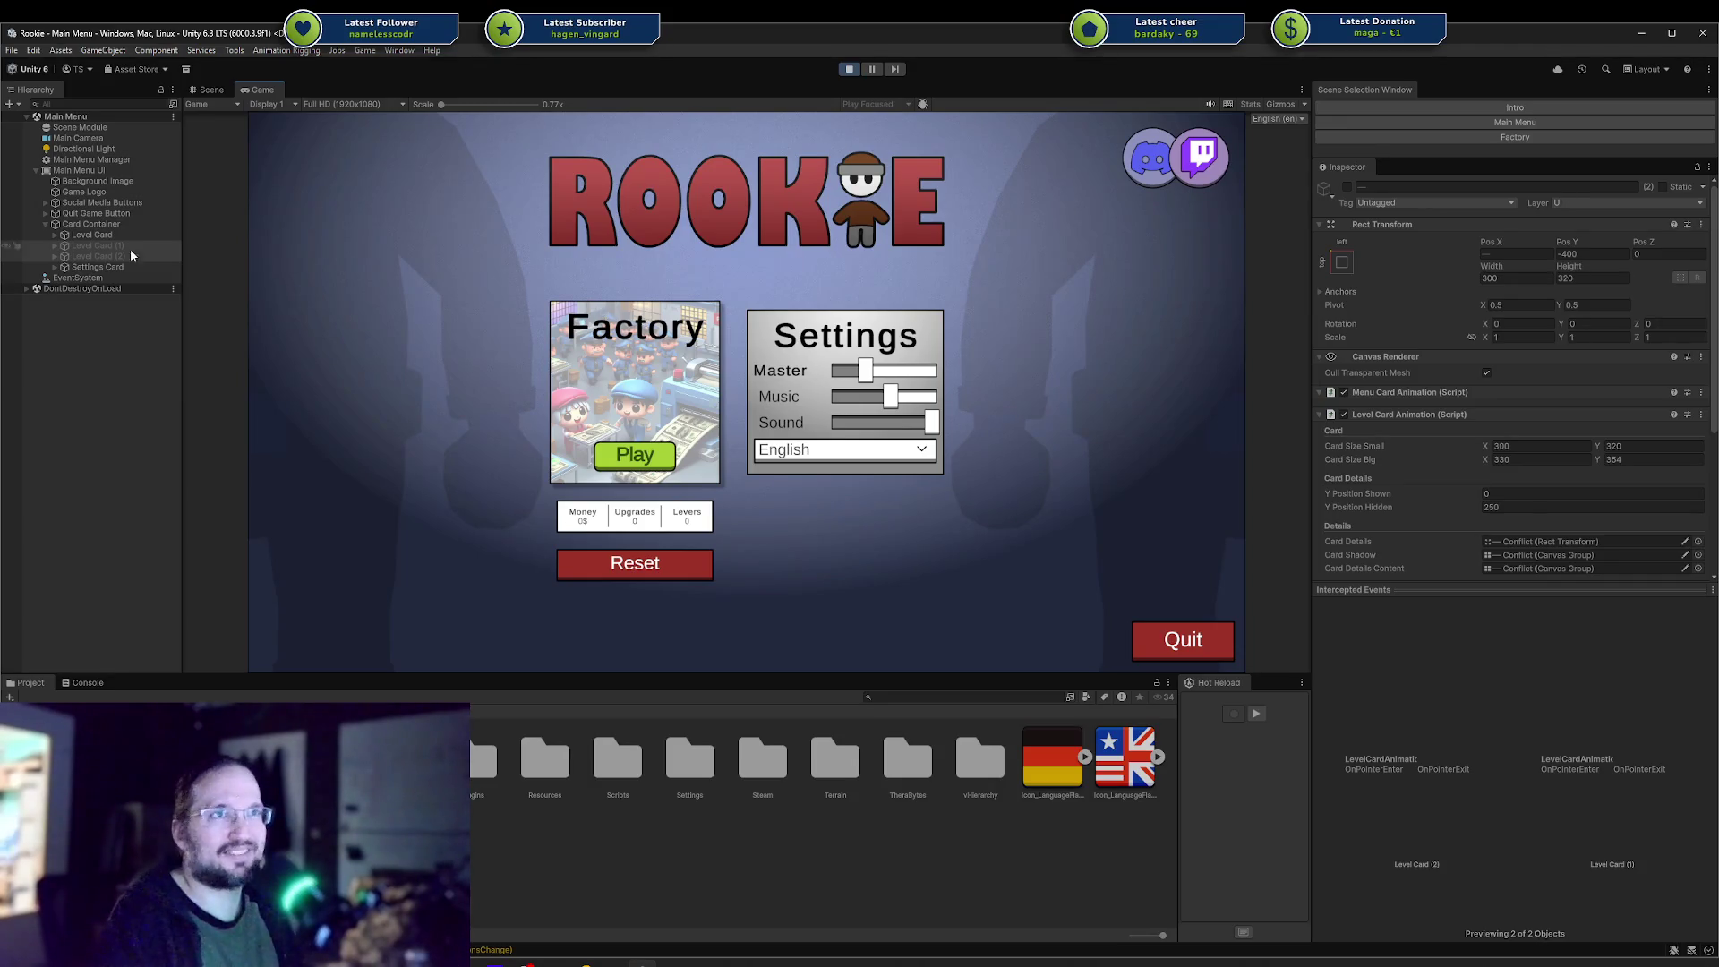
pyautogui.hotkey('alt', 'shift', 'a')
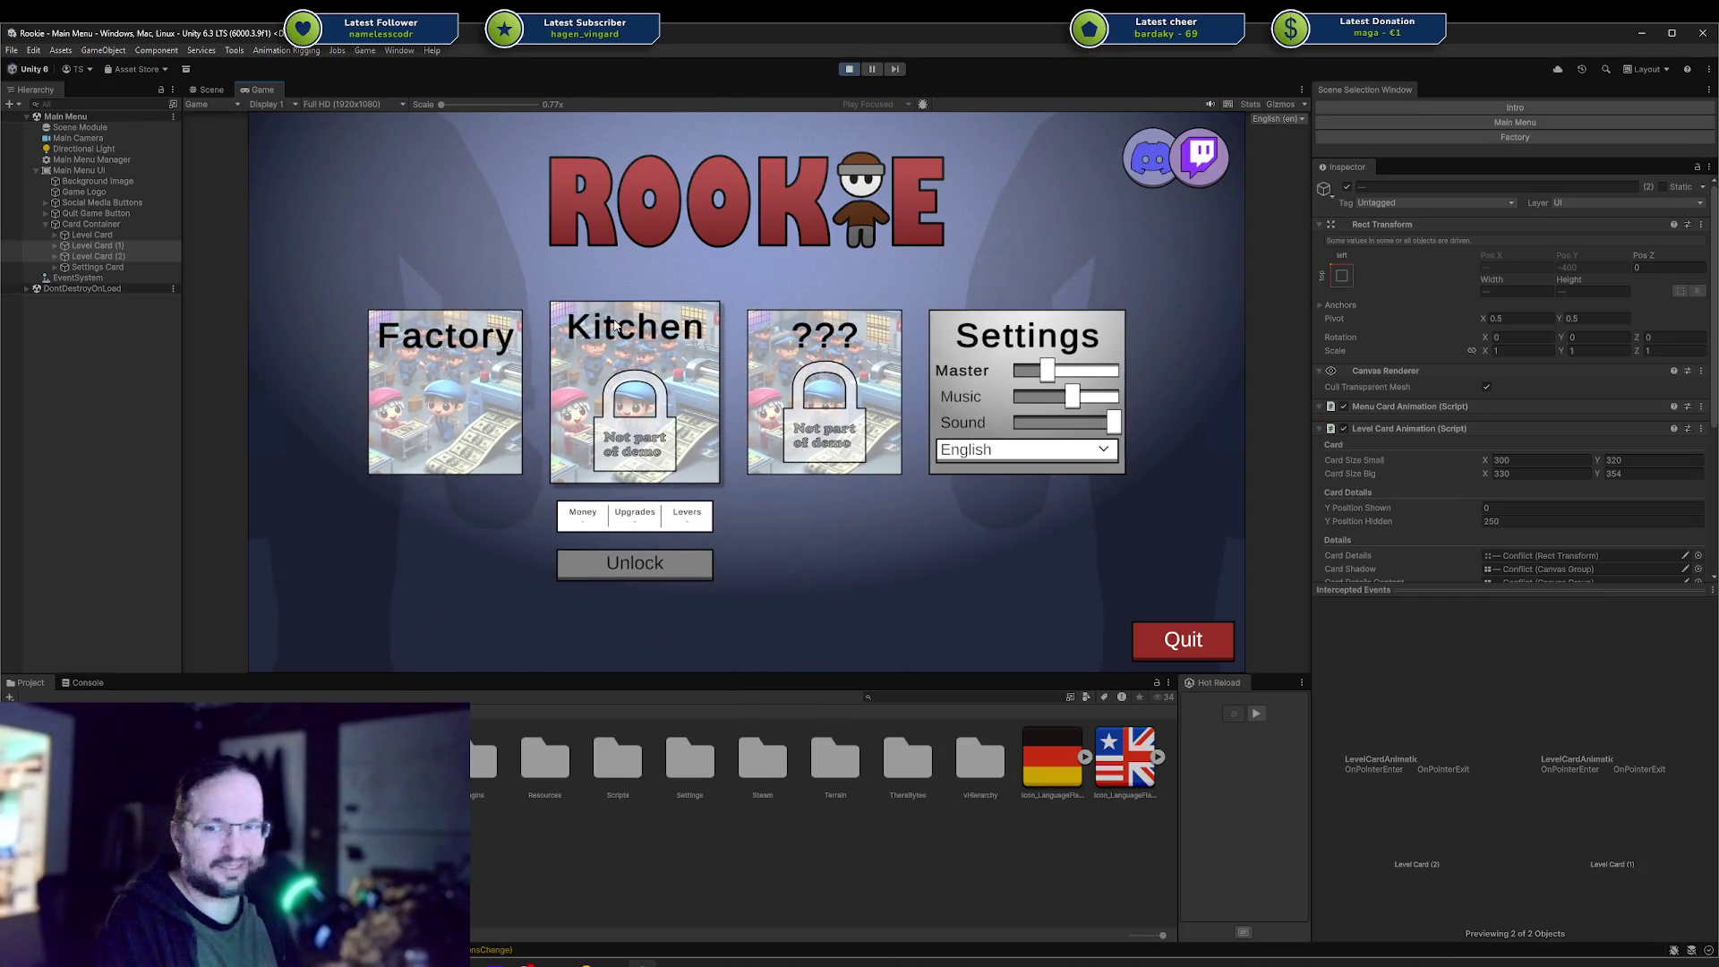
pyautogui.moveTo(452, 343)
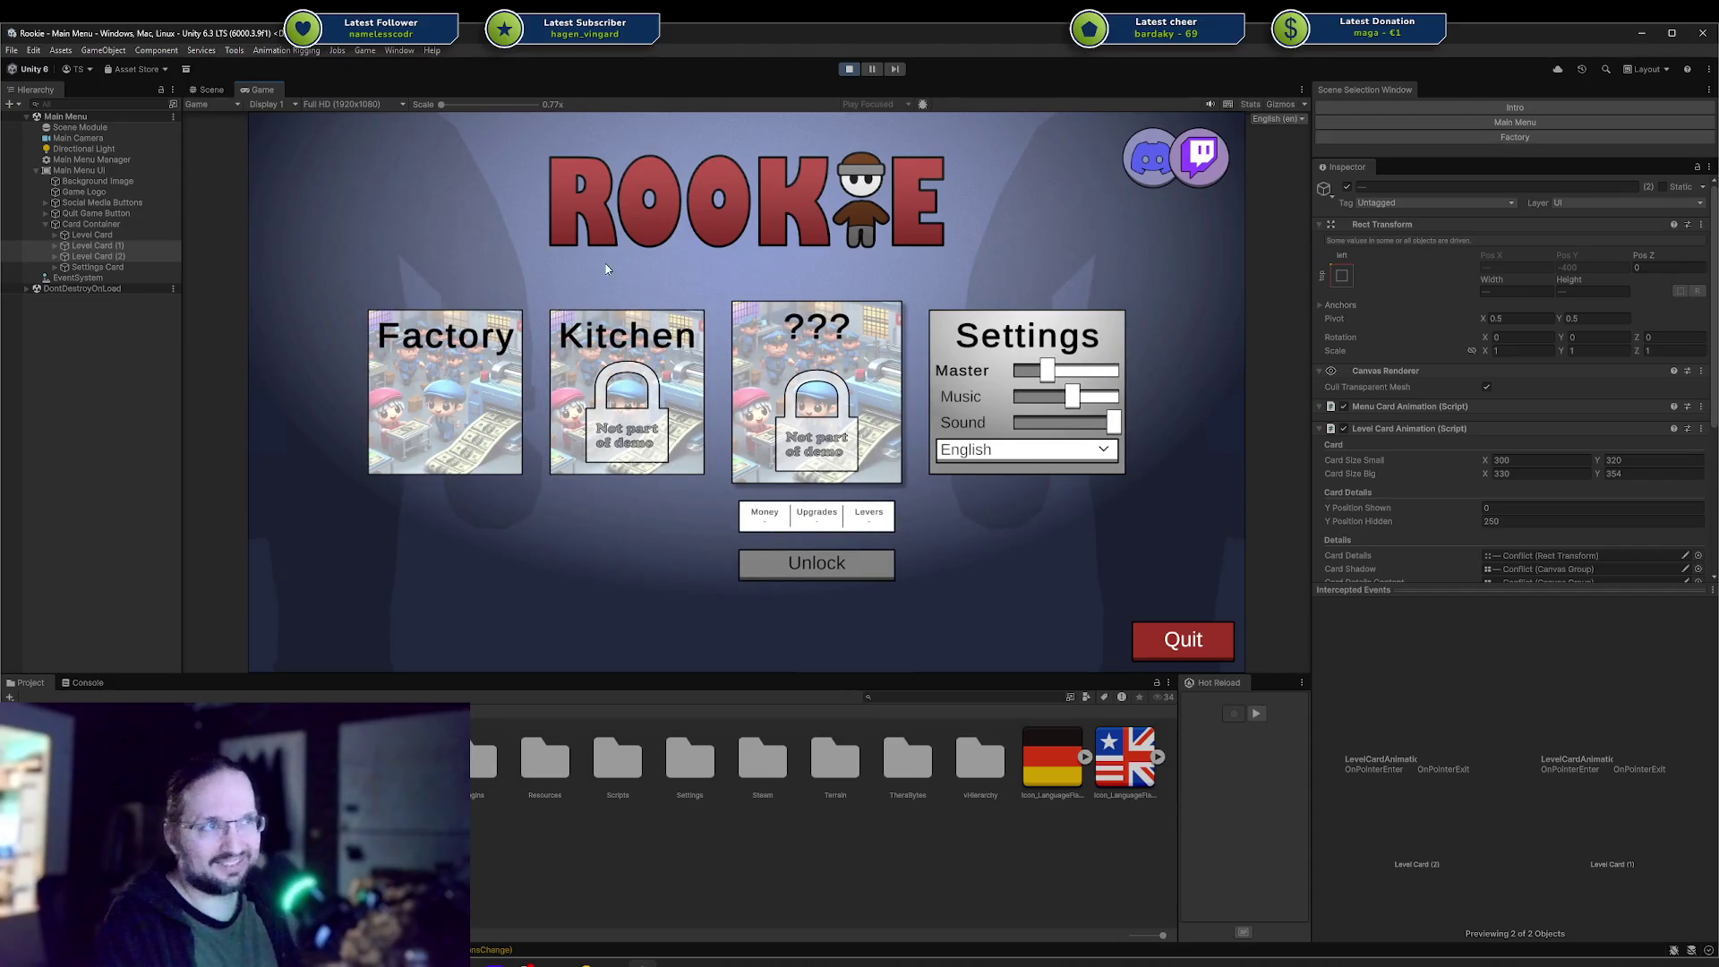
pyautogui.hotkey('alt', 'shift', 'a')
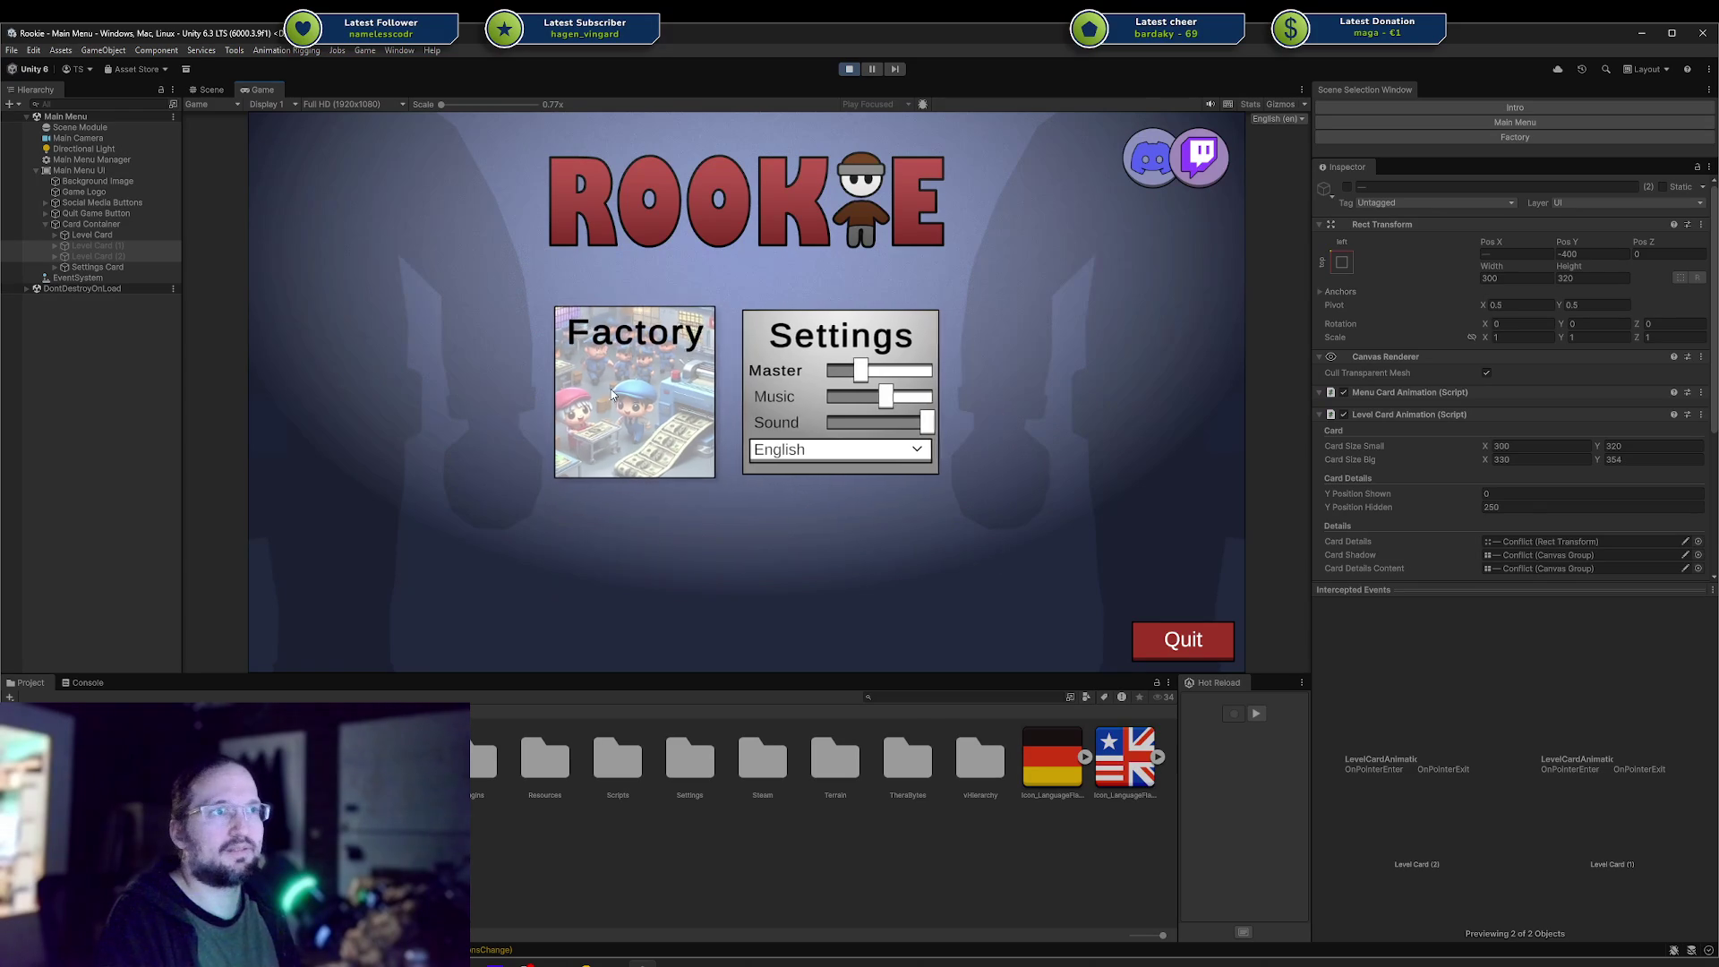
pyautogui.moveTo(599, 408)
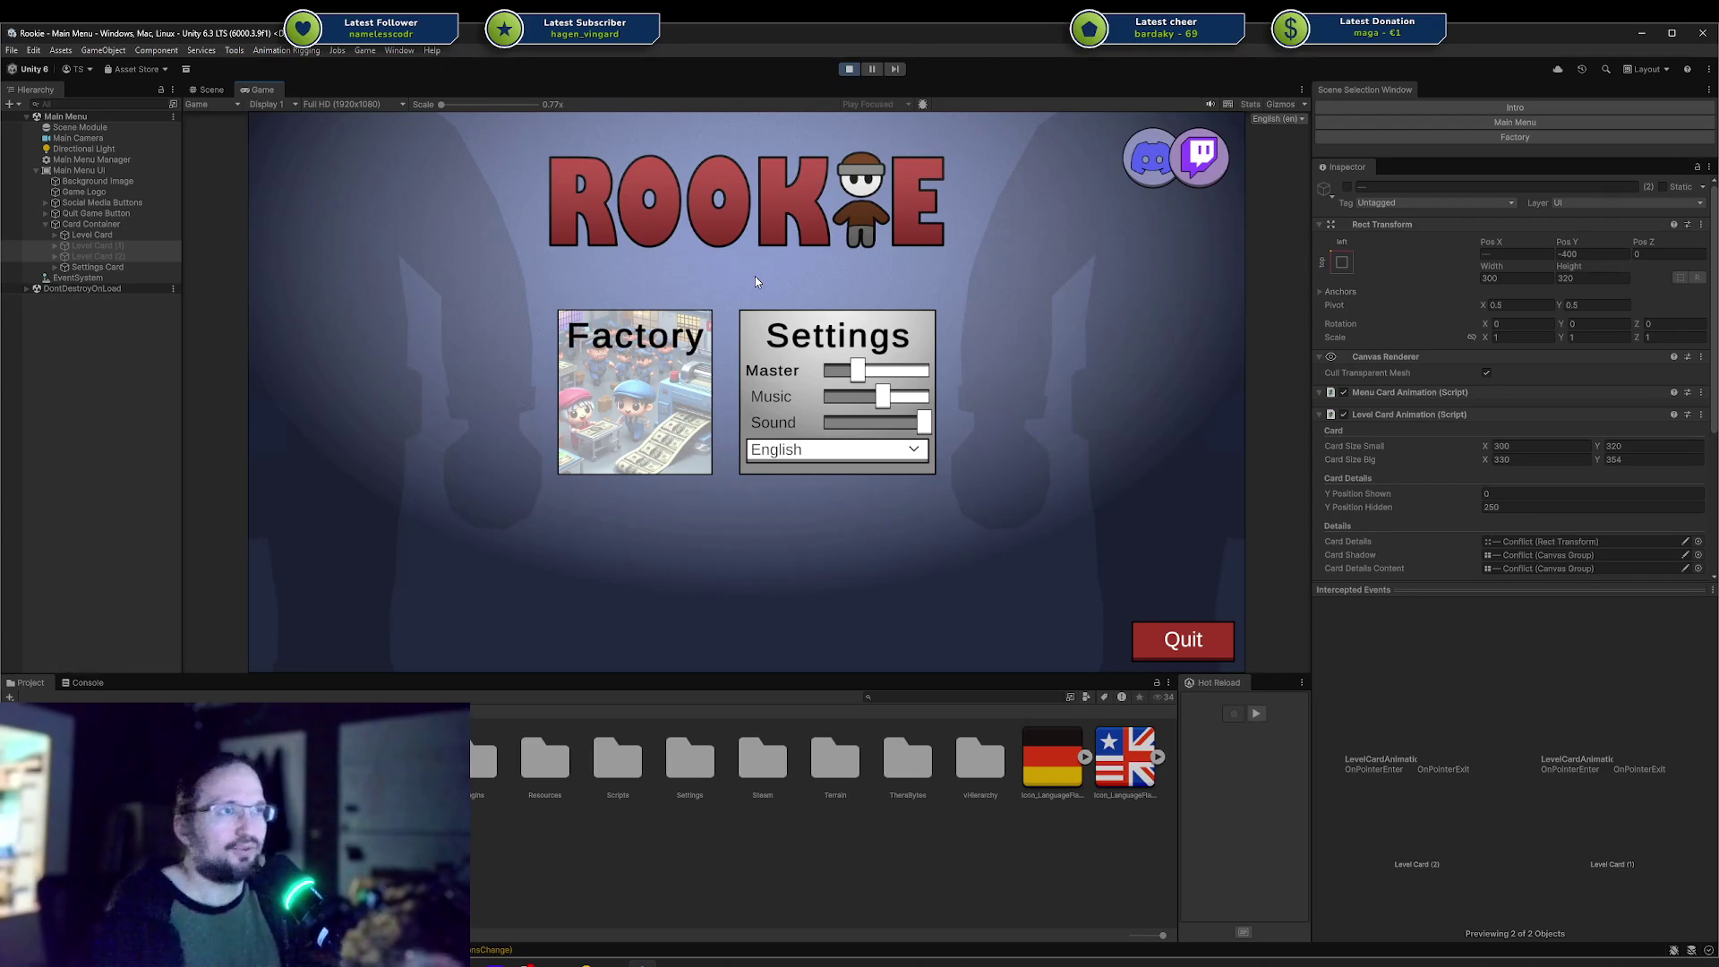
pyautogui.moveTo(619, 333)
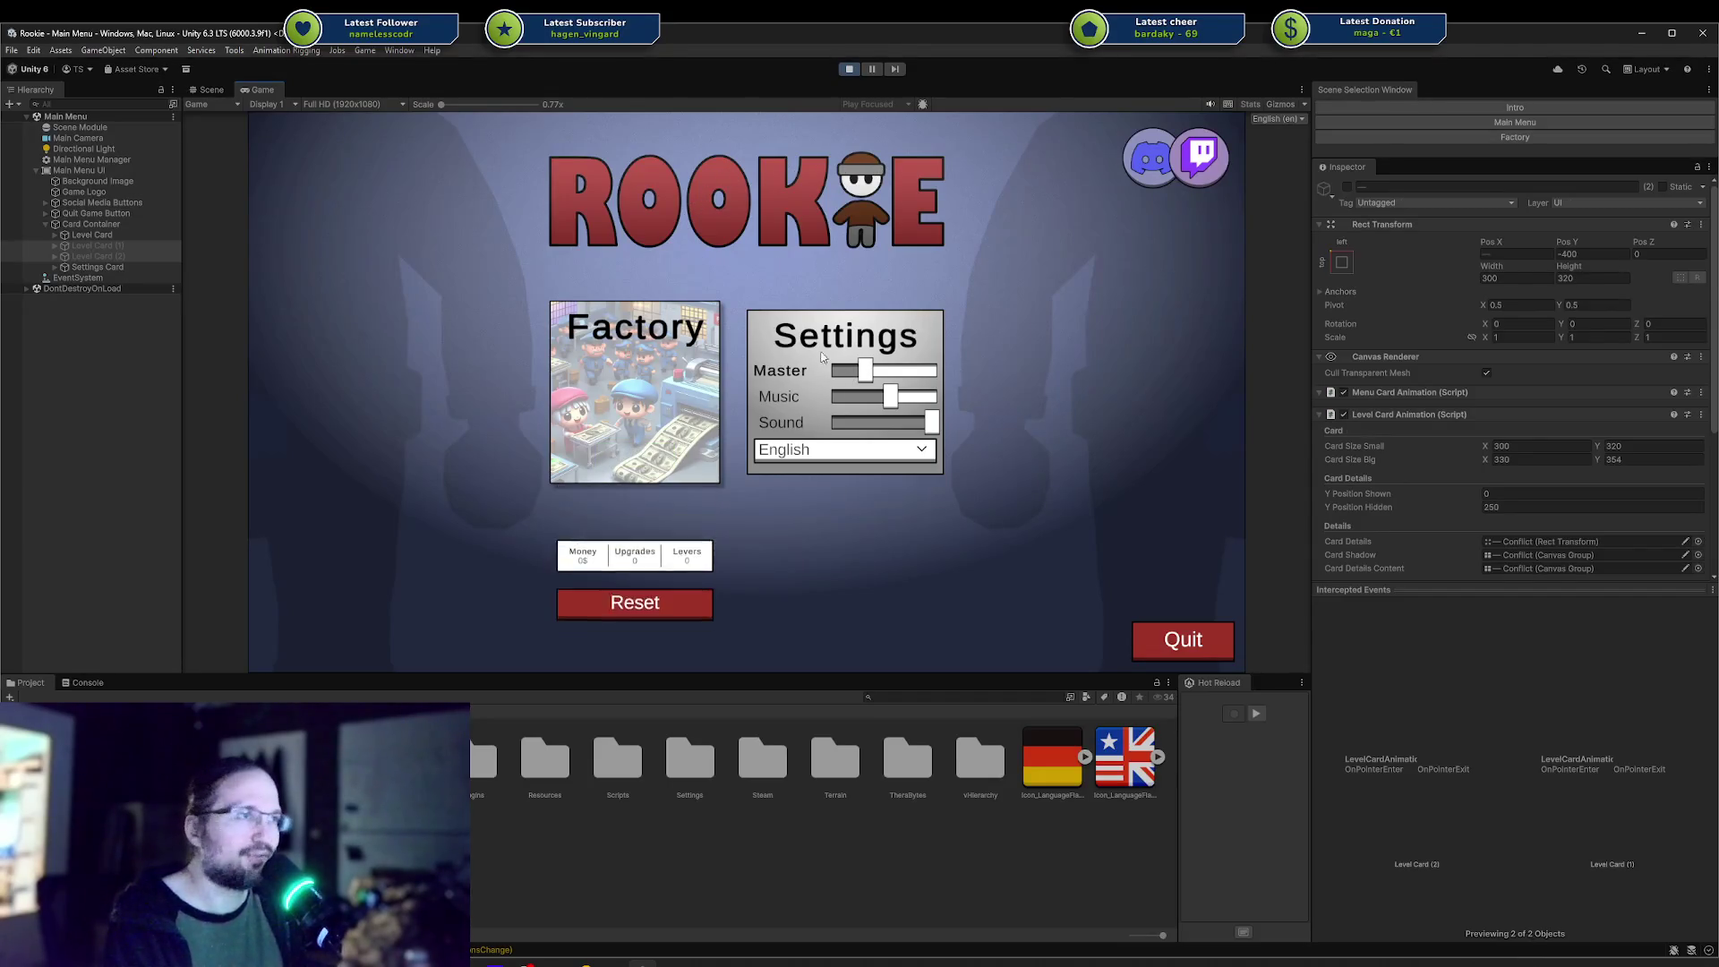
# Reactivate Level Card (1) to bring the Kitchen card back in the running game.
pyautogui.click(118, 245)
pyautogui.hotkey('alt', 'shift', 'a')
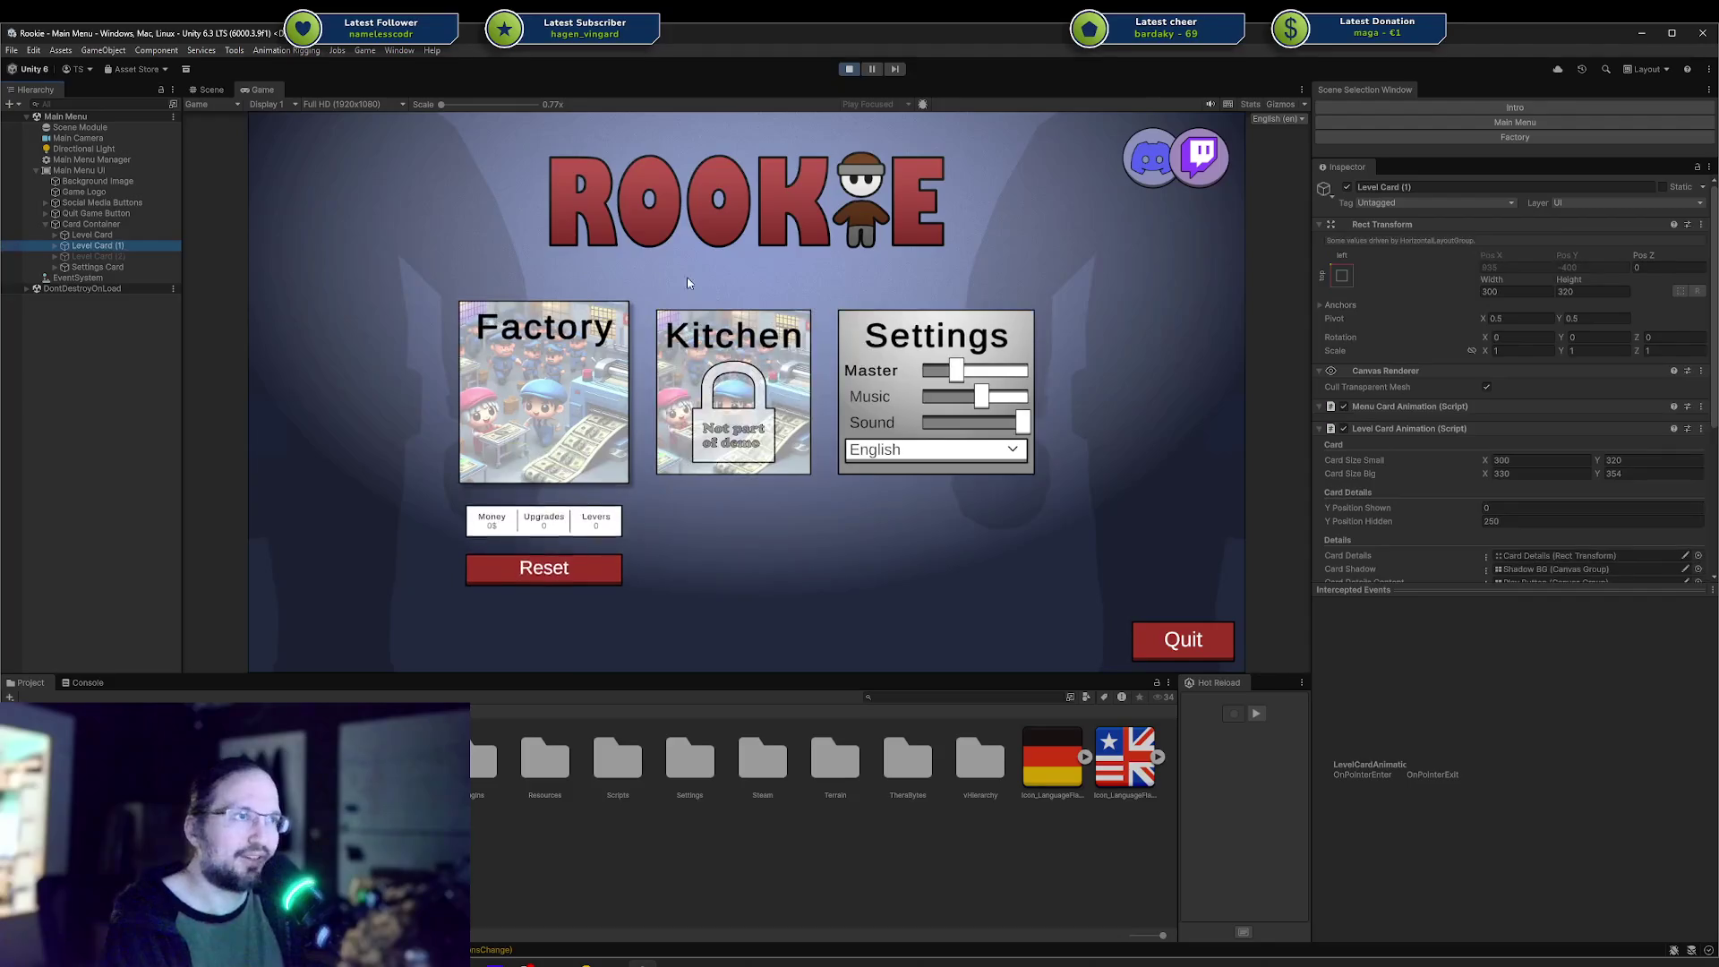
pyautogui.click(704, 403)
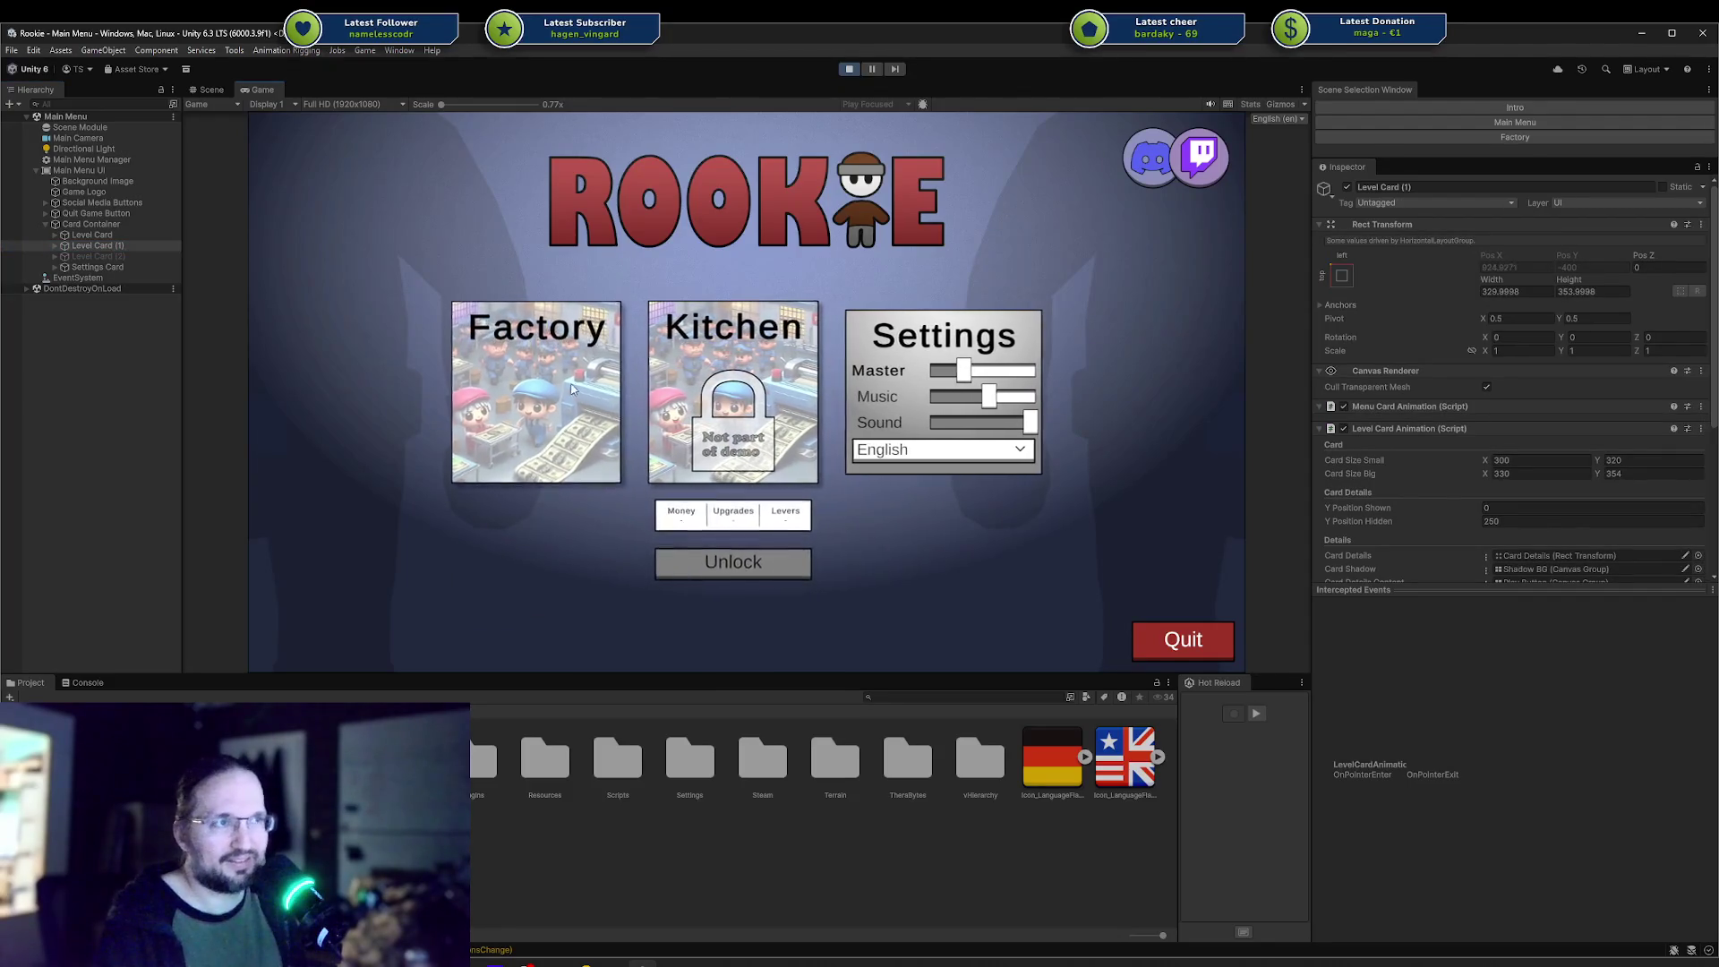
pyautogui.moveTo(579, 378)
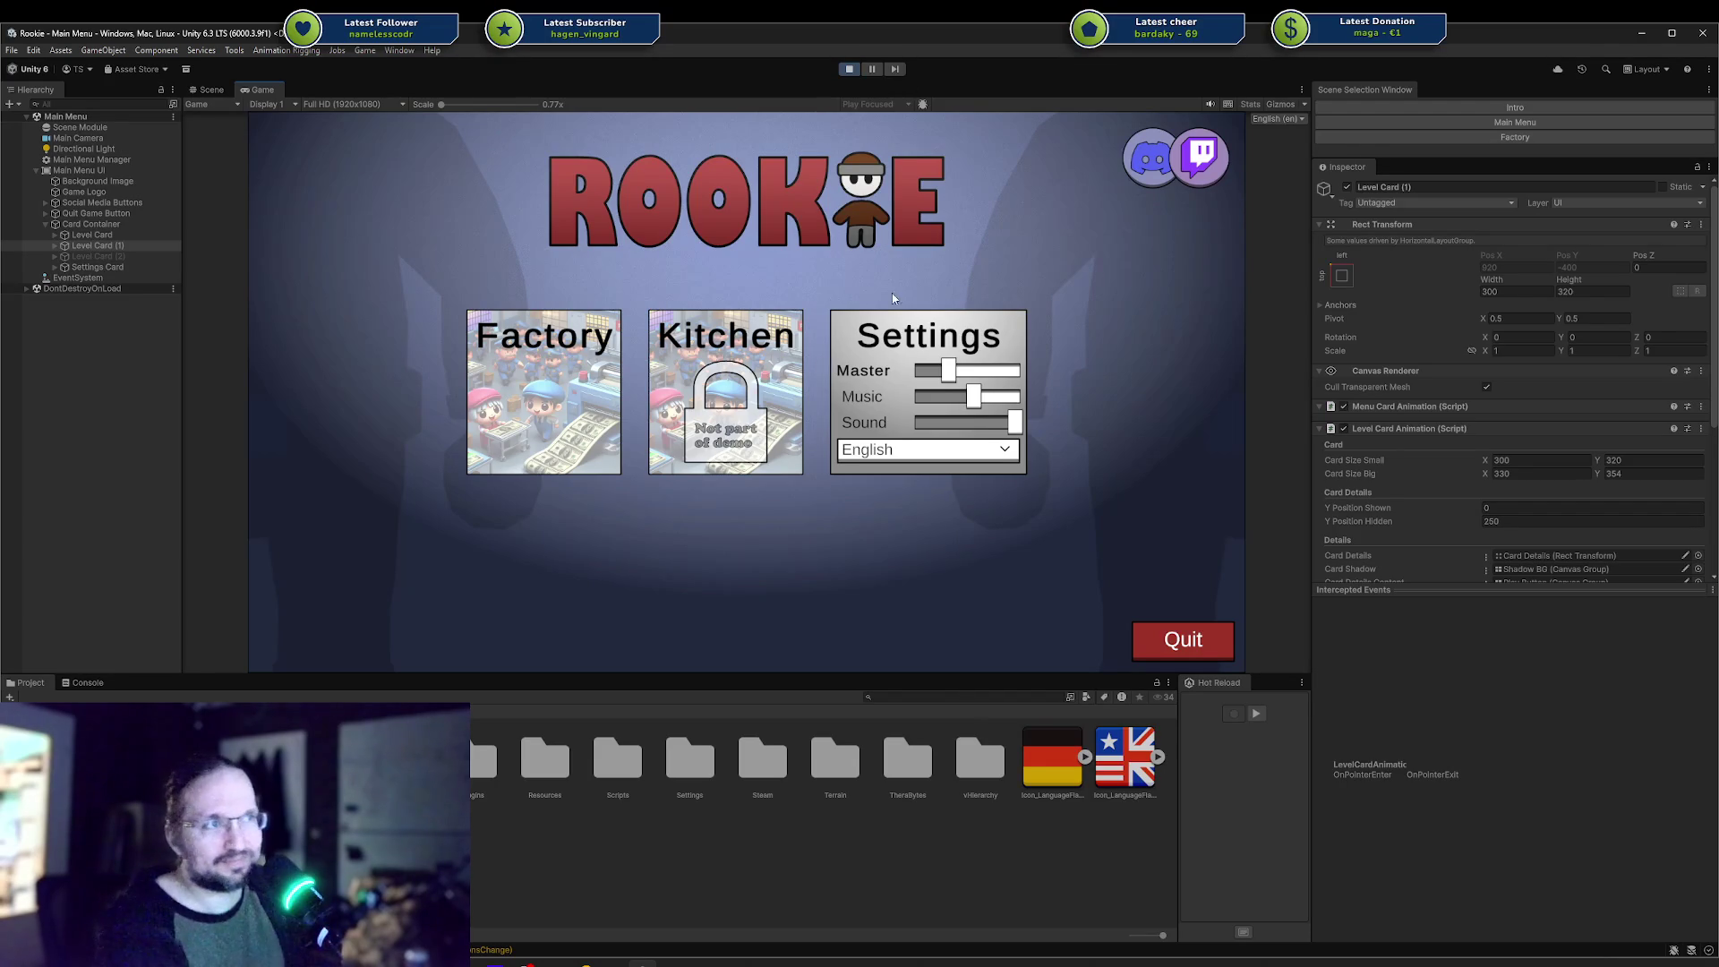
# Hide the Kitchen card again and bring the Hyperons Steam store page over the editor.
pyautogui.click(97, 246)
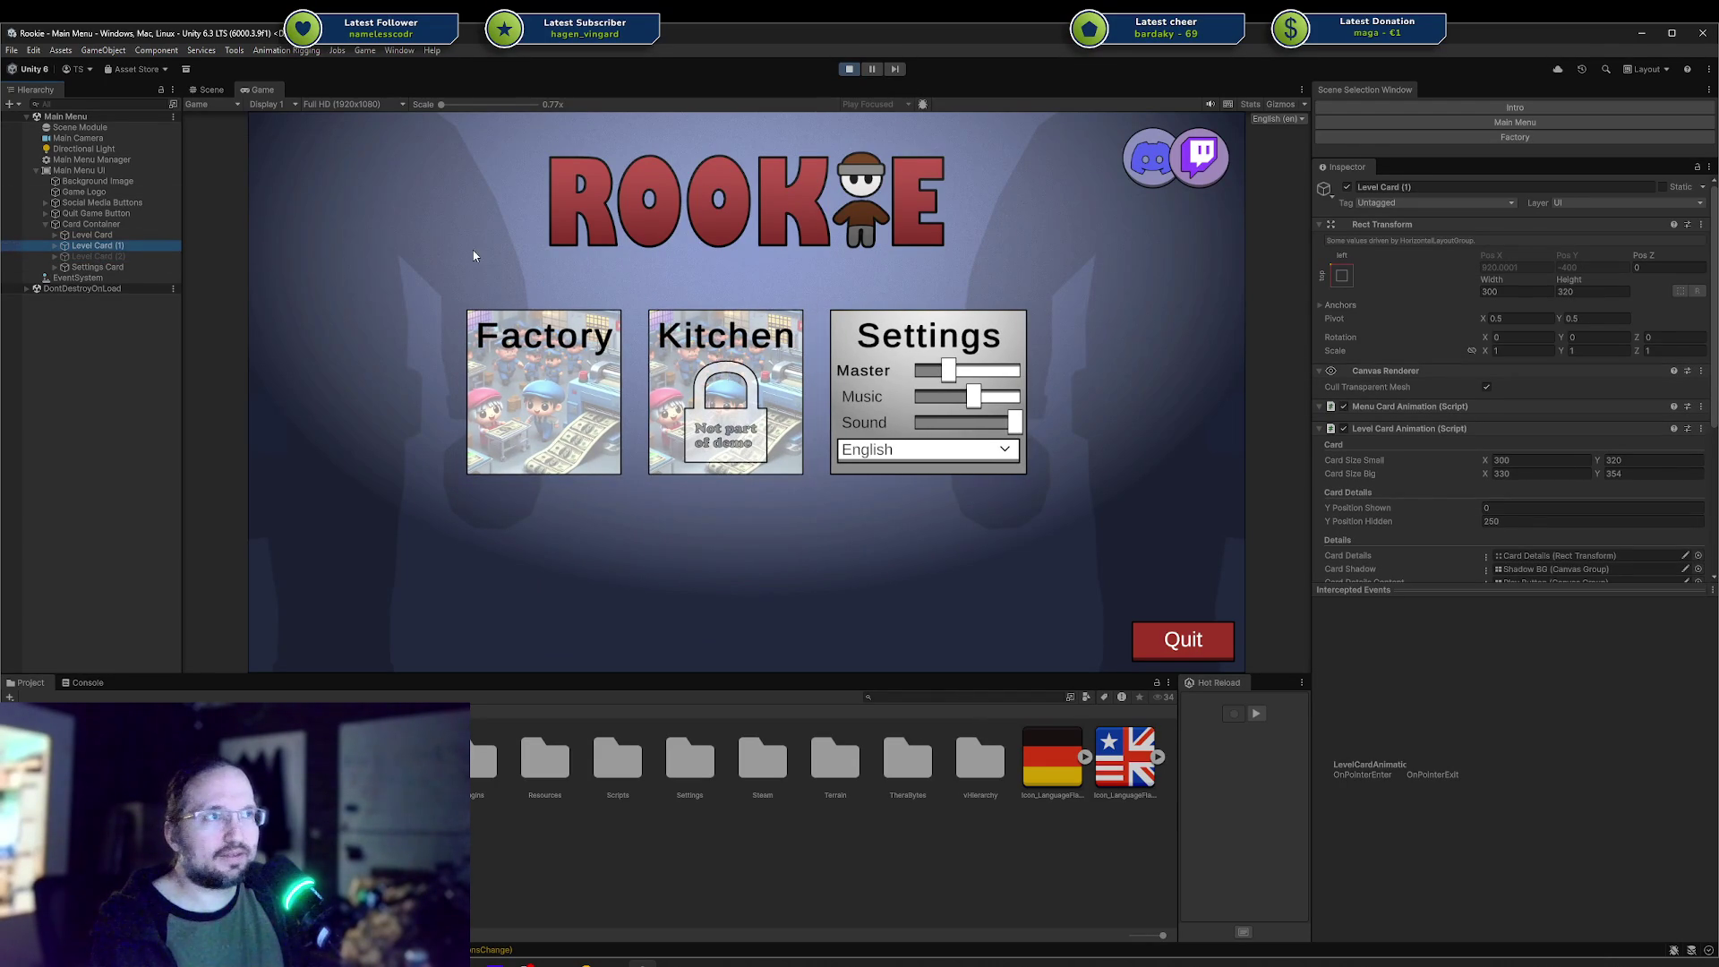
pyautogui.hotkey('alt', 'shift', 'a')
pyautogui.moveTo(664, 385)
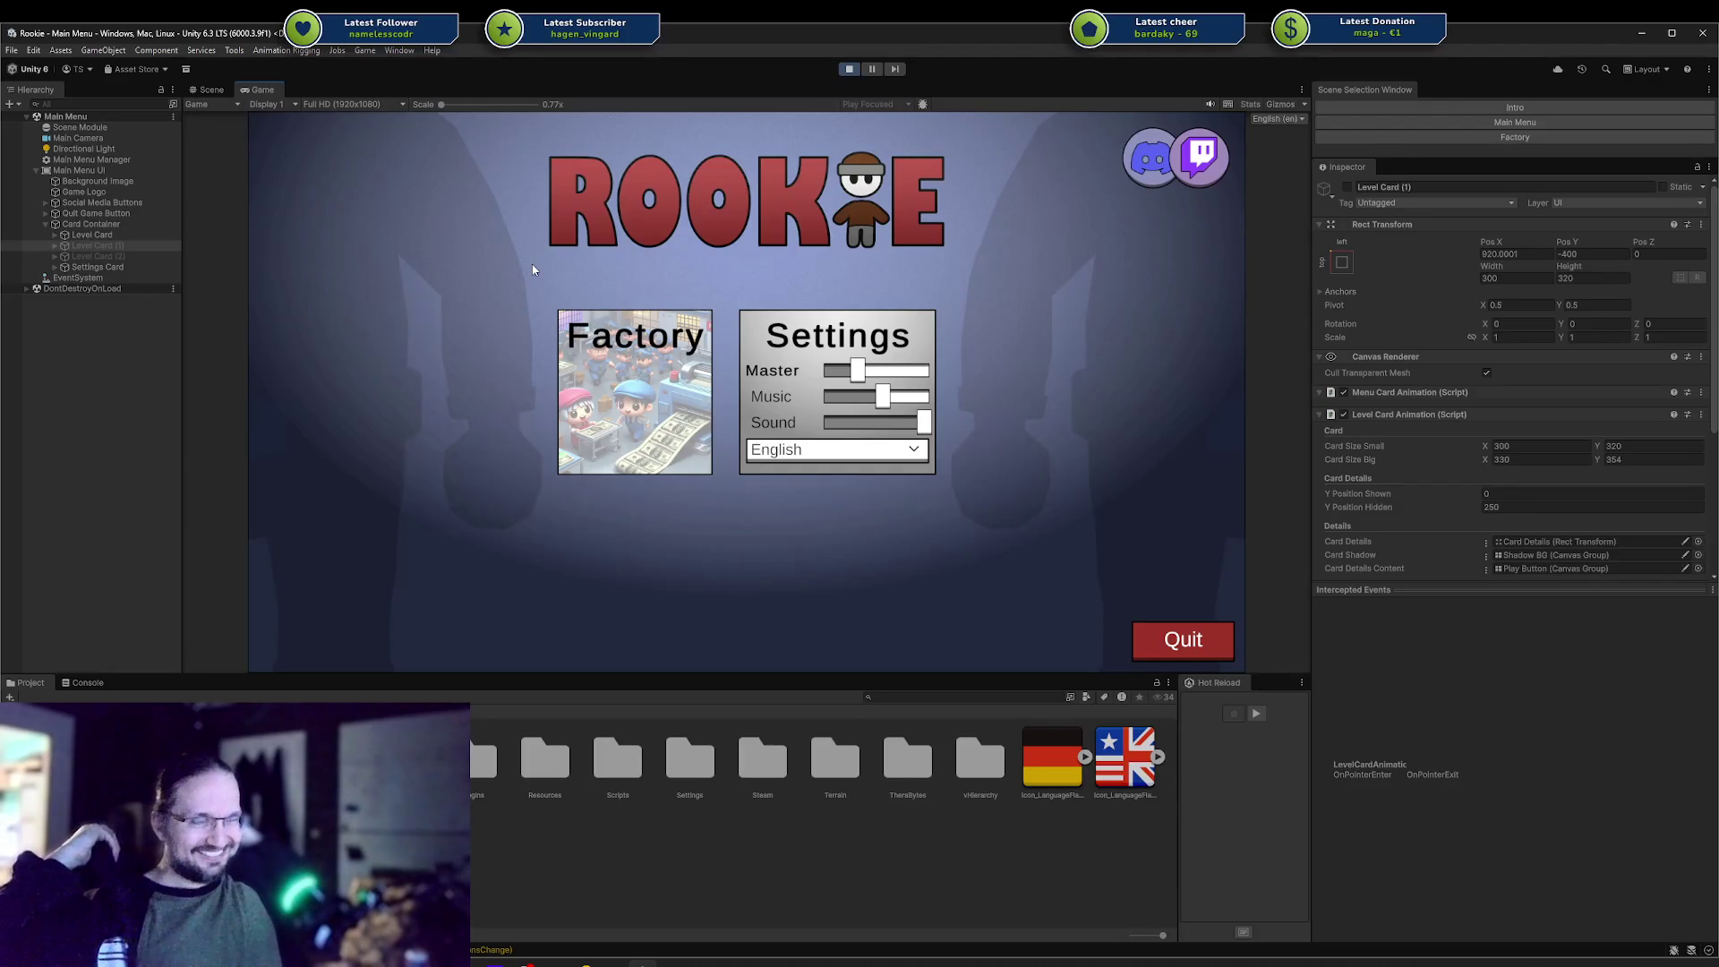
pyautogui.moveTo(714, 394)
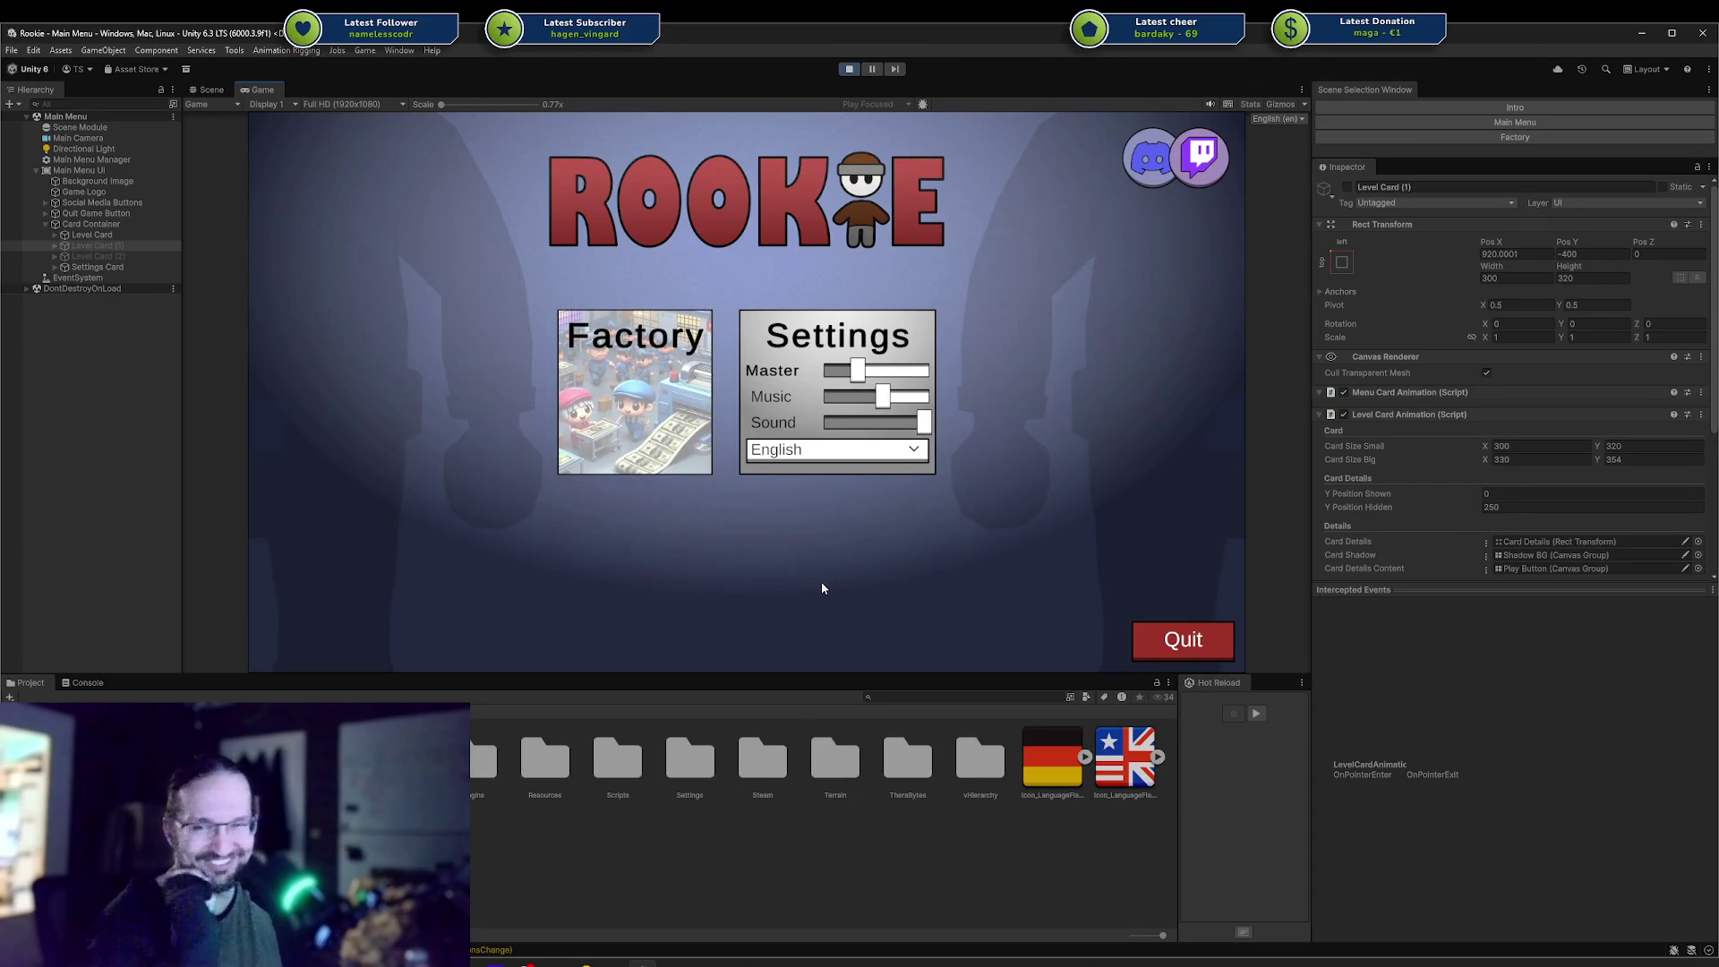
pyautogui.moveTo(632, 333)
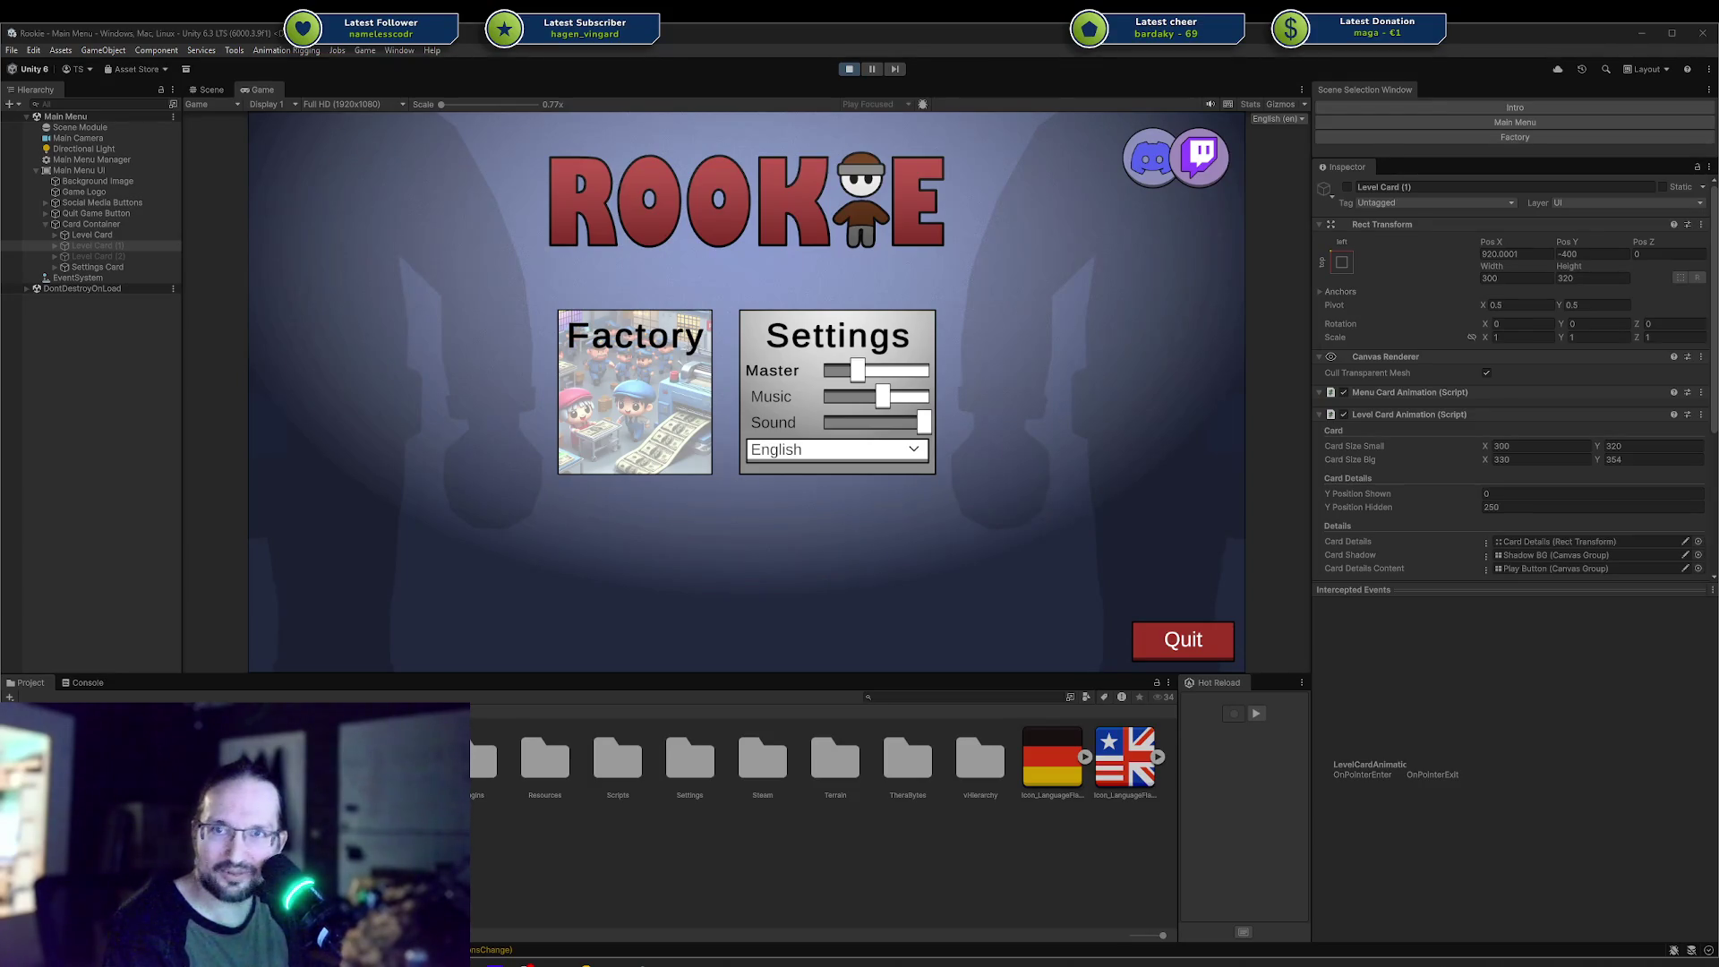
pyautogui.moveTo(459, 949)
pyautogui.mouseDown()
pyautogui.moveTo(459, 664)
pyautogui.moveTo(1151, 153)
pyautogui.moveTo(808, 101)
pyautogui.moveTo(849, 93)
pyautogui.mouseUp()
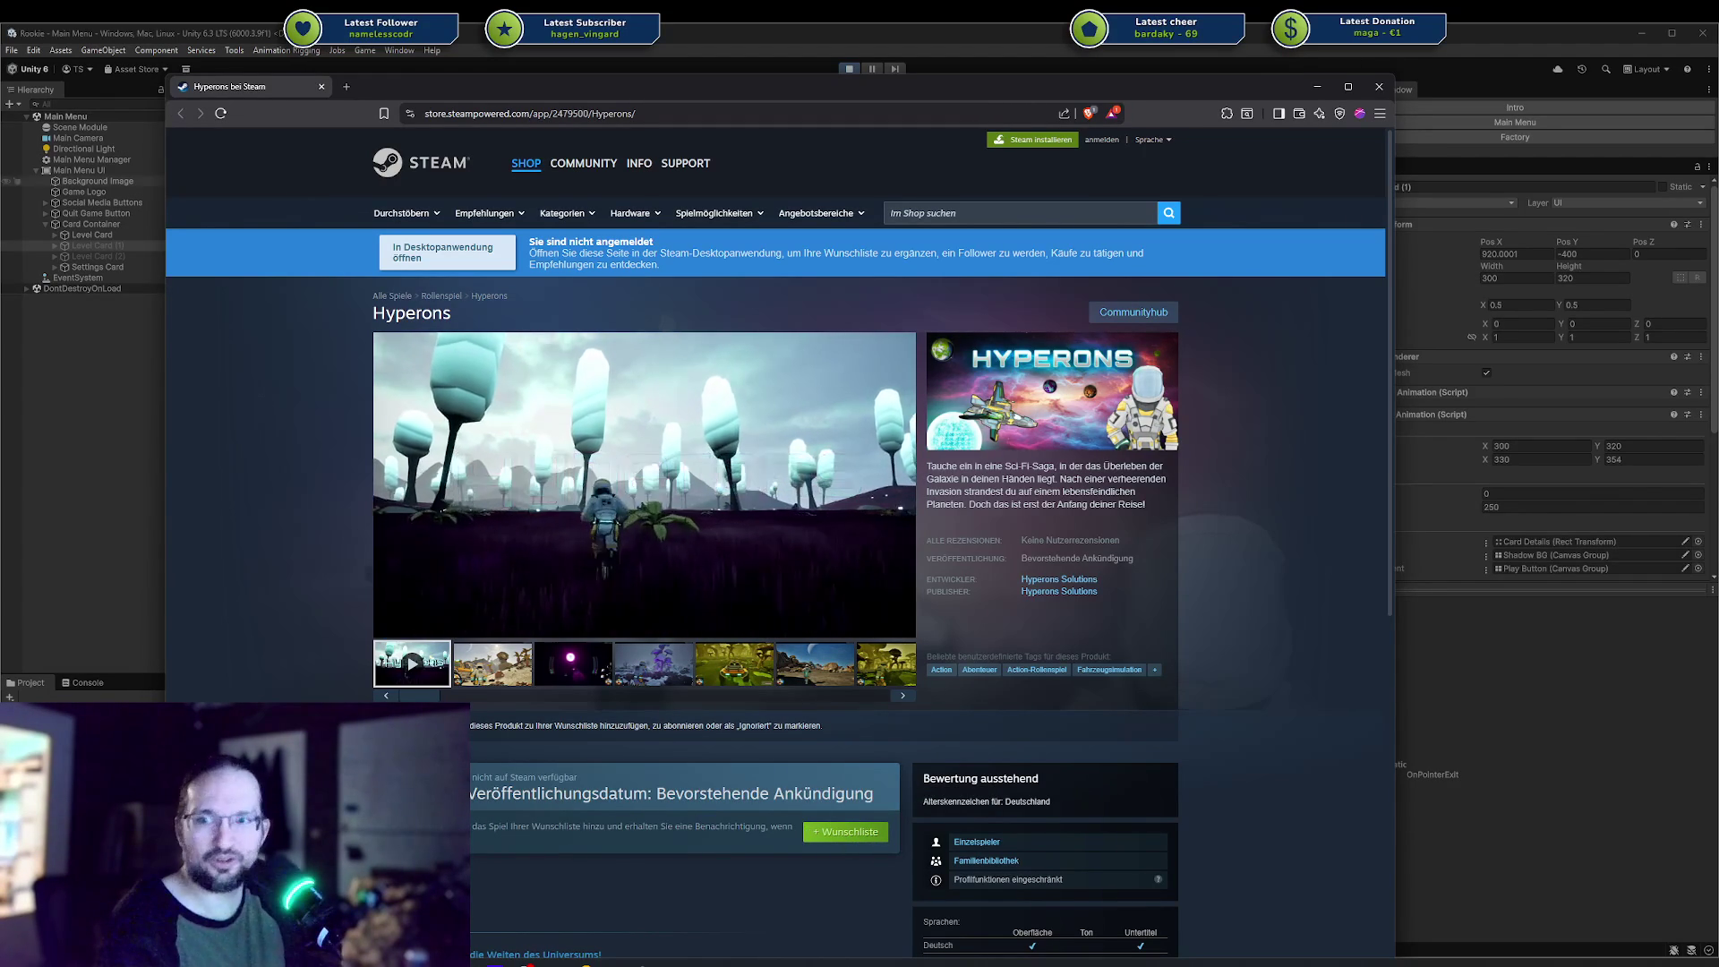
# Restart the Hyperons trailer from the beginning after briefly viewing the second screenshot.
pyautogui.moveTo(471, 88)
pyautogui.mouseDown()
pyautogui.moveTo(446, 45)
pyautogui.moveTo(392, 48)
pyautogui.mouseUp()
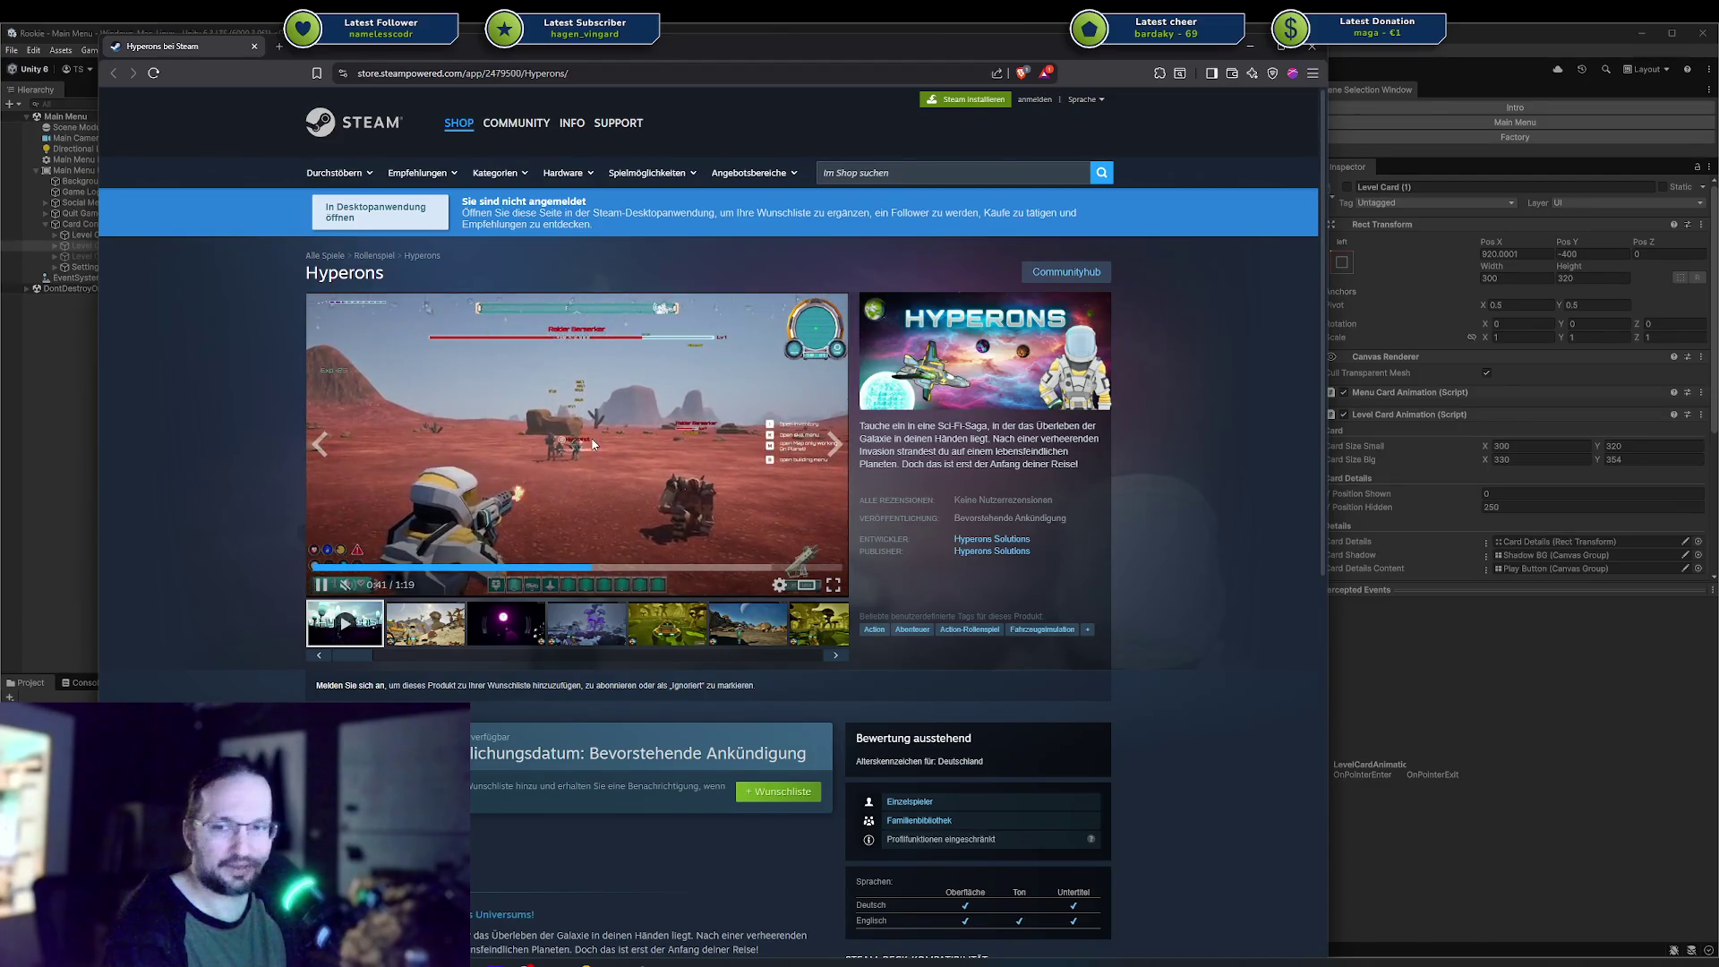
pyautogui.click(637, 565)
pyautogui.click(664, 566)
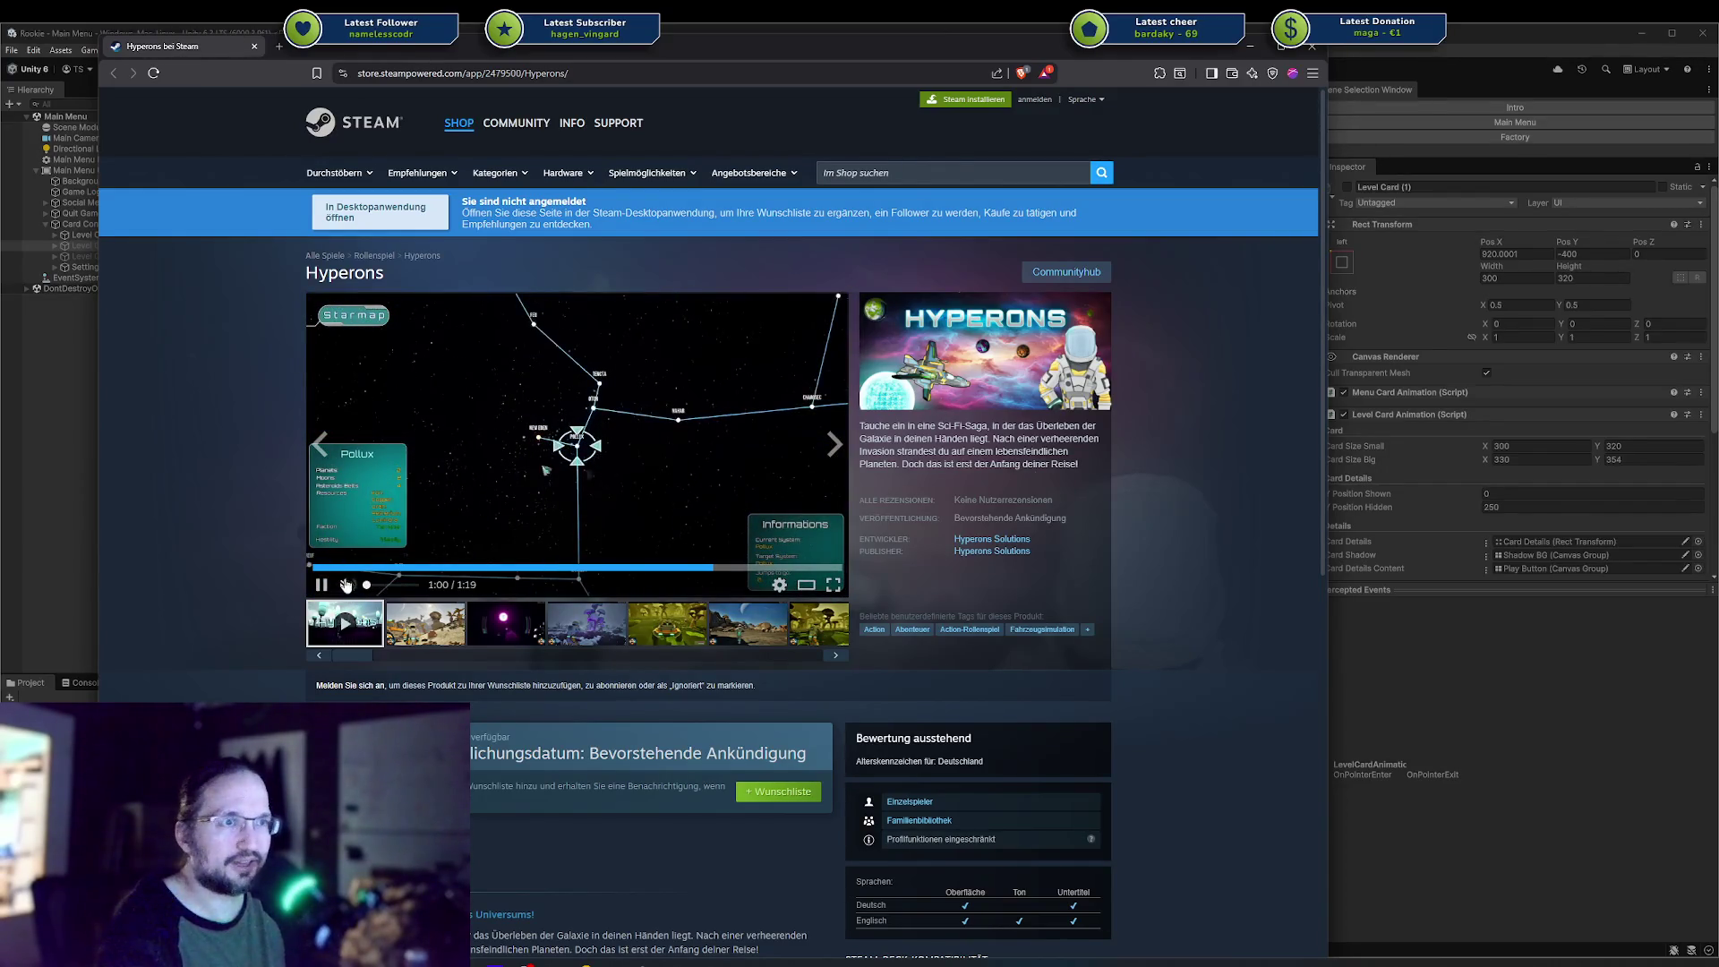
pyautogui.click(332, 567)
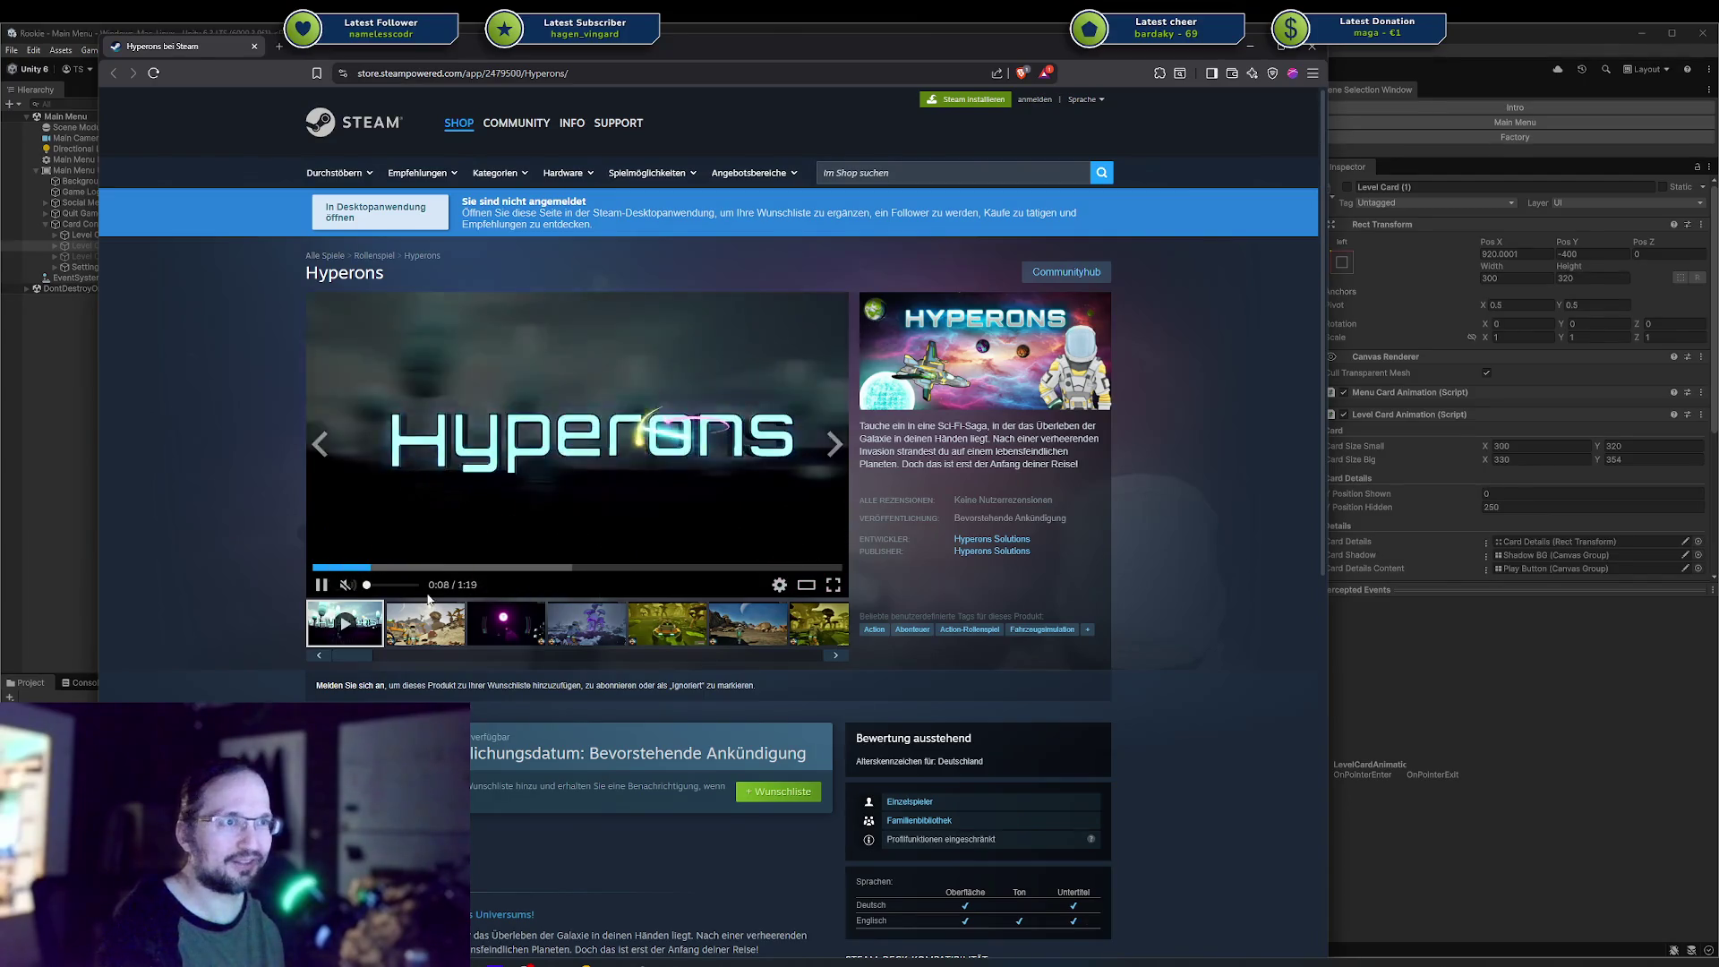
pyautogui.click(425, 624)
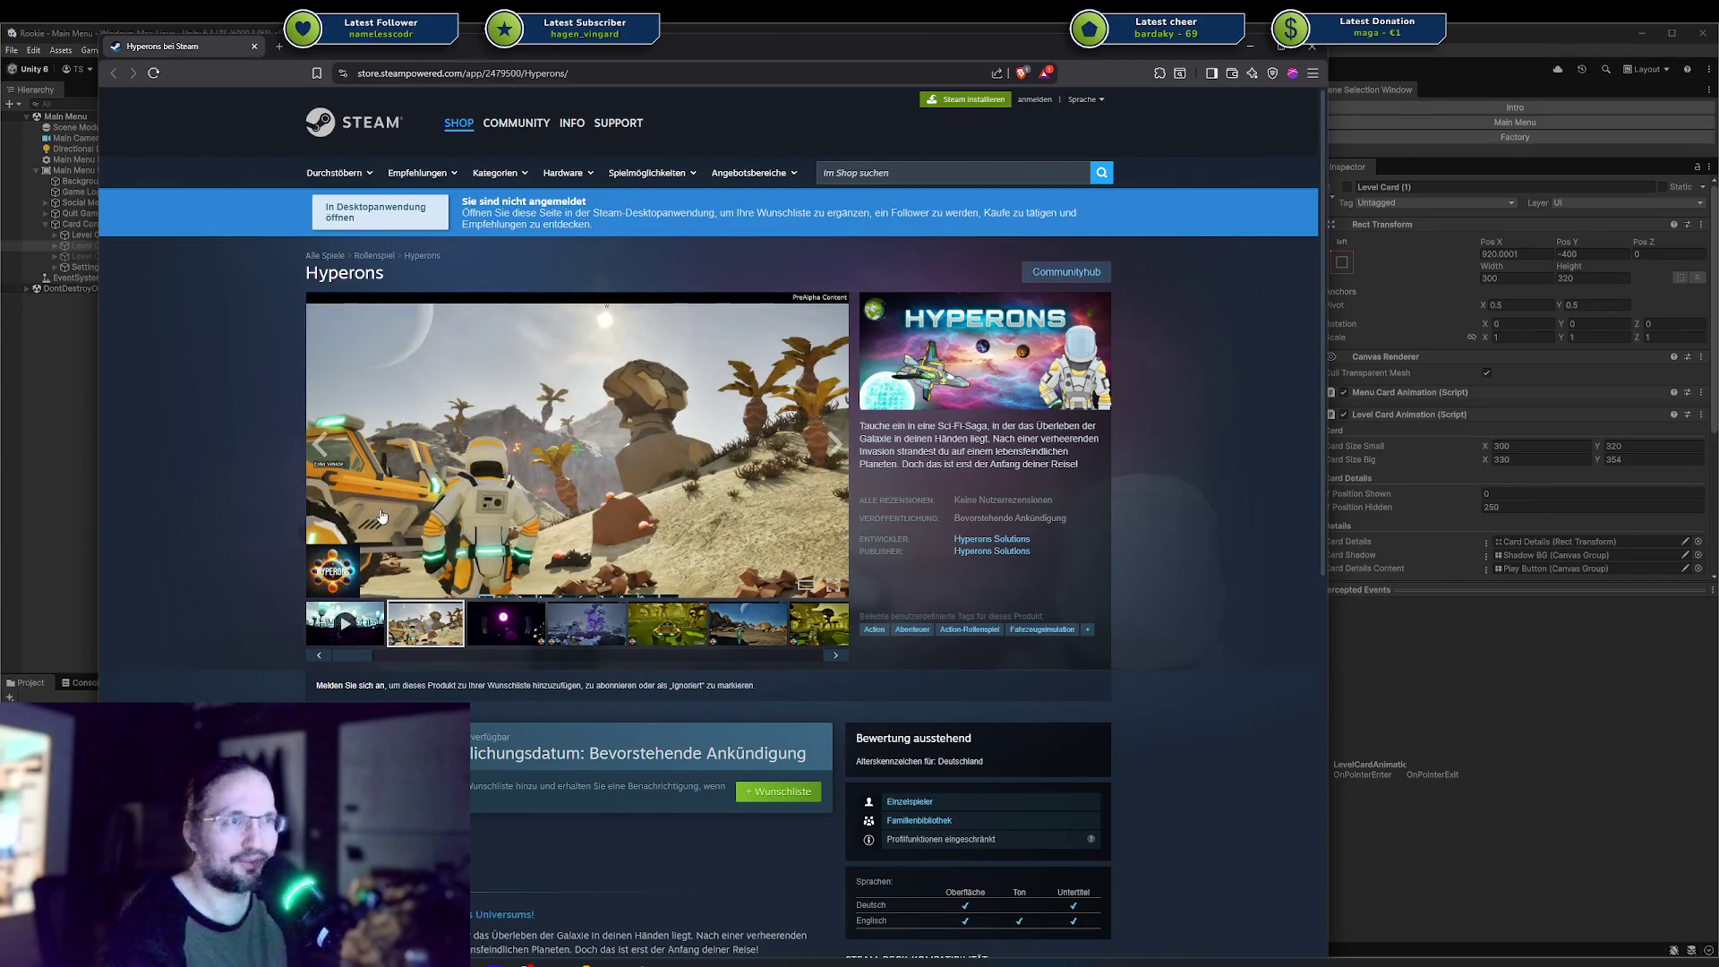
pyautogui.click(322, 614)
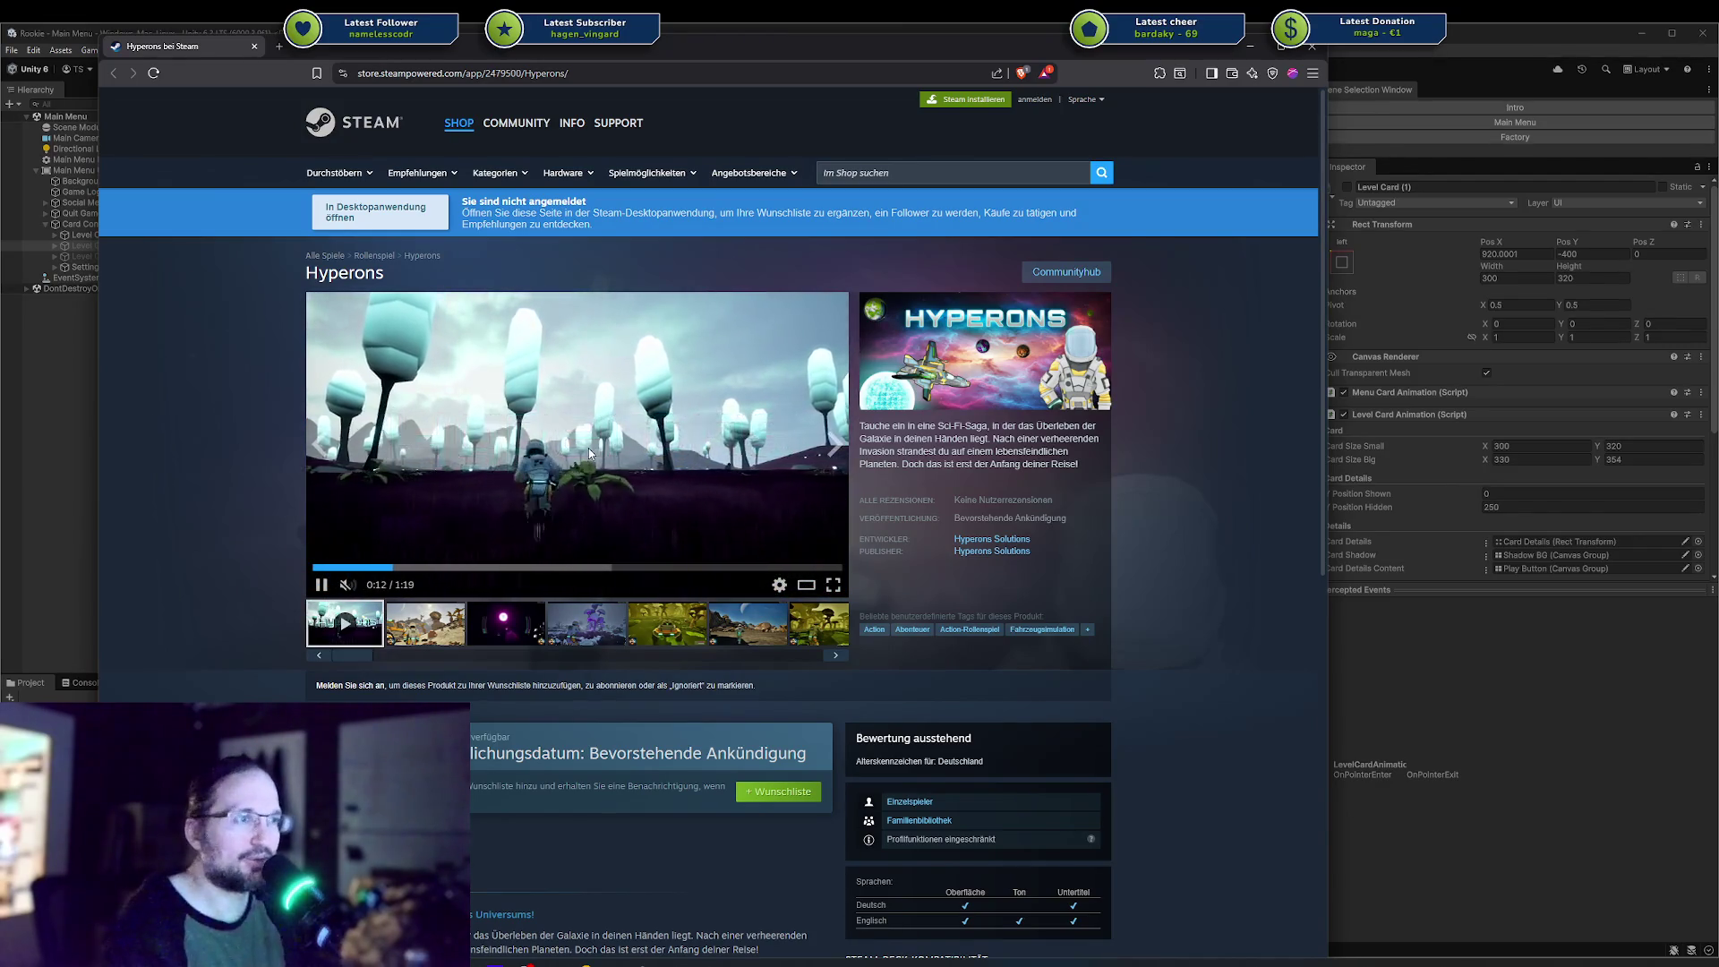
# Scroll the store page briefly, then switch back to the Unity editor.
pyautogui.scroll(-2, 590, 464)
pyautogui.scroll(2, 590, 463)
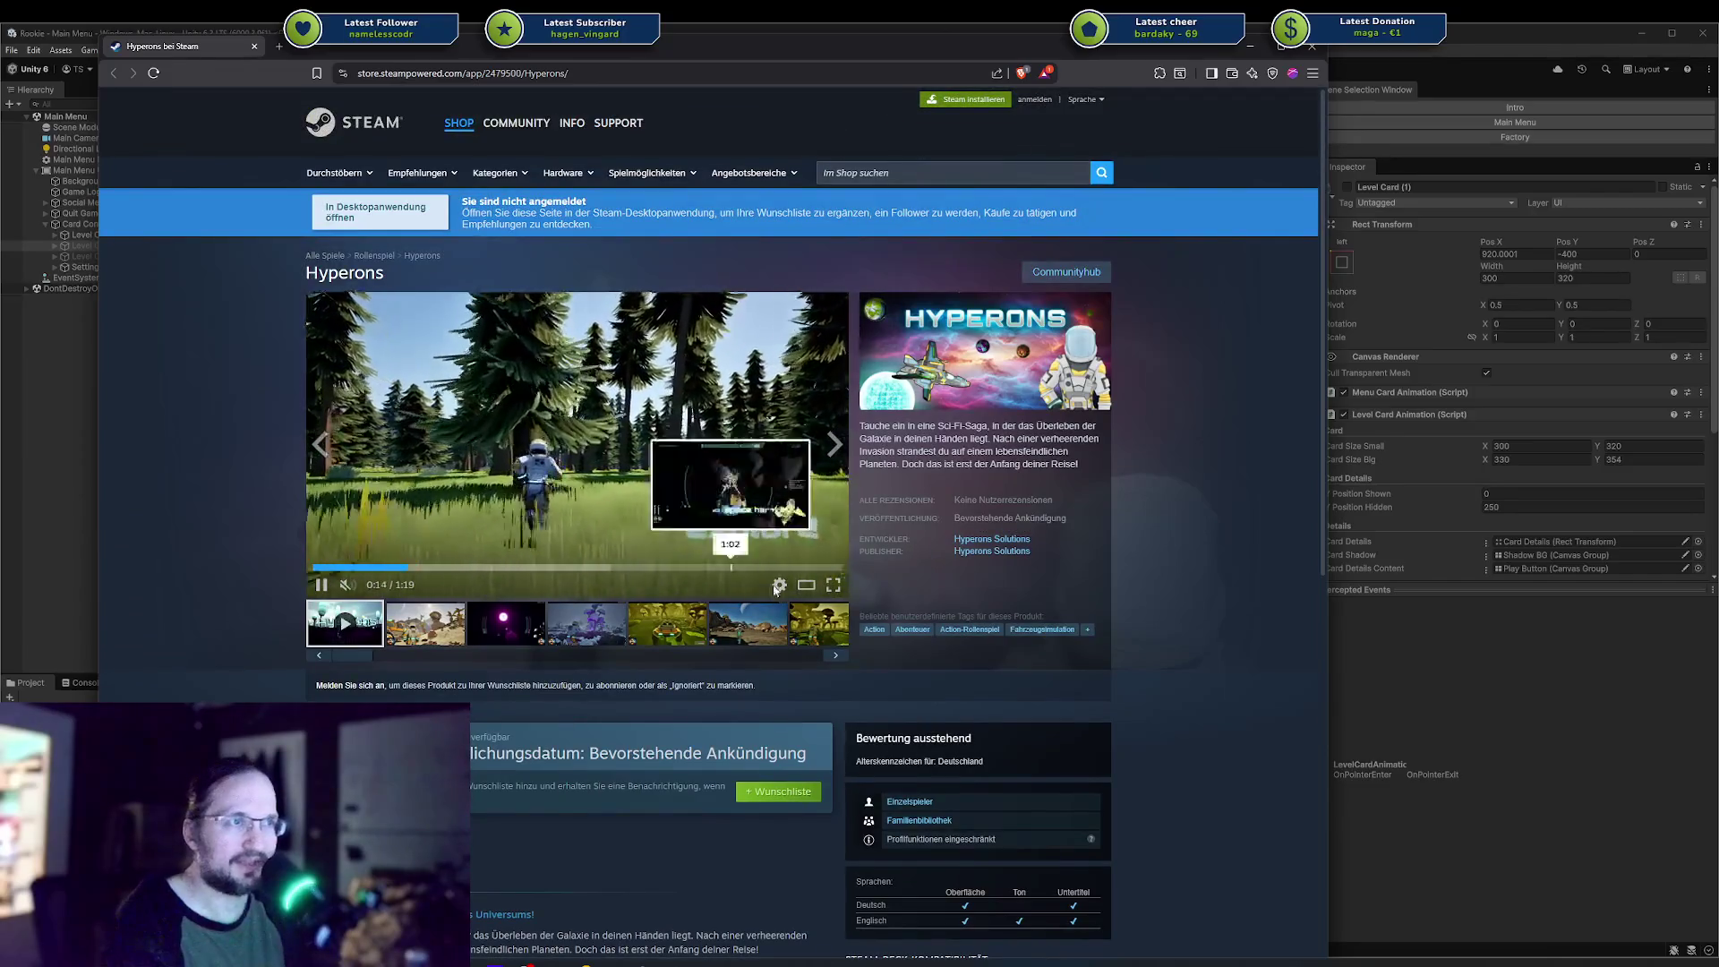
pyautogui.scroll(-3, 528, 690)
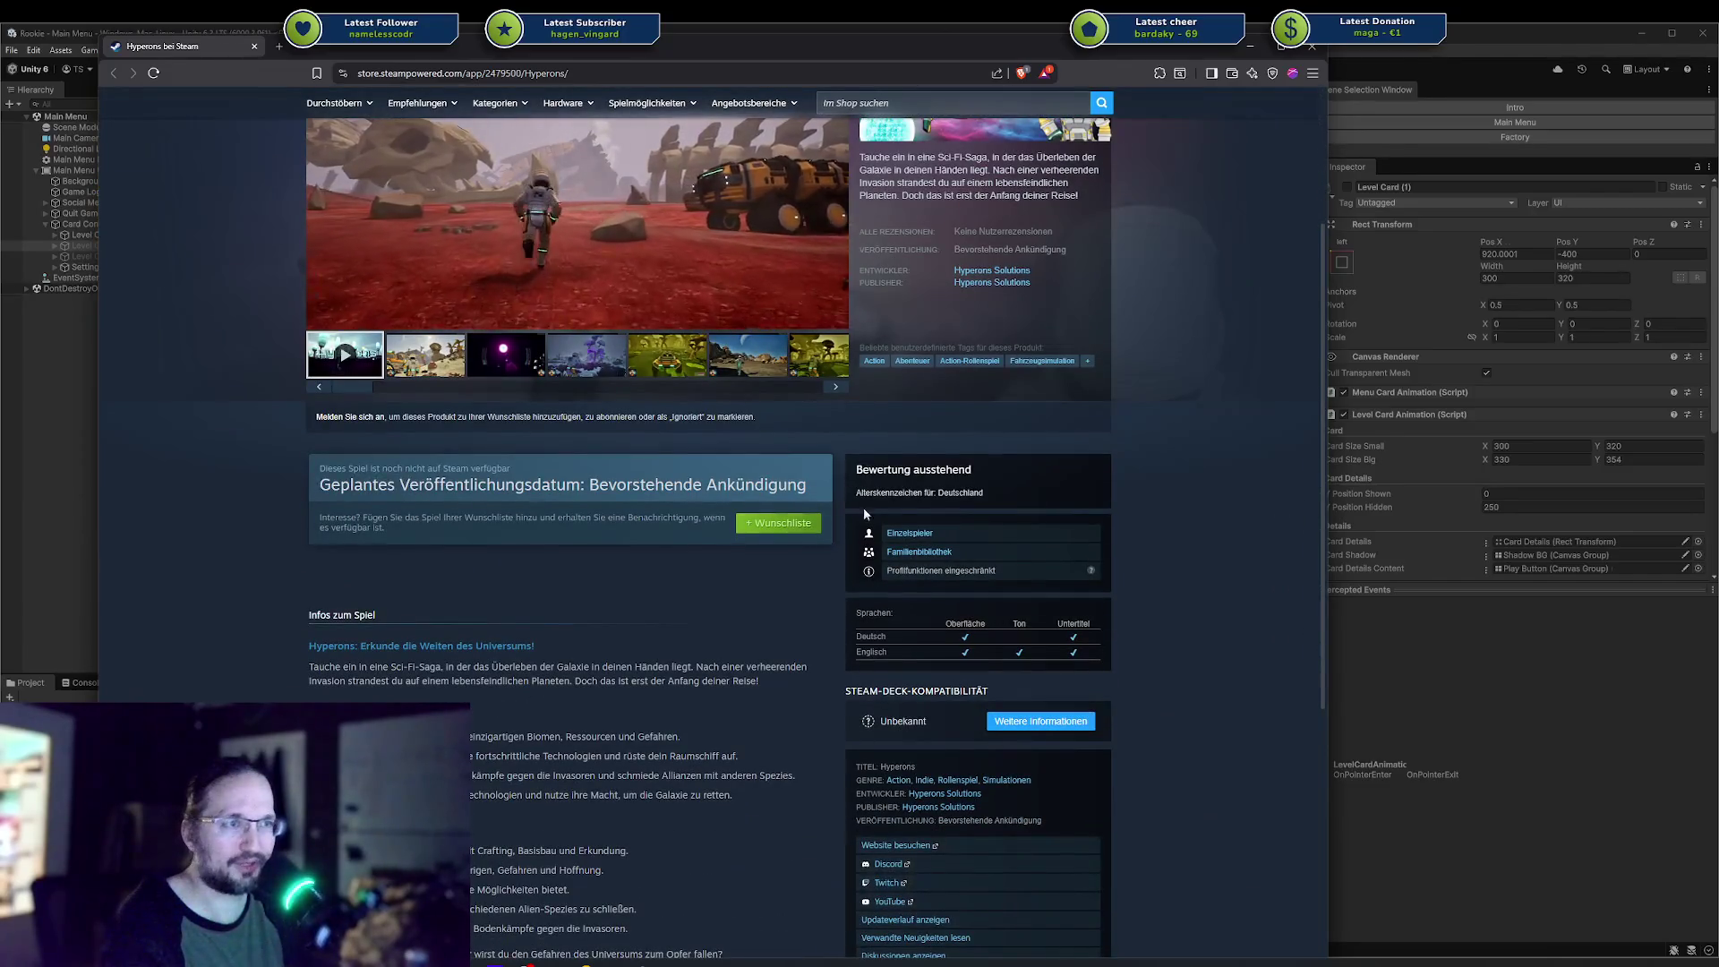
pyautogui.scroll(3, 802, 540)
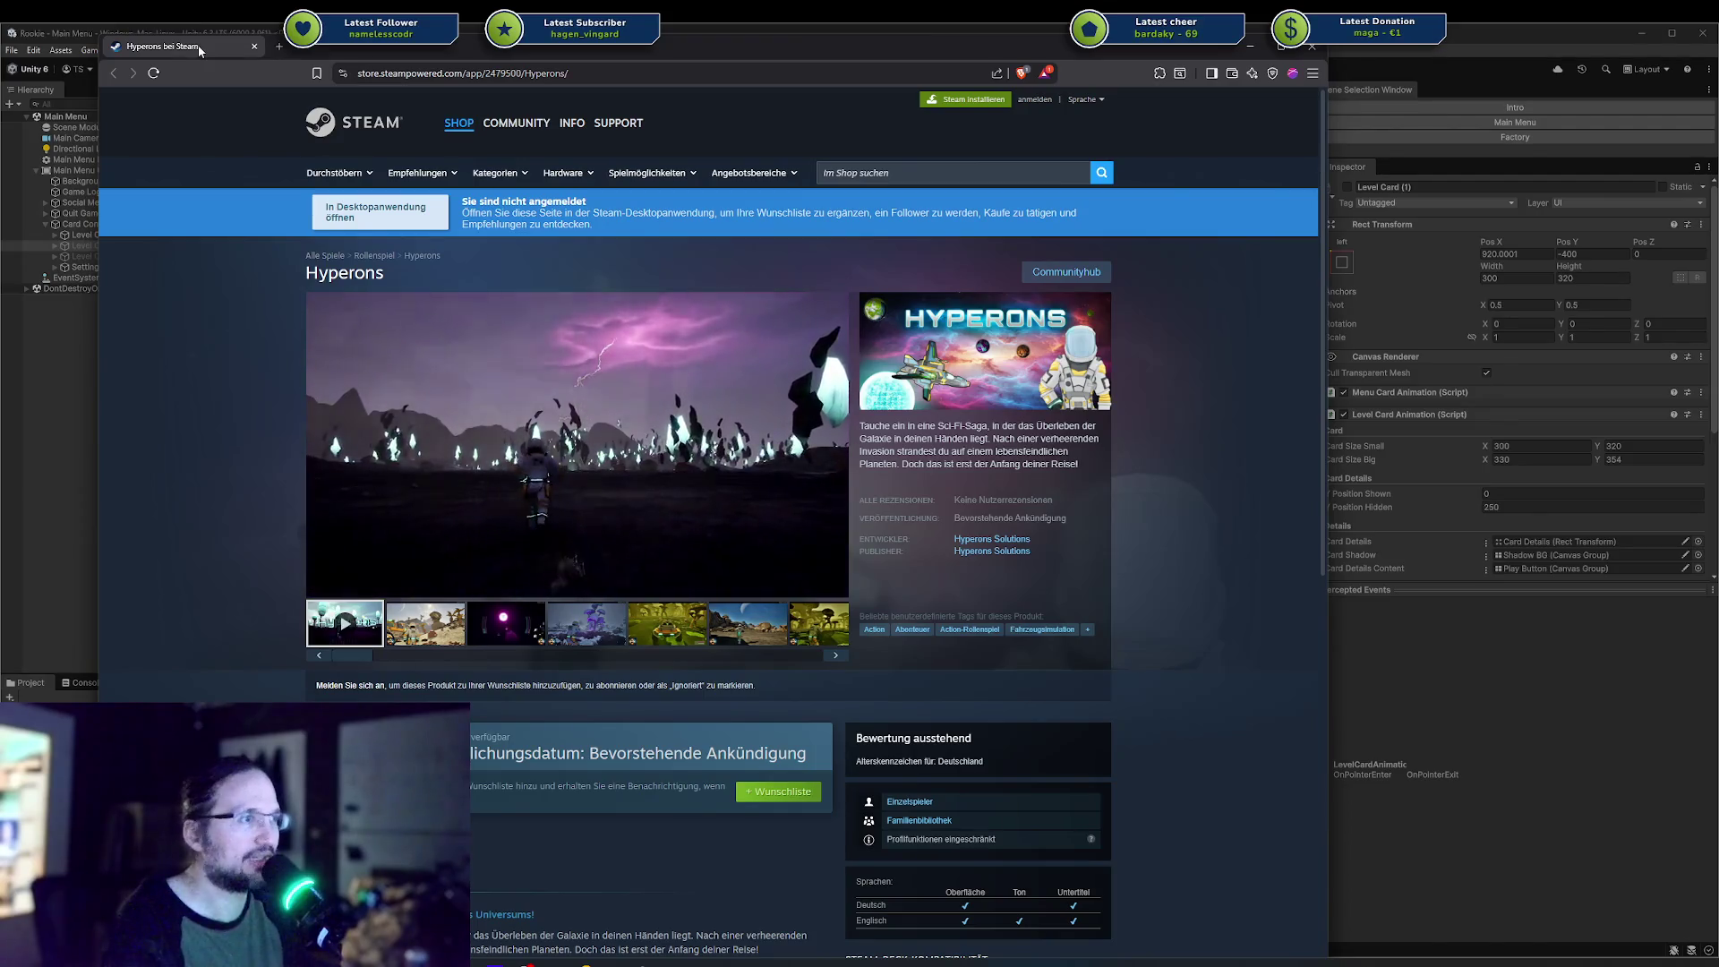
pyautogui.hotkey('alt', 'Tab')
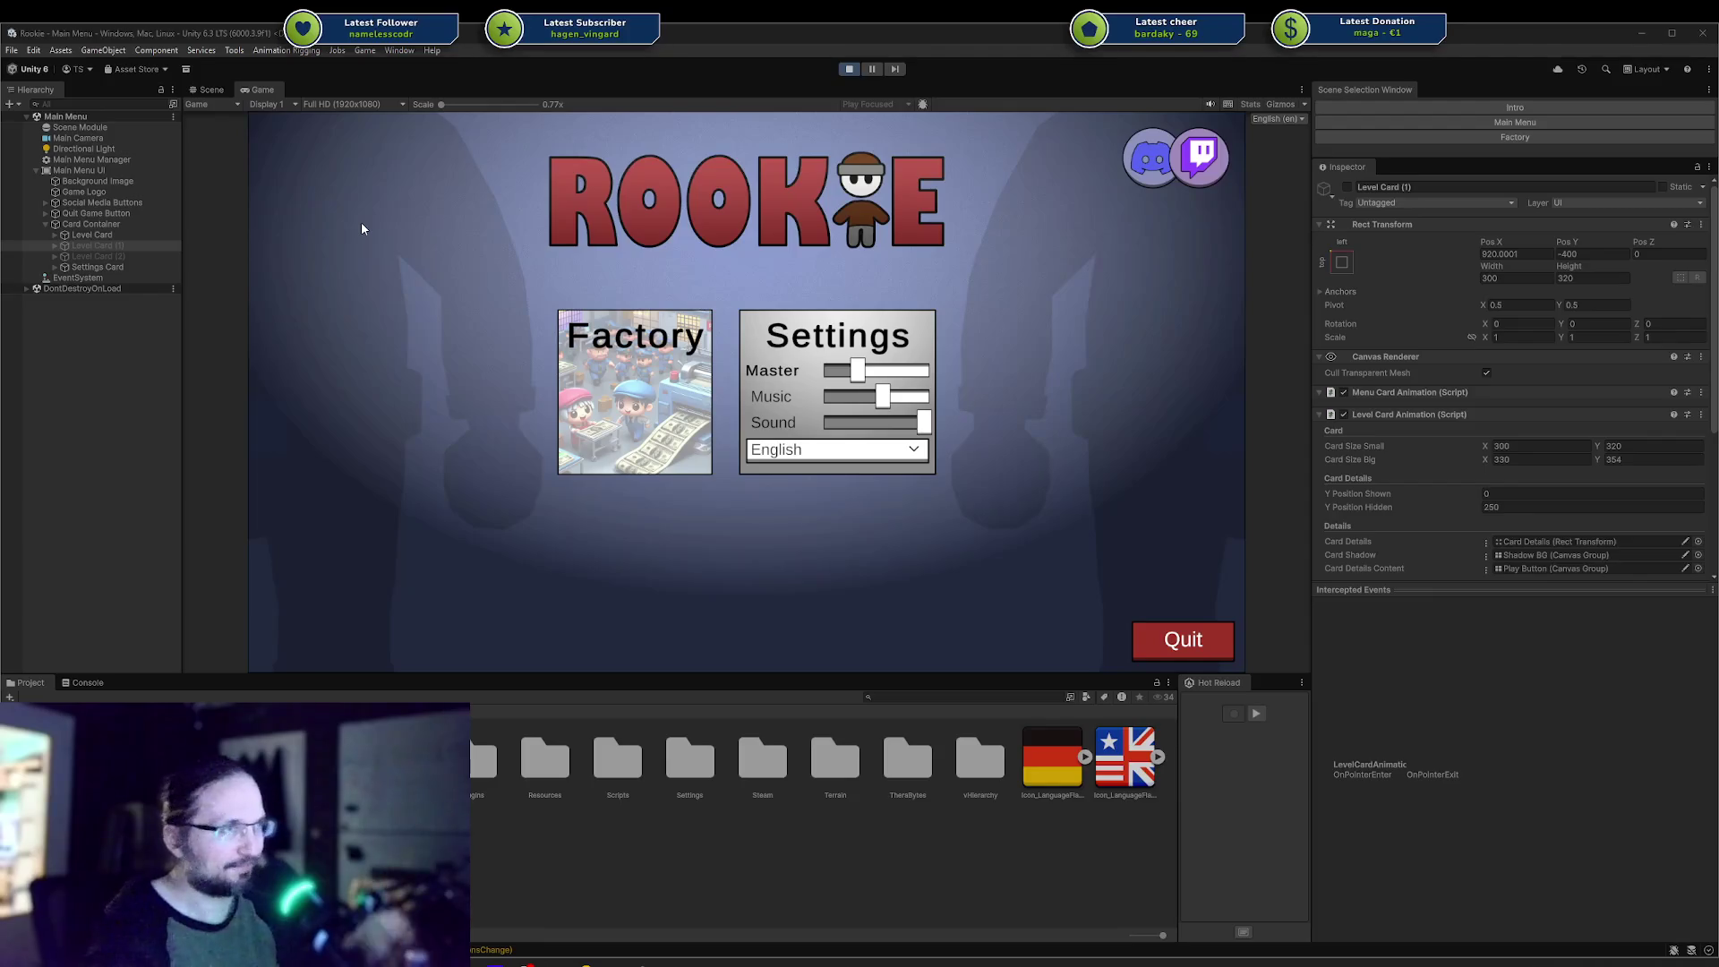
# Focus the Unity editor and check the menu showing only Factory and Settings cards.
pyautogui.click(283, 239)
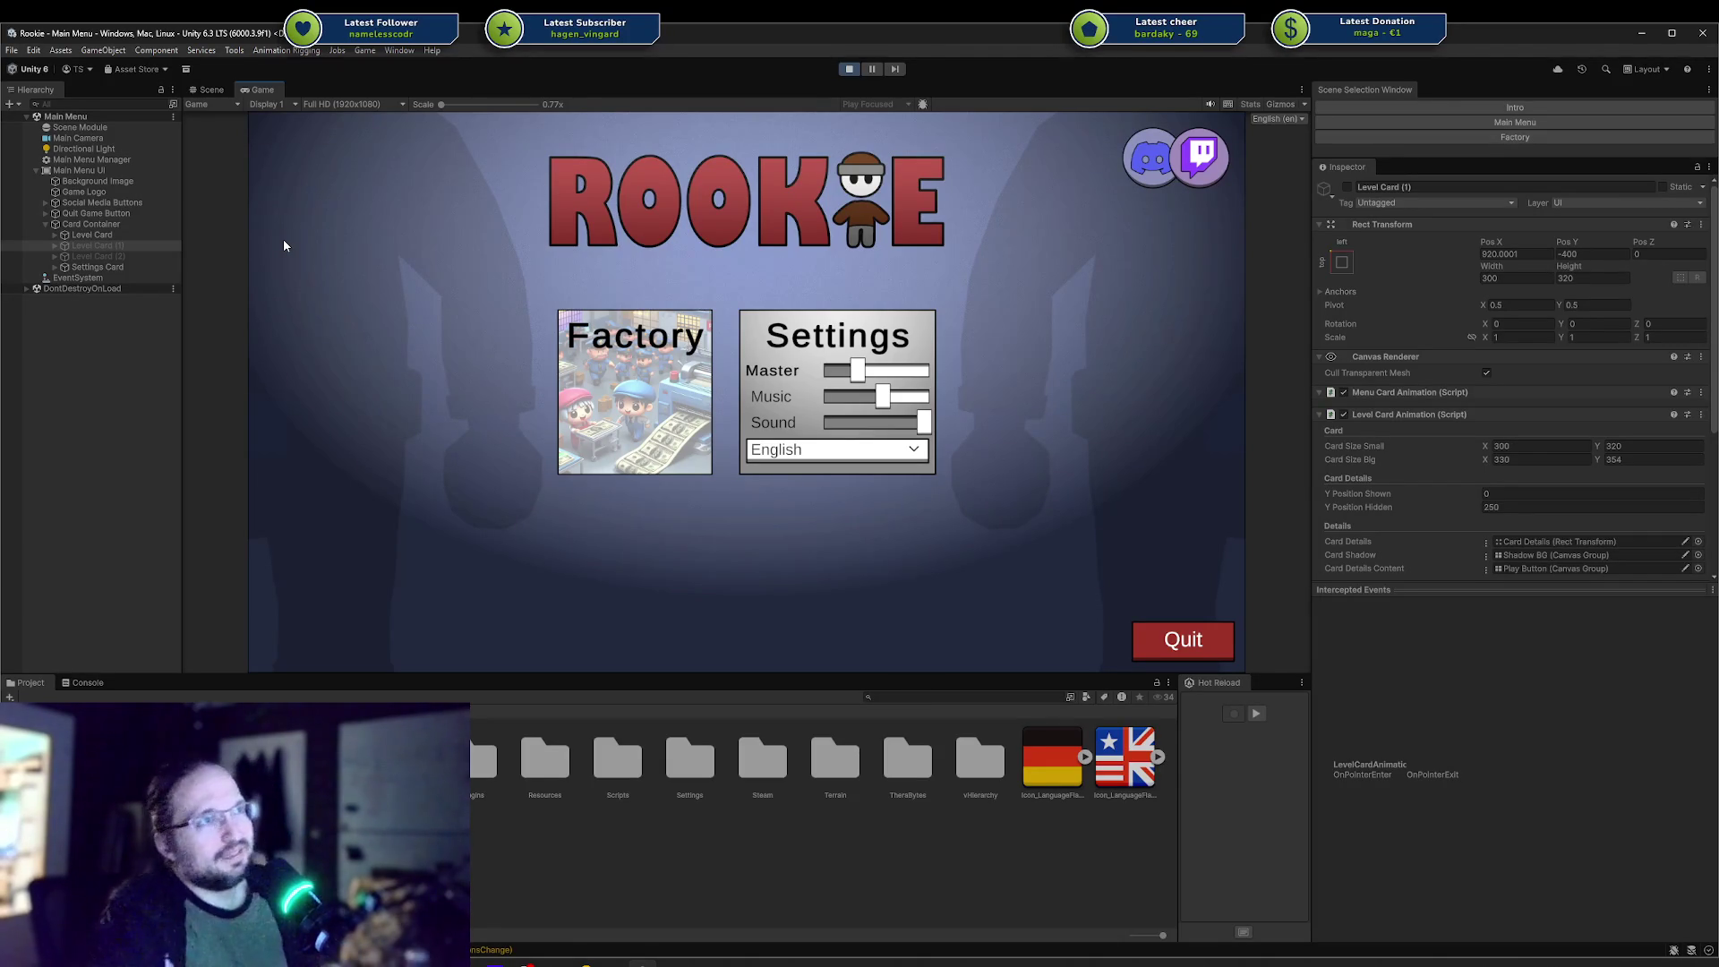
pyautogui.moveTo(619, 363)
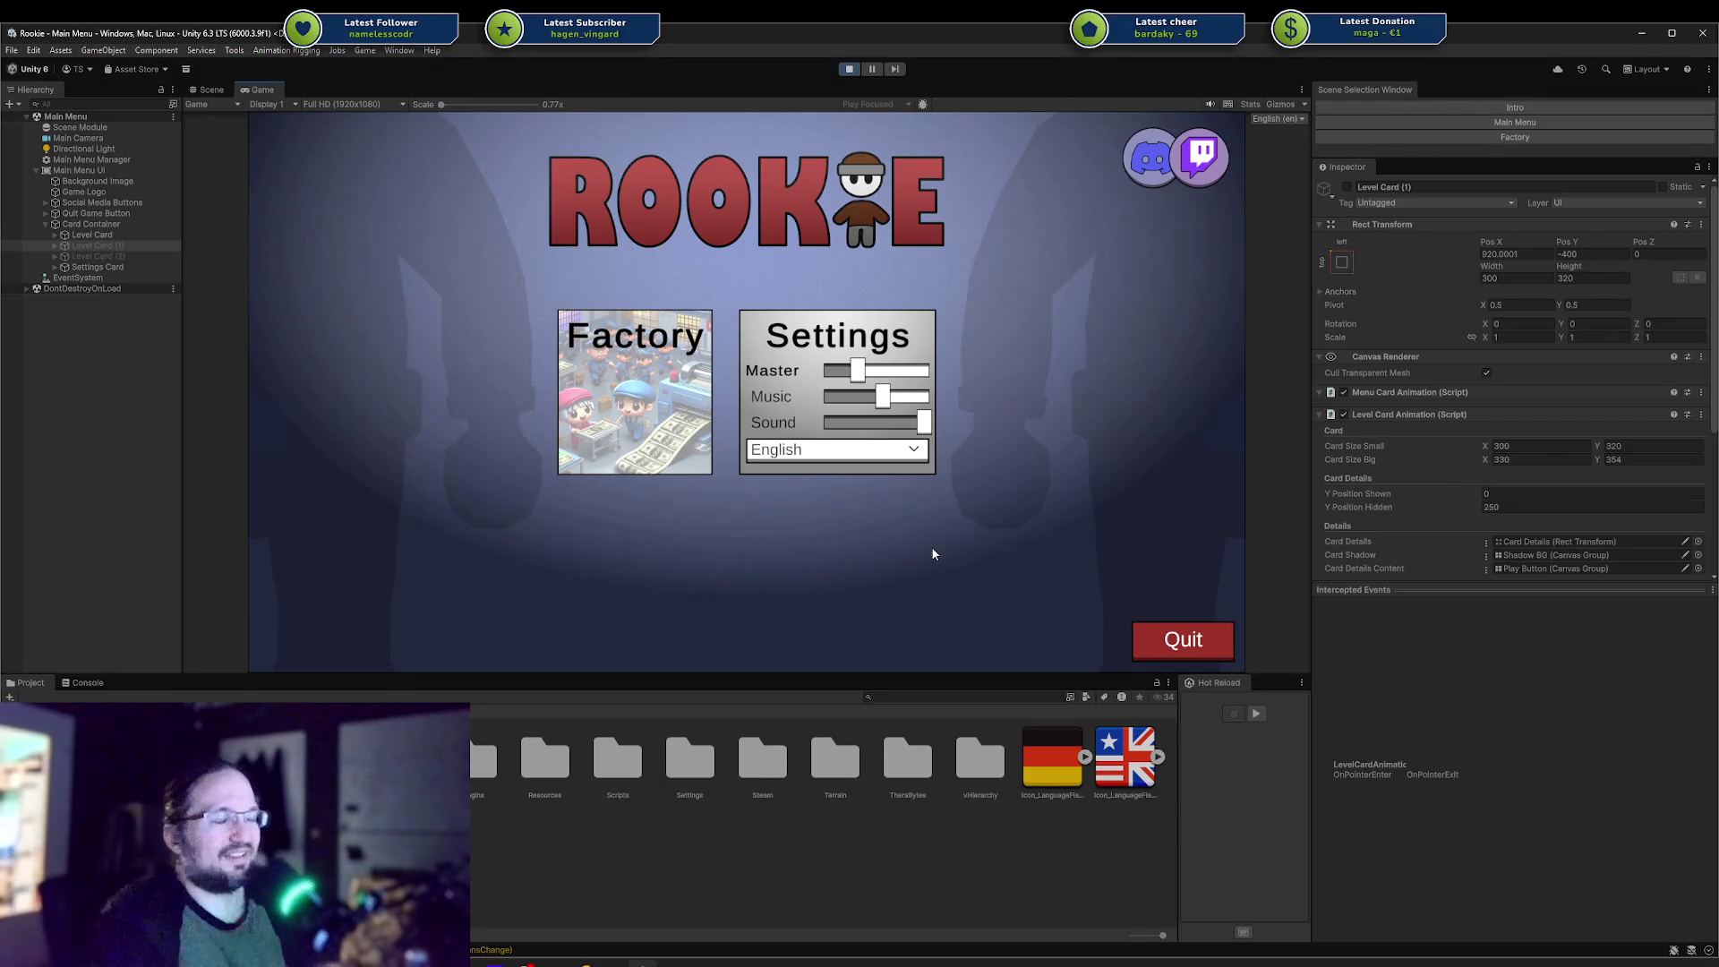
pyautogui.moveTo(685, 413)
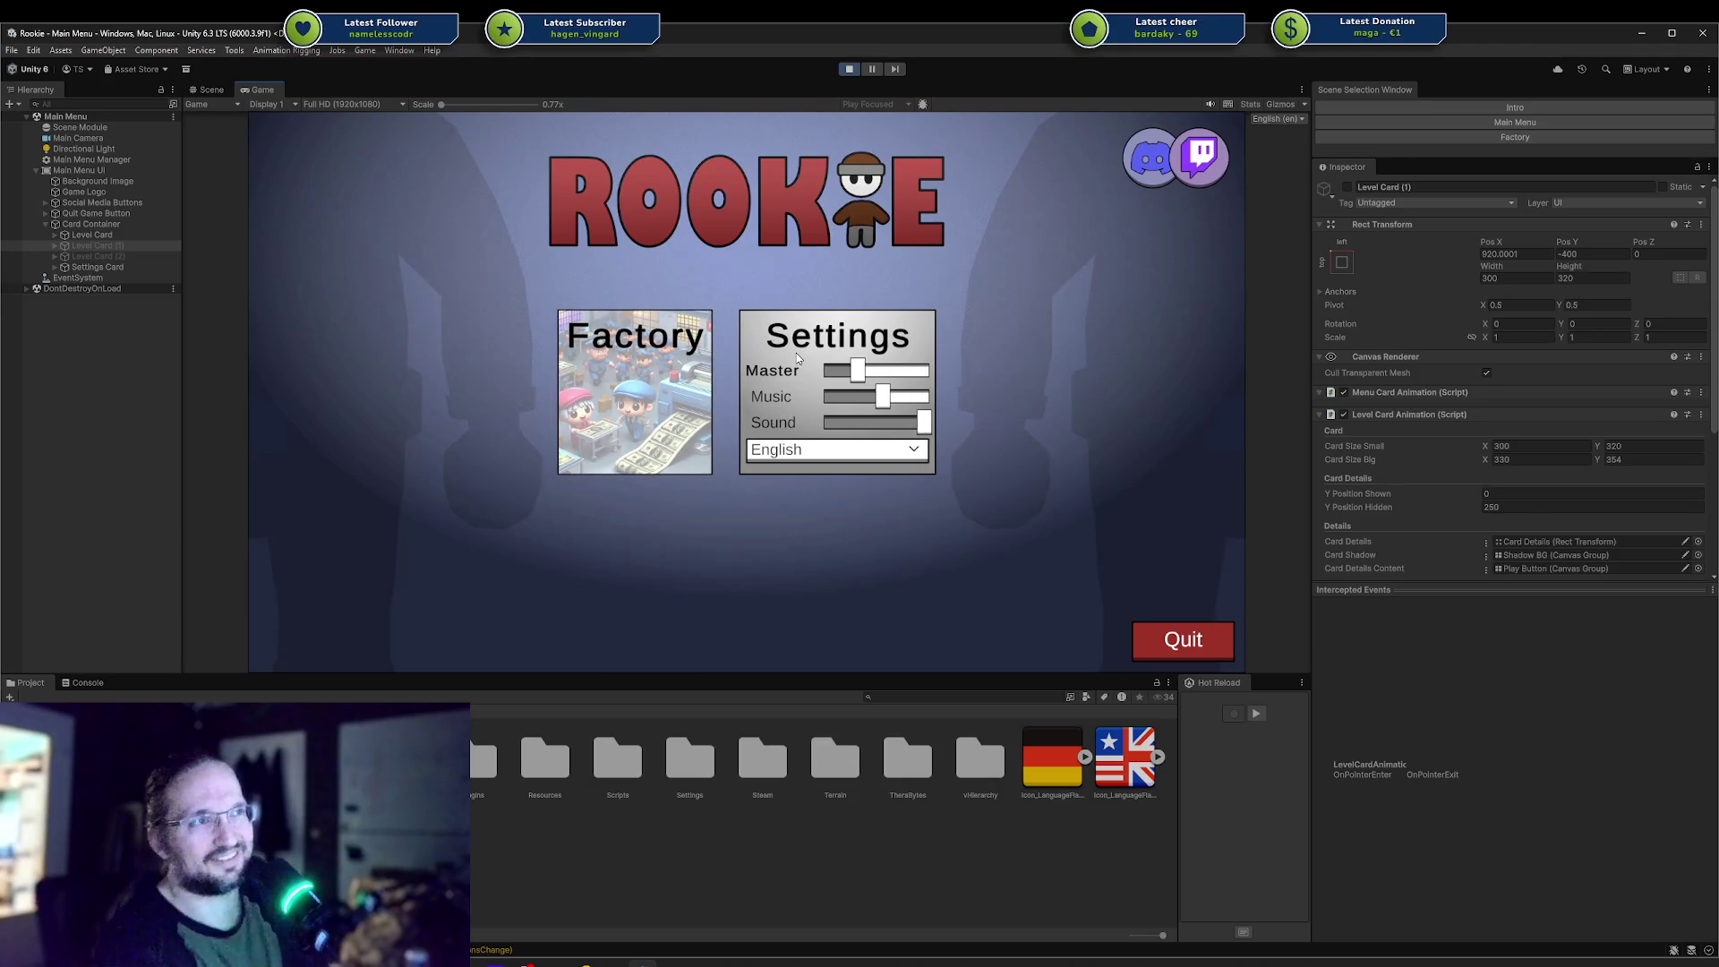
pyautogui.moveTo(620, 417)
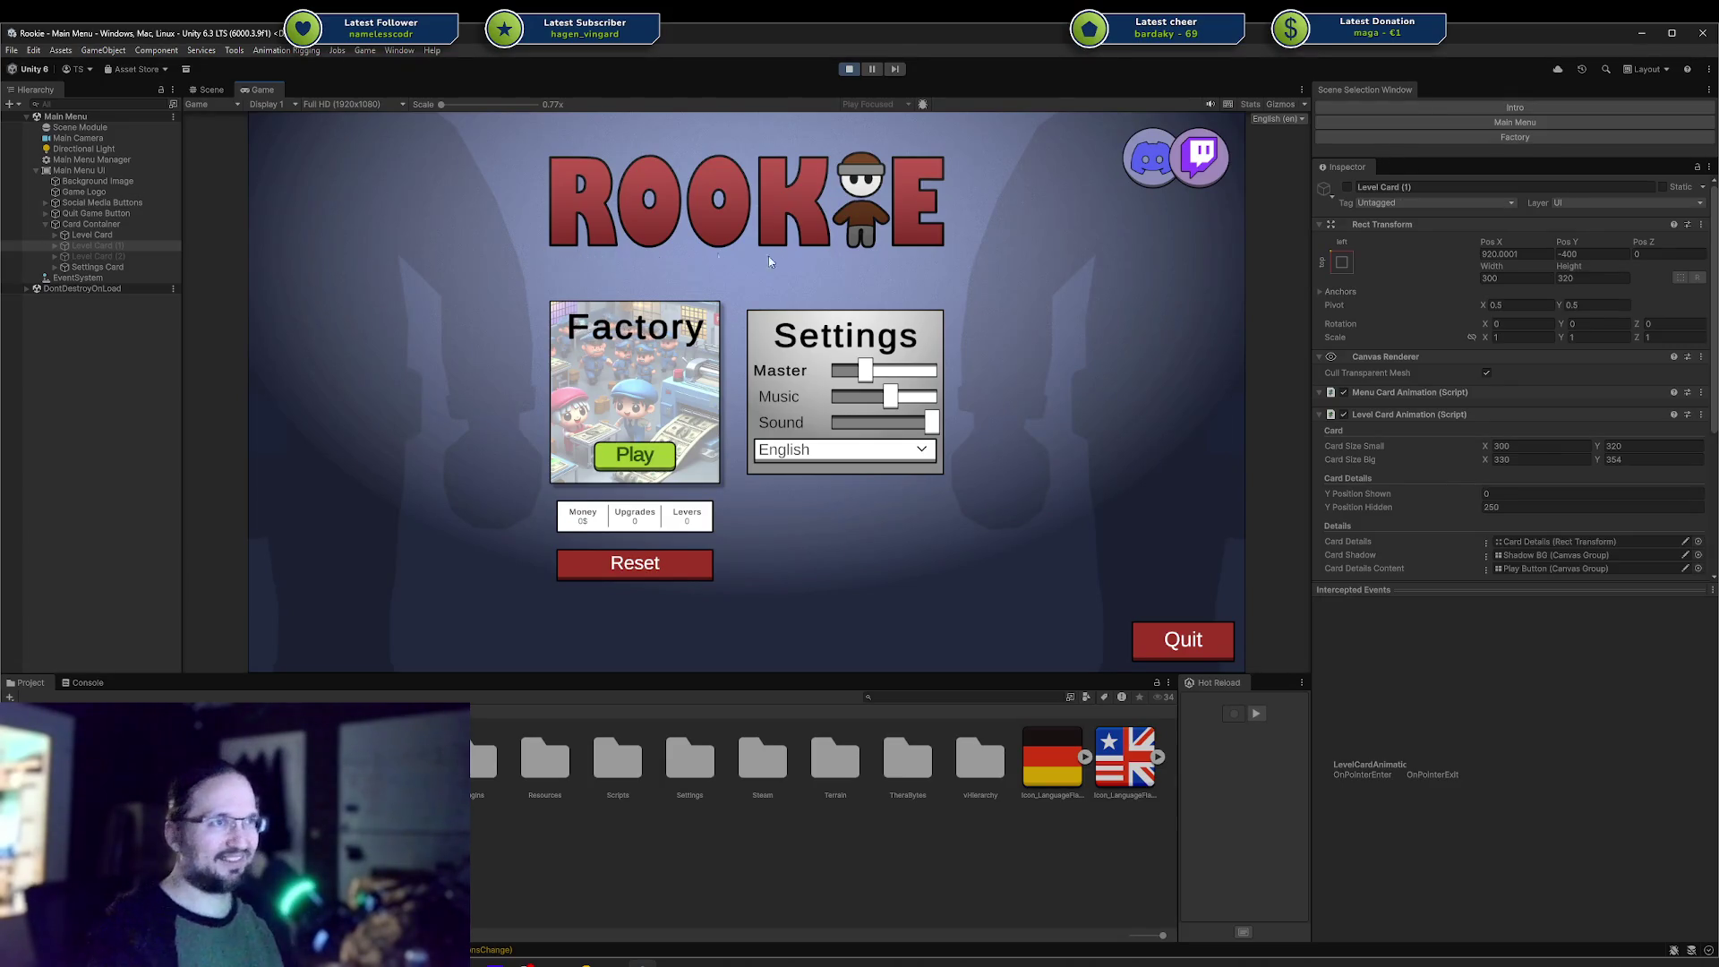
# Expand Level Card (1) through Card Details and Card Content, inspecting Progress along the way.
pyautogui.click(55, 245)
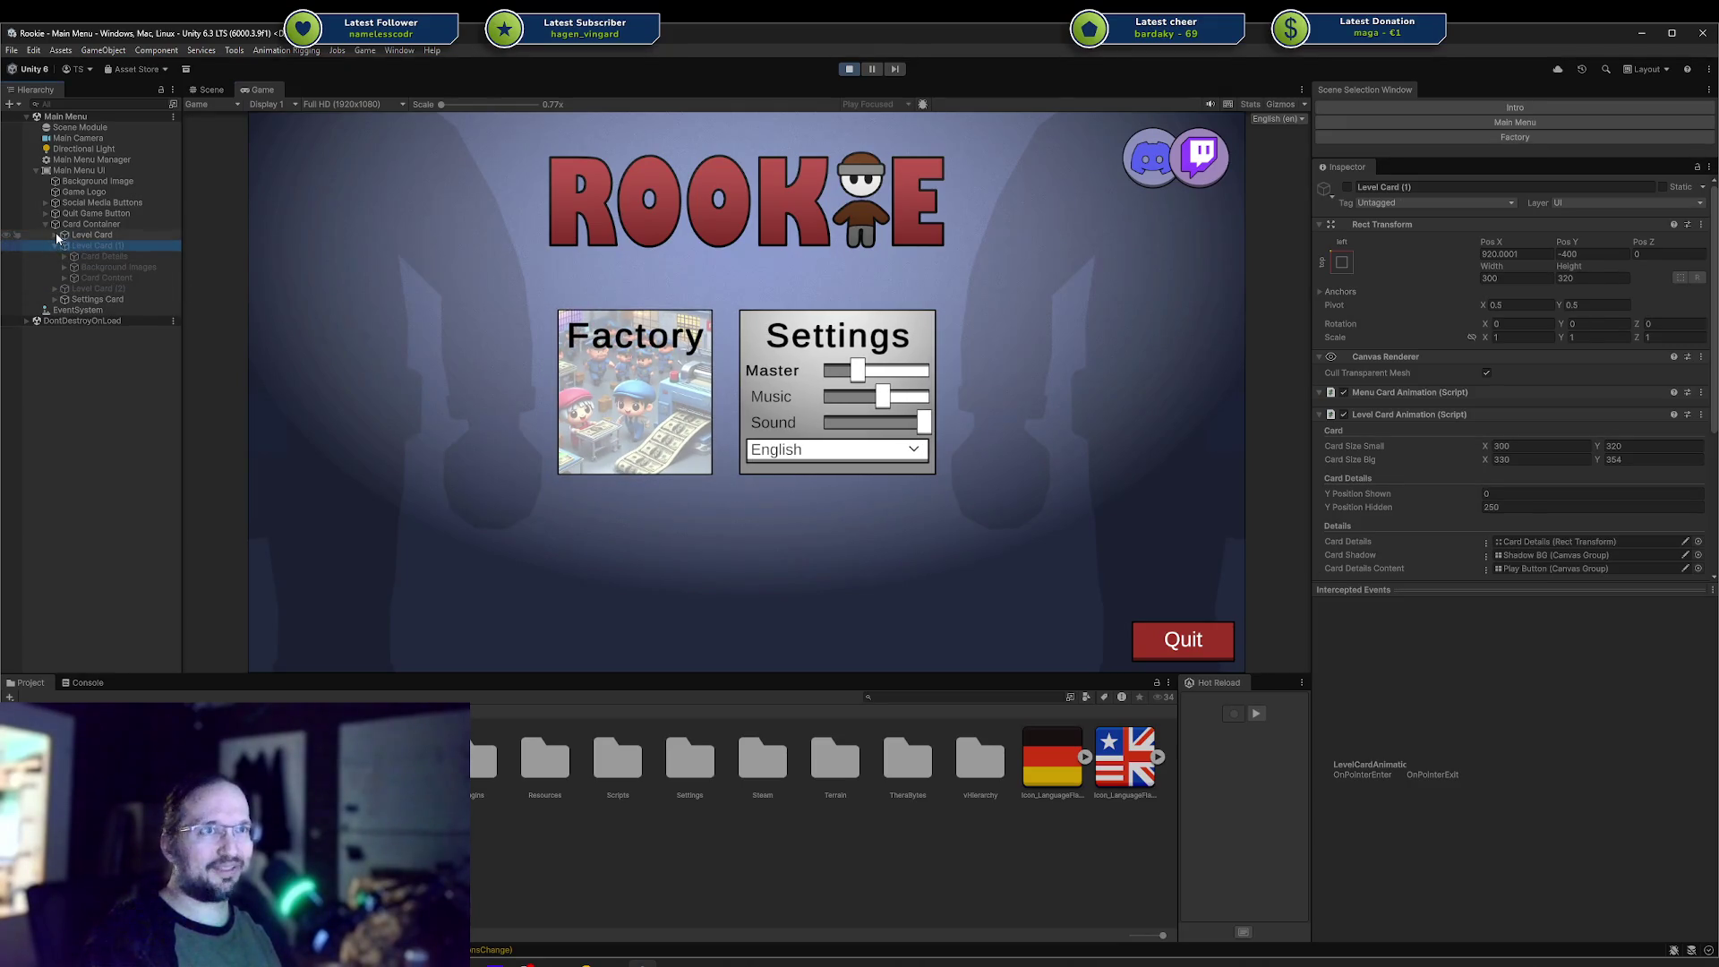
pyautogui.click(55, 234)
pyautogui.click(83, 245)
pyautogui.click(64, 245)
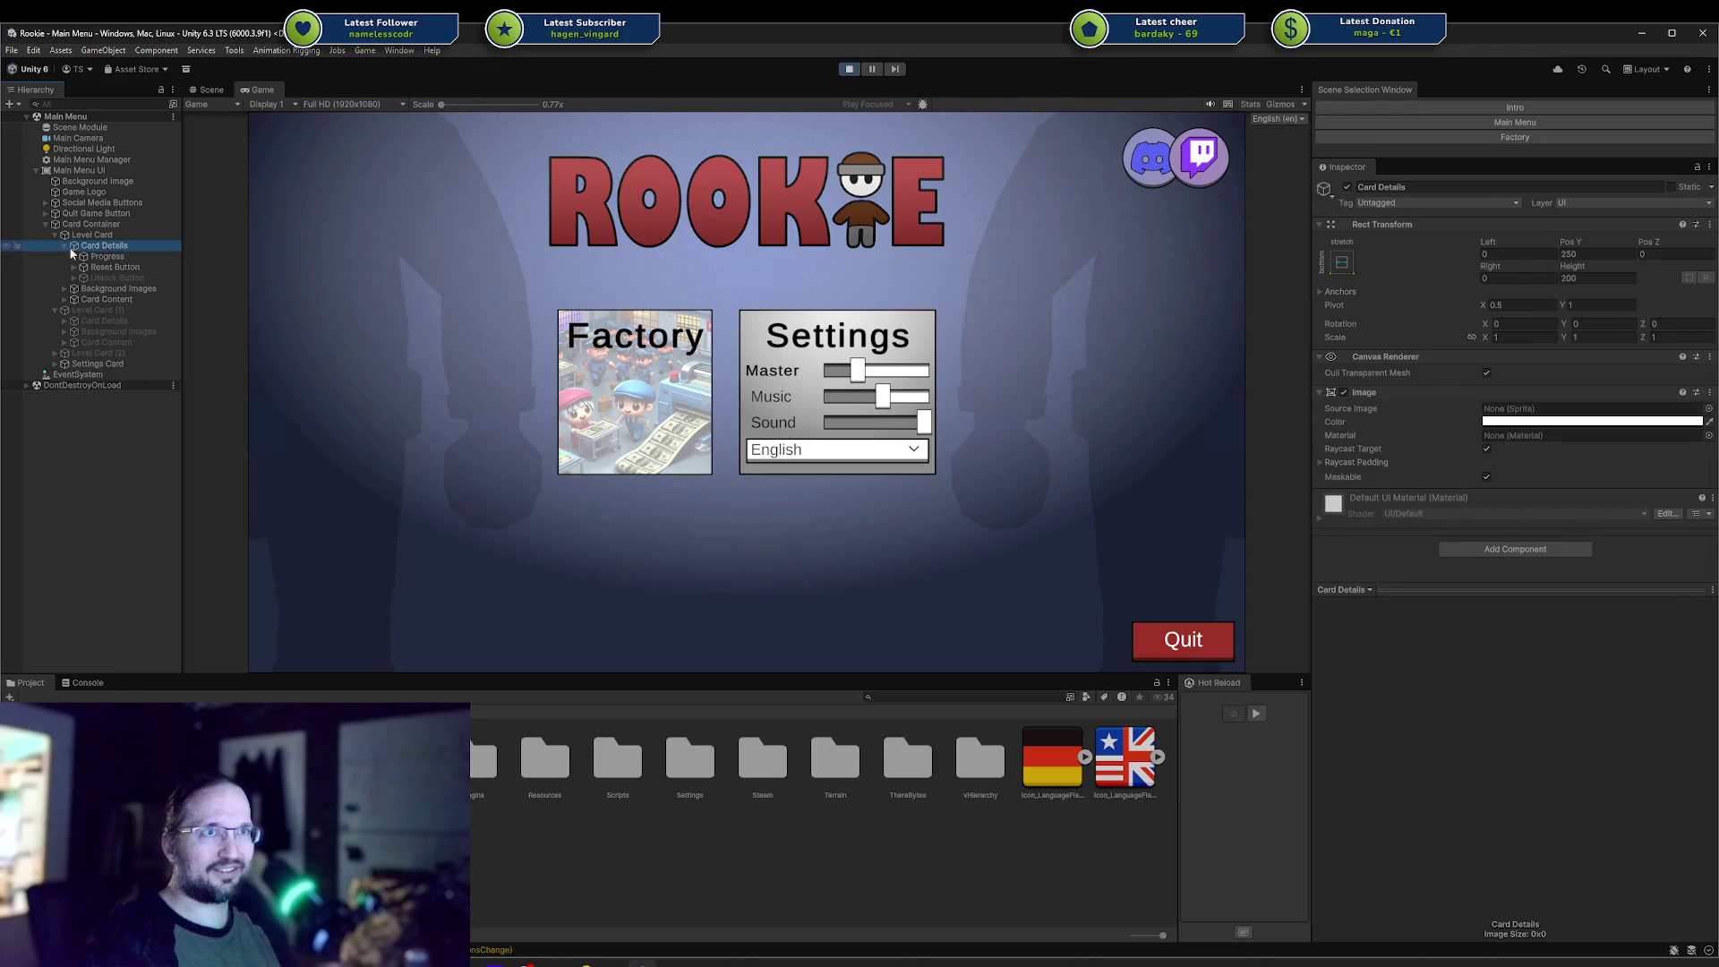
pyautogui.click(68, 257)
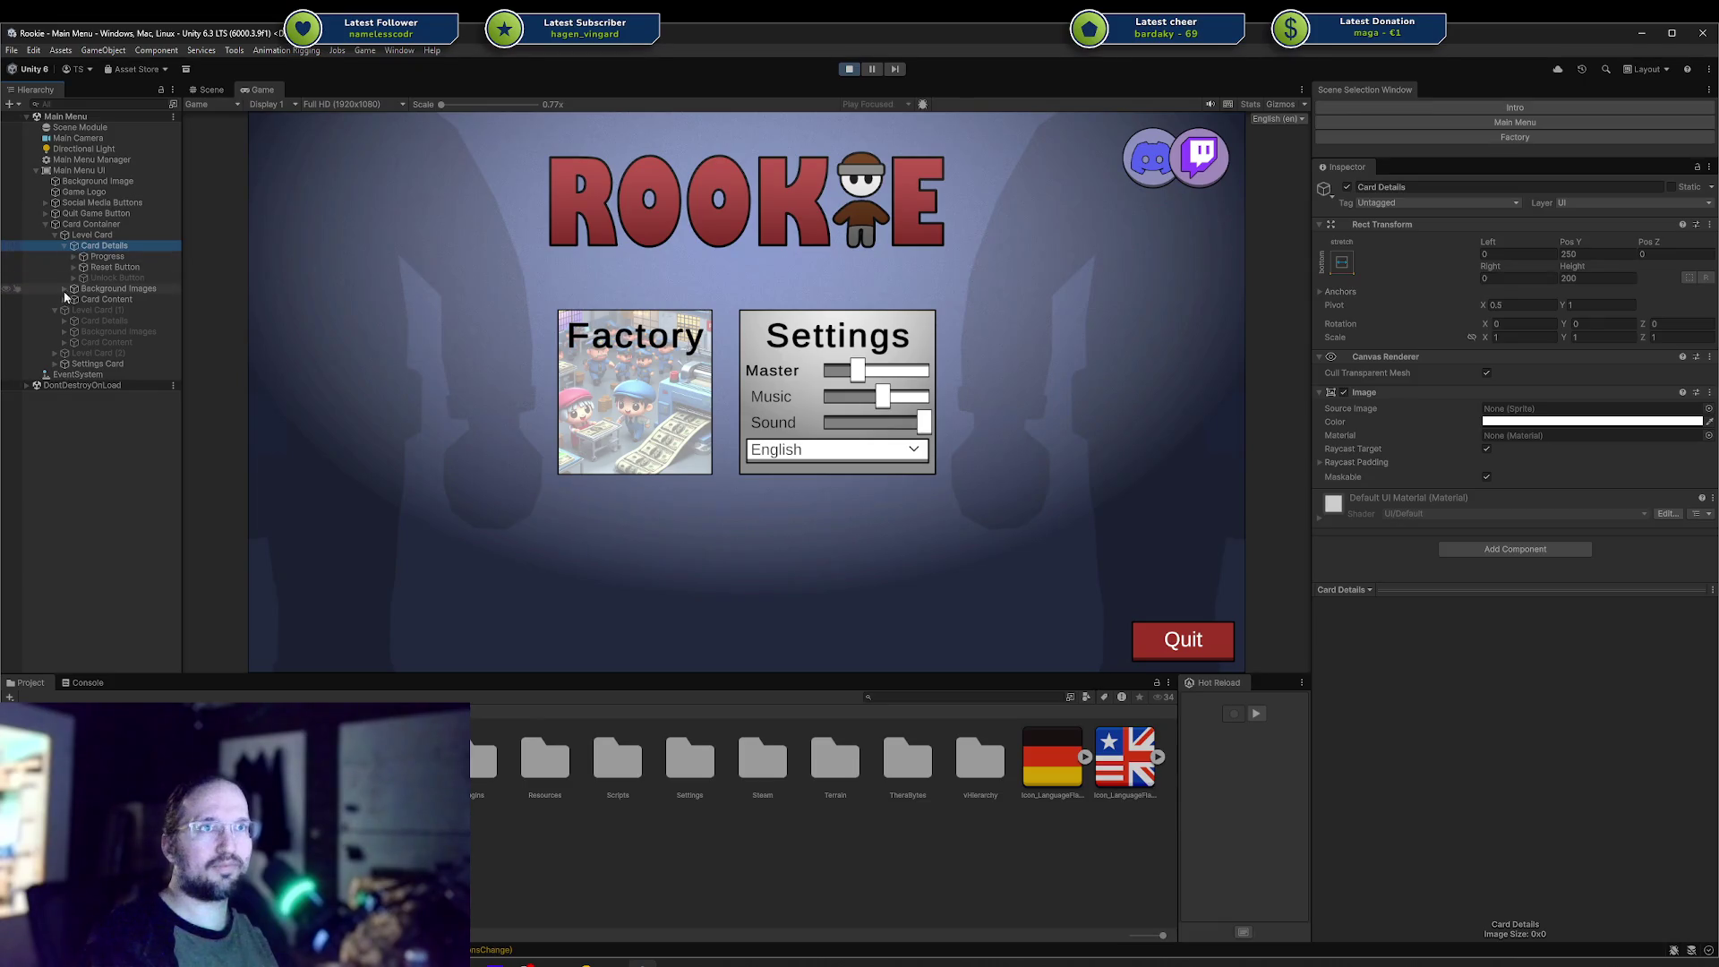
pyautogui.click(61, 299)
pyautogui.click(65, 300)
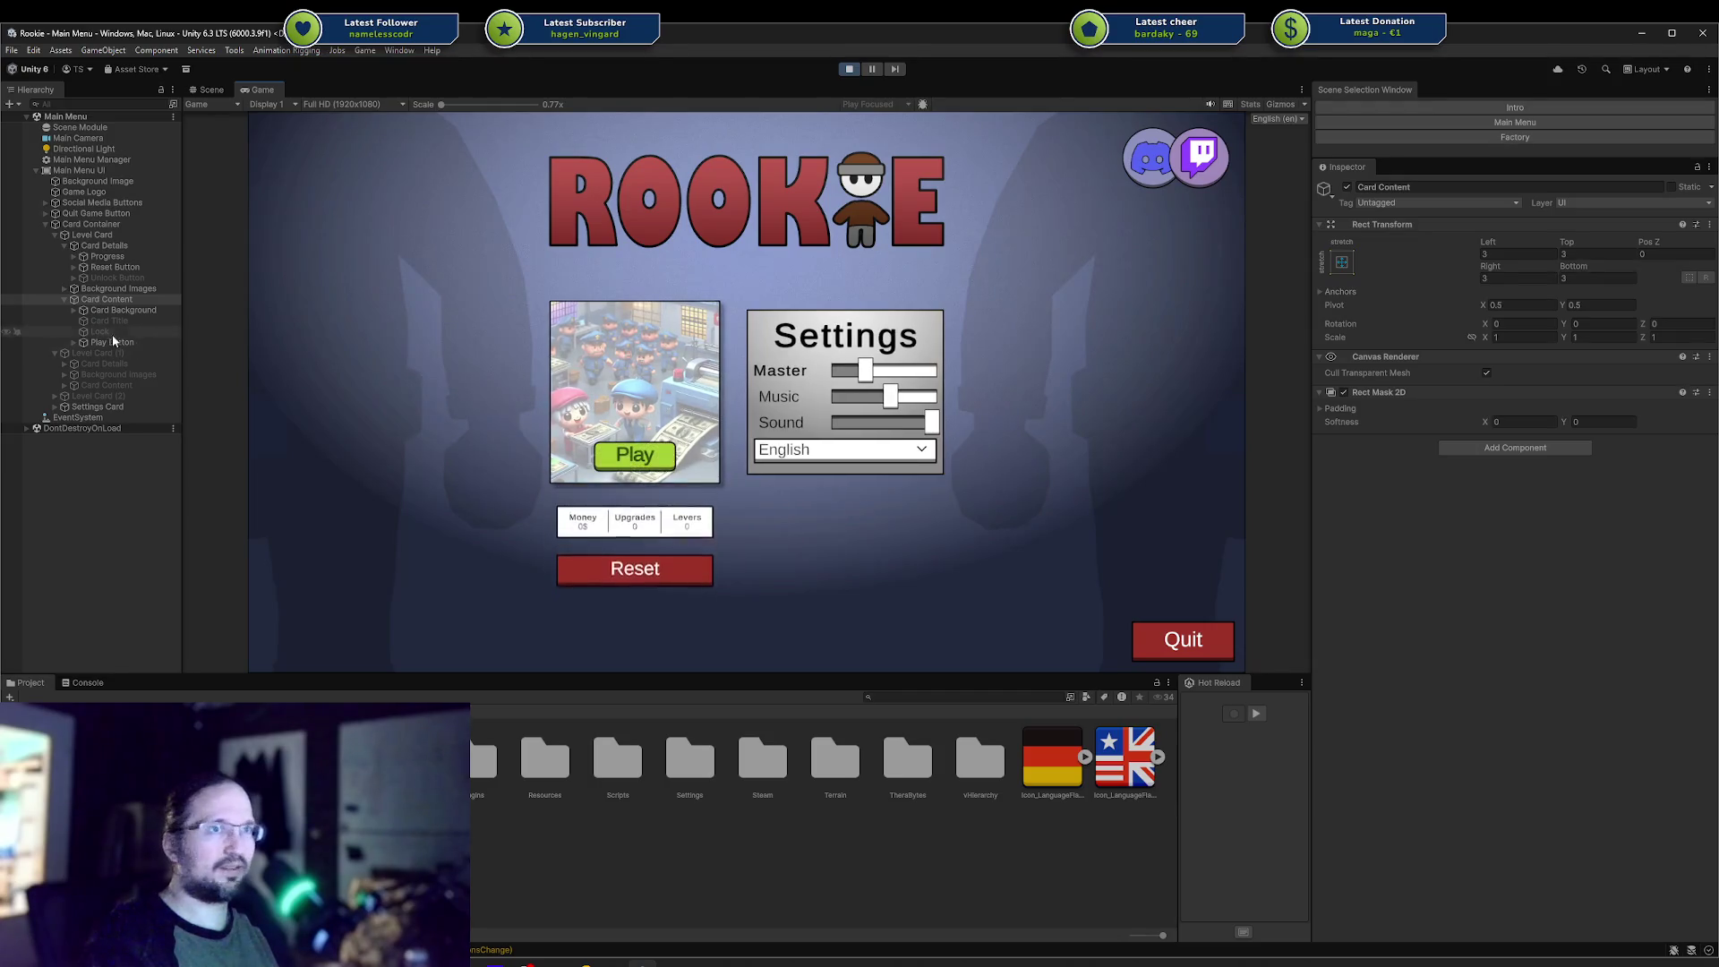
# Activate Card Title so the Factory card shows its title, then load the Factory scene.
pyautogui.hotkey('shift', 'a')
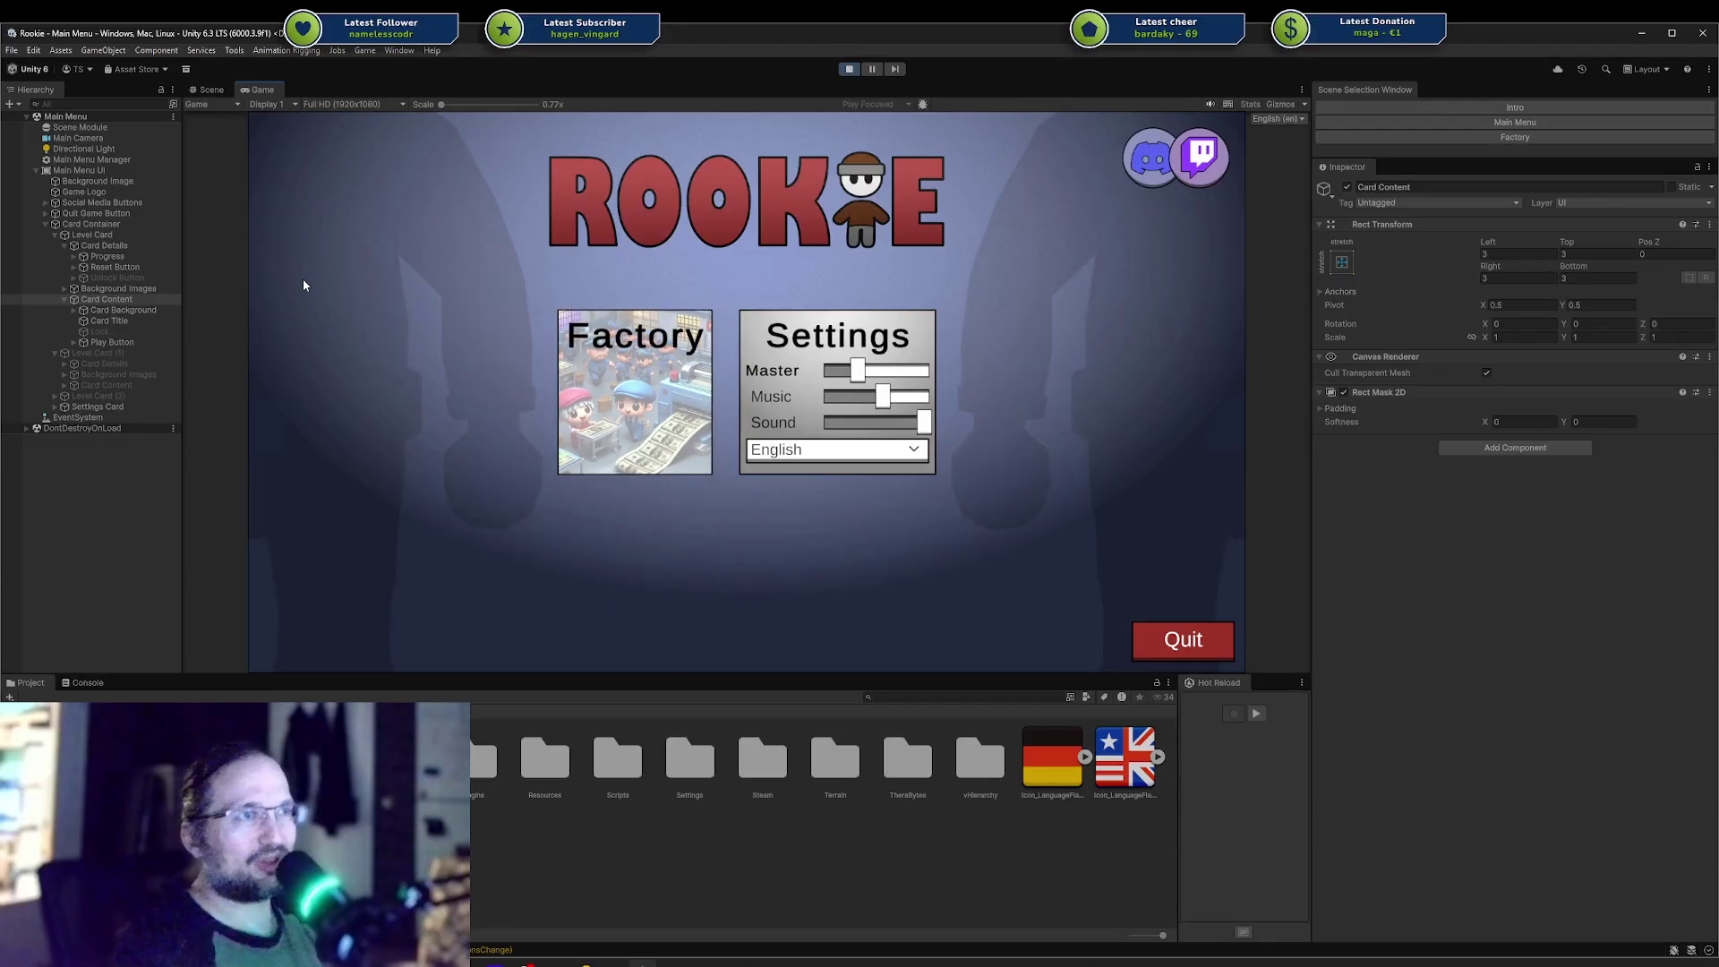
pyautogui.moveTo(617, 448)
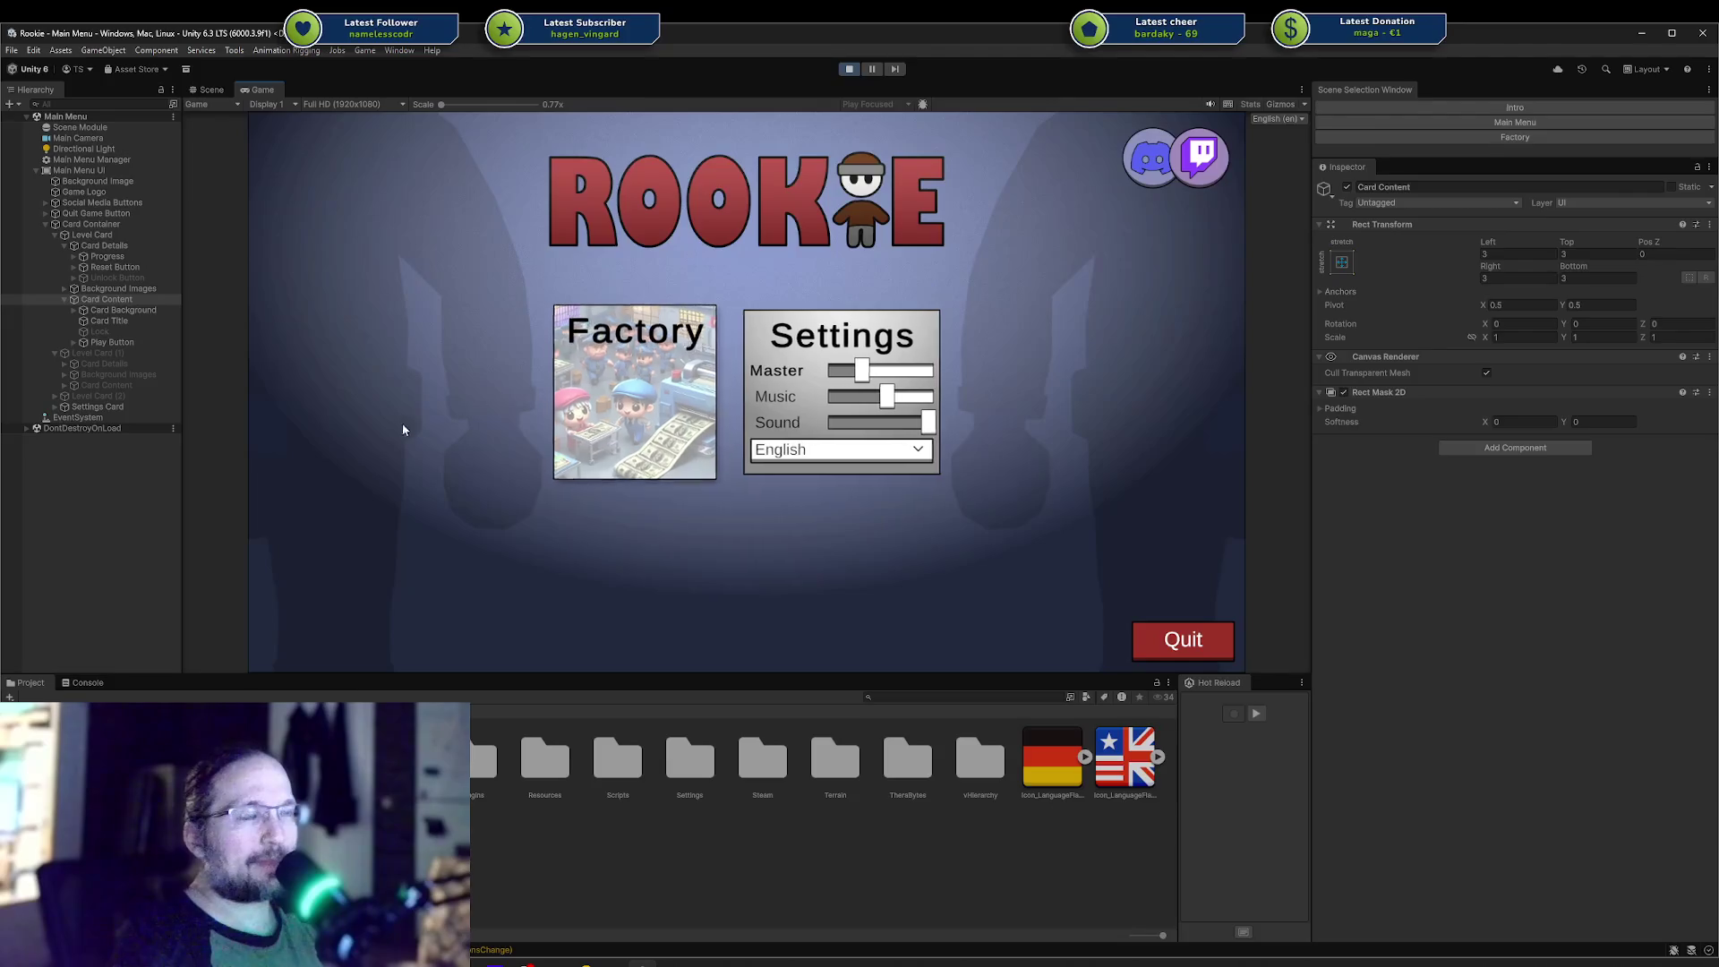
pyautogui.click(1183, 639)
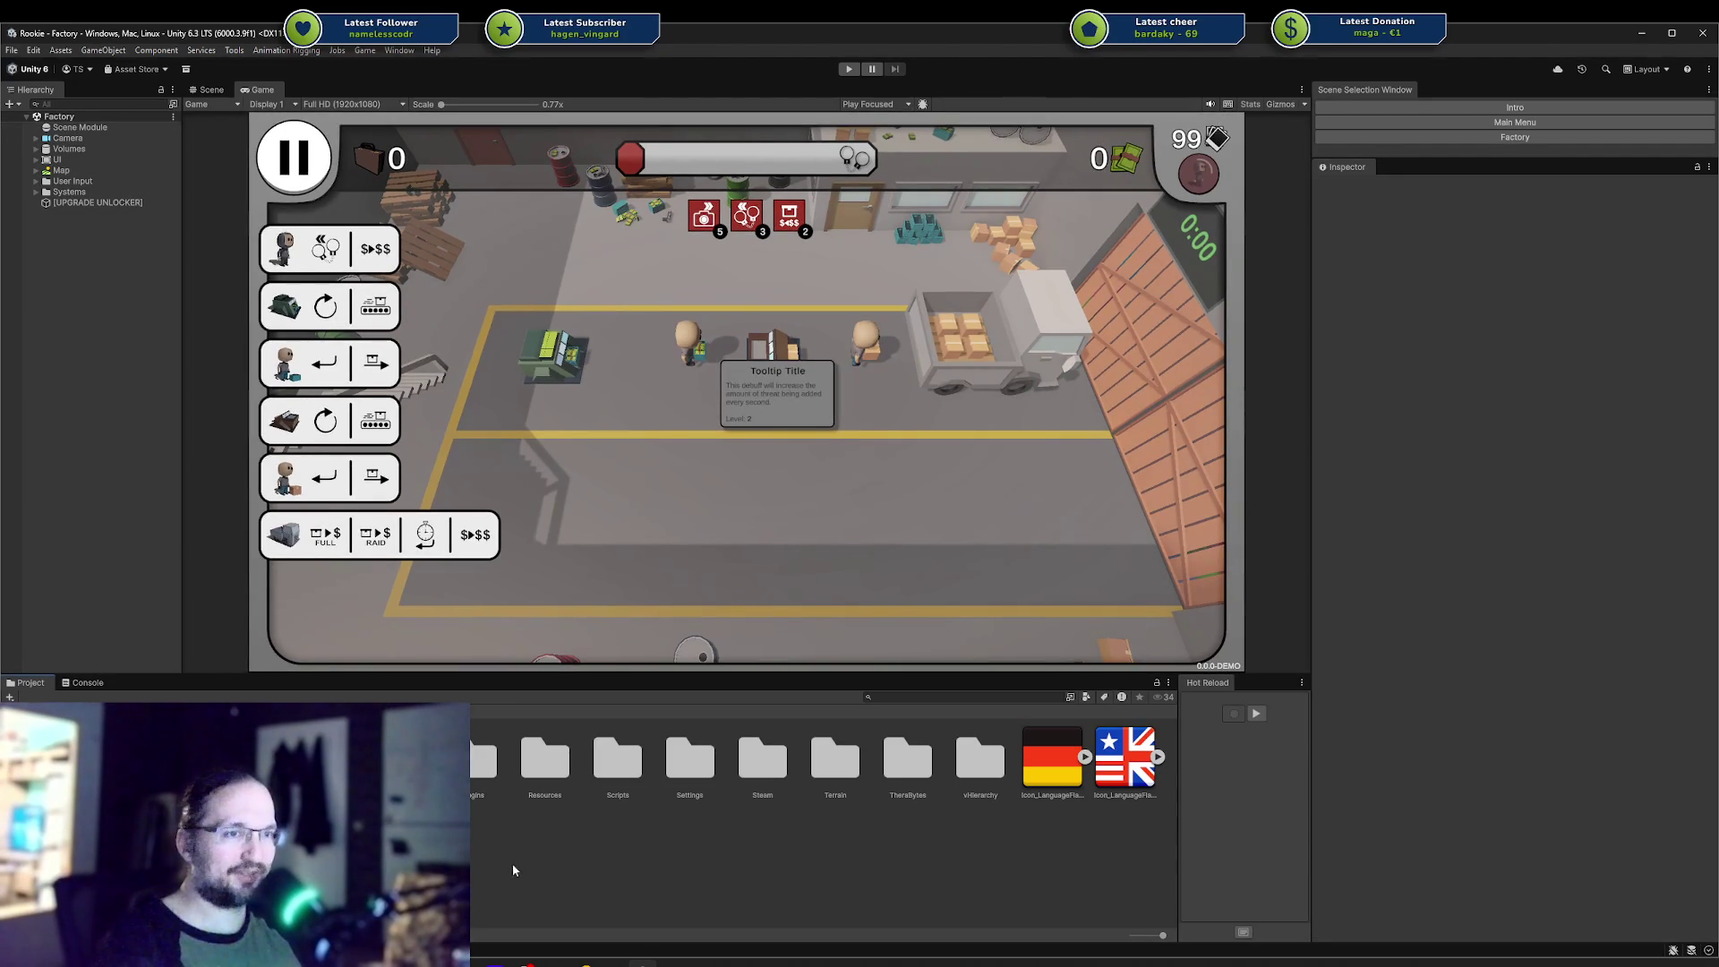
# Switch to the Codecks Rookie Steam Release vision board window.
pyautogui.hotkey('alt', 'Tab')
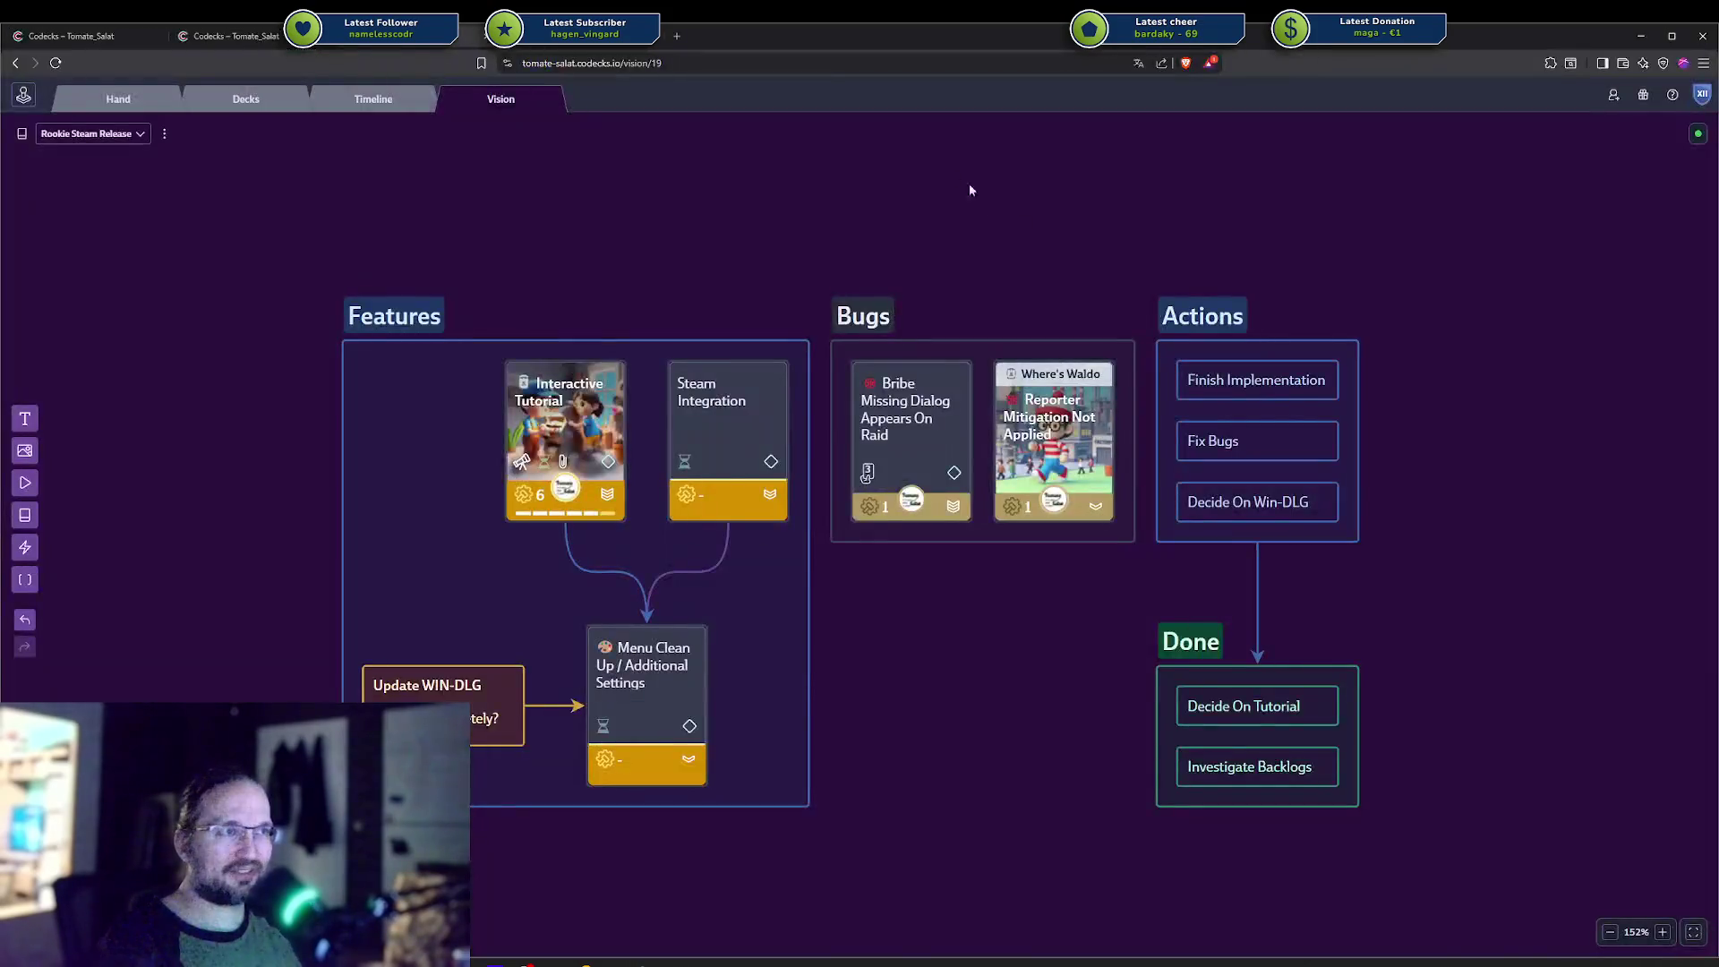
# Move the Codecks window to the second monitor and open the Ground Control dashboard.
pyautogui.moveTo(781, 41); pyautogui.dragTo(1718, 196)
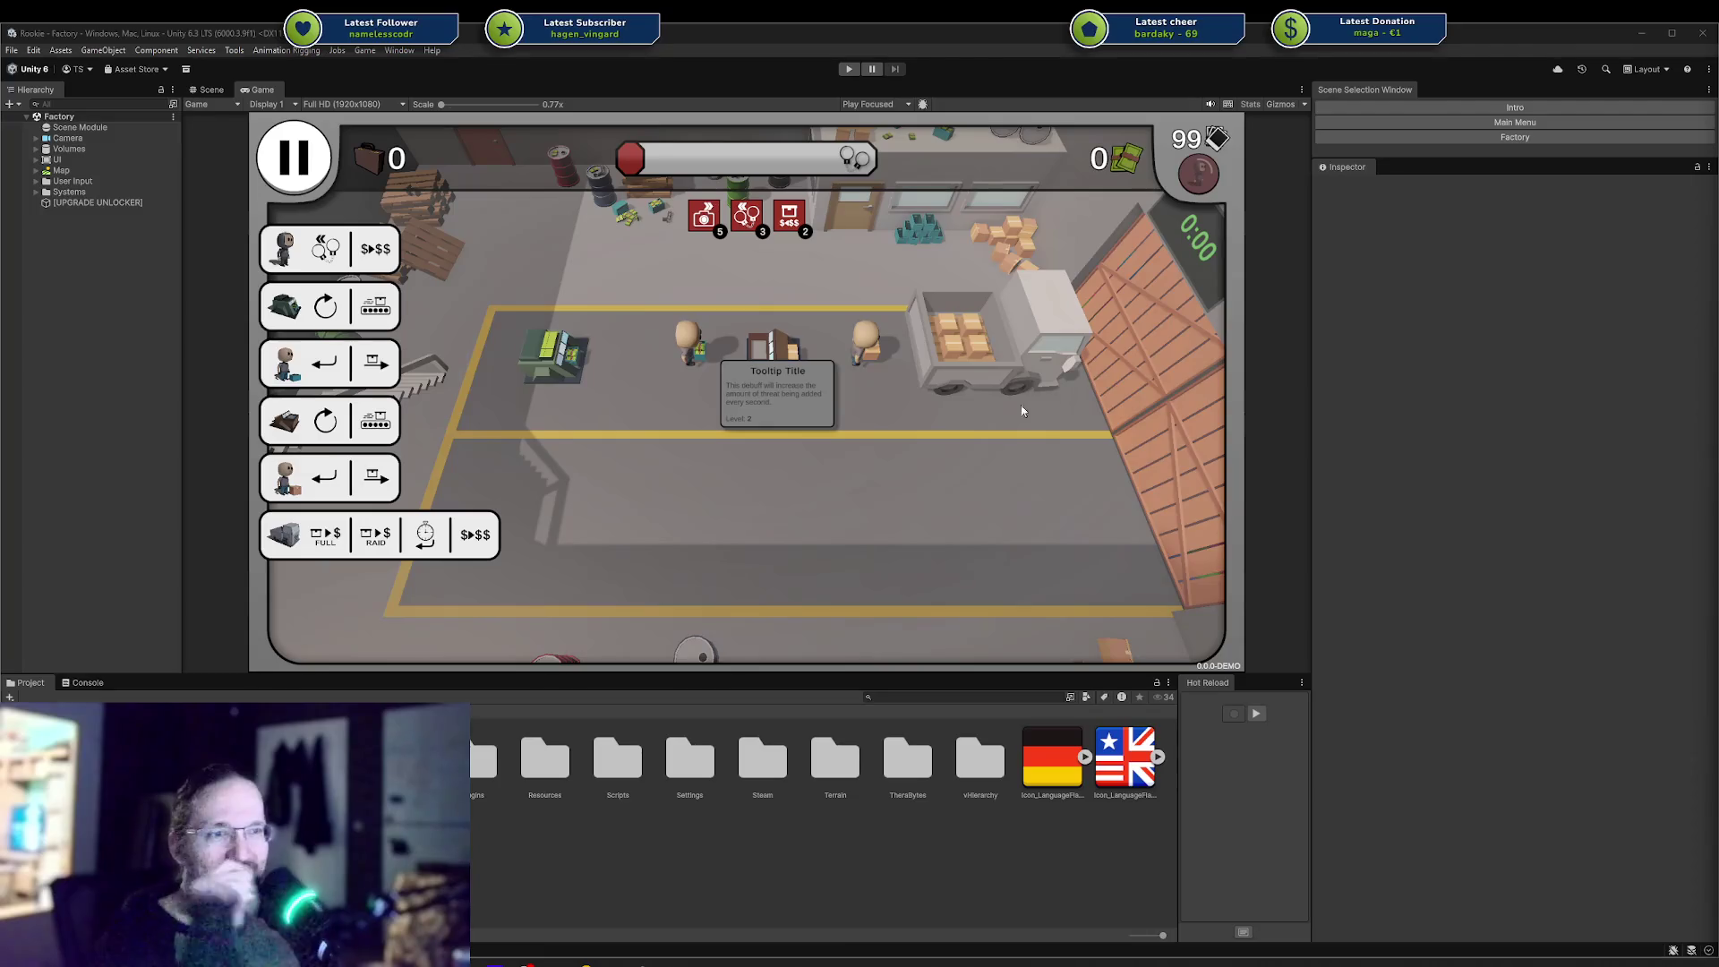
pyautogui.click(553, 963)
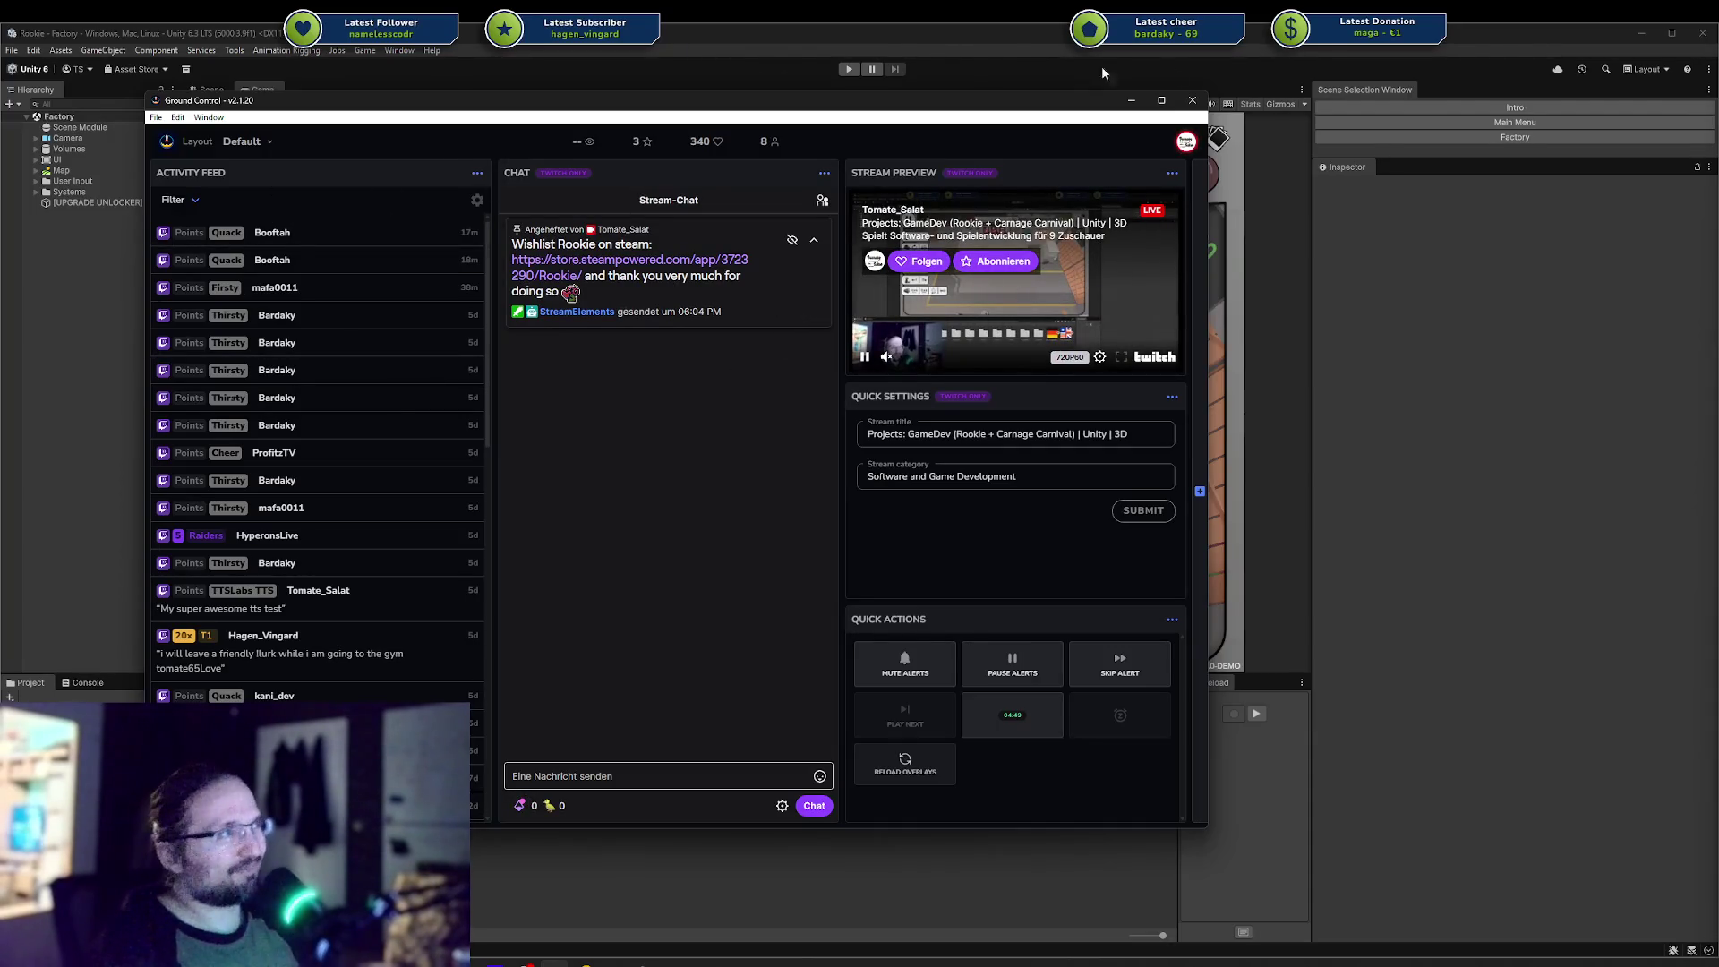
# Close the Ground Control dashboard to return to the running Factory level.
pyautogui.click(1192, 101)
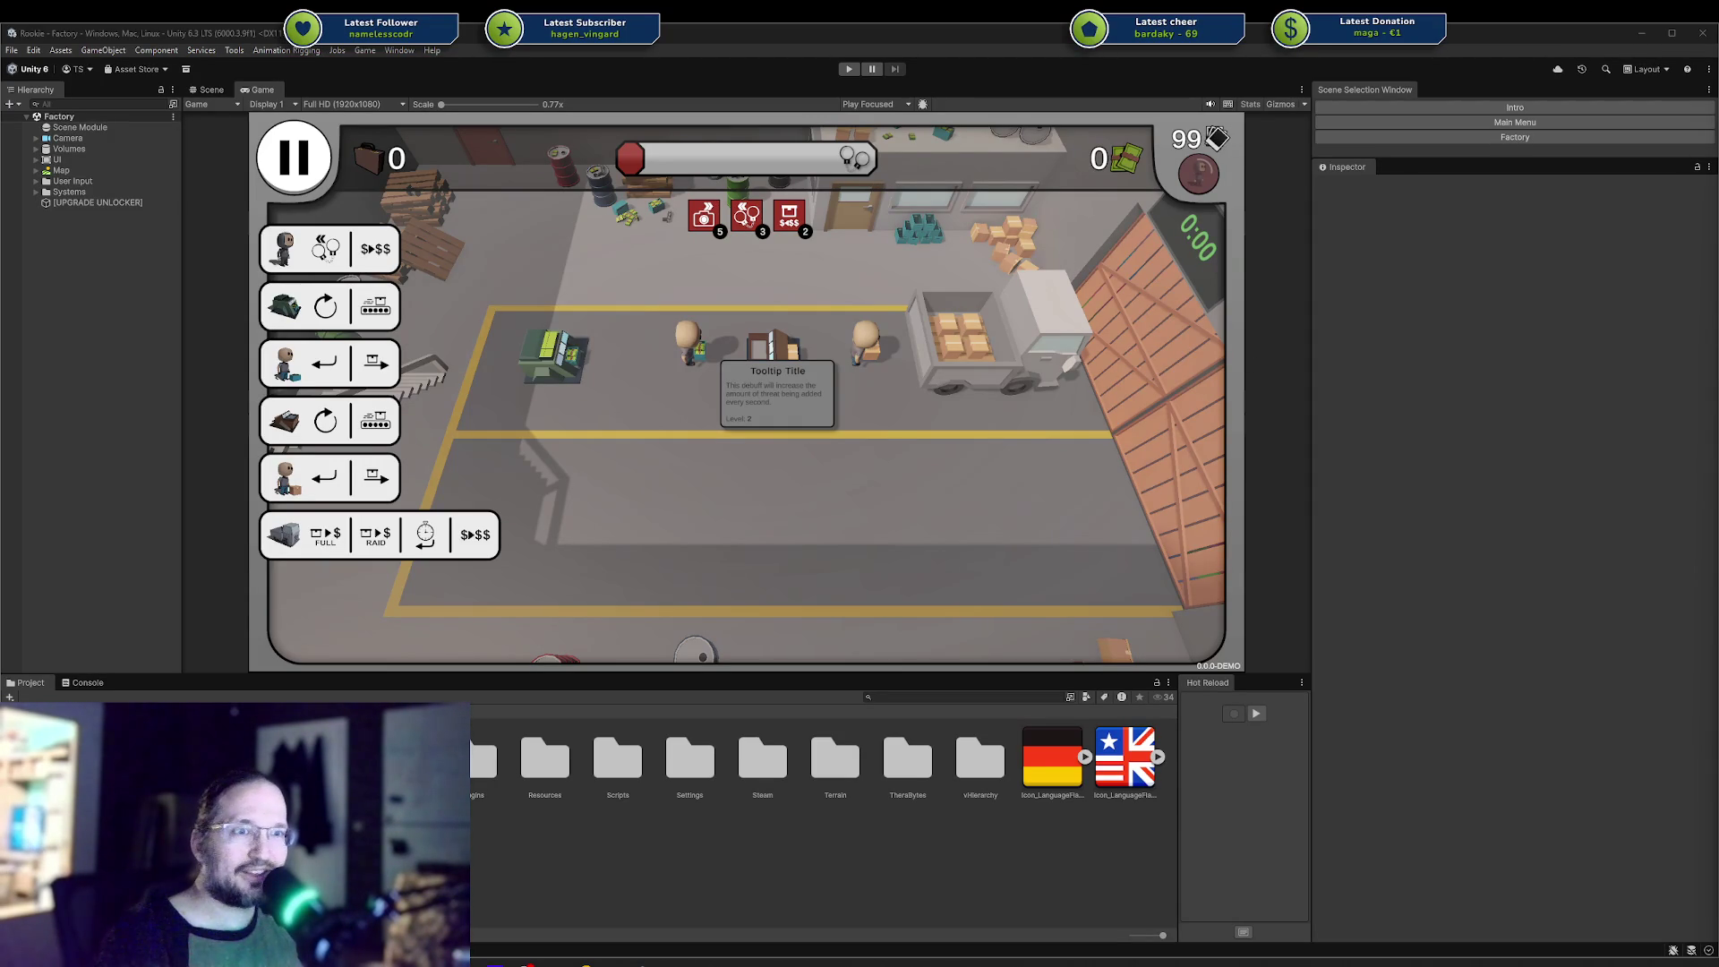
pyautogui.click(1582, 468)
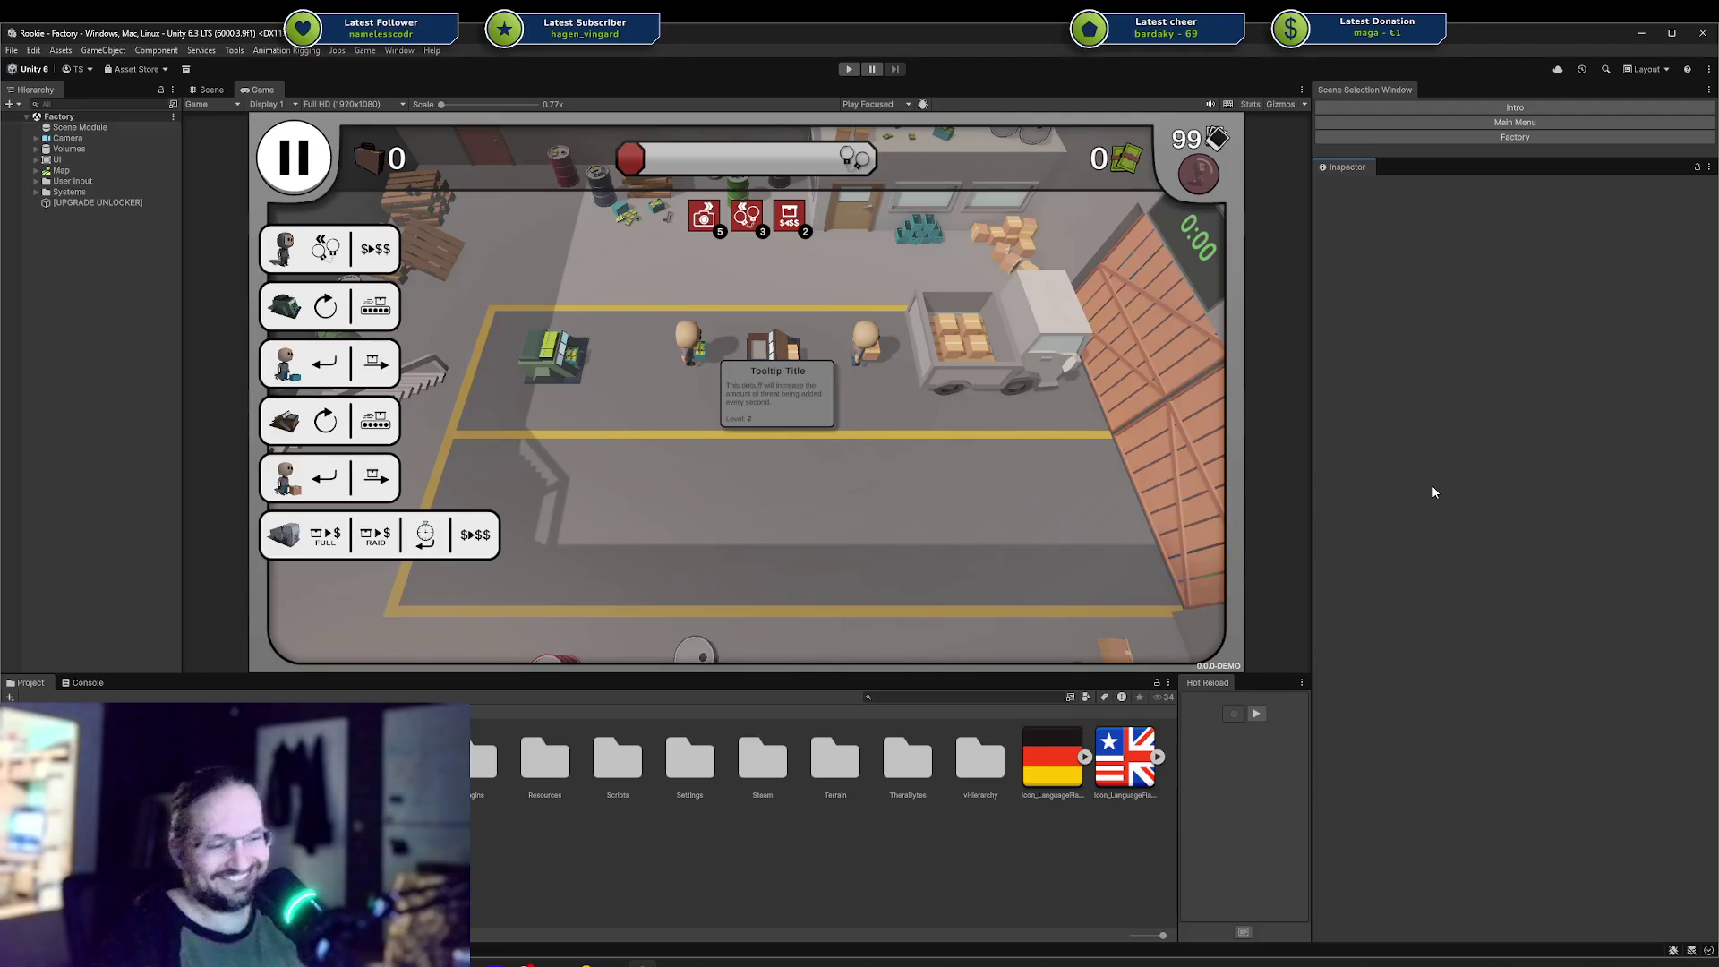
pyautogui.press('super')
pyautogui.press('super')
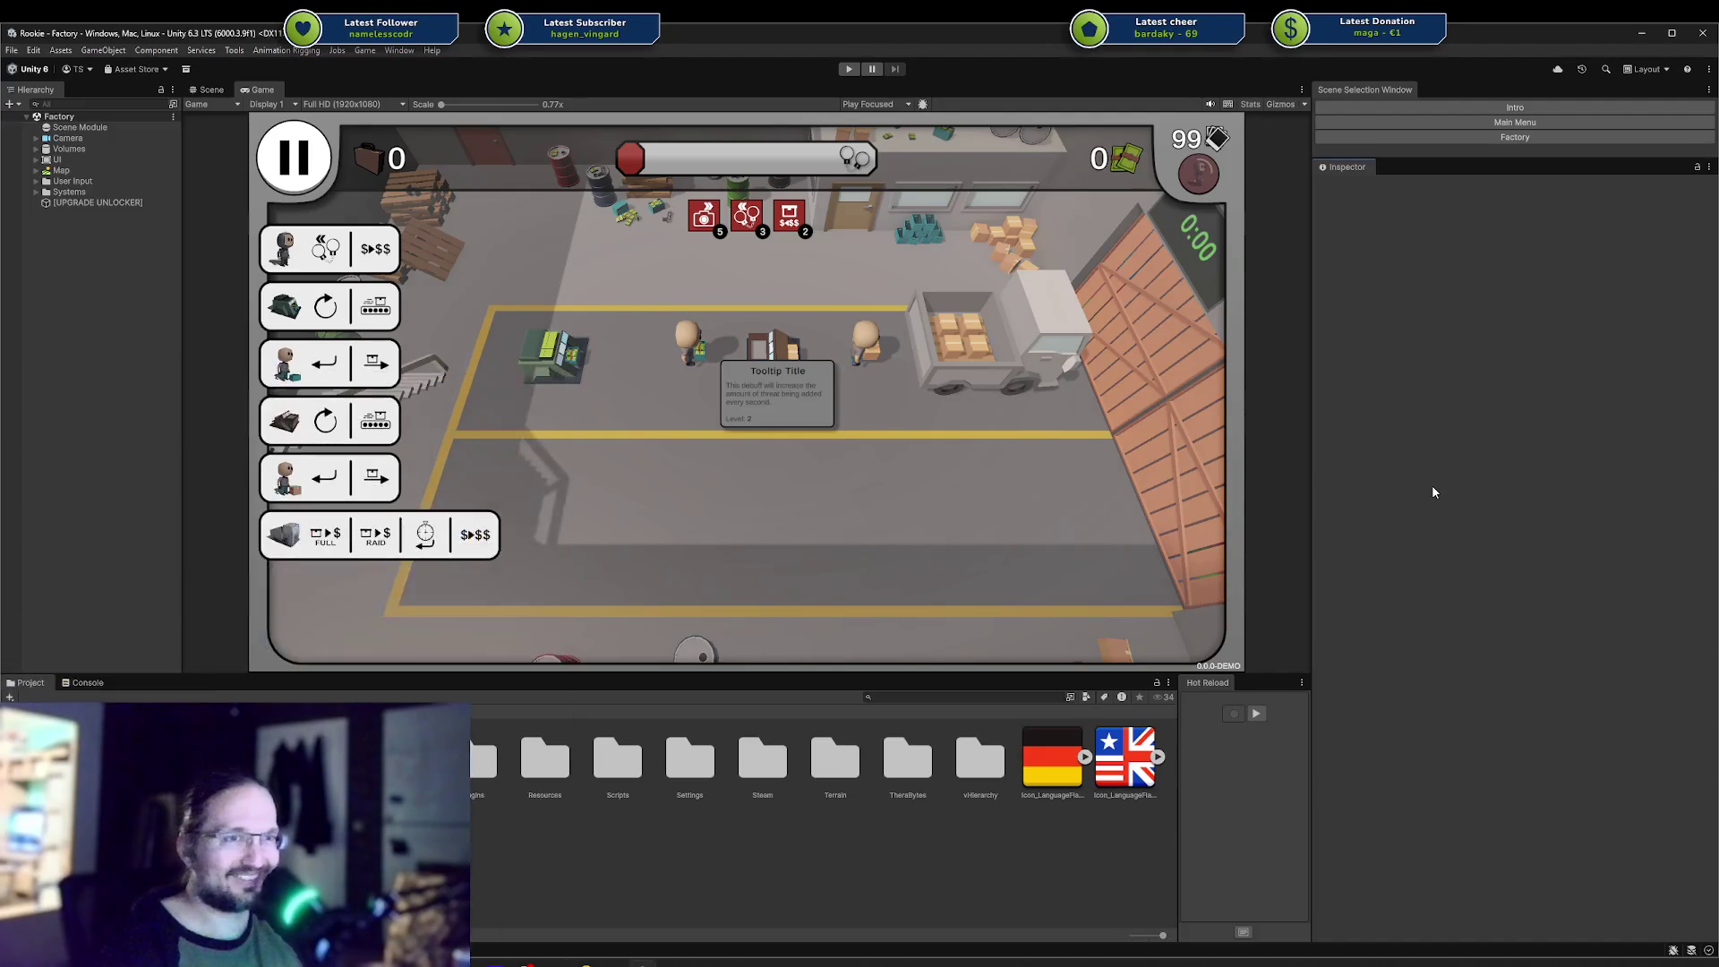
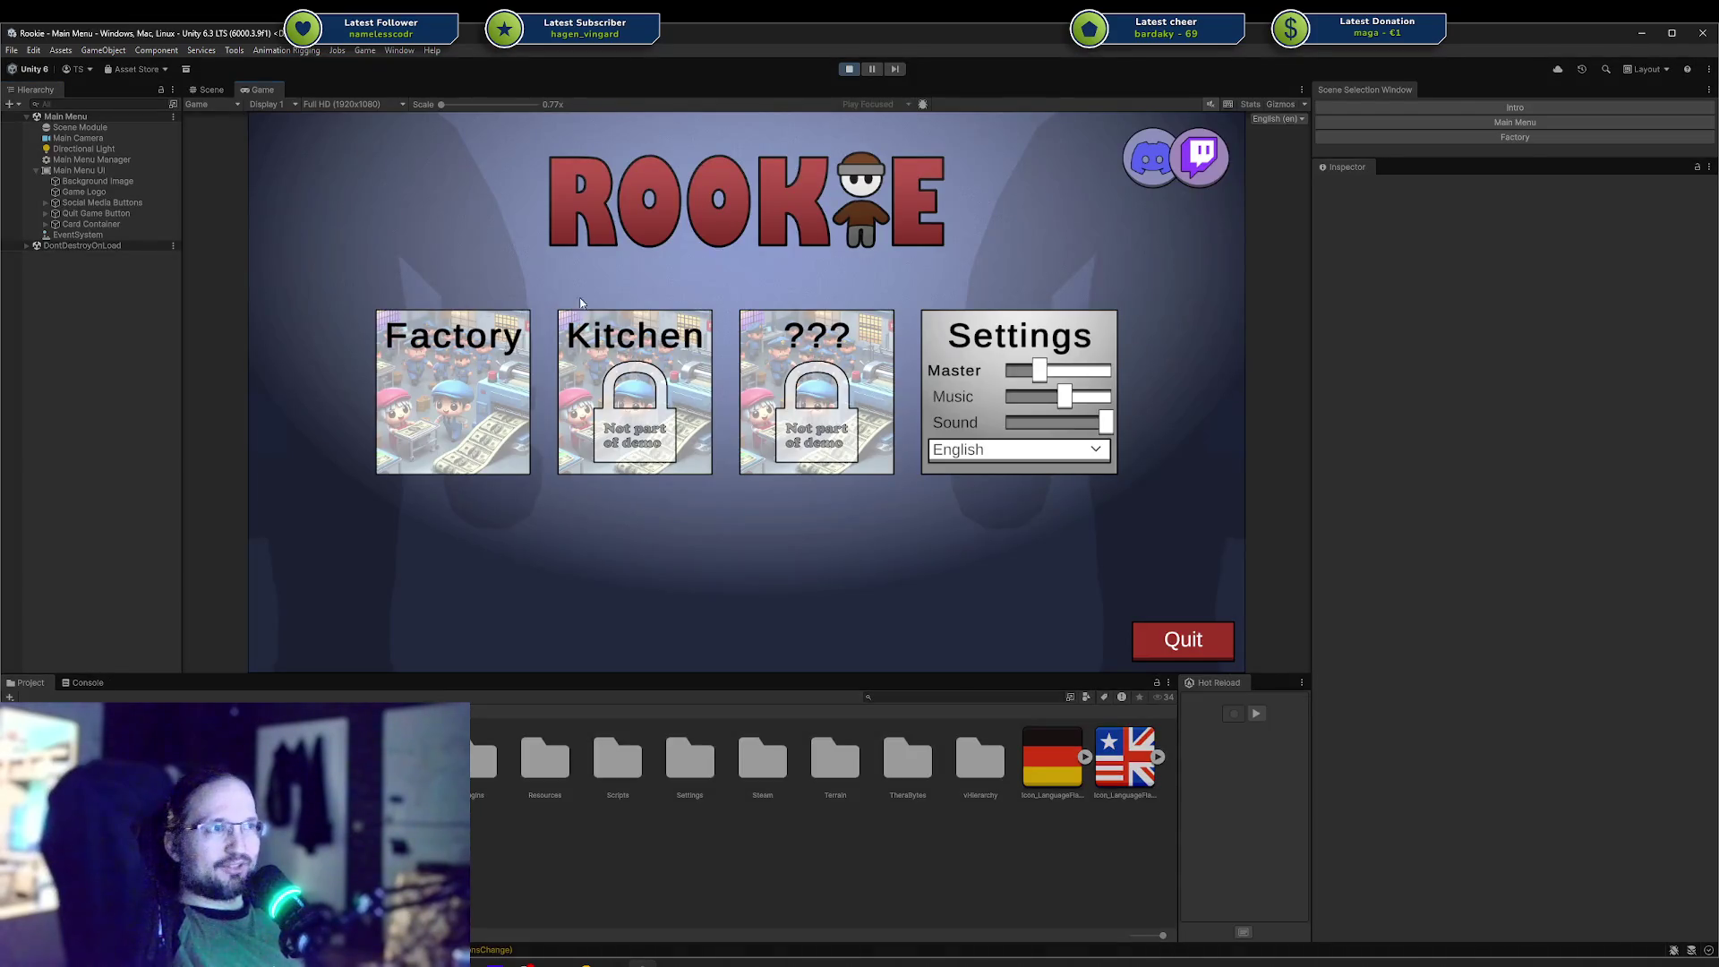
# Bring the Codecks board to the front and shift its window down and right.
pyautogui.moveTo(763, 364)
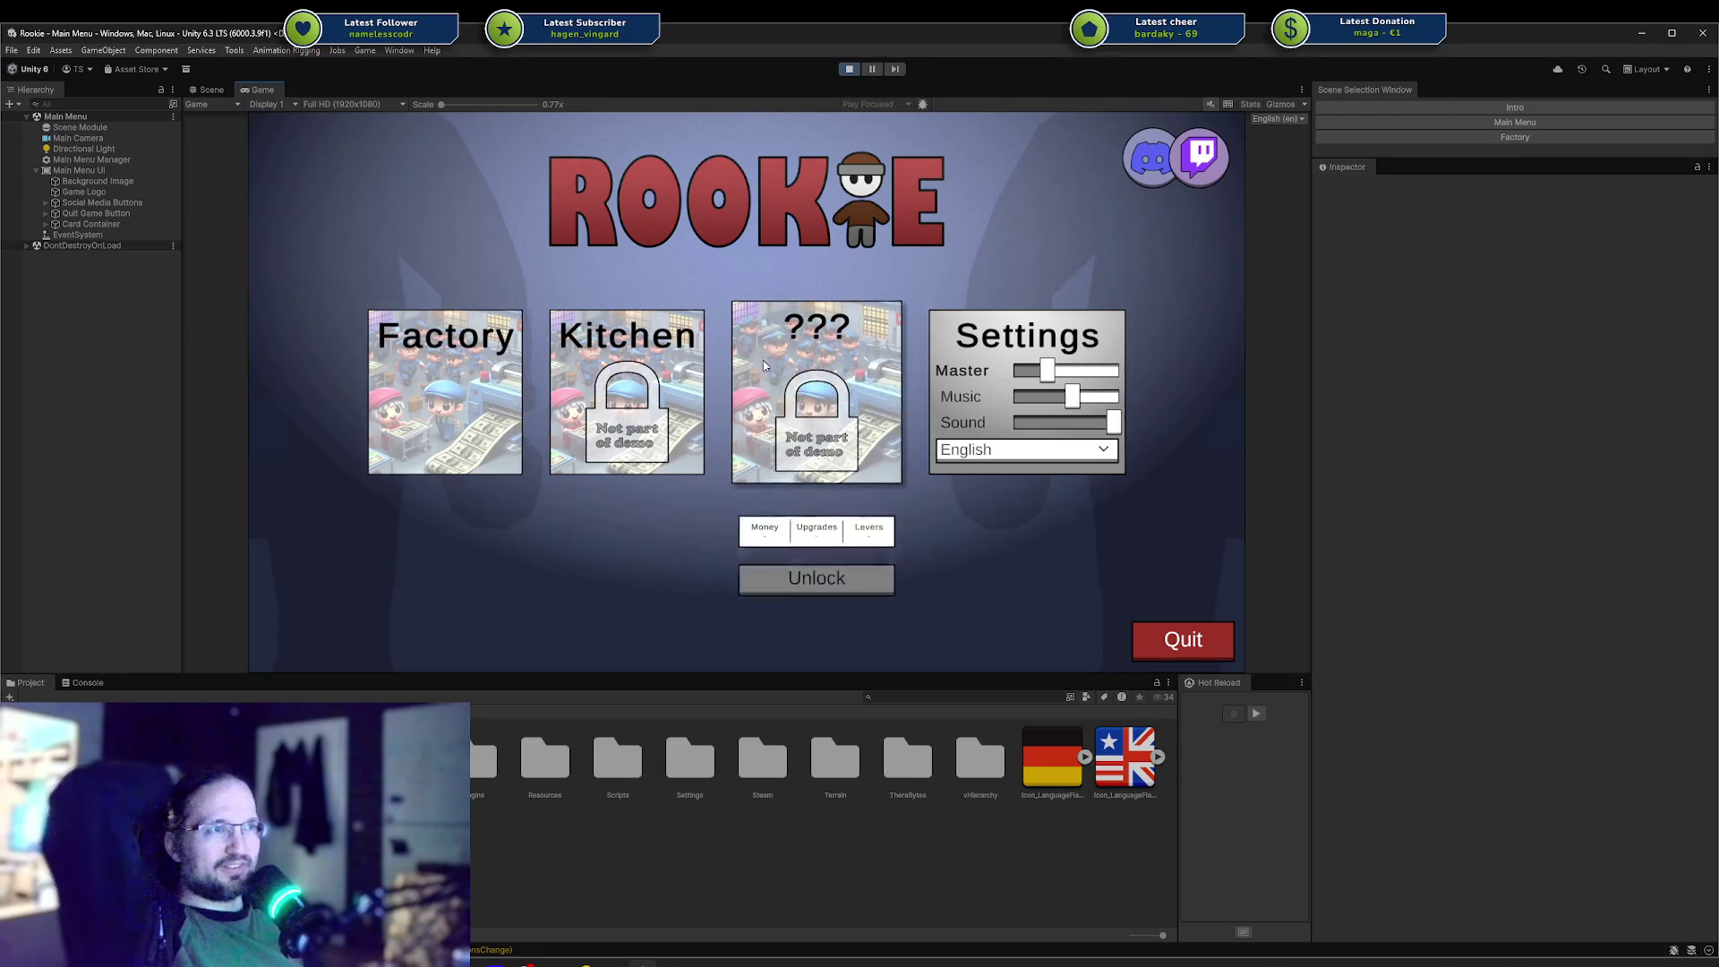
pyautogui.moveTo(582, 301)
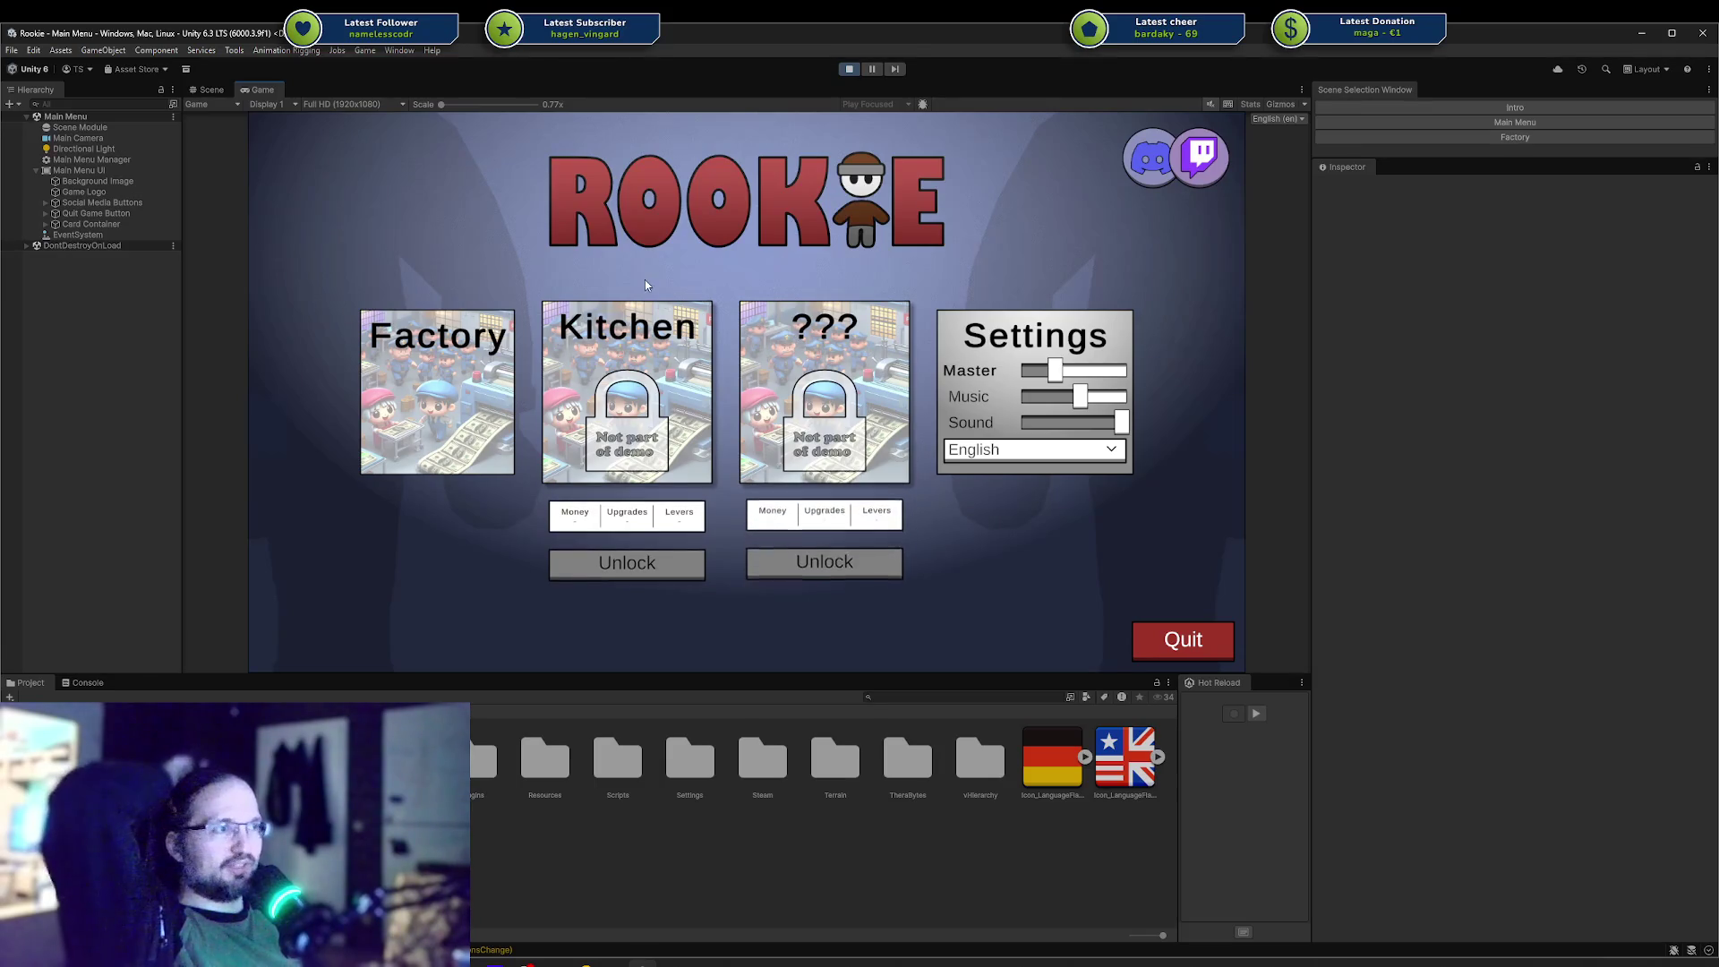
pyautogui.moveTo(854, 327)
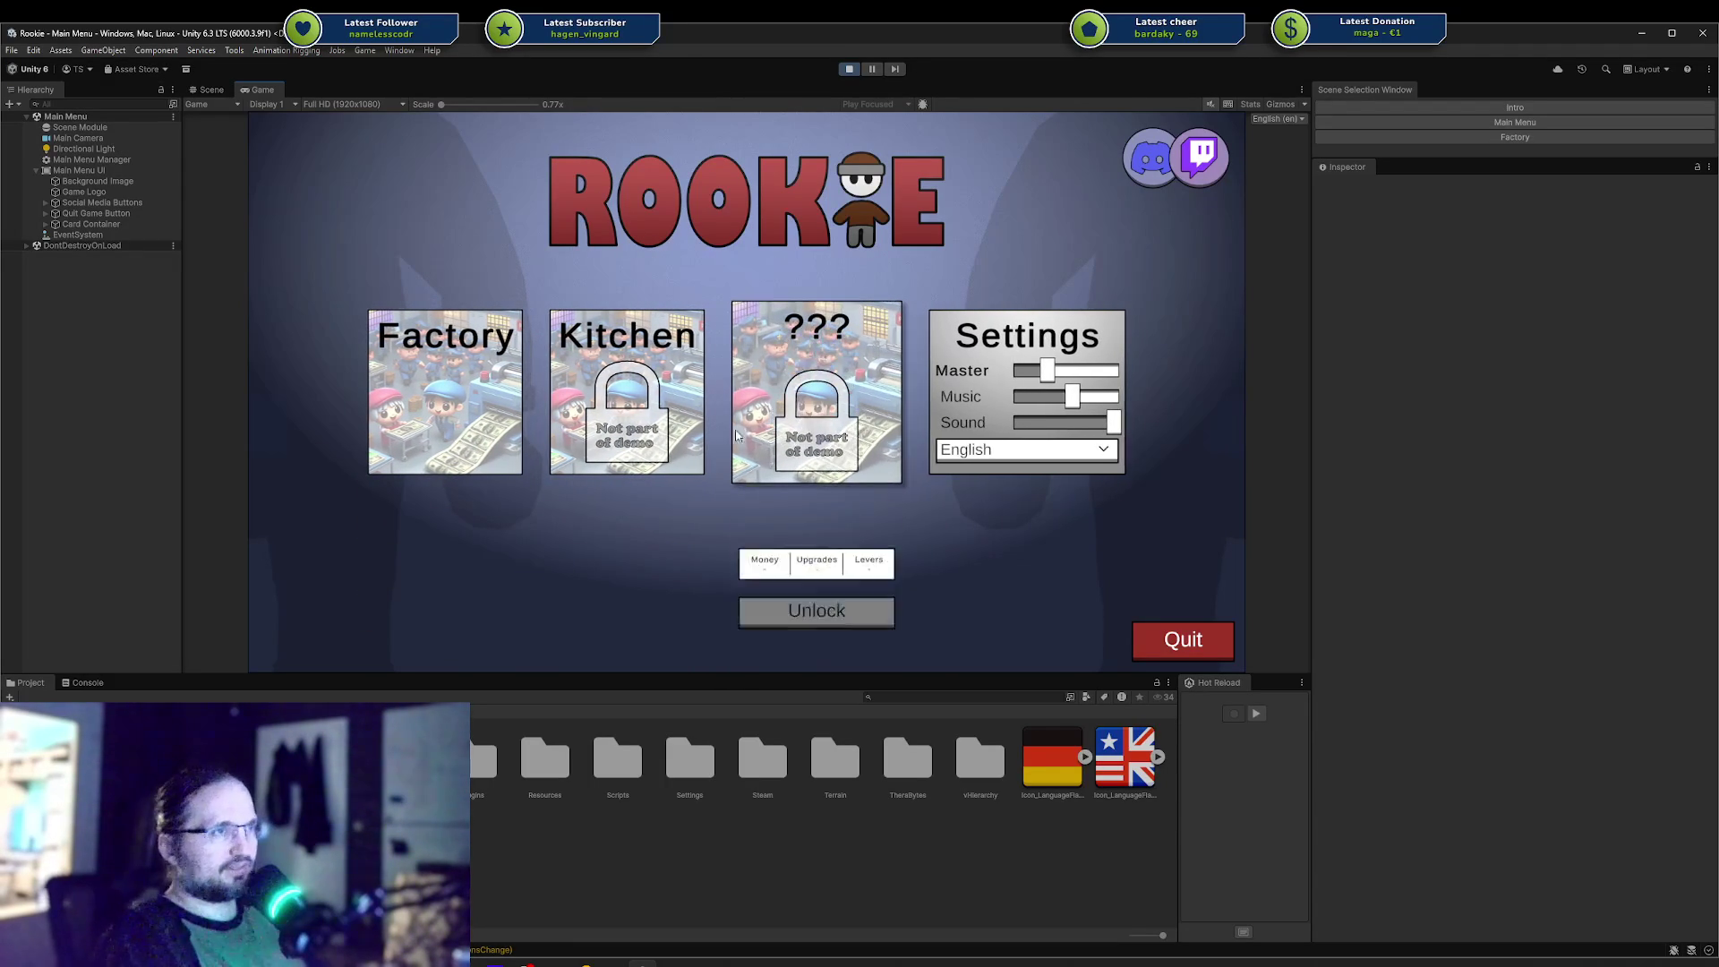
pyautogui.moveTo(375, 411)
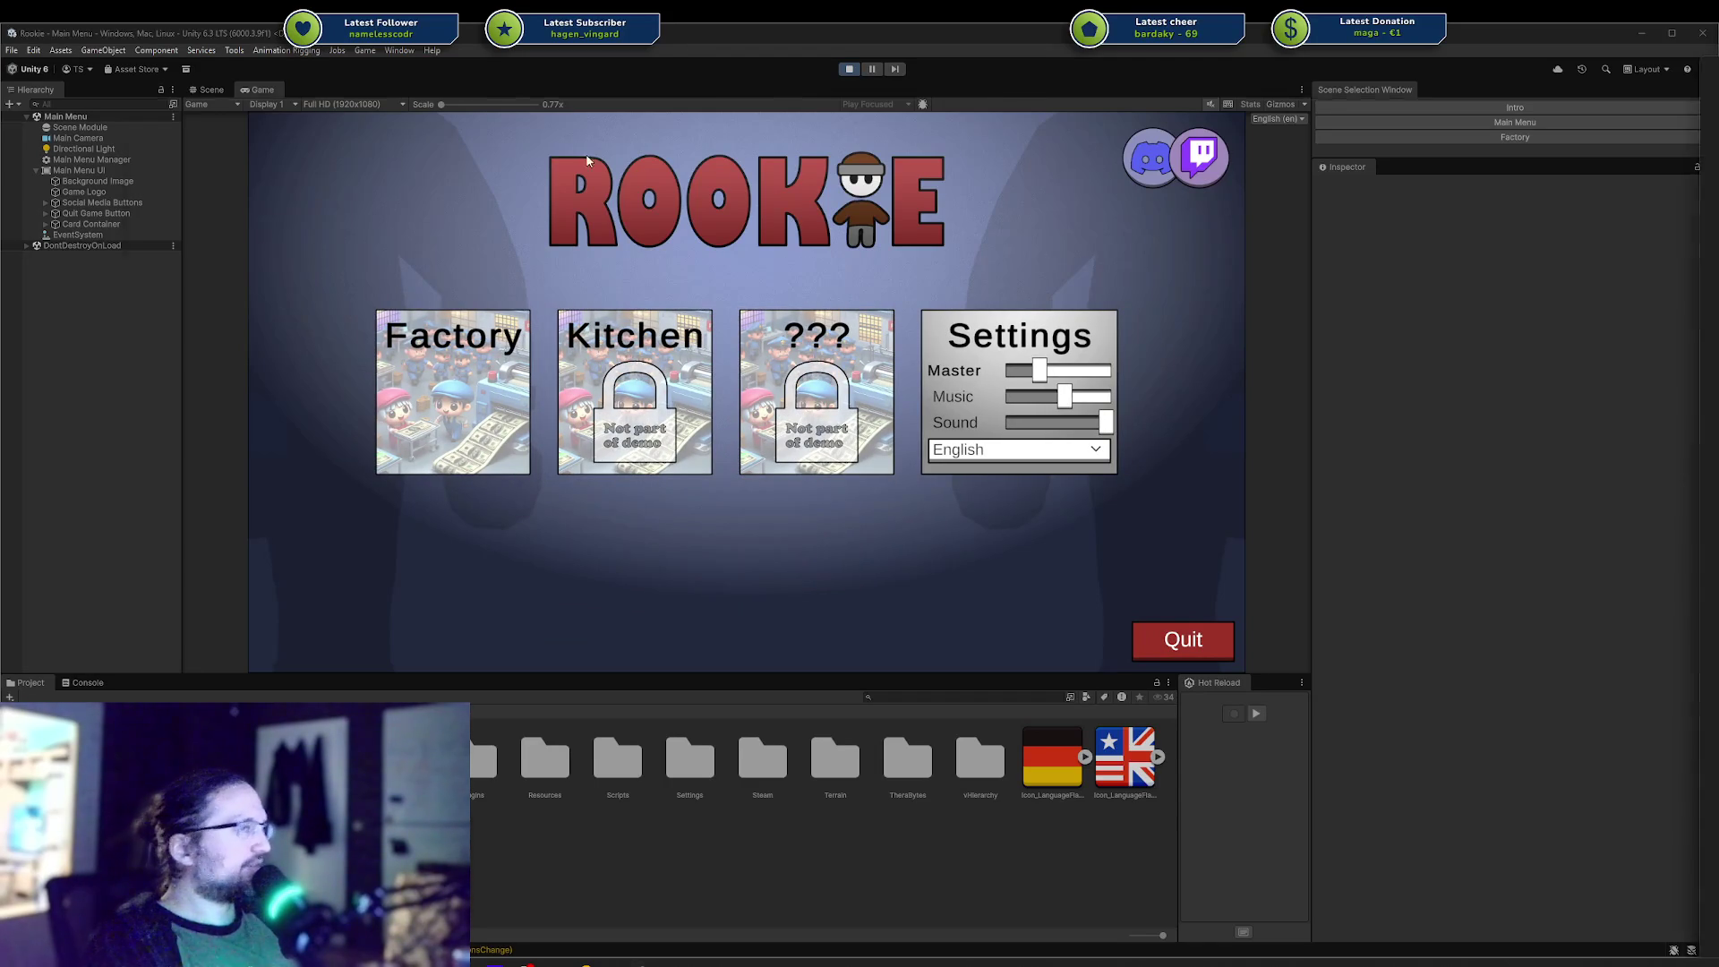
pyautogui.hotkey('alt', 'Tab')
pyautogui.moveTo(360, 97); pyautogui.dragTo(459, 117)
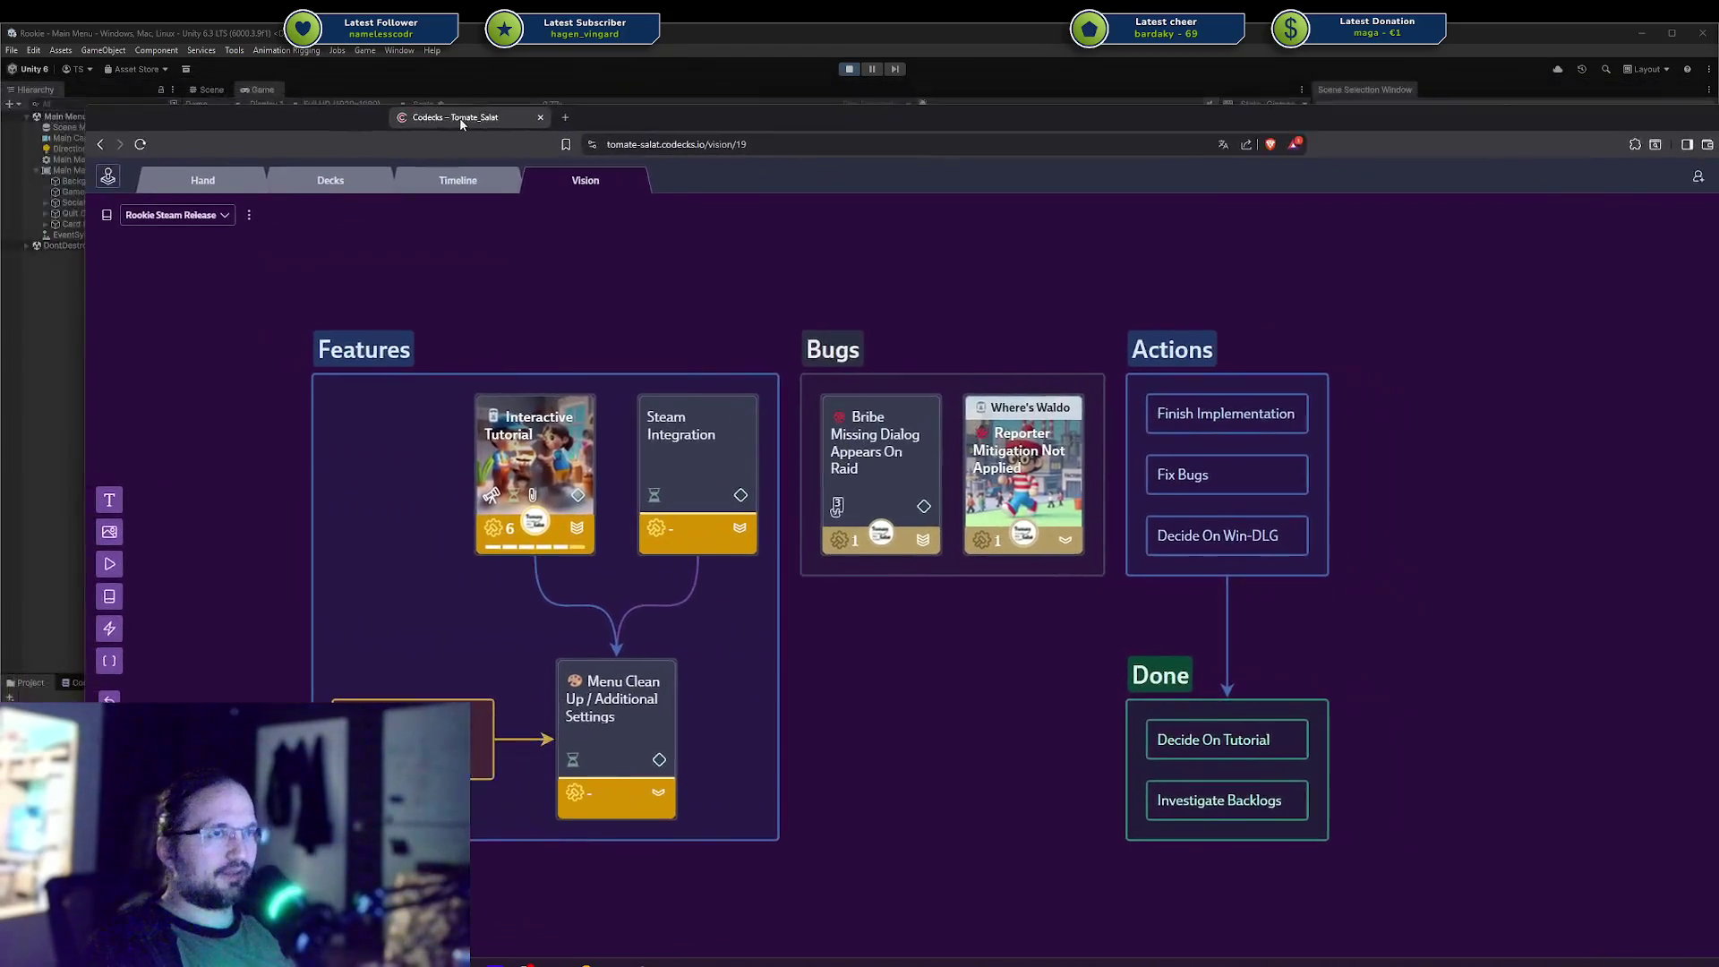
# Open the Interactive Tutorial card, enter its sub-board, and view the Setup Config card.
pyautogui.click(497, 475)
pyautogui.click(599, 276)
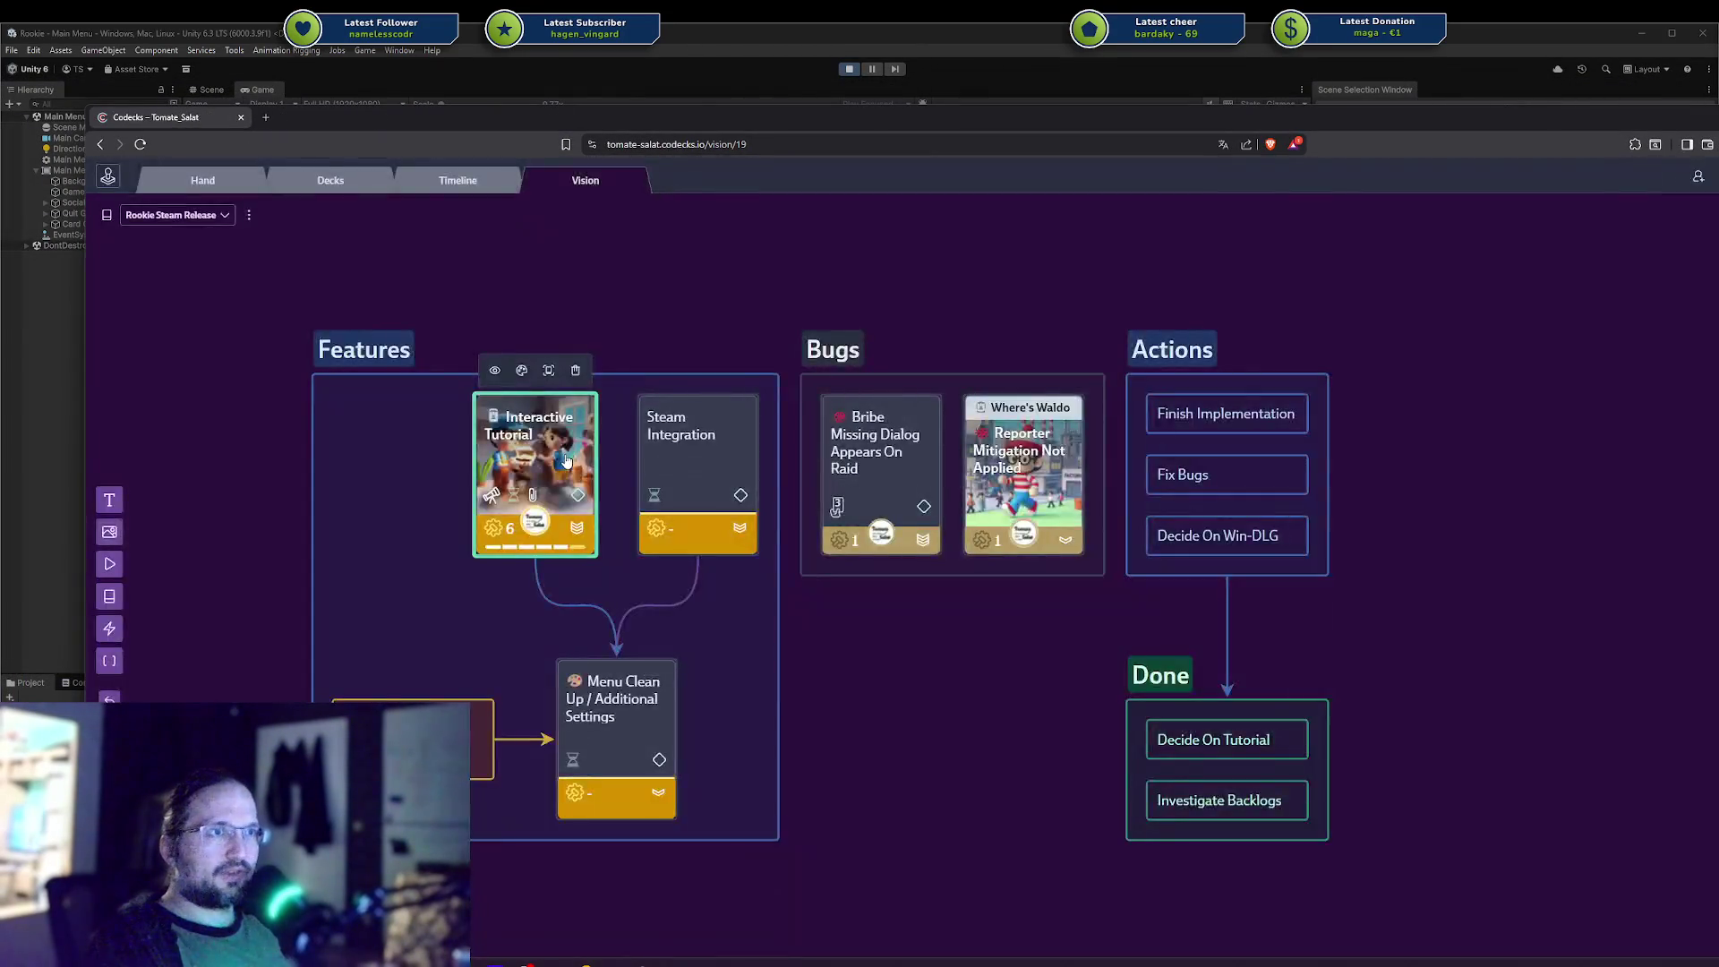
pyautogui.click(564, 461)
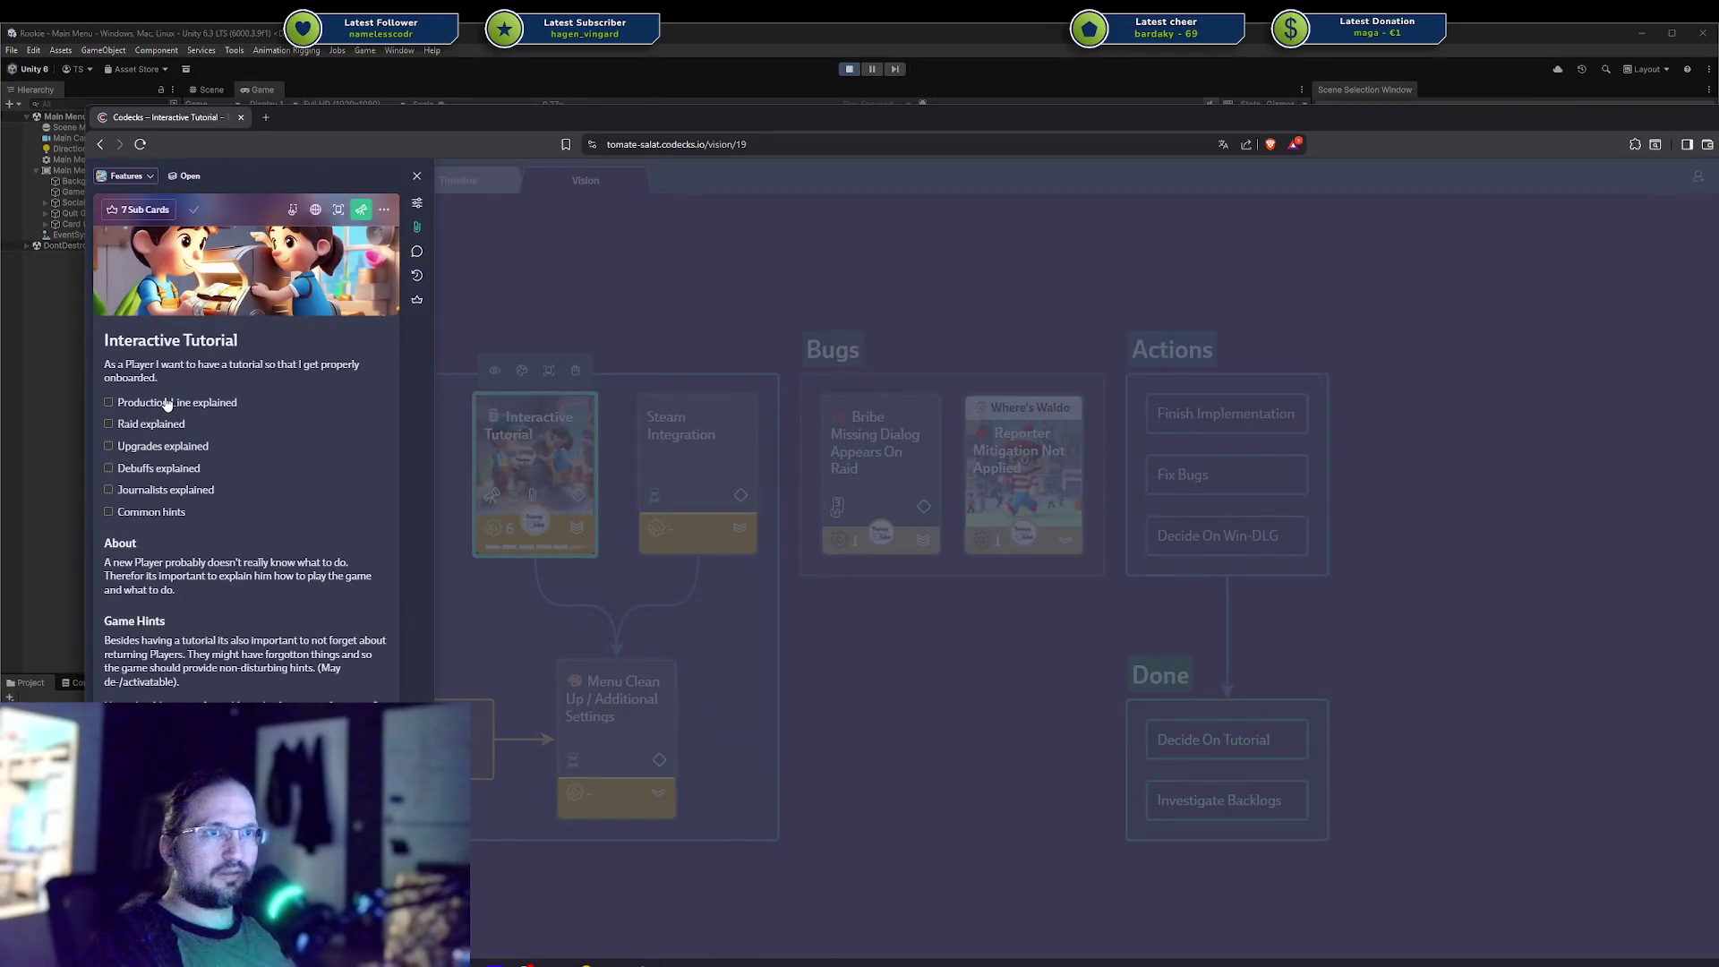
pyautogui.click(355, 211)
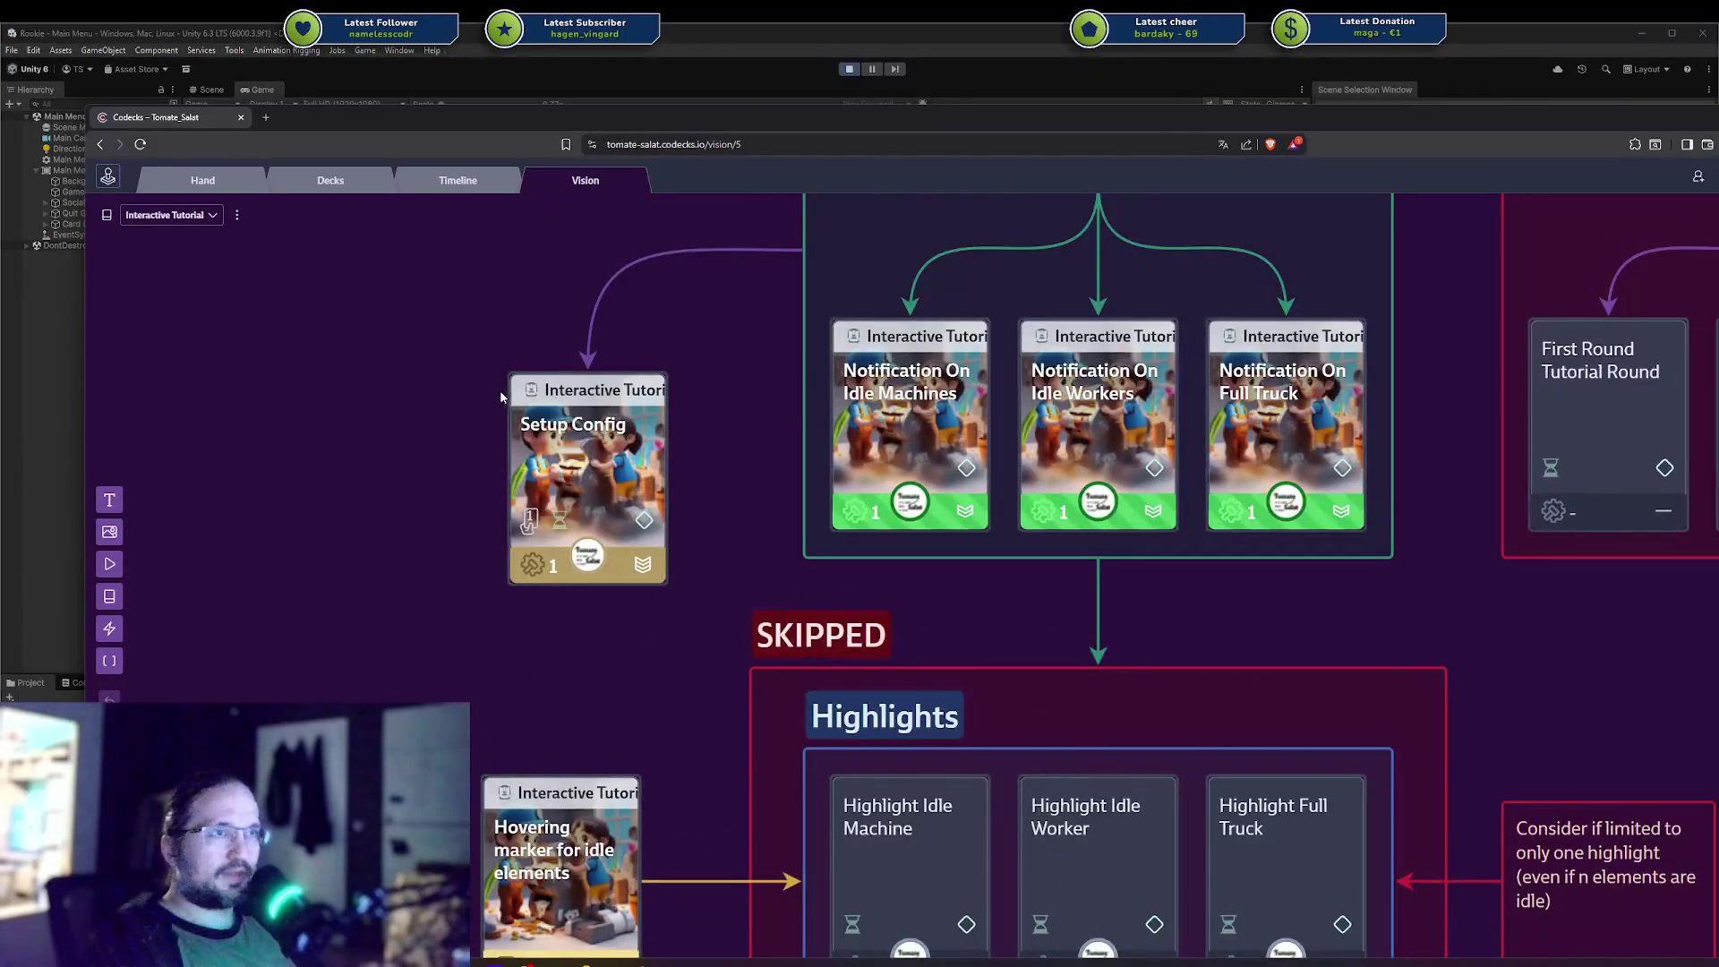
pyautogui.click(542, 457)
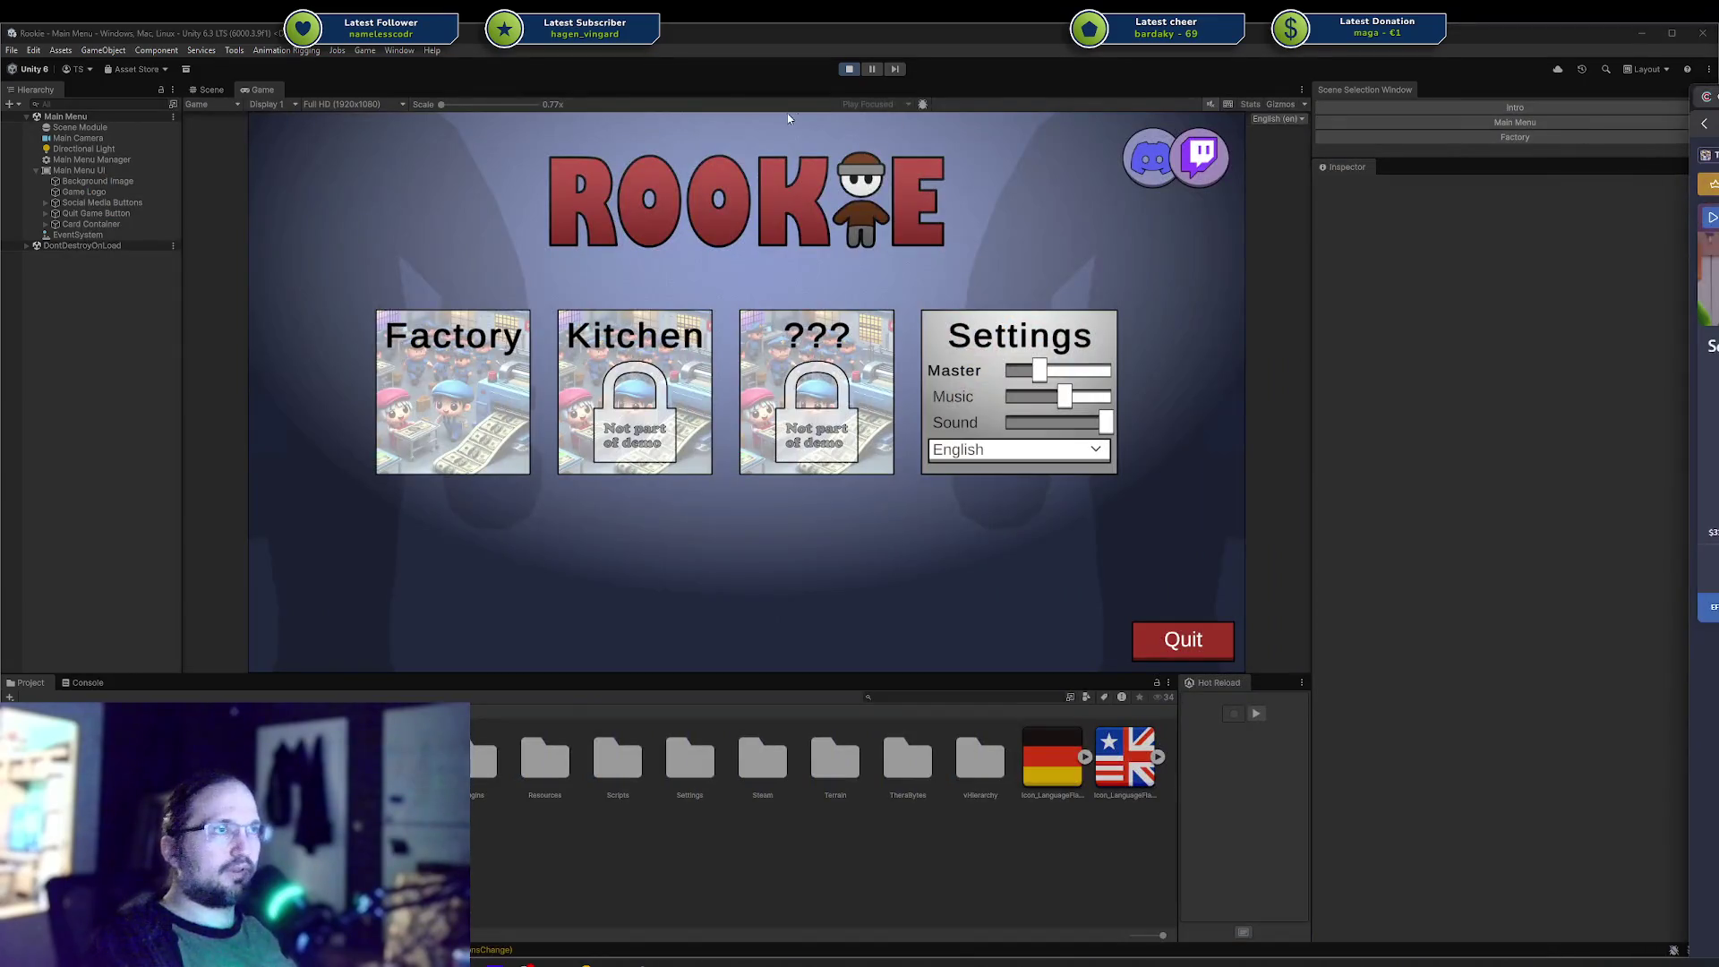
# Test-play the Factory level, putting the idle worker at the green machine to work, then stop.
pyautogui.moveTo(470, 411)
pyautogui.click(434, 448)
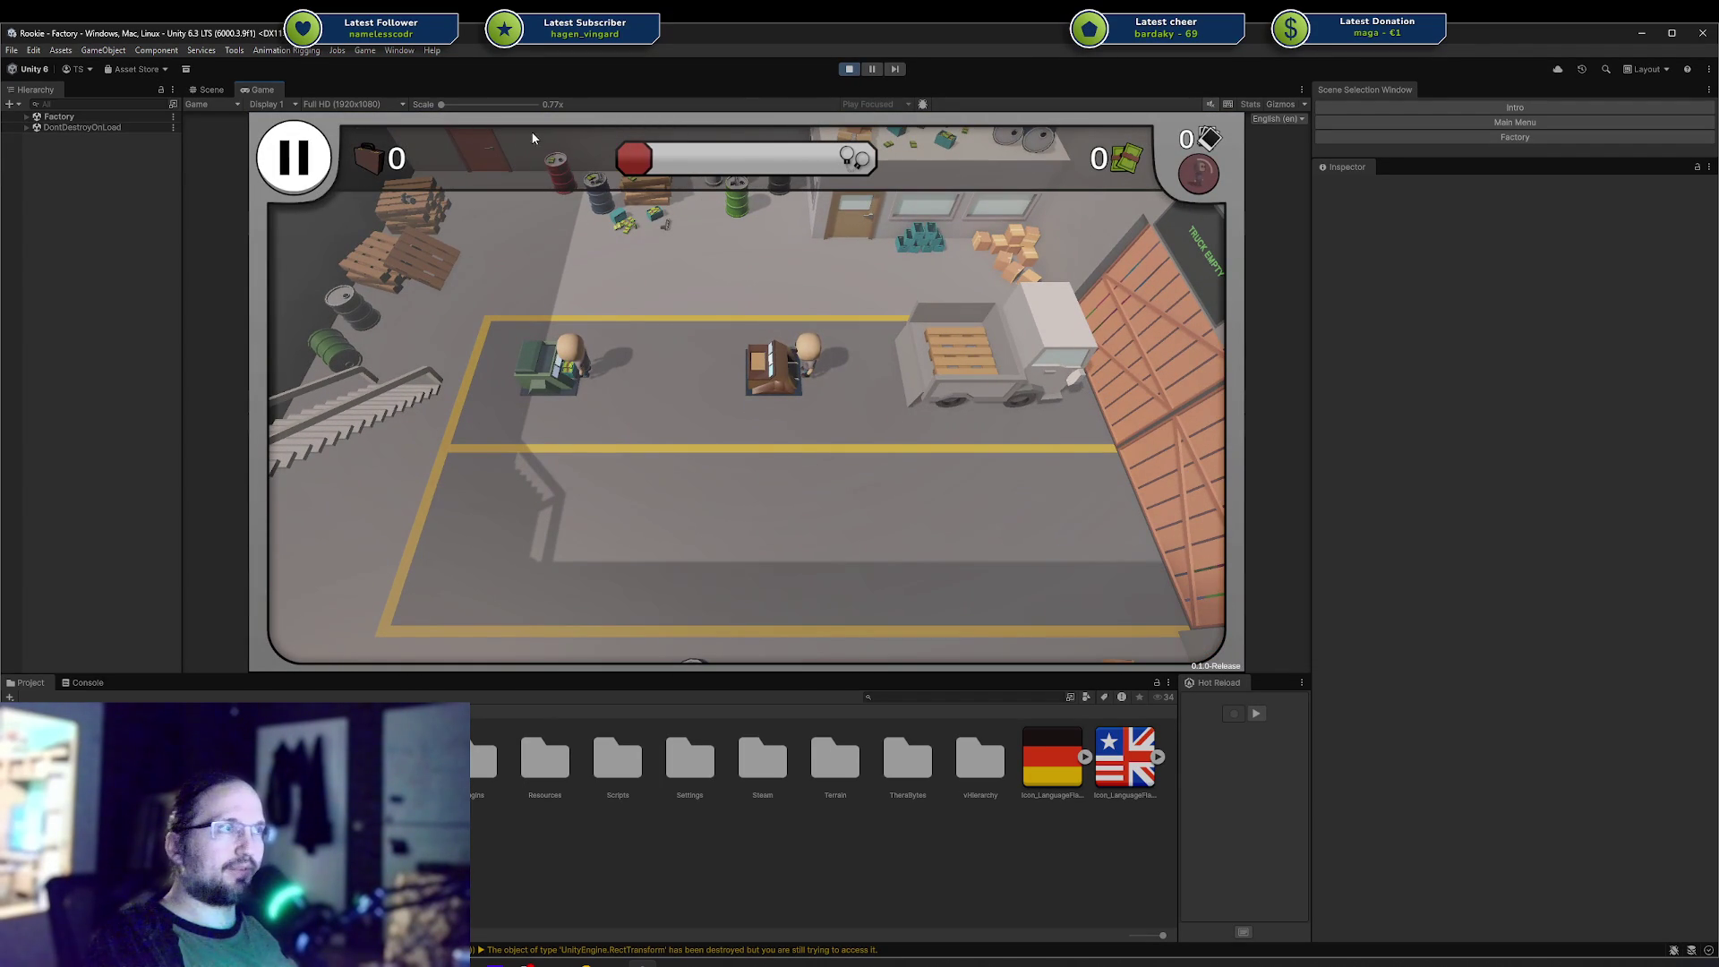
pyautogui.click(515, 392)
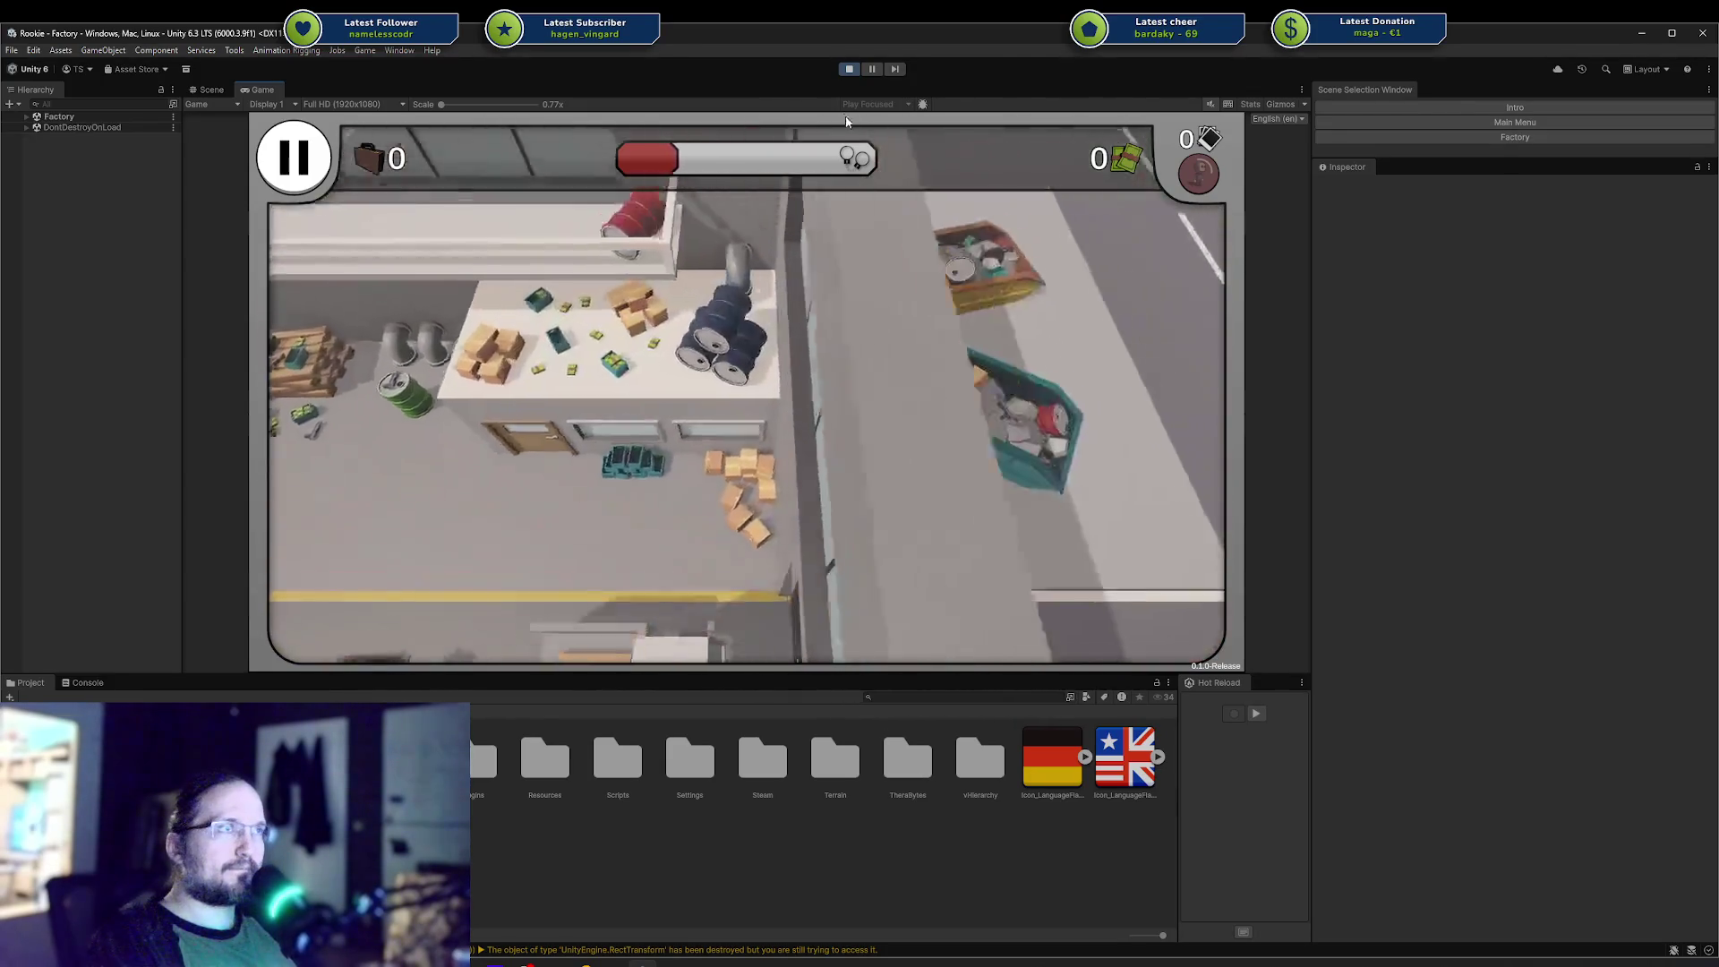
pyautogui.click(848, 69)
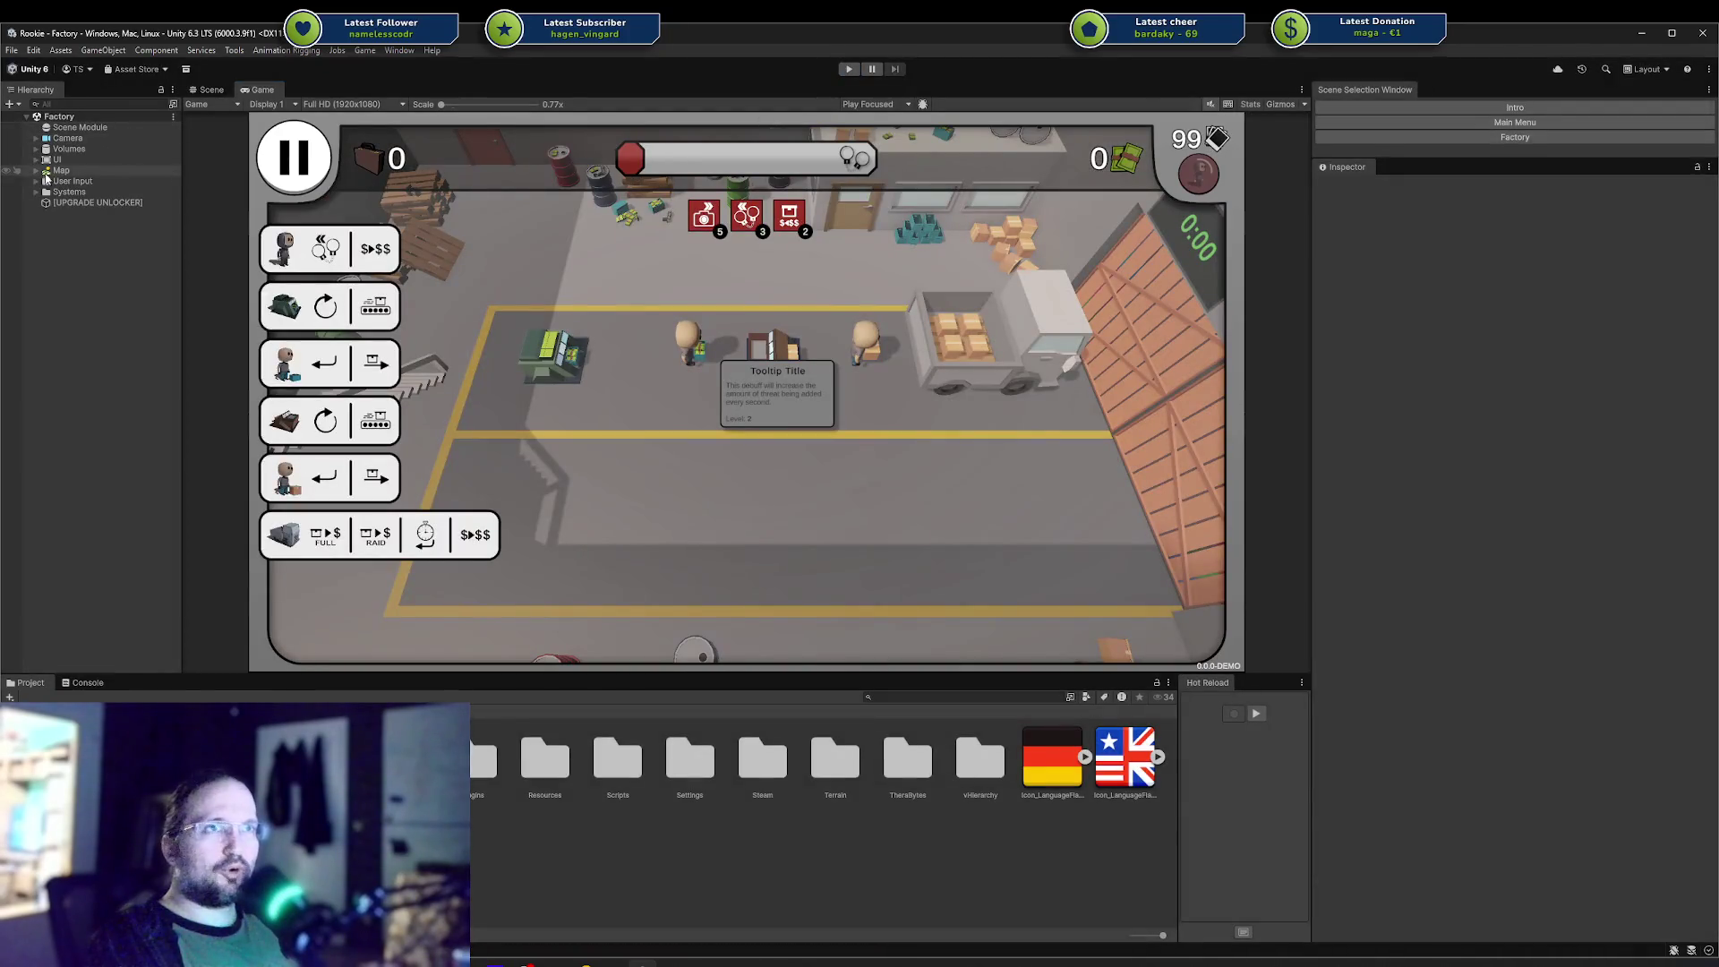
# Select [UPGRADE UNLOCKER] under Systems and open its Auto Upgrade Unlocker script for editing.
pyautogui.click(37, 192)
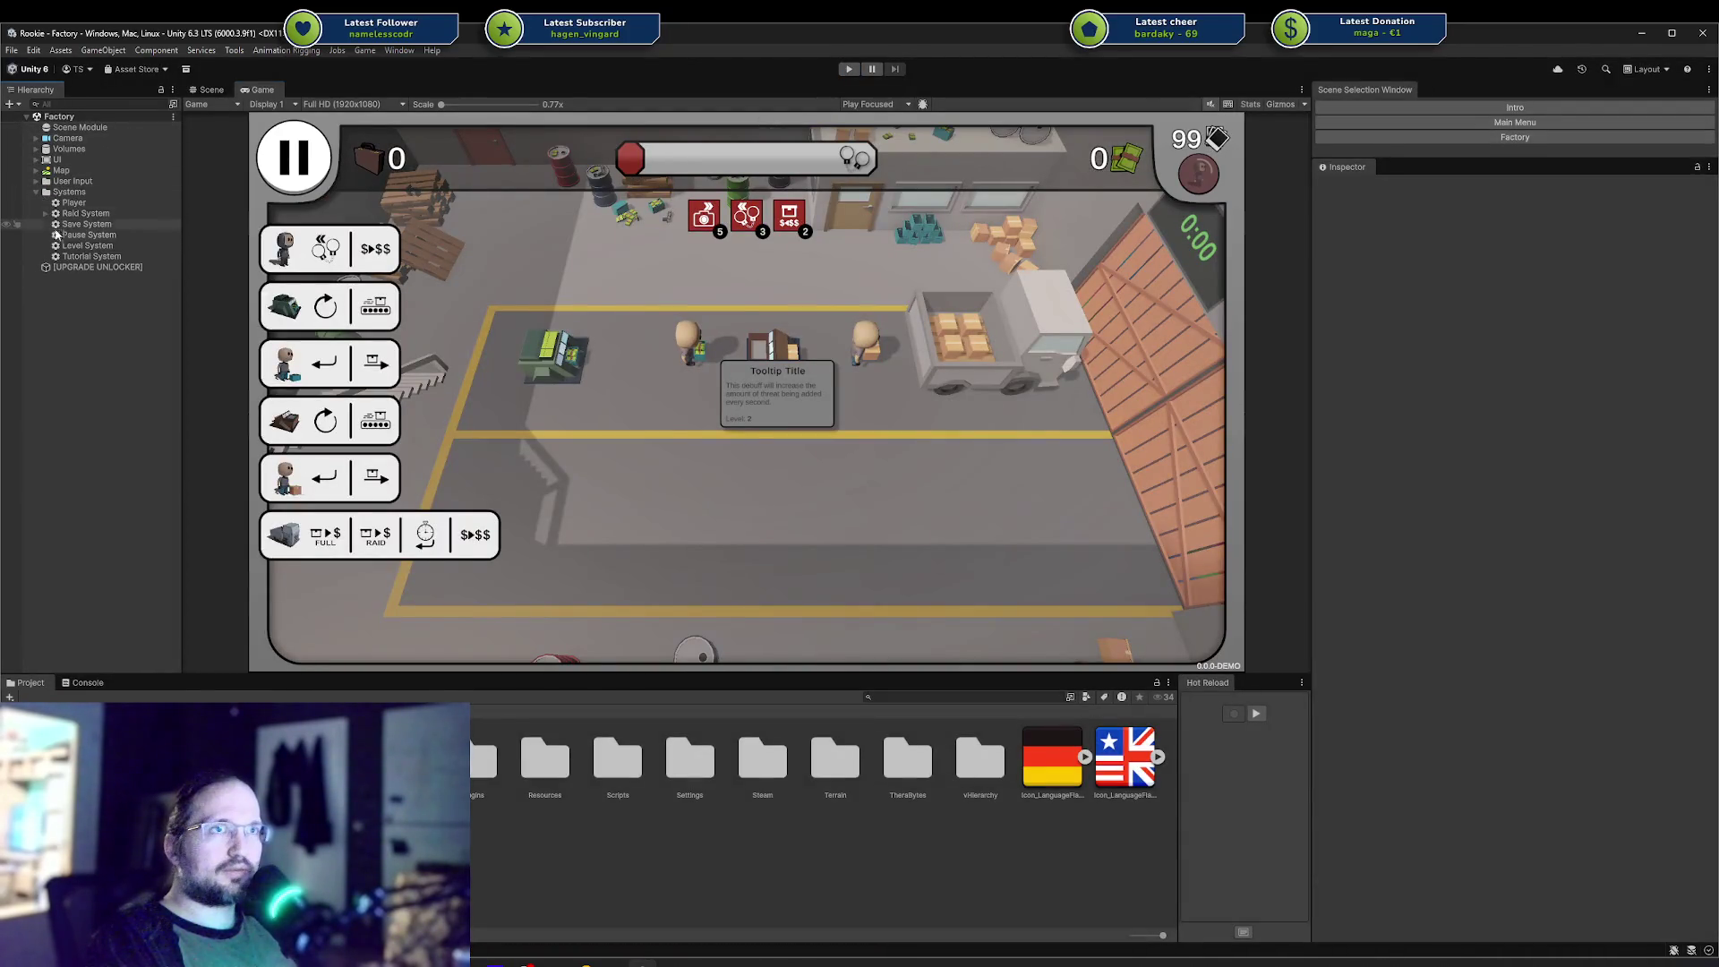
pyautogui.click(111, 267)
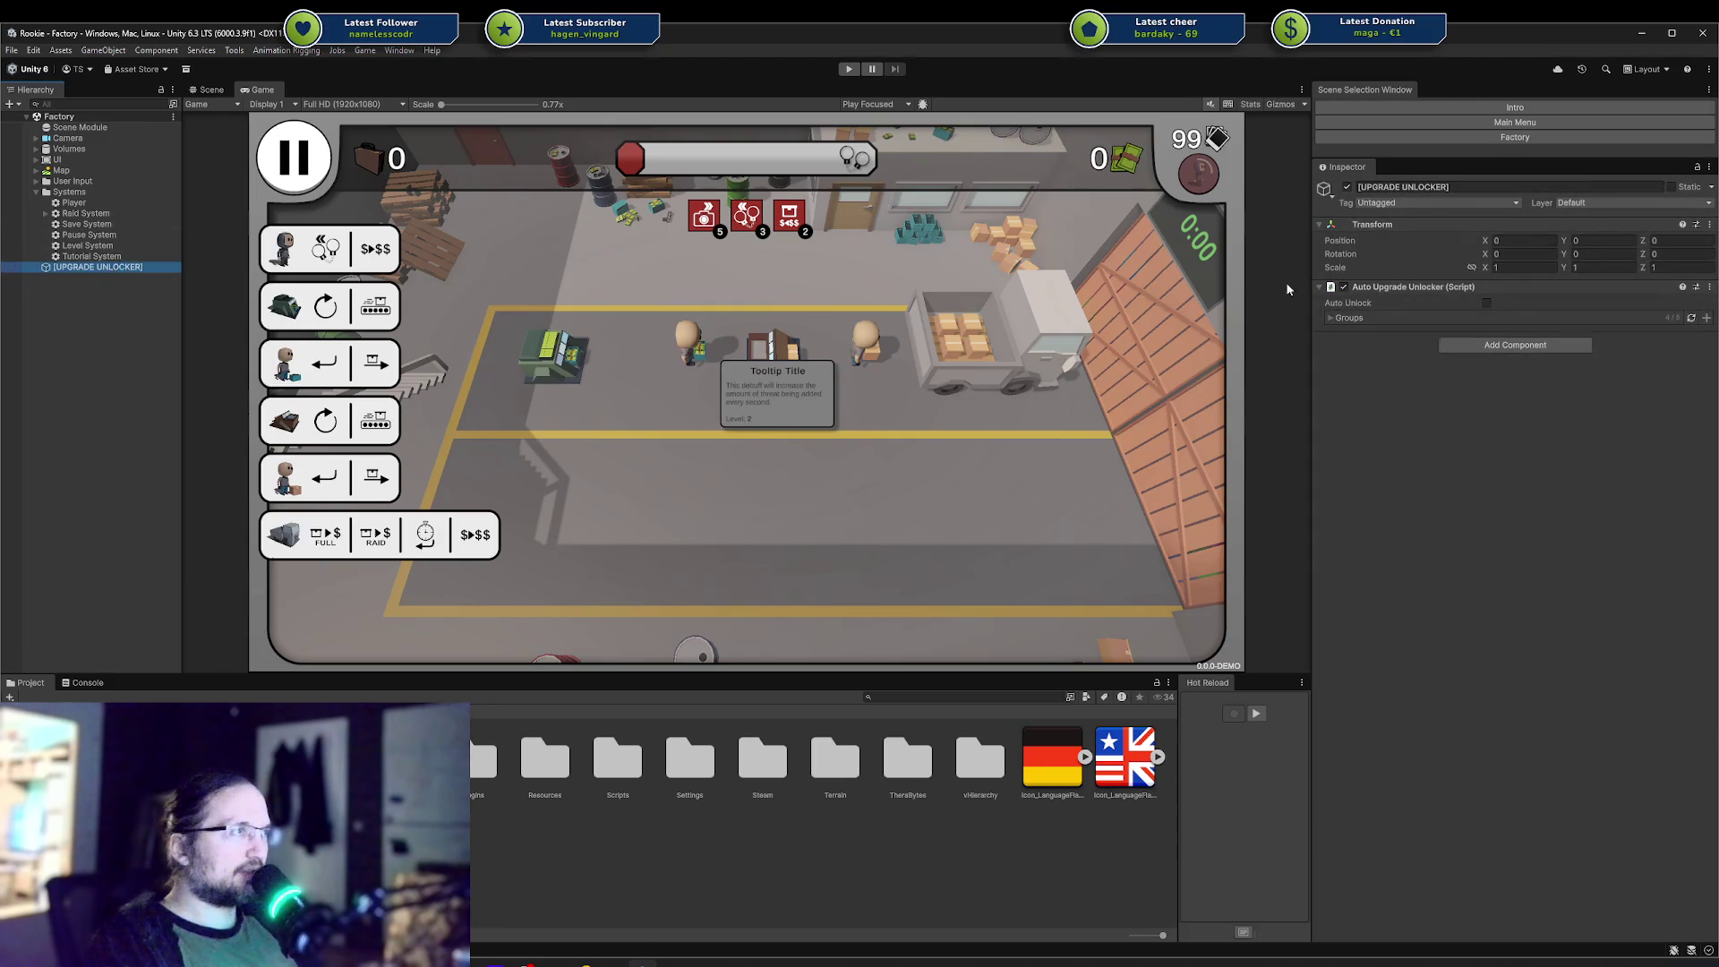
pyautogui.rightClick(1373, 289)
pyautogui.click(1420, 458)
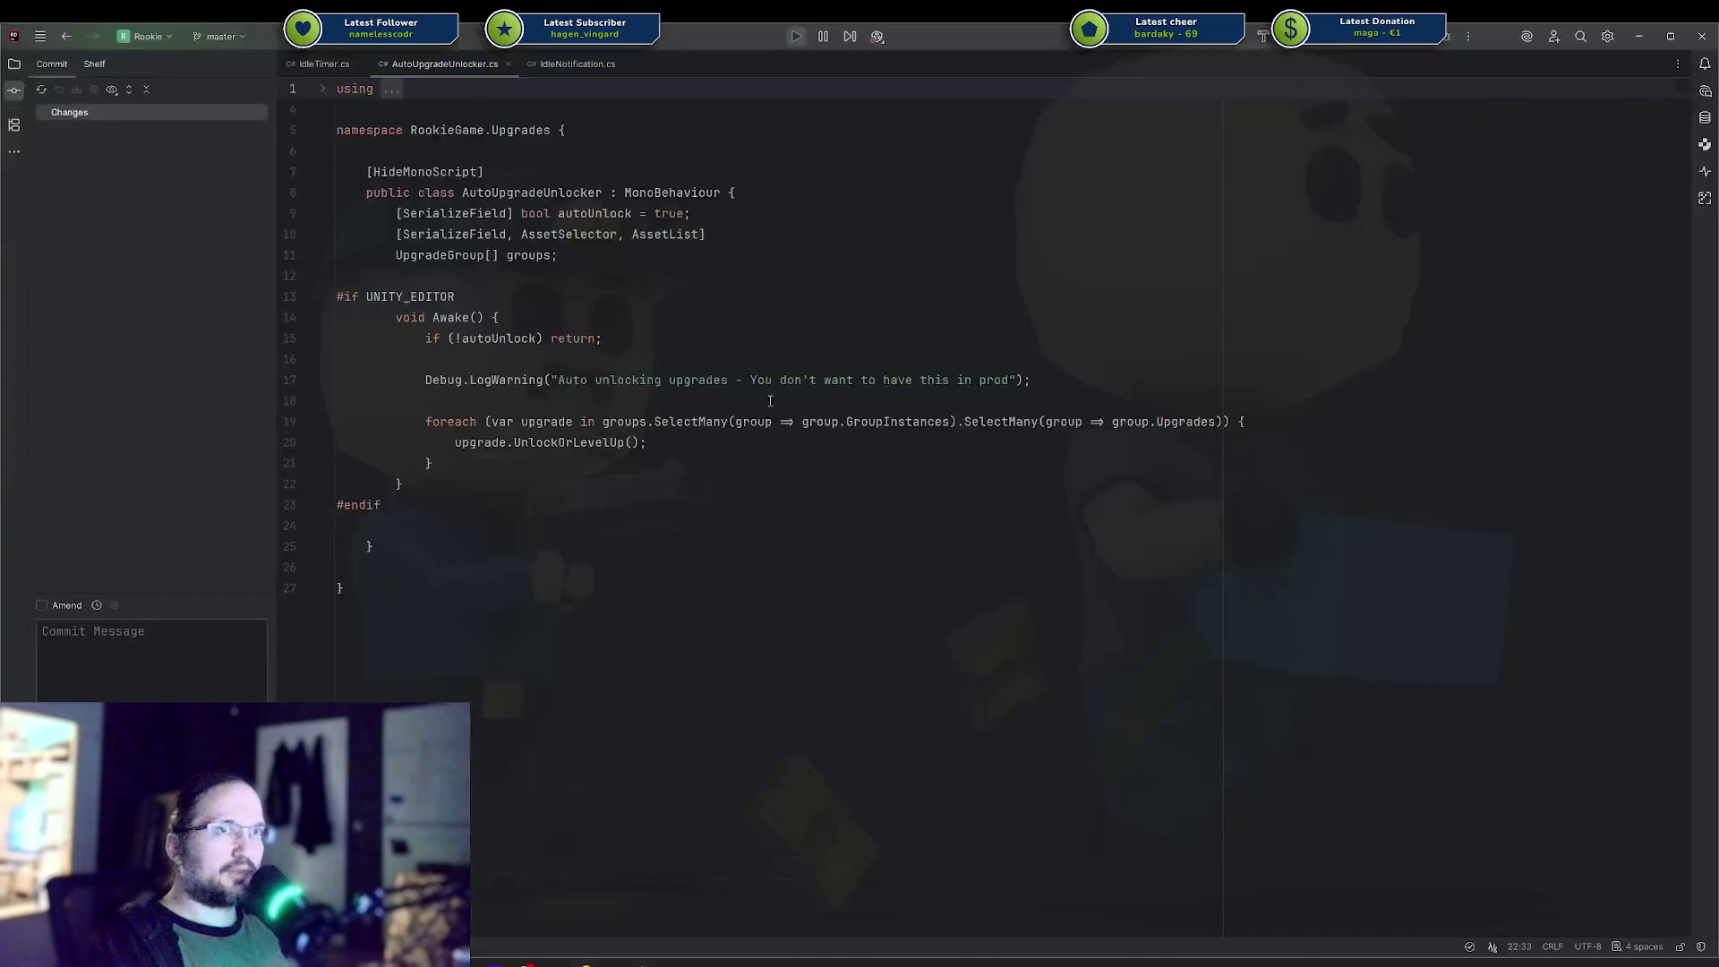
# Reveal AutoUpgradeUnlocker.cs in Rider's project tree, then return to the Unity editor.
pyautogui.hotkey('alt', '1')
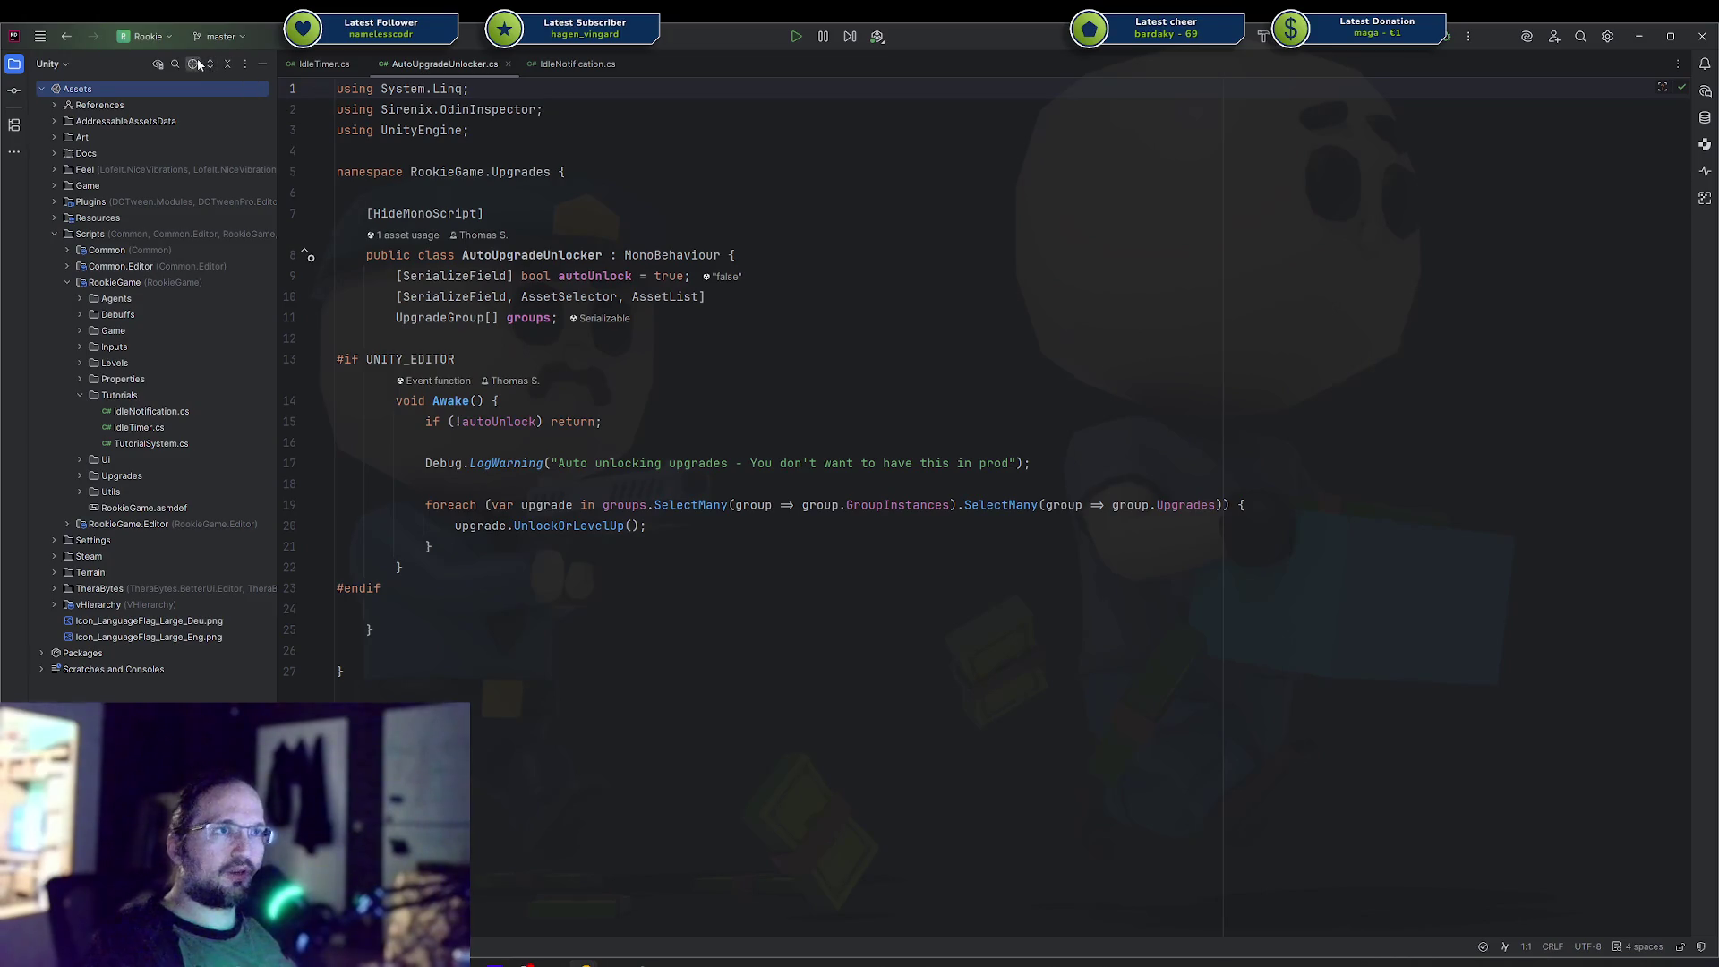
pyautogui.click(191, 63)
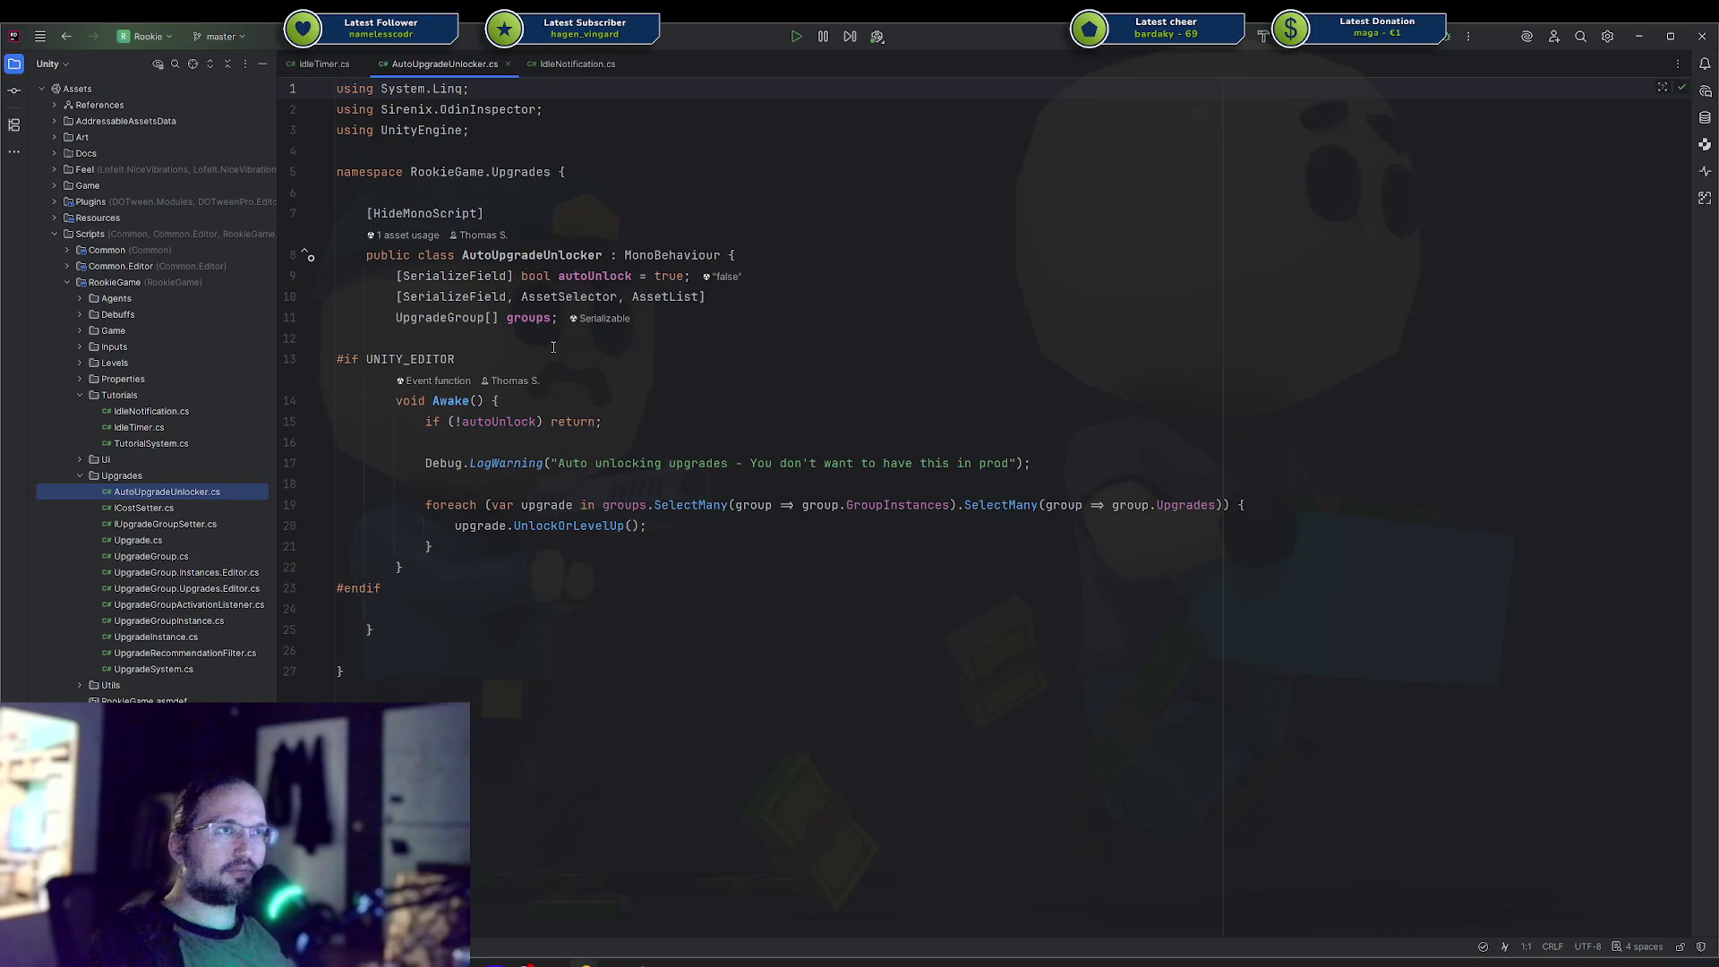
pyautogui.hotkey('alt', 'Tab')
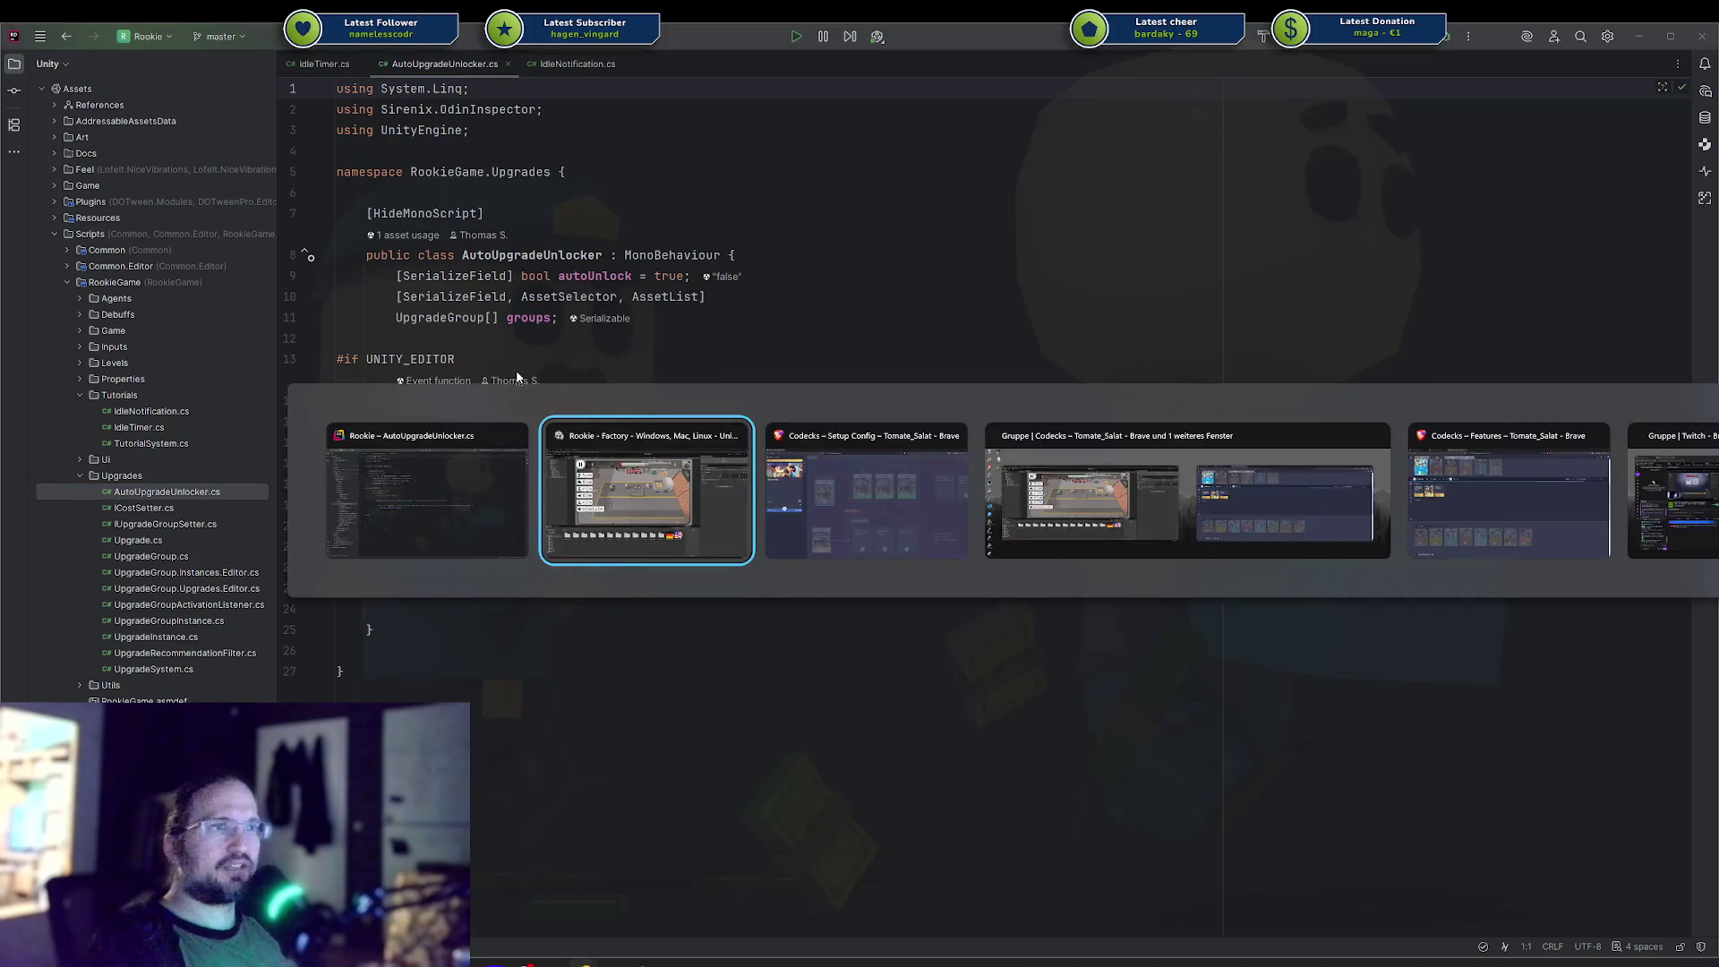
pyautogui.click(528, 566)
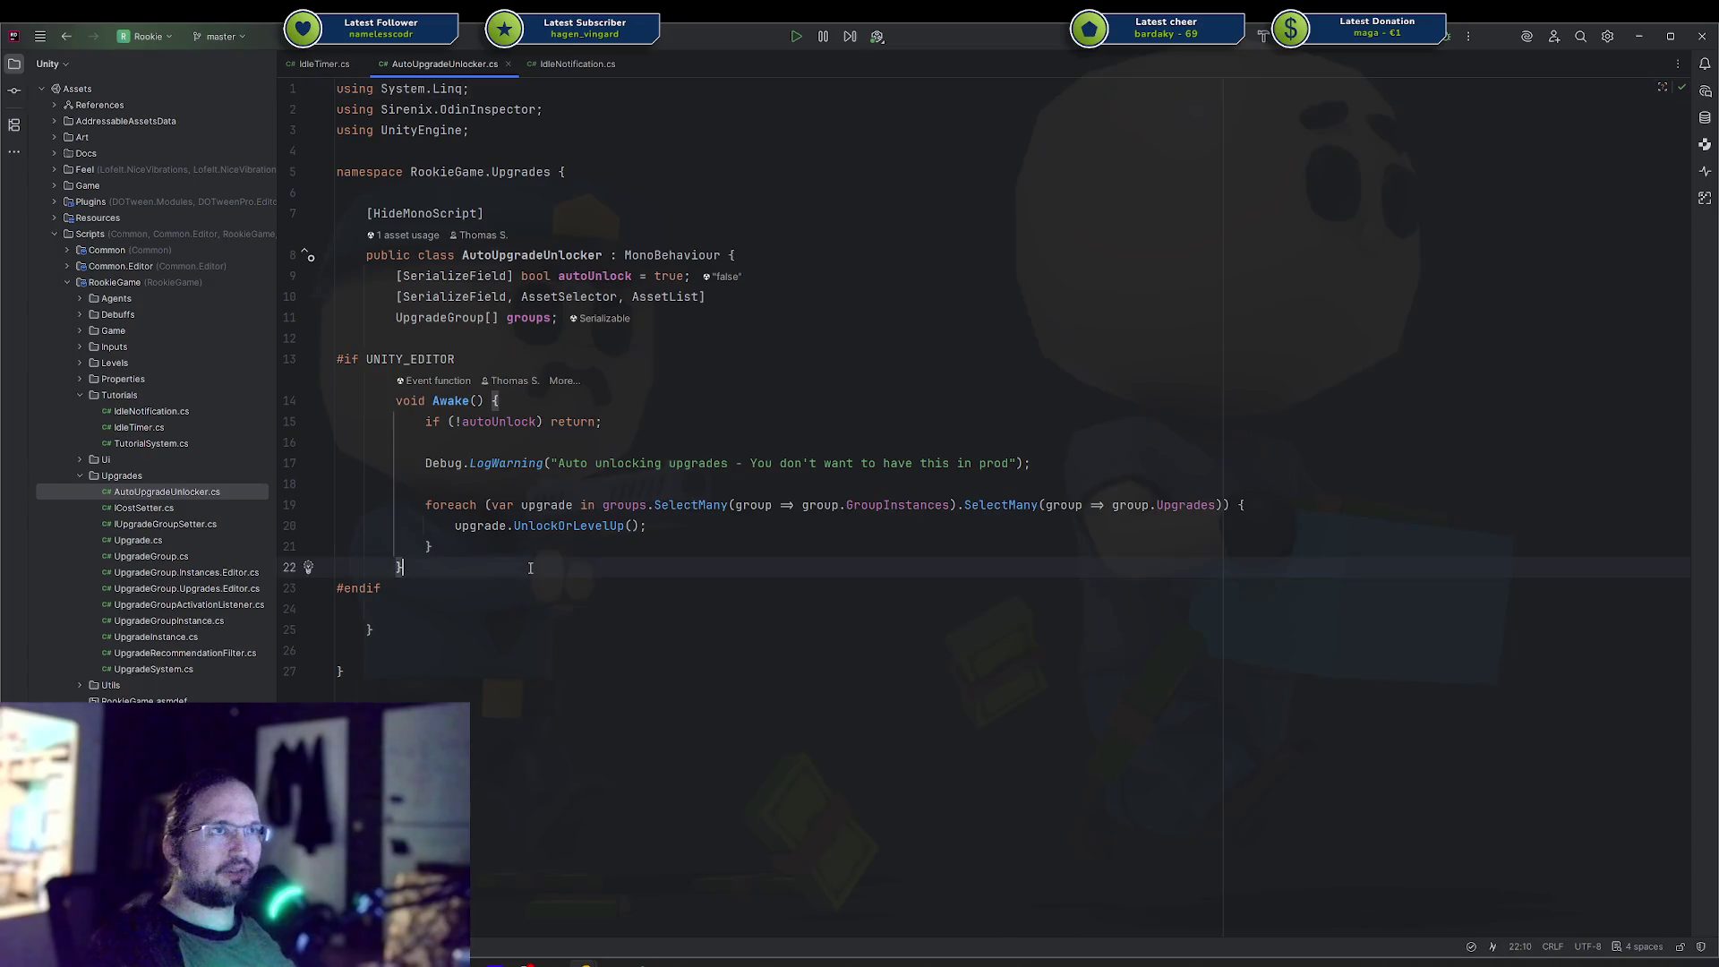
pyautogui.hotkey('alt', 'Tab')
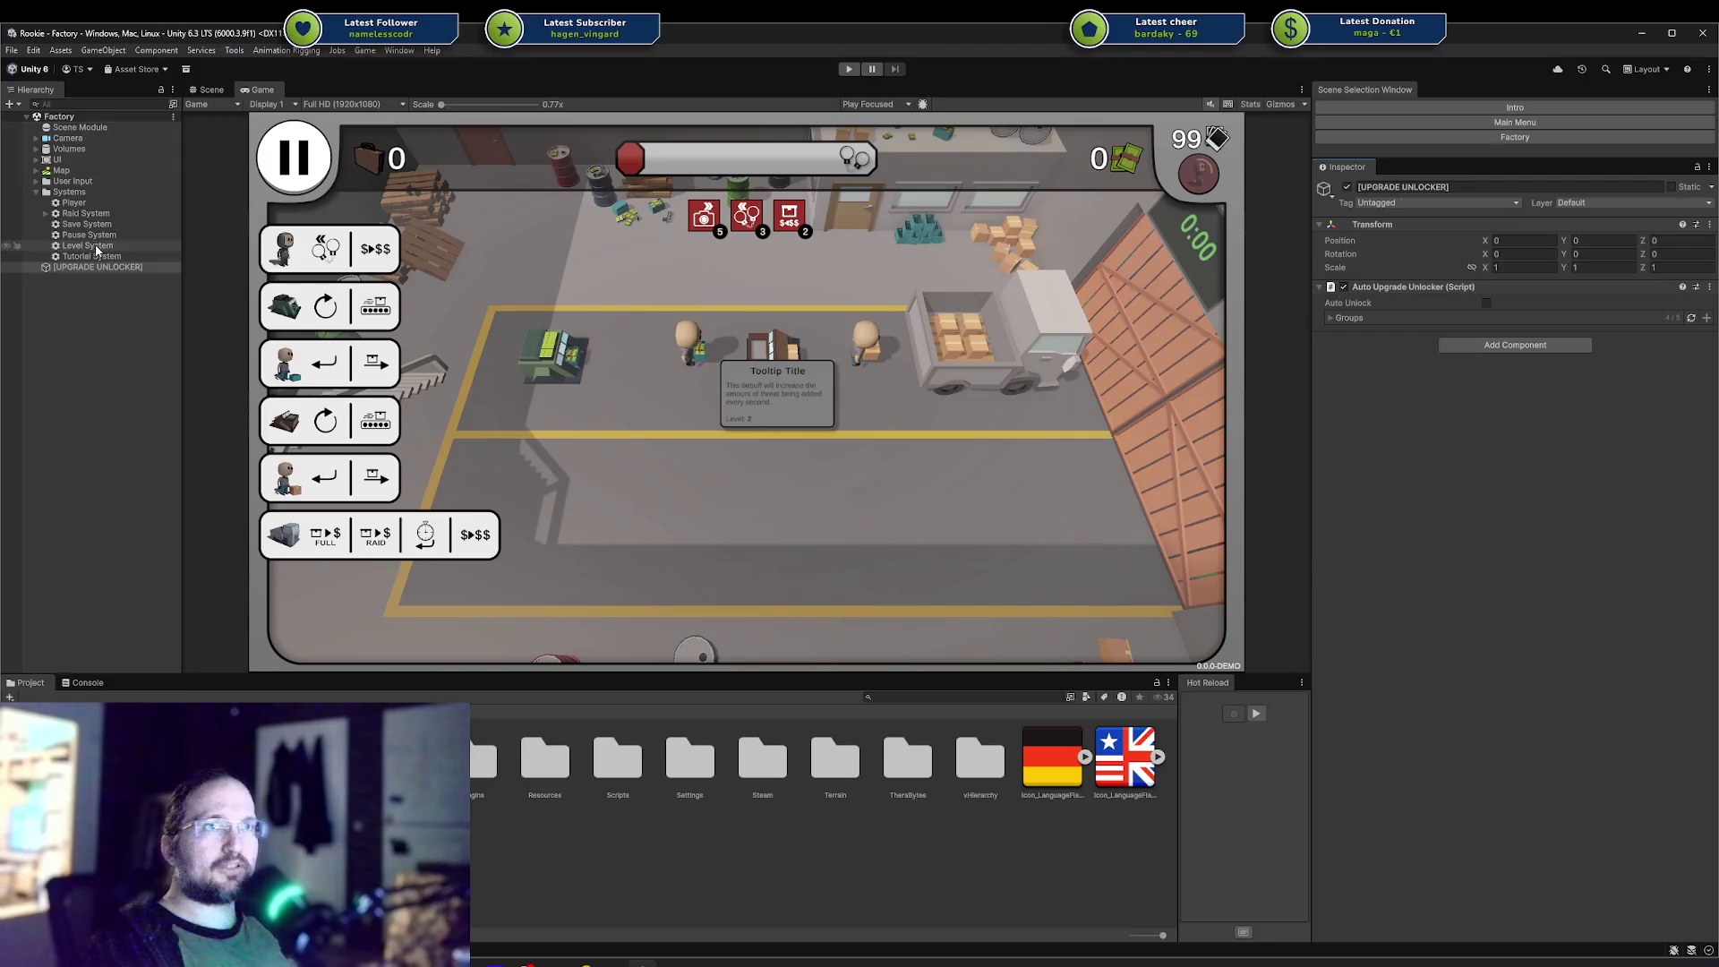
# Set Tutorial System's Mark Idle Timer to 10, then test-play until idle hints appear and stop.
pyautogui.press('Up')
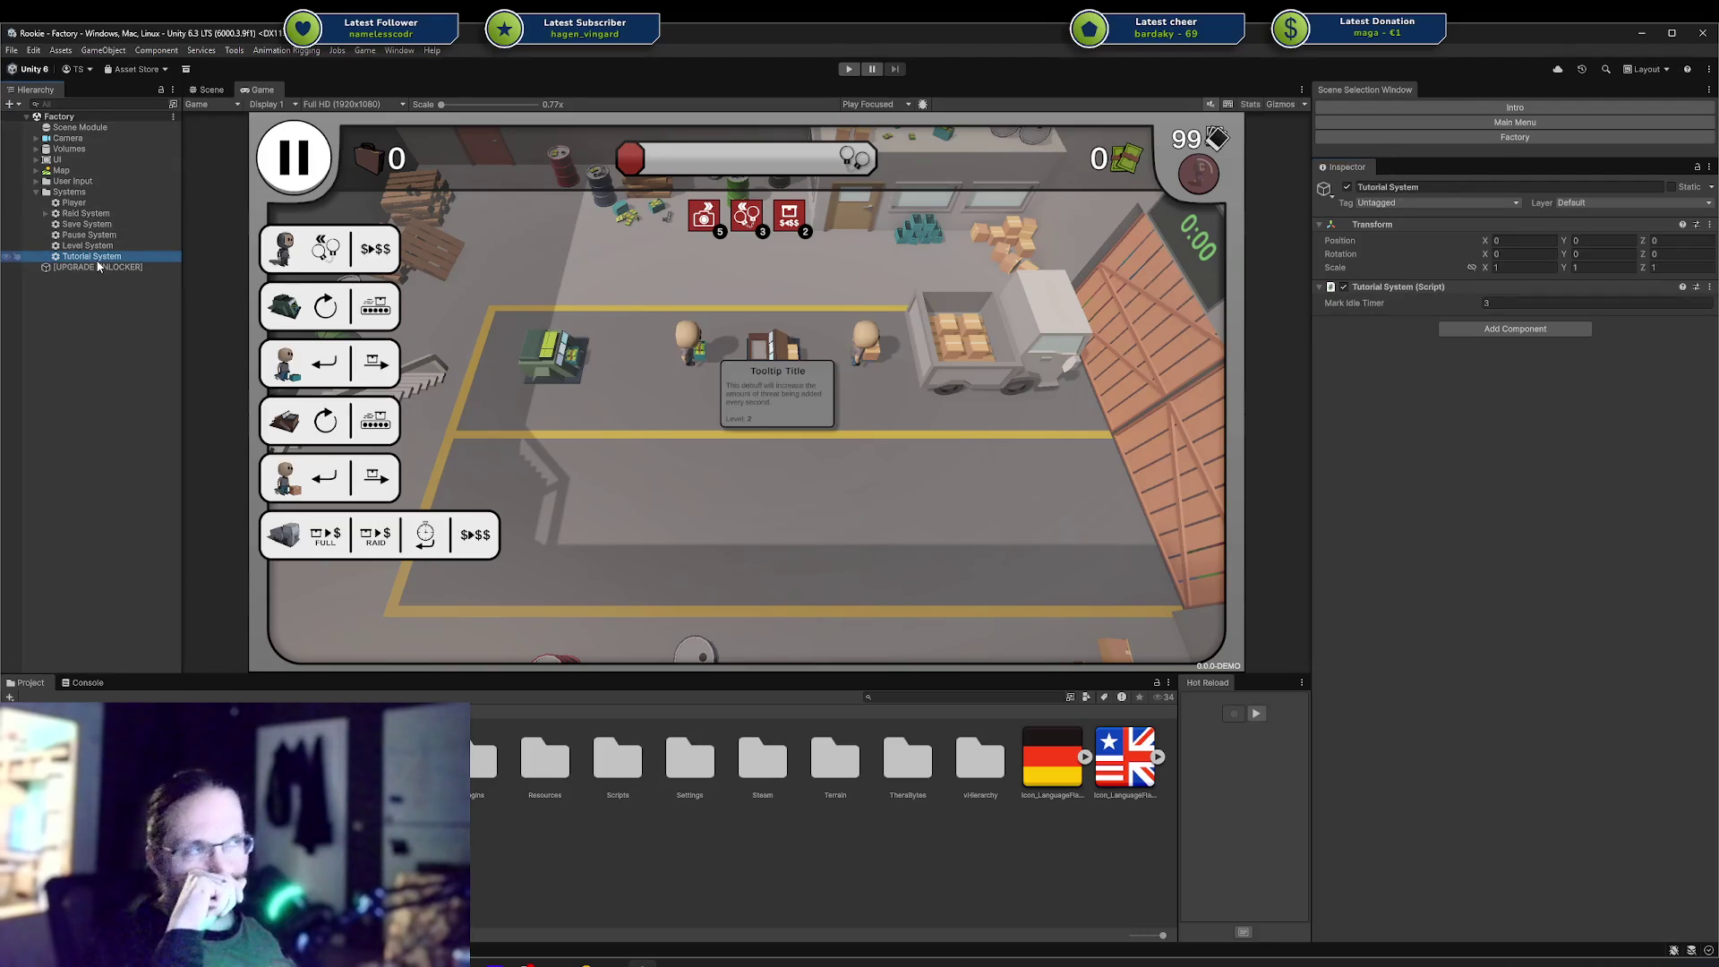
pyautogui.click(1507, 303)
pyautogui.write('10')
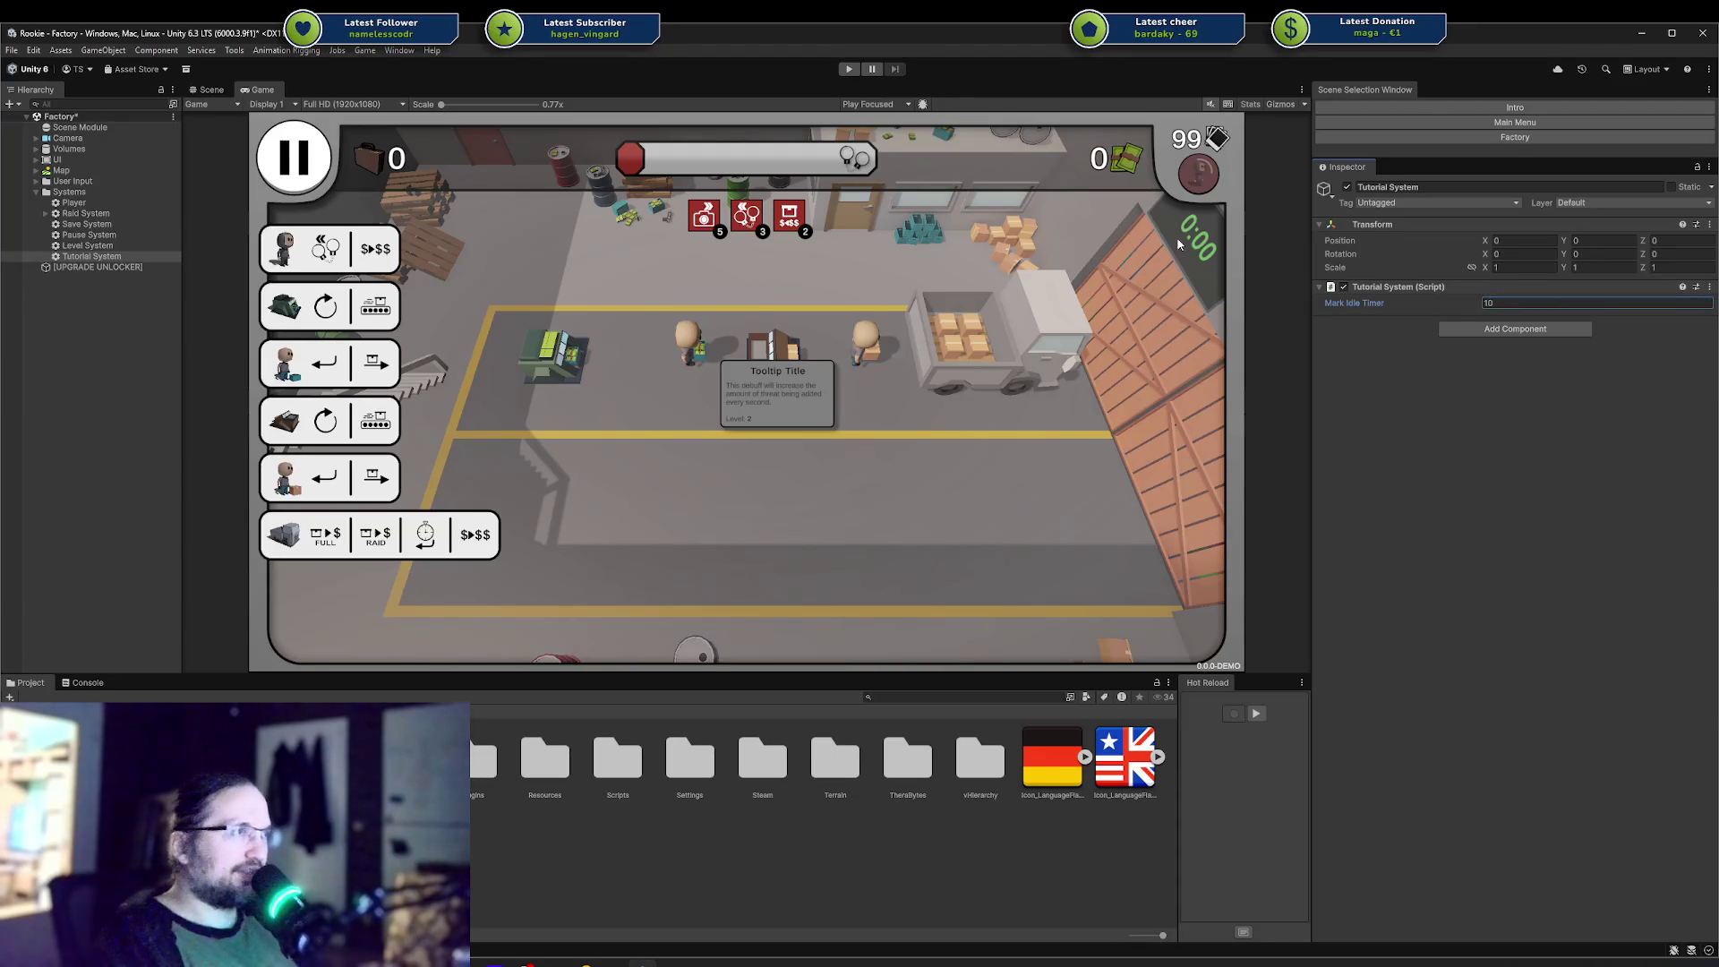
pyautogui.click(846, 70)
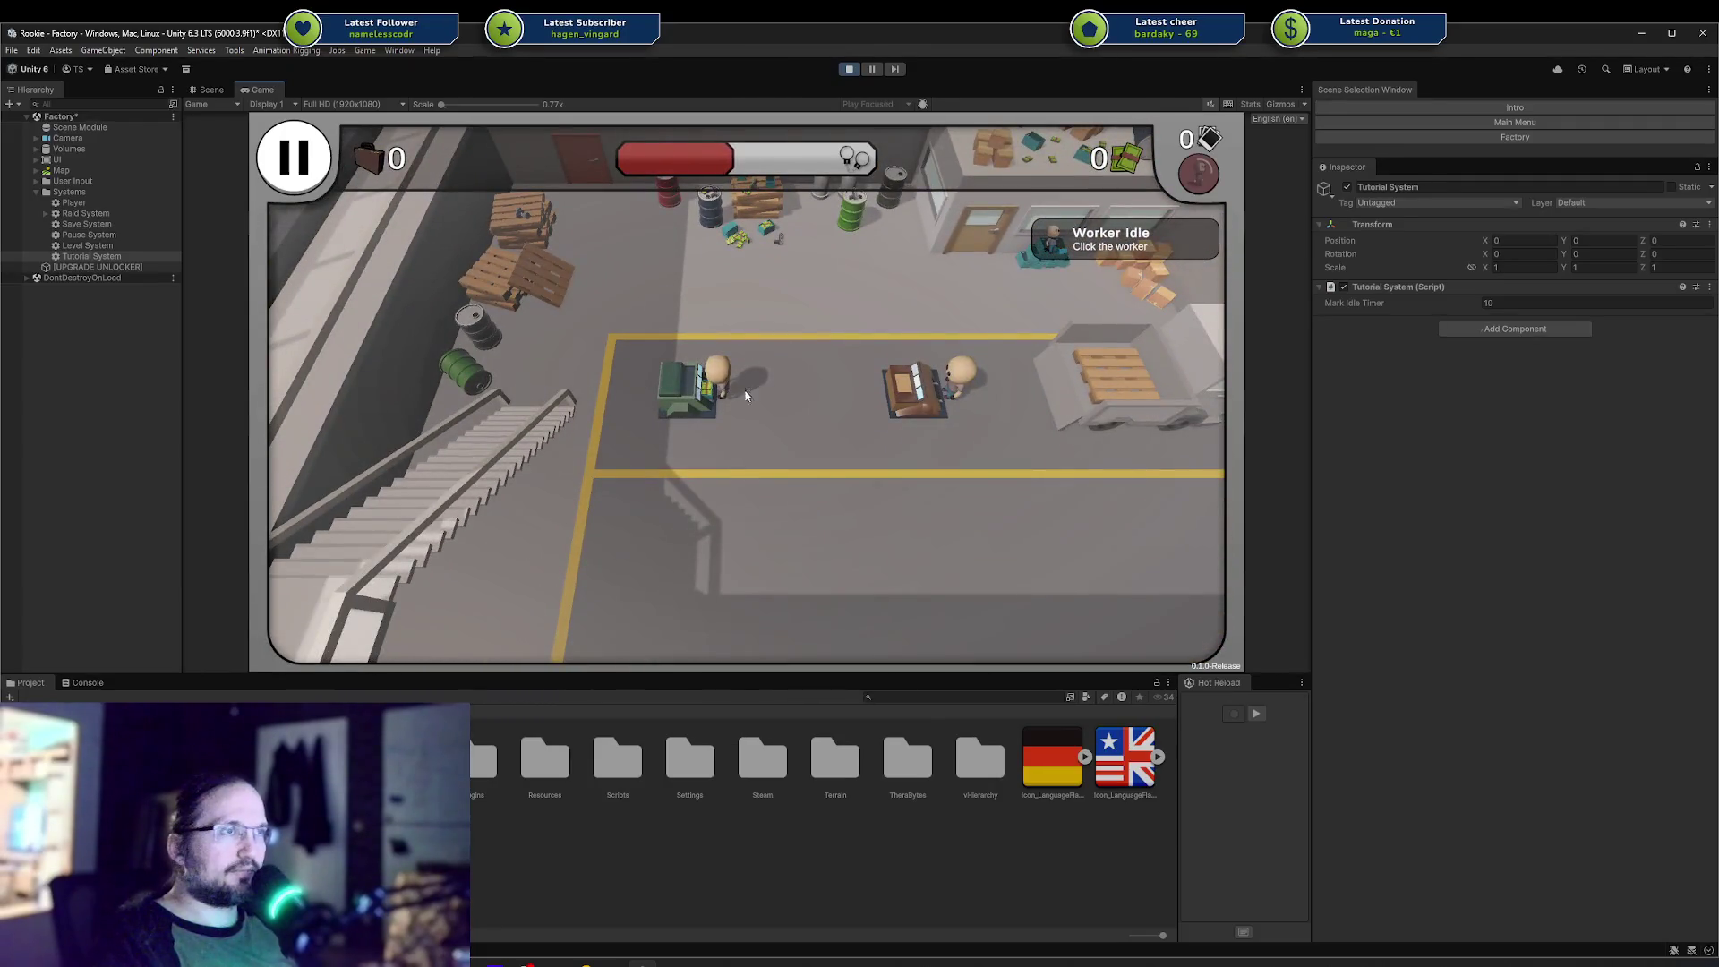
pyautogui.click(725, 378)
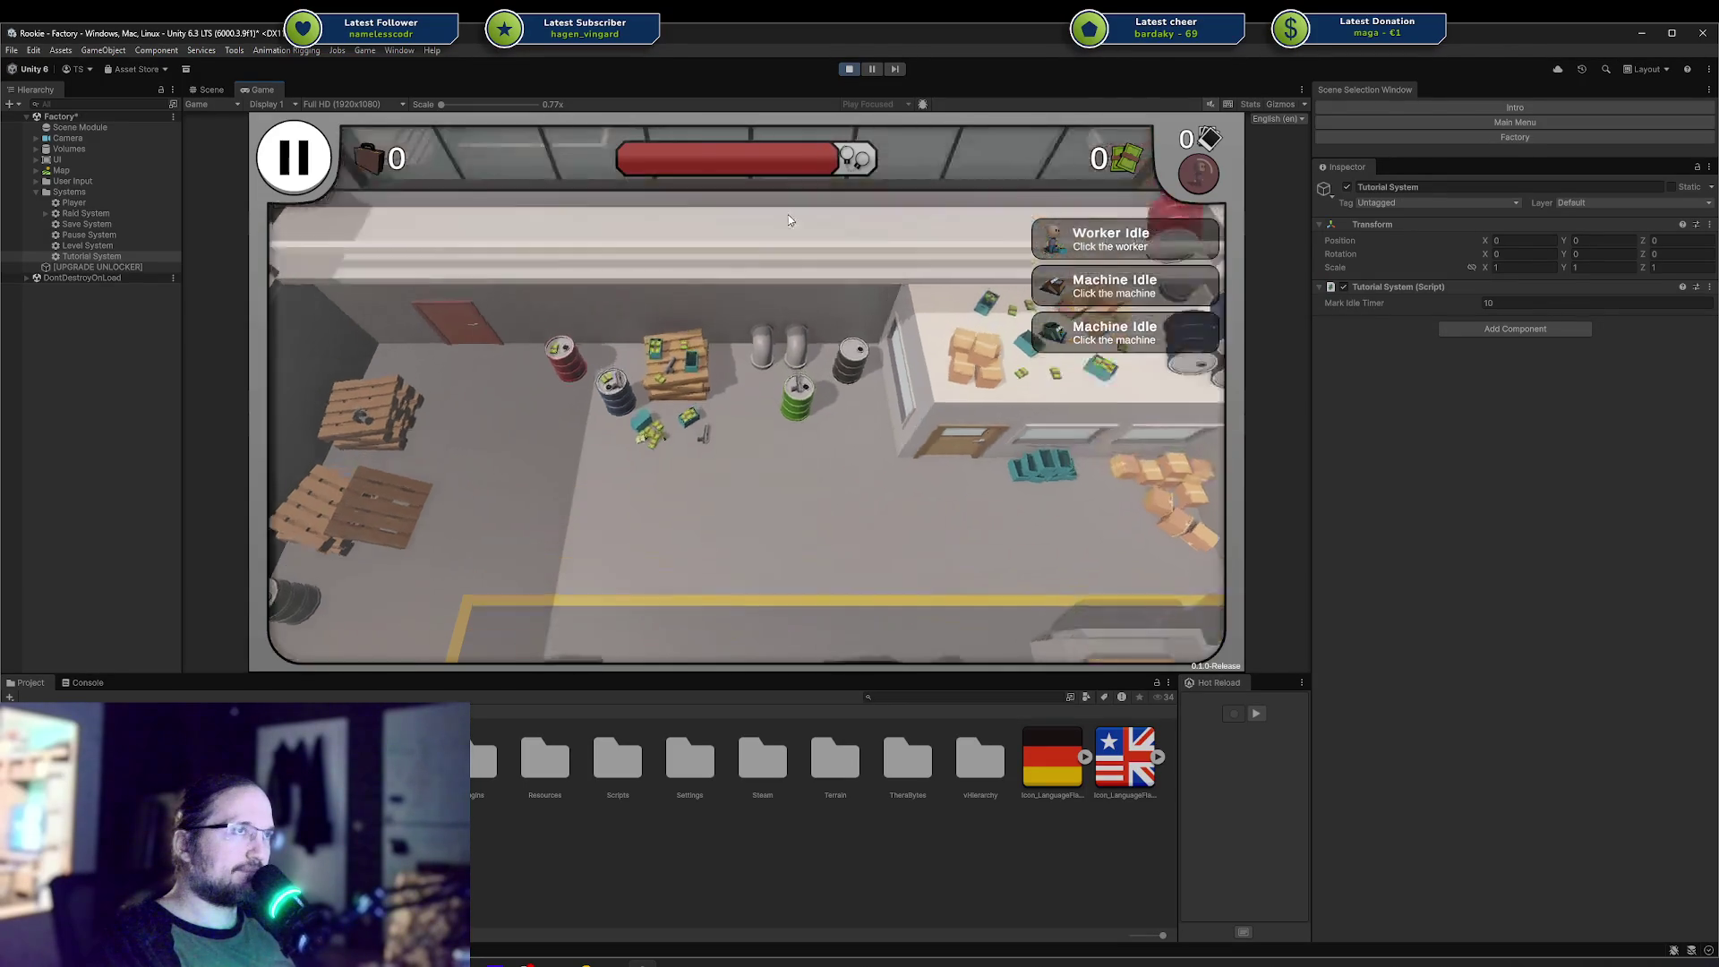
pyautogui.click(850, 70)
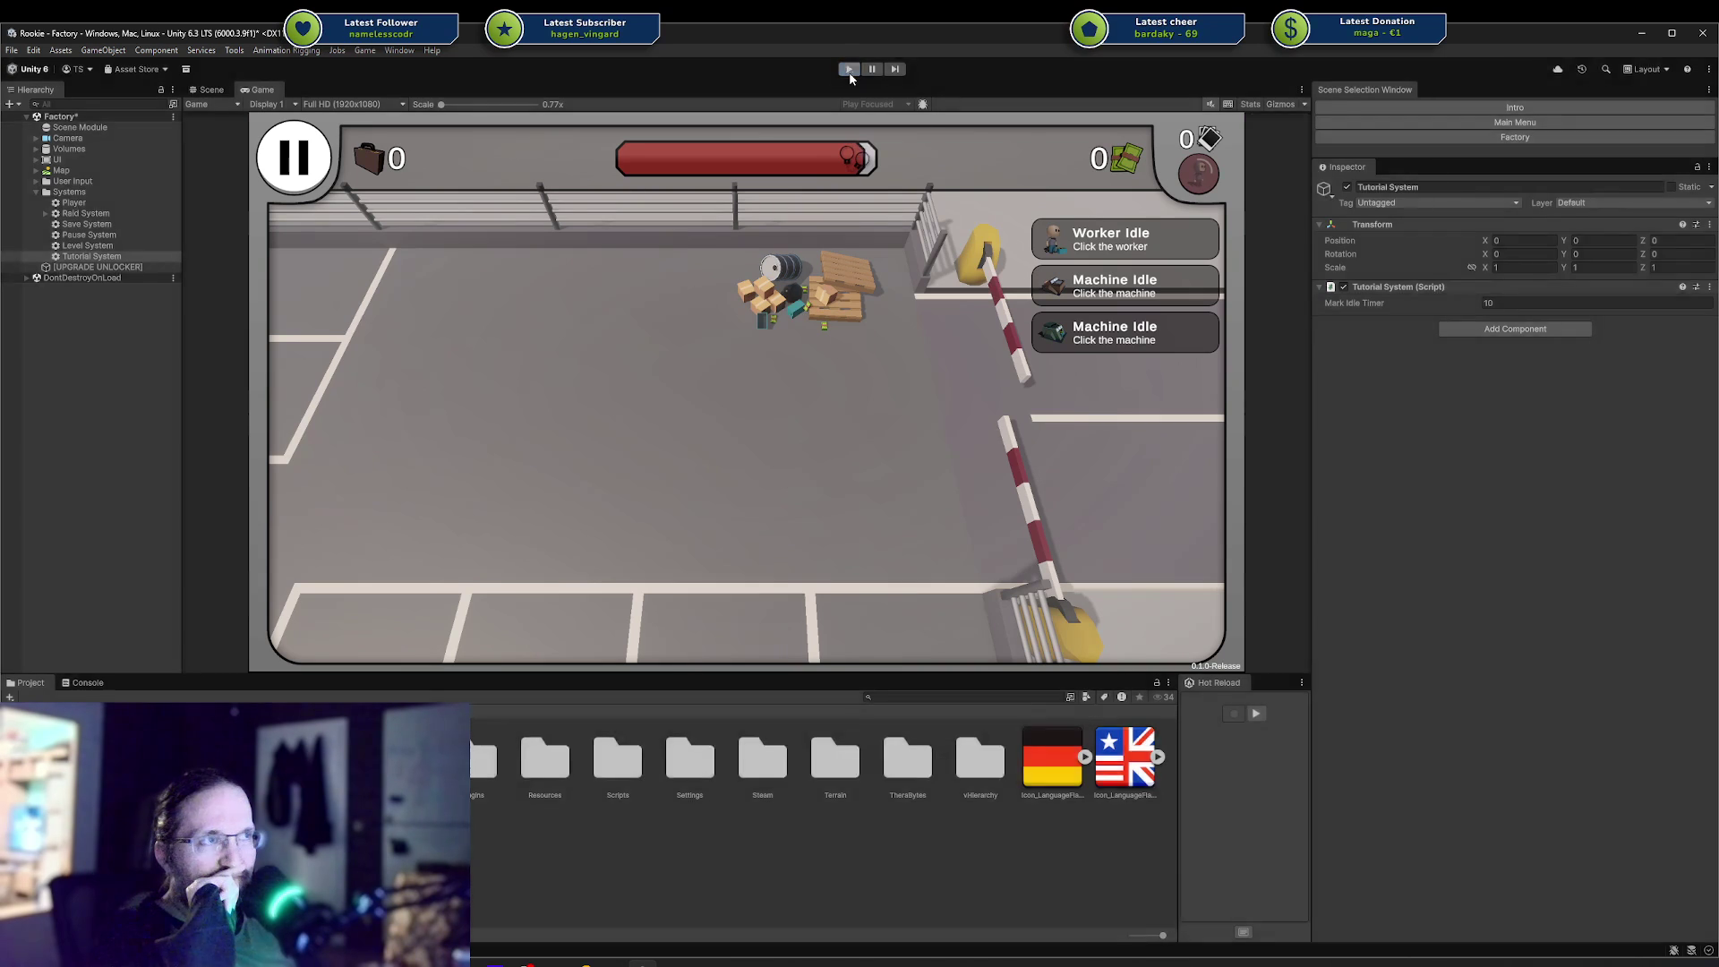
# Bring Rider forward on IdleTimer.cs and close the AutoUpgradeUnlocker.cs and IdleNotification.cs tabs.
pyautogui.moveTo(586, 963)
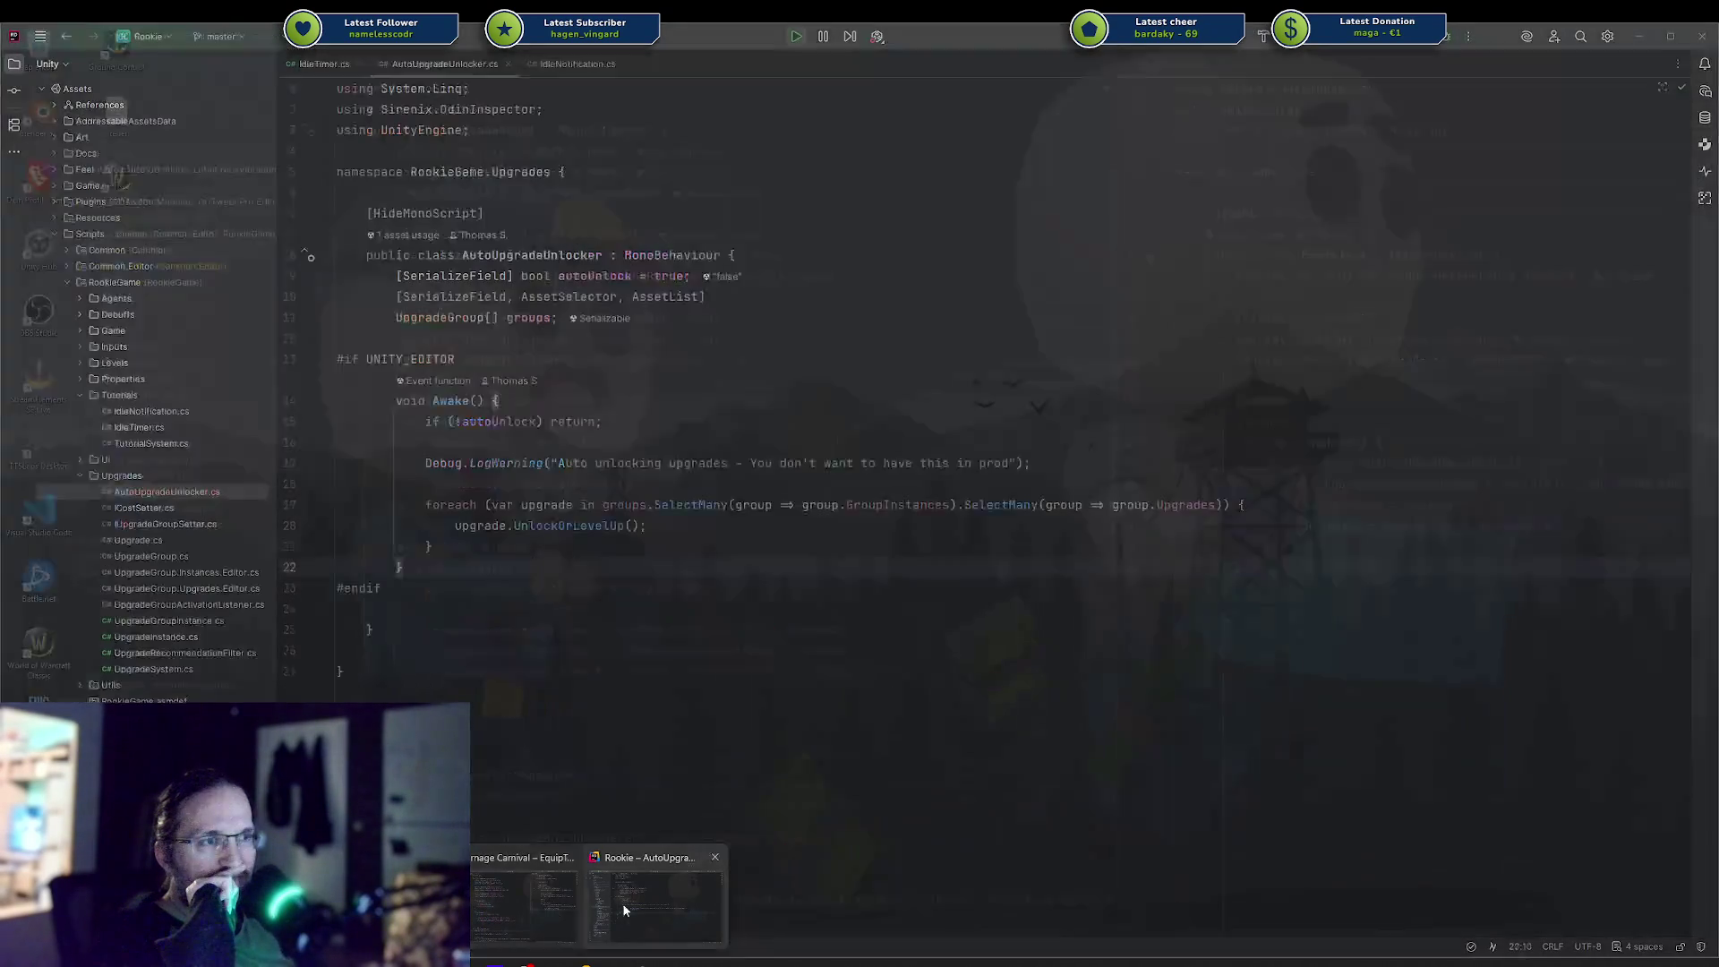
pyautogui.click(627, 906)
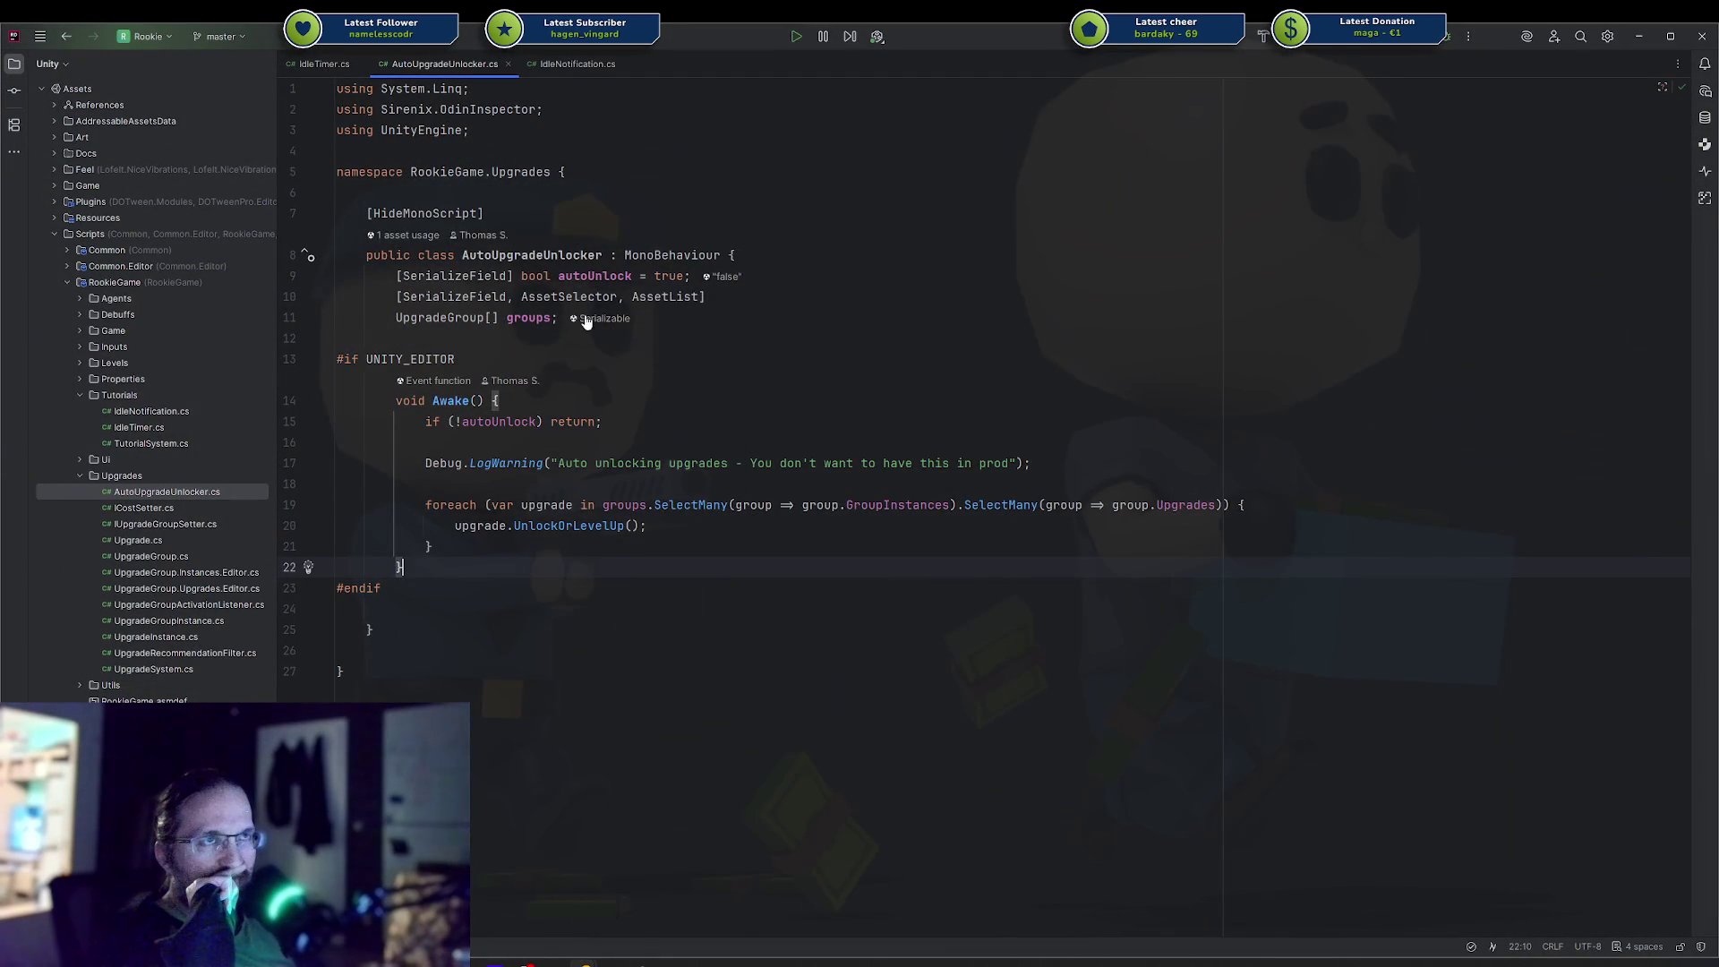
pyautogui.click(324, 65)
pyautogui.scroll(4, 867, 331)
pyautogui.scroll(3, 867, 331)
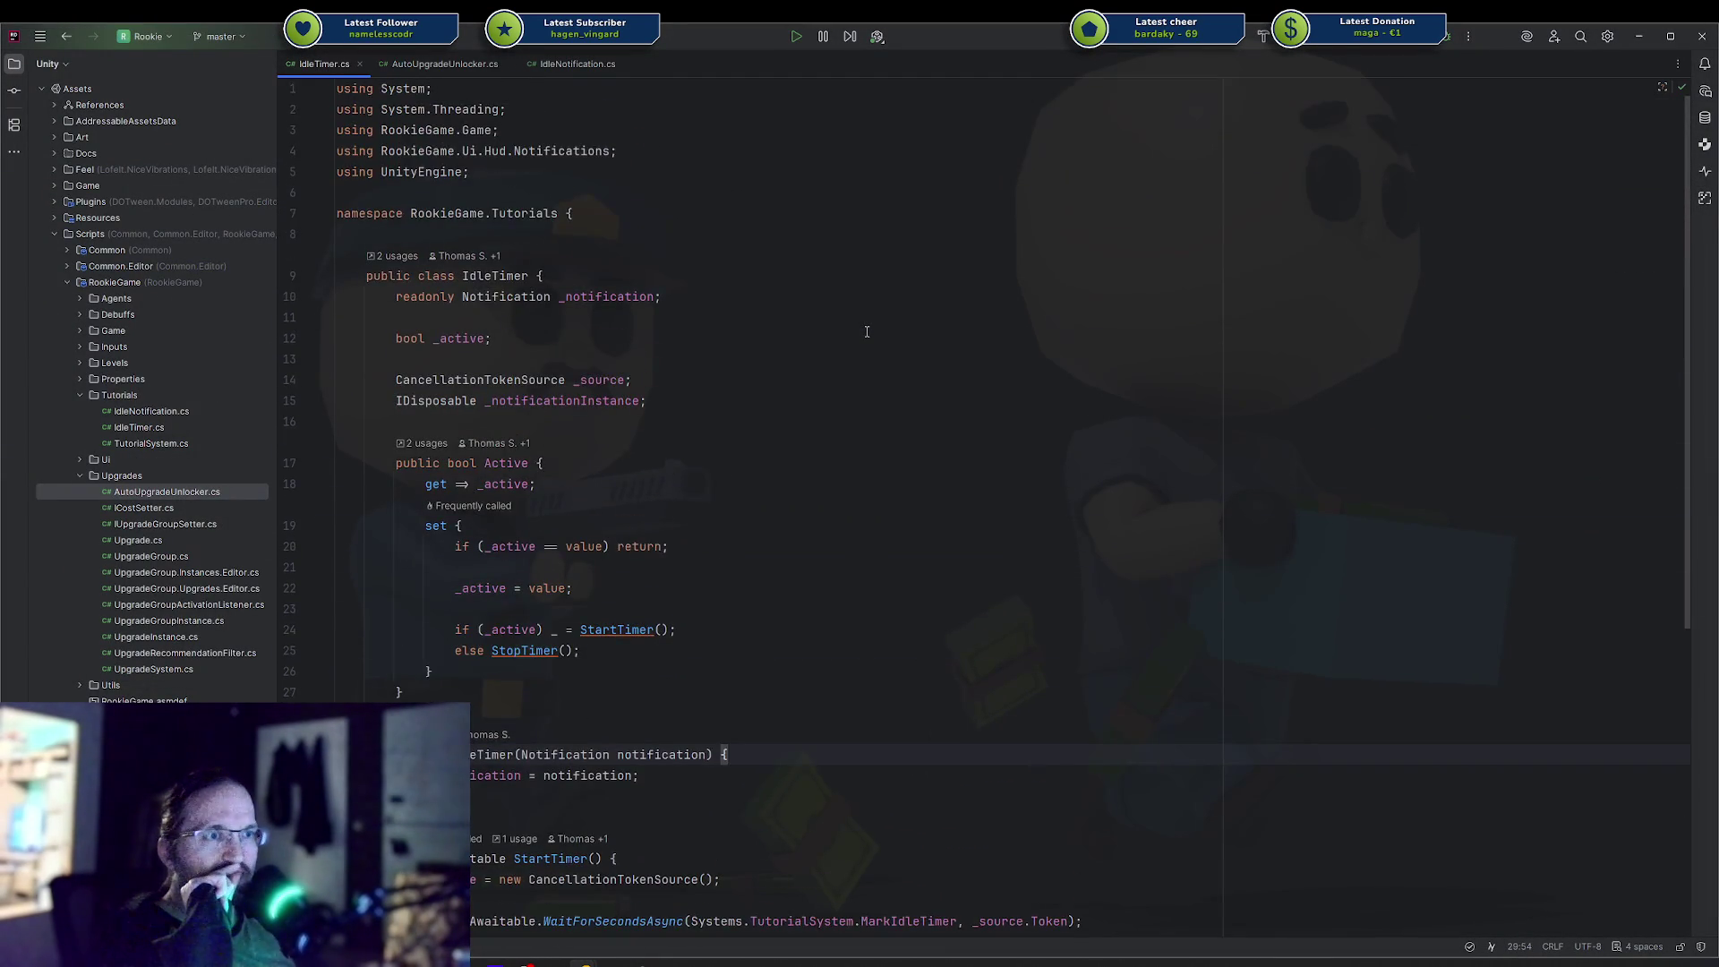
pyautogui.scroll(-4, 863, 333)
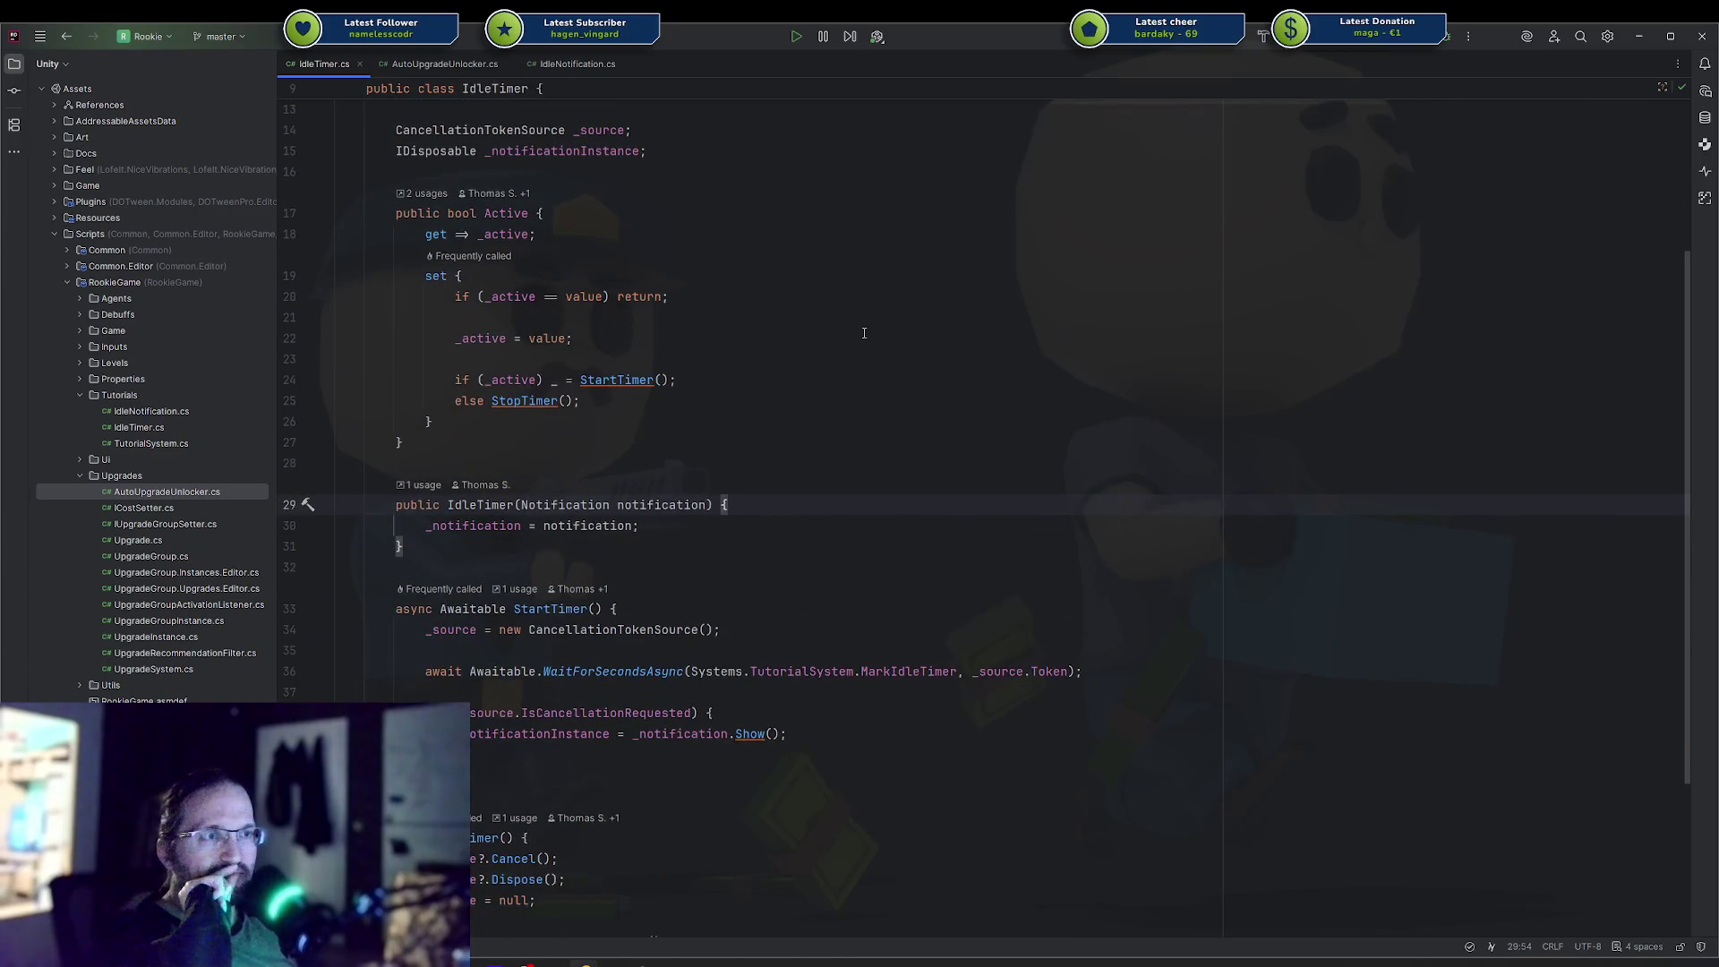
pyautogui.scroll(2, 864, 333)
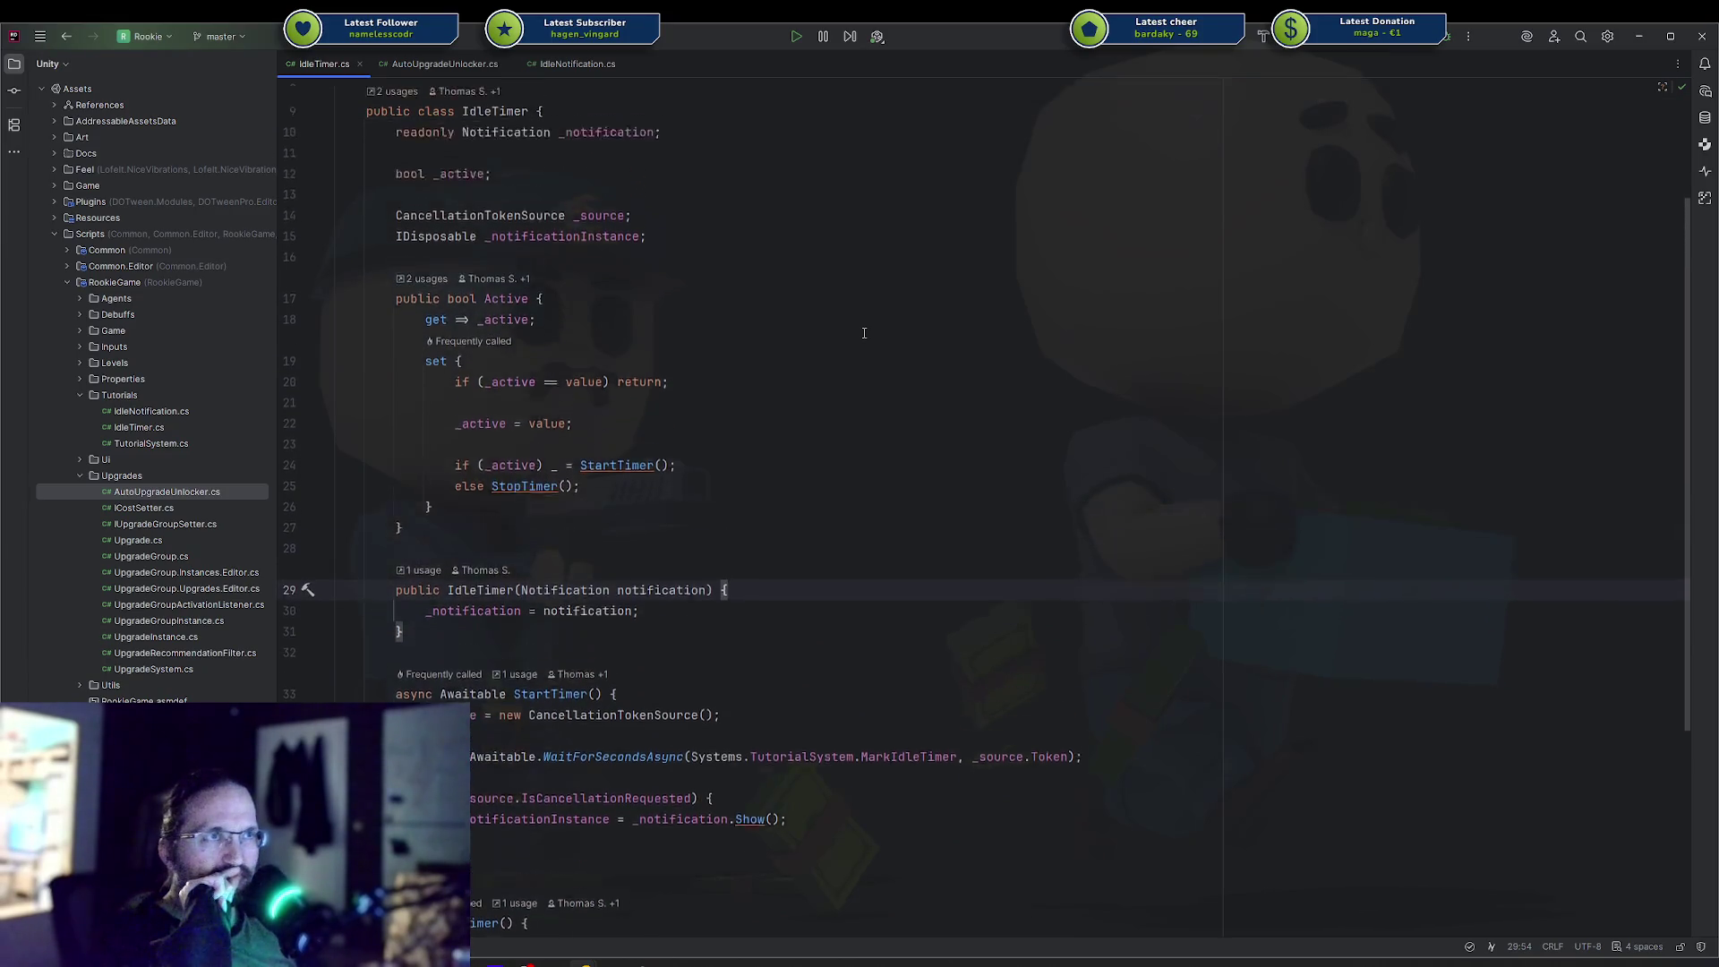
pyautogui.scroll(-2, 789, 394)
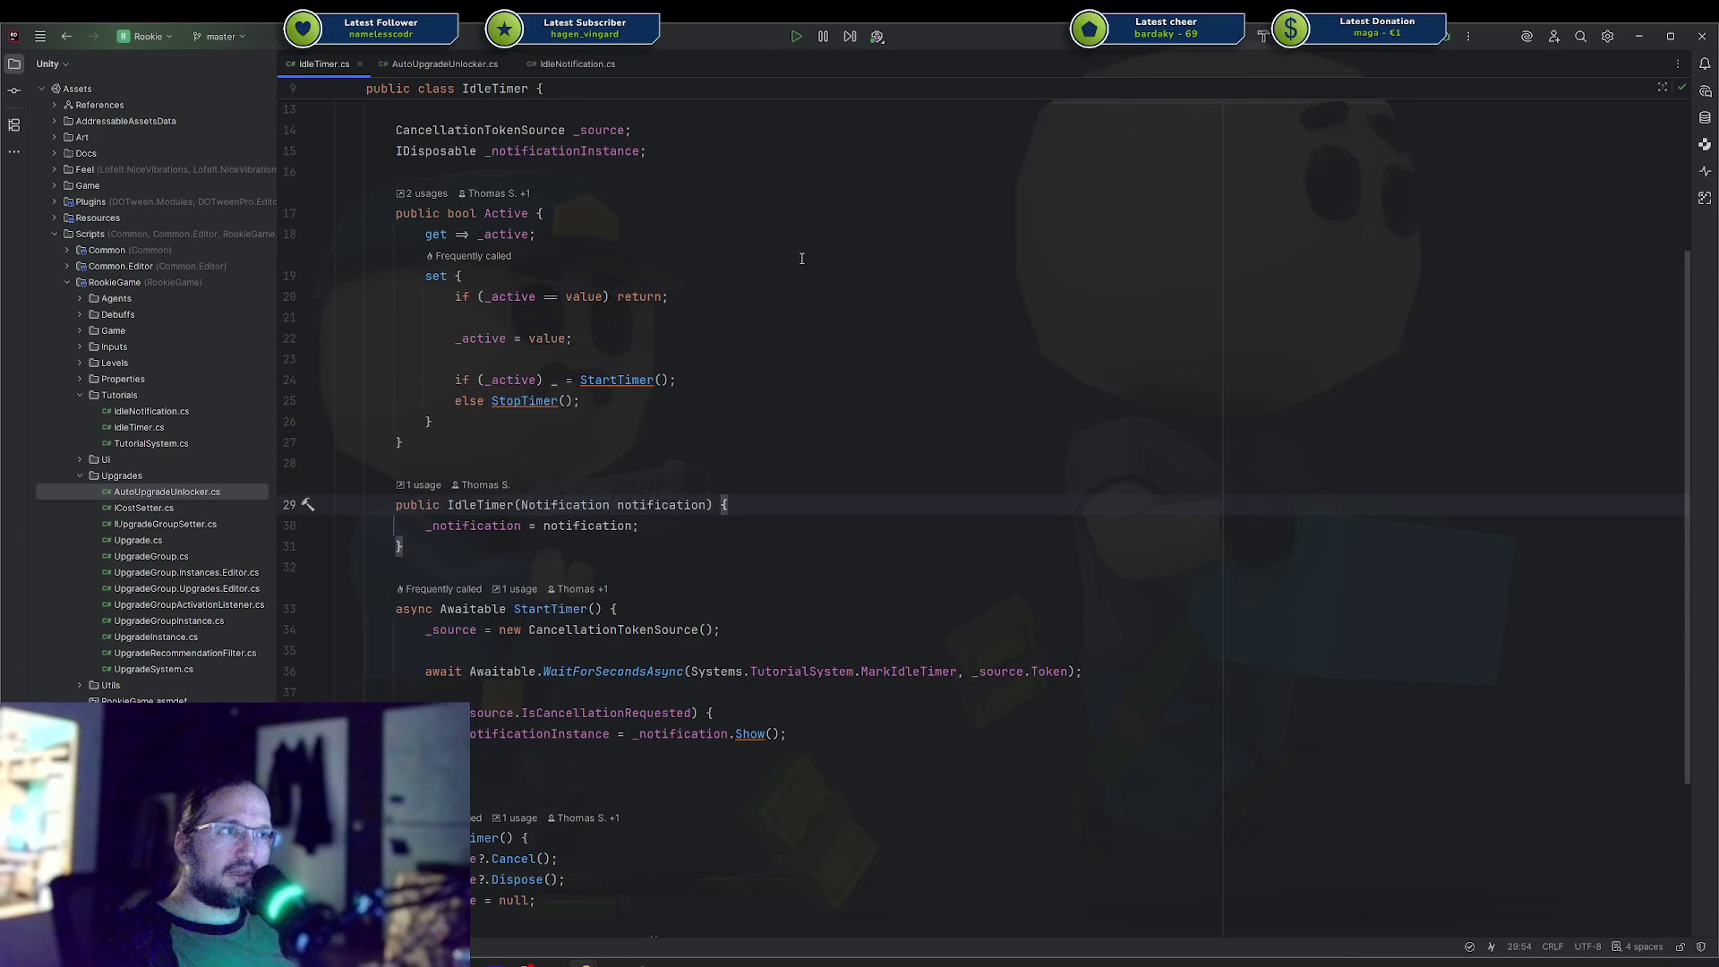
pyautogui.scroll(4, 859, 379)
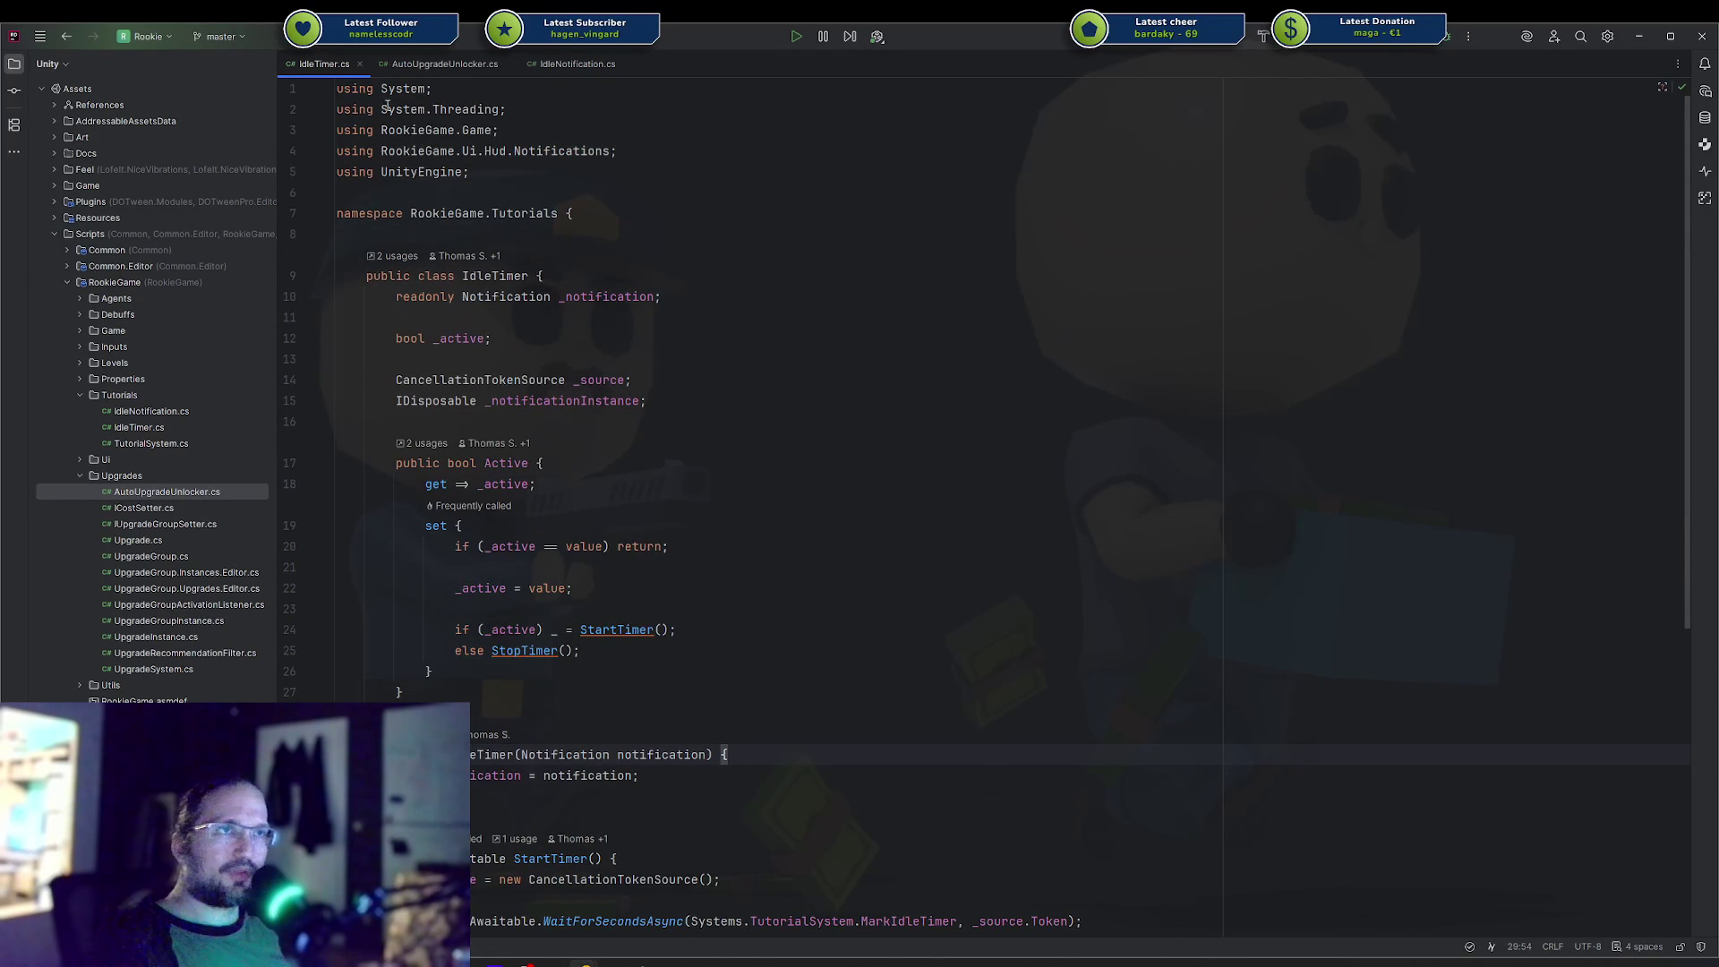
pyautogui.middleClick(476, 64)
pyautogui.middleClick(476, 65)
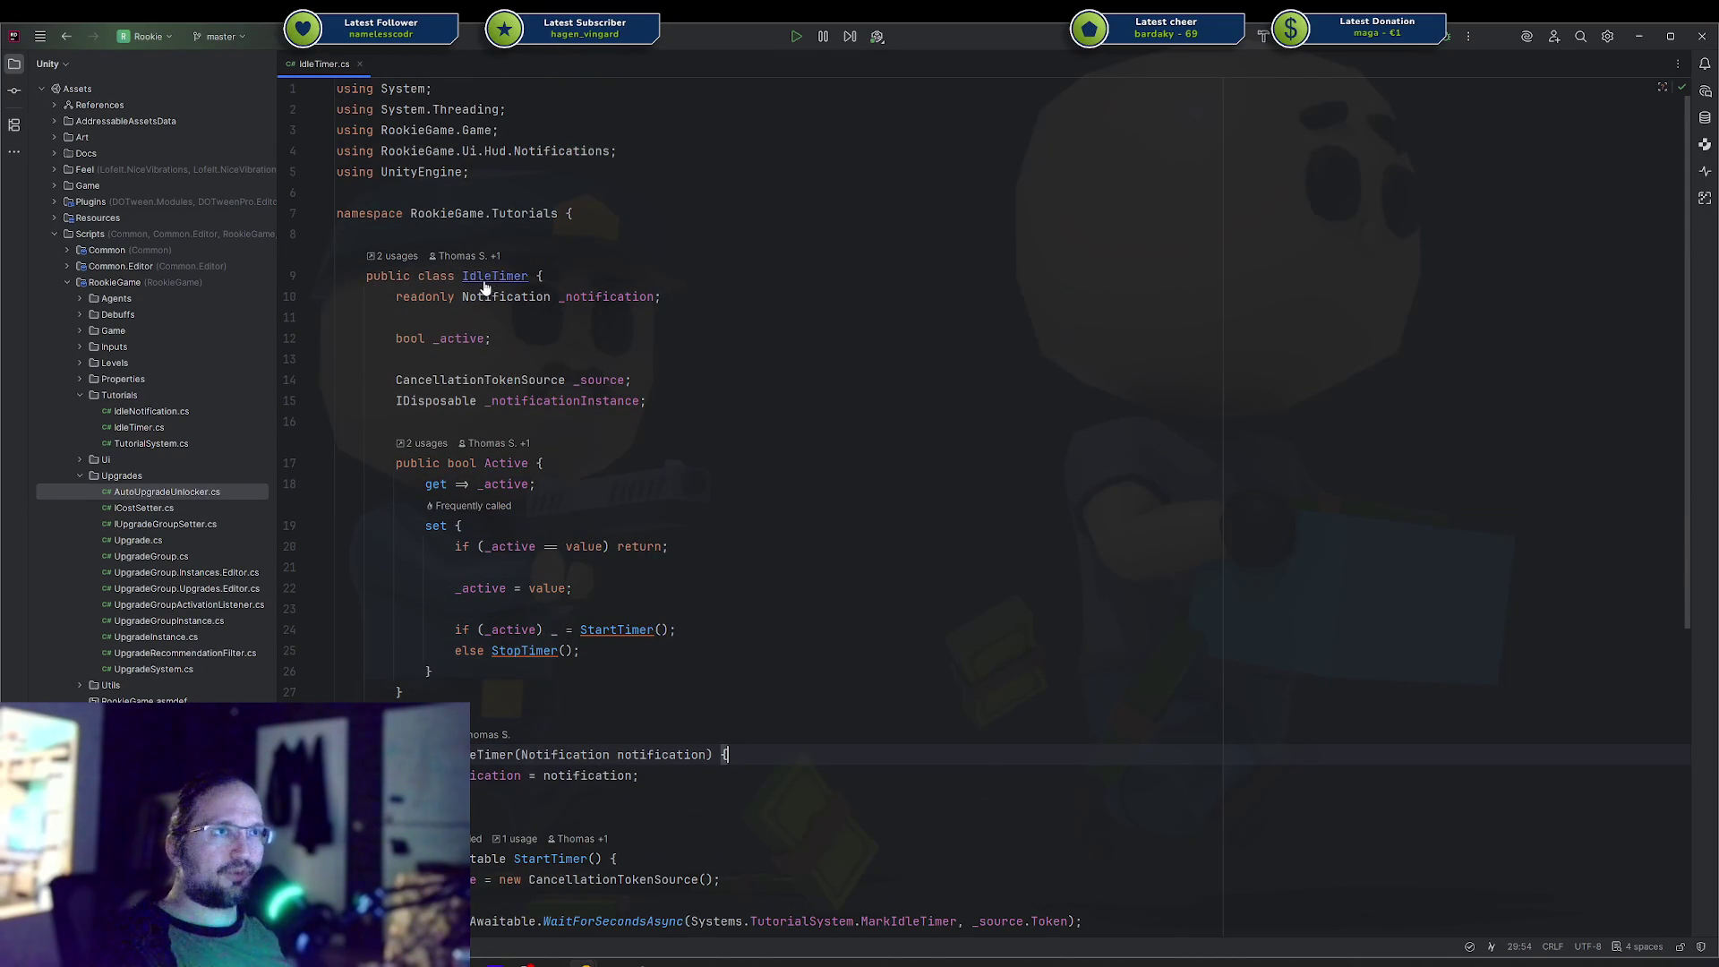
# Scroll to StartTimer in IdleTimer.cs and place the cursor on the WaitForSecondsAsync line.
pyautogui.scroll(-3, 578, 550)
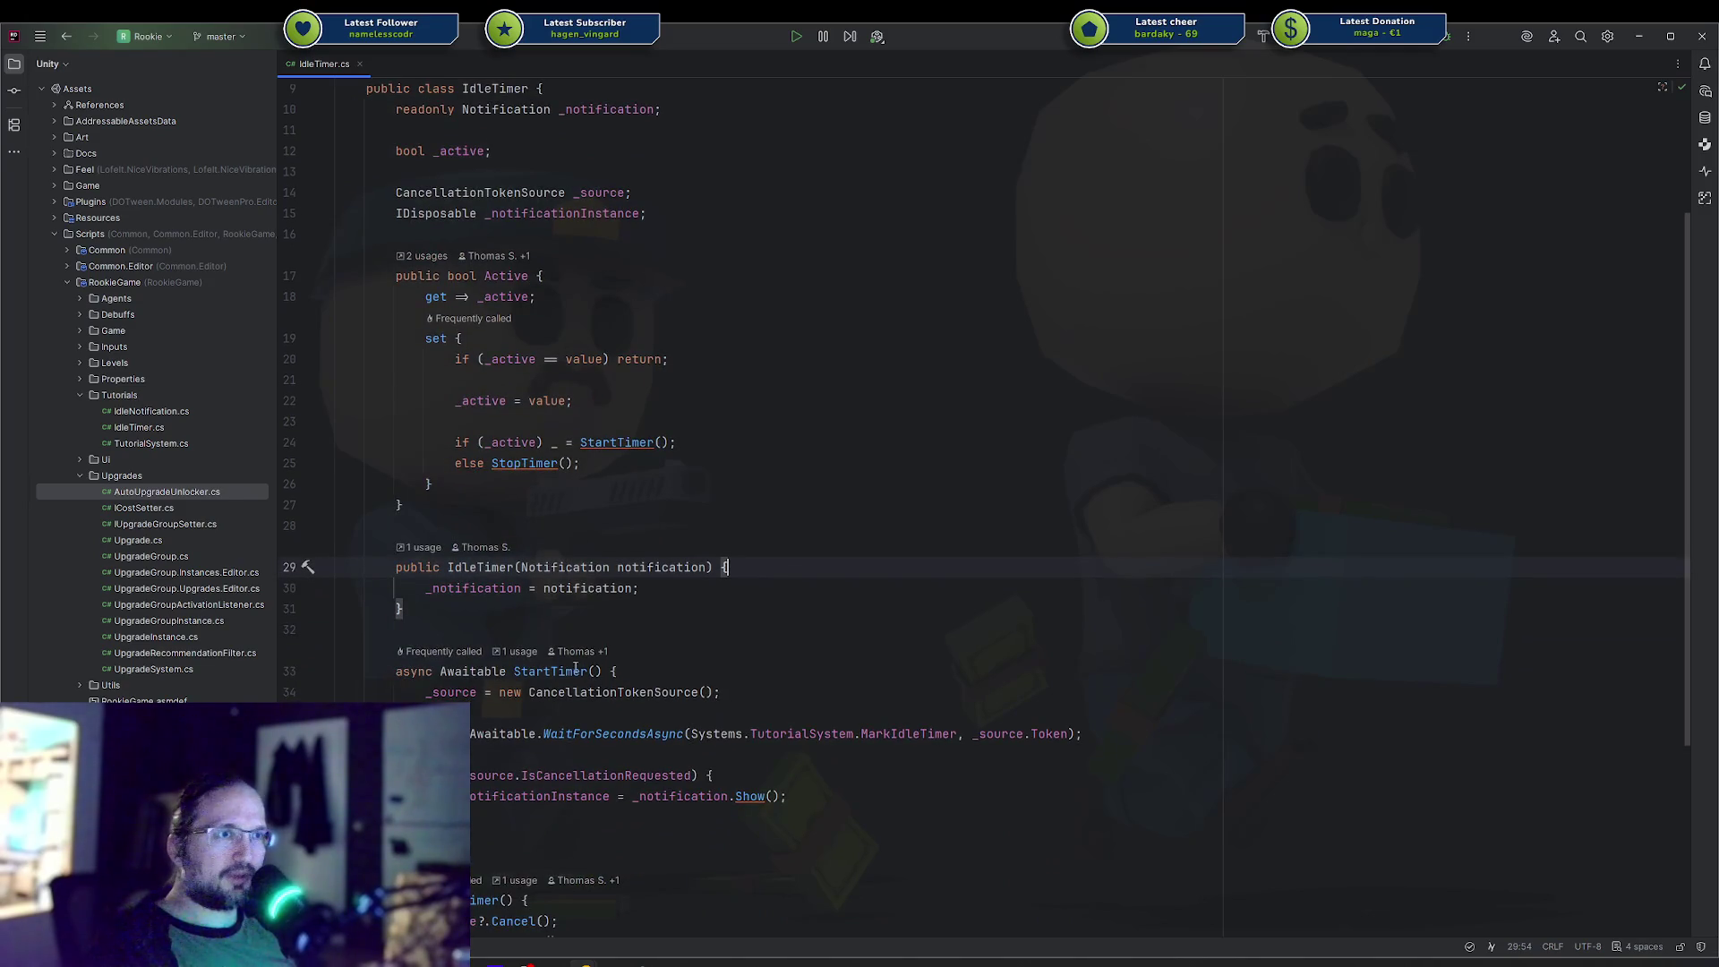
pyautogui.scroll(-1, 555, 653)
pyautogui.click(912, 671)
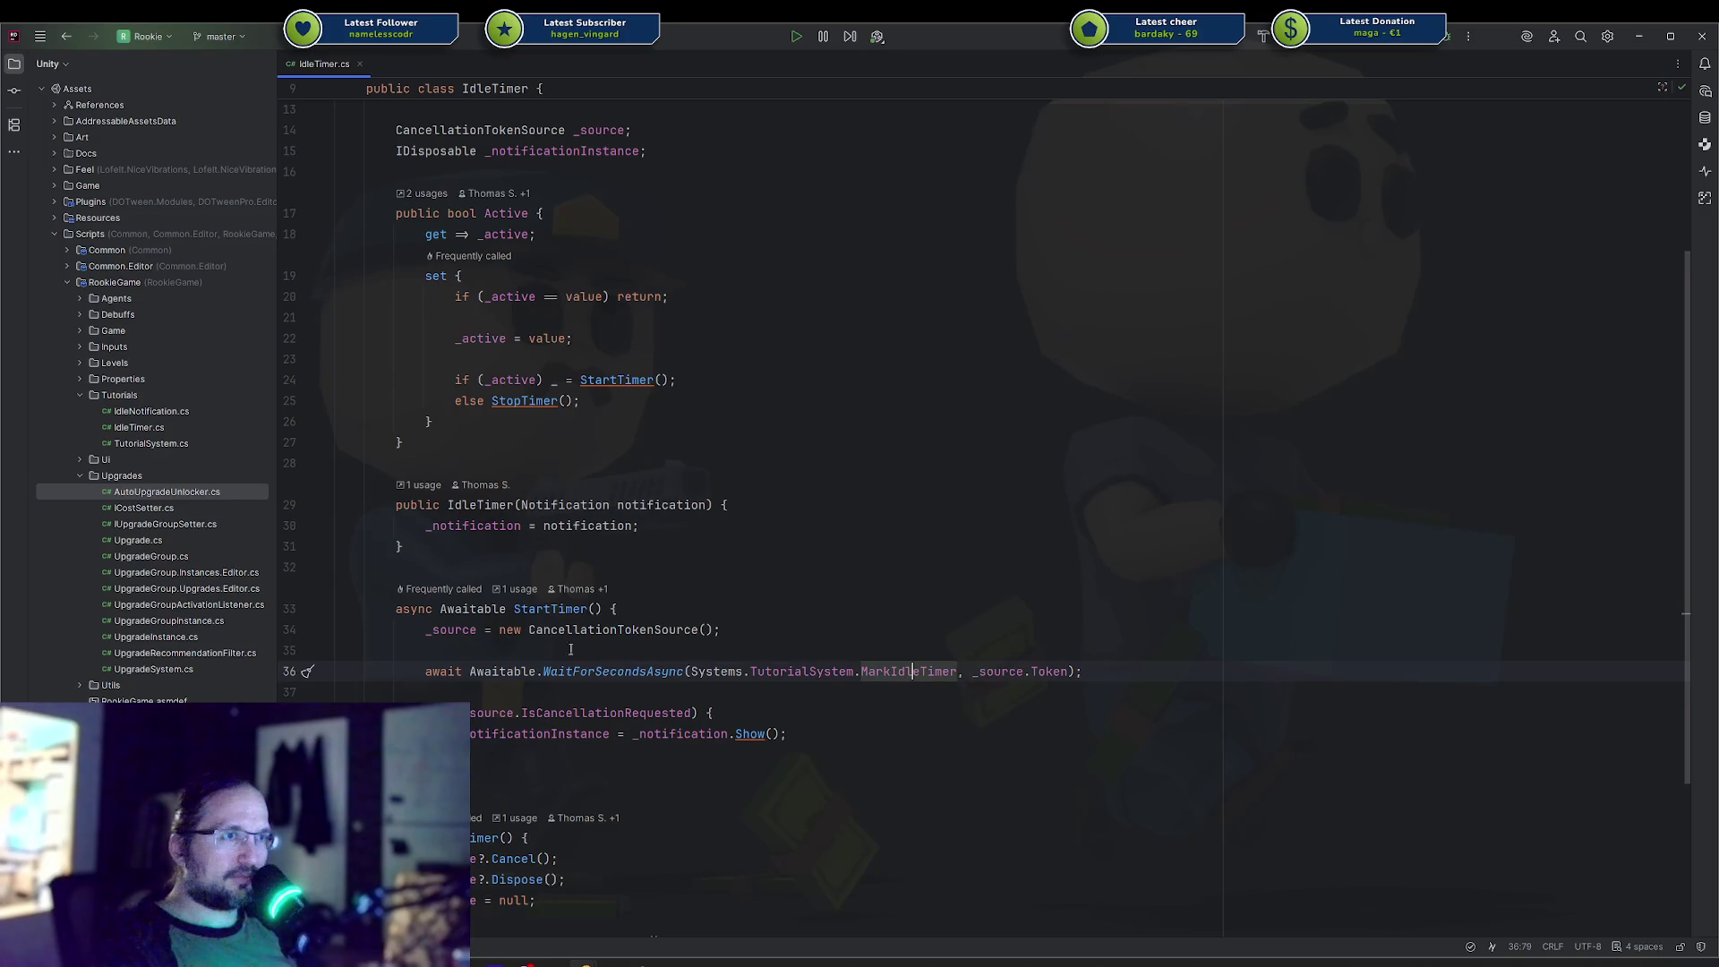
pyautogui.moveTo(447, 629); pyautogui.dragTo(558, 629)
pyautogui.scroll(-2, 446, 562)
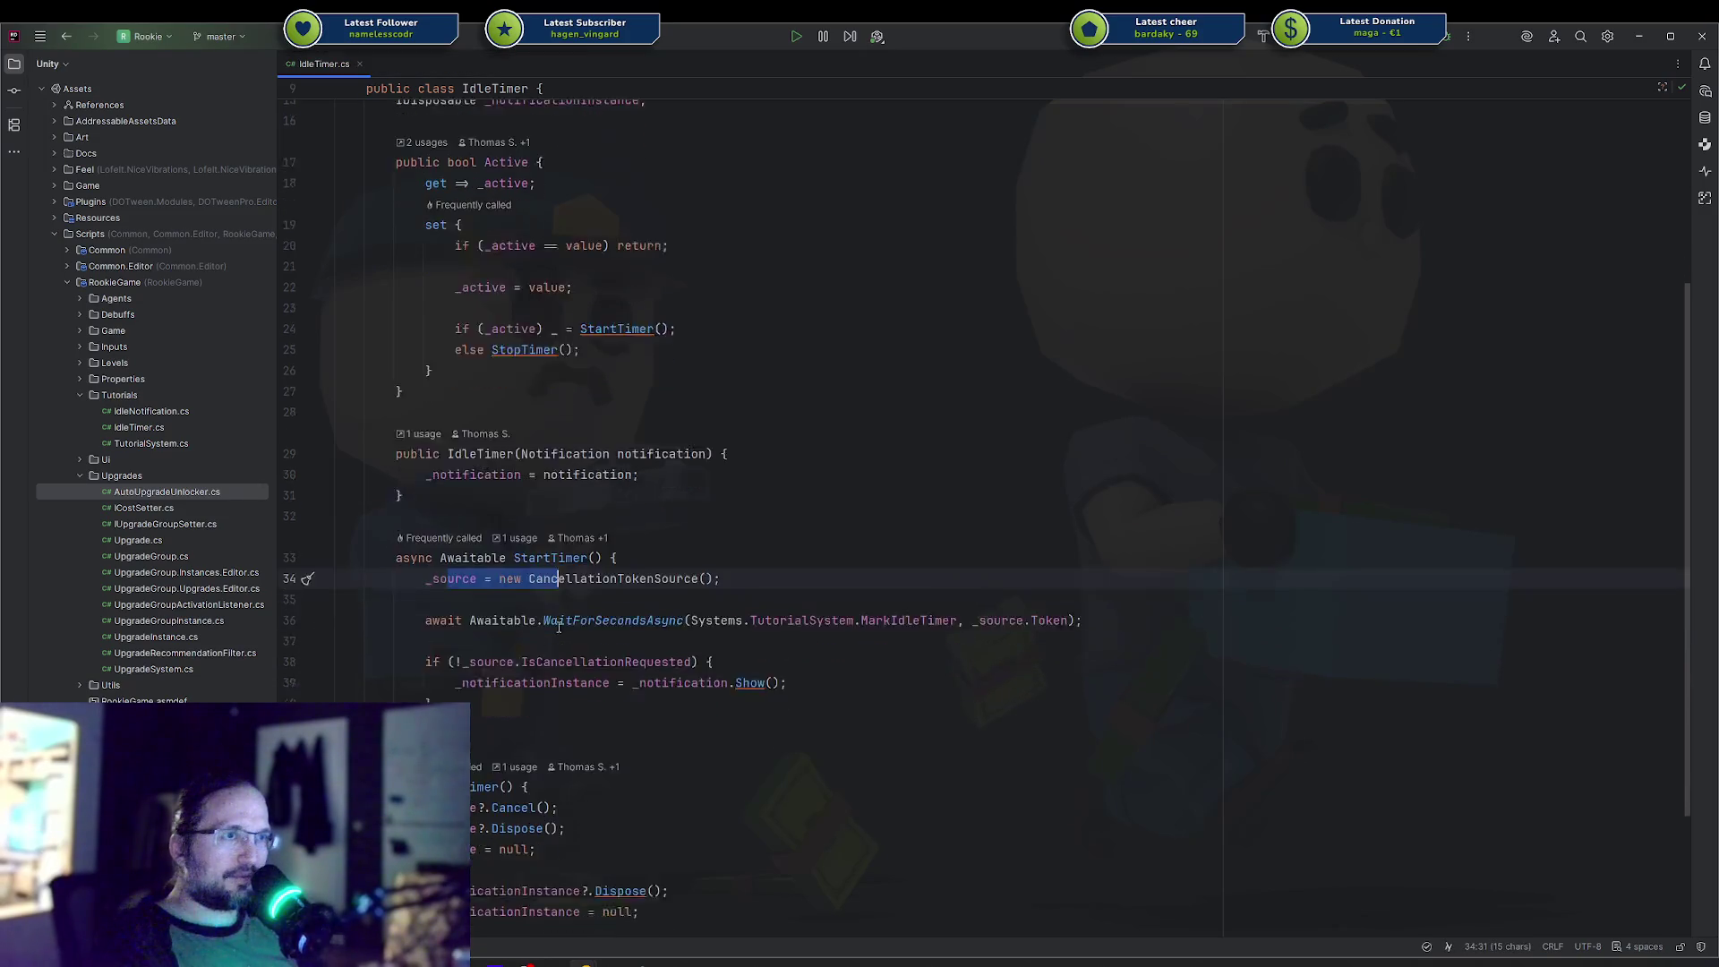
pyautogui.moveTo(435, 546); pyautogui.dragTo(832, 546)
pyautogui.click(661, 546)
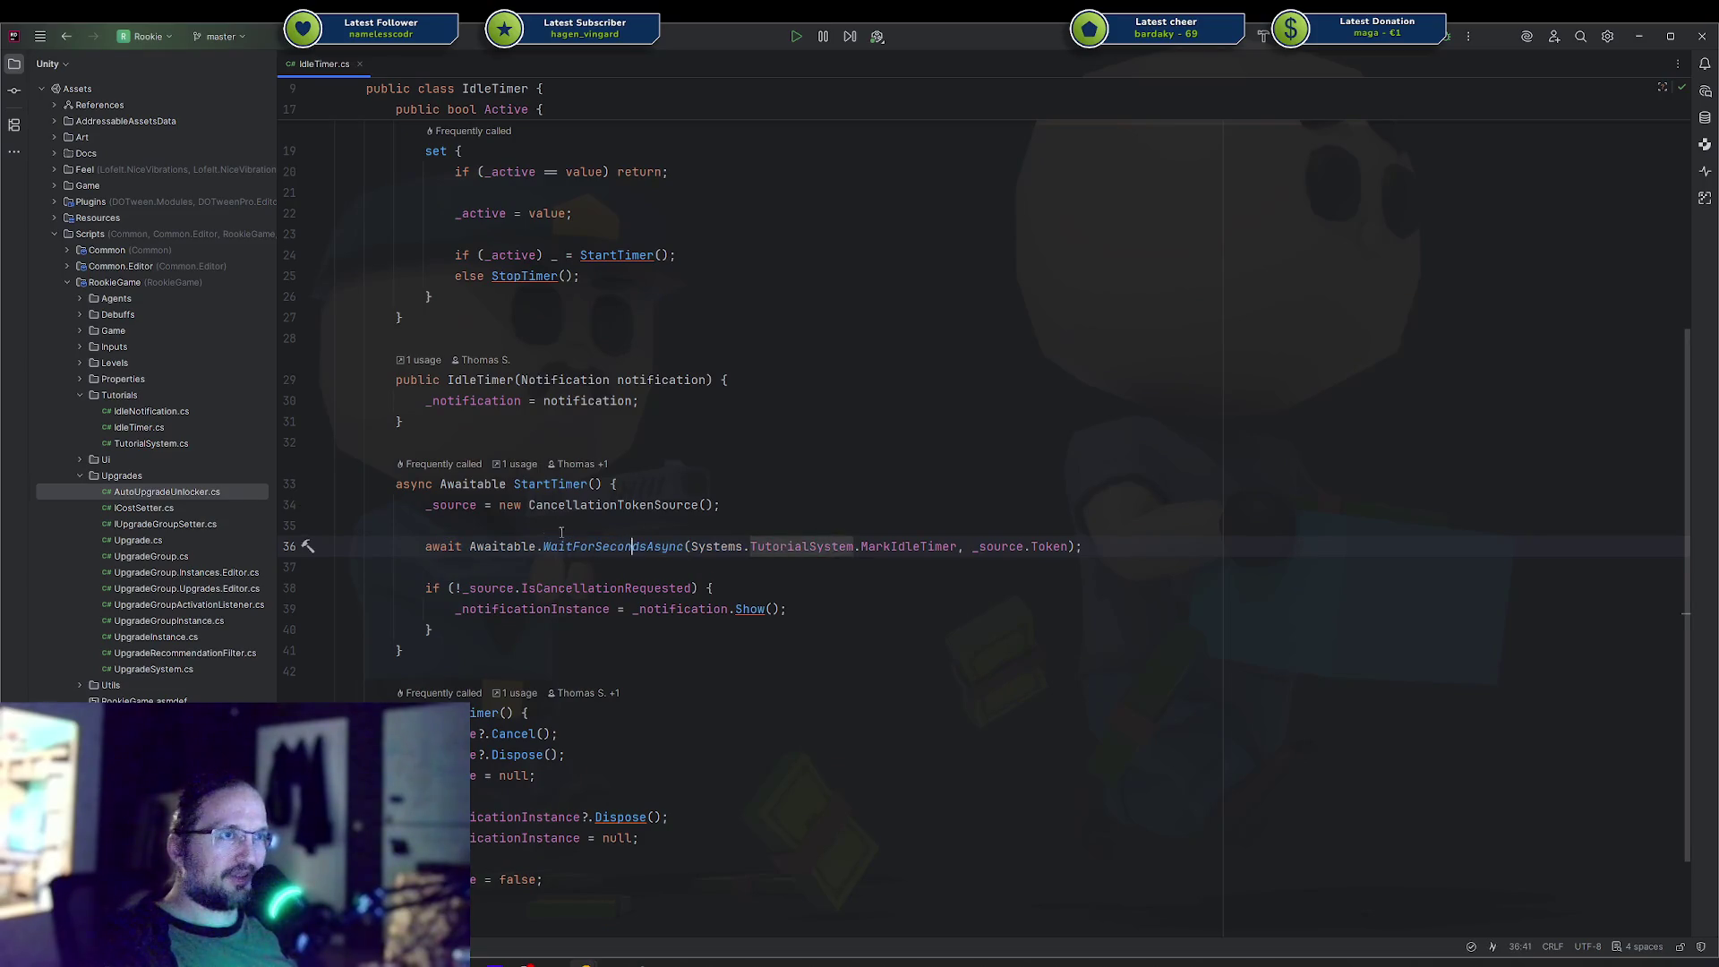
pyautogui.keyDown('shift'); pyautogui.click(454, 504); pyautogui.keyUp('shift')
pyautogui.click(502, 546)
pyautogui.press('Down')
# Jump to MarkIdleTimer's declaration in TutorialSystem.cs and select markIdleTimer's default value 5.
pyautogui.keyDown('shift'); pyautogui.click(431, 506); pyautogui.keyUp('shift')
pyautogui.click(927, 546)
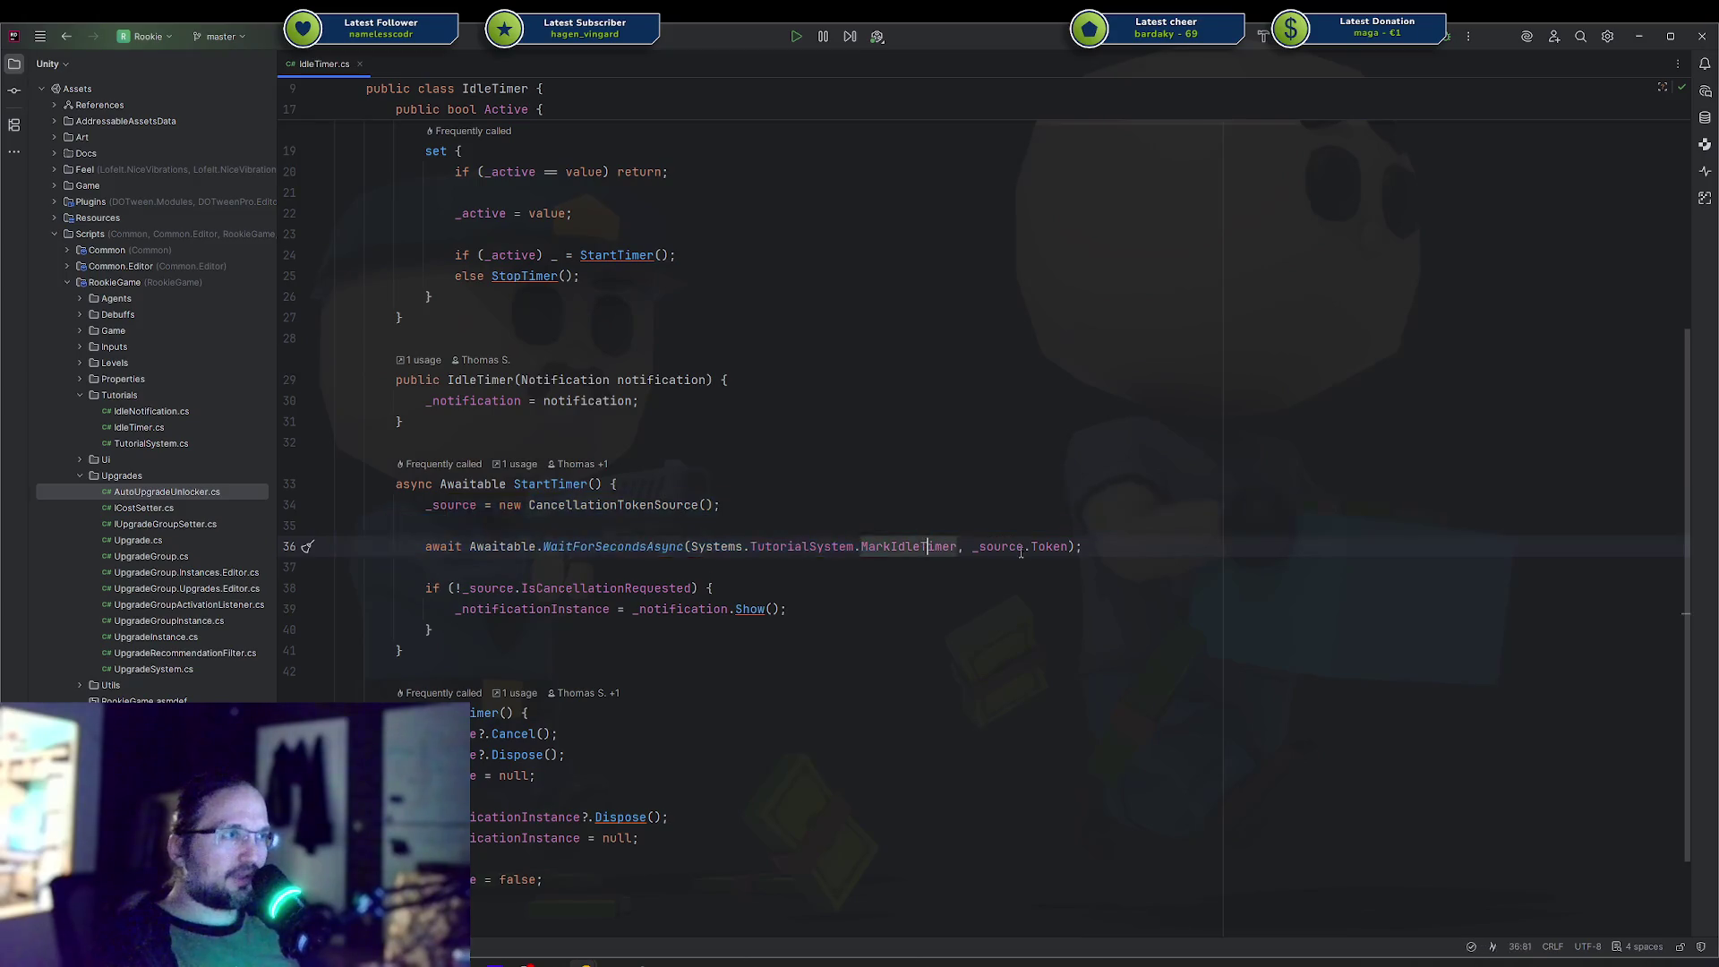
pyautogui.keyDown('ctrl'); pyautogui.click(899, 548); pyautogui.keyUp('ctrl')
pyautogui.press('End')
pyautogui.press('Up')
pyautogui.press('Up')
pyautogui.press('Left')
pyautogui.press('Left')
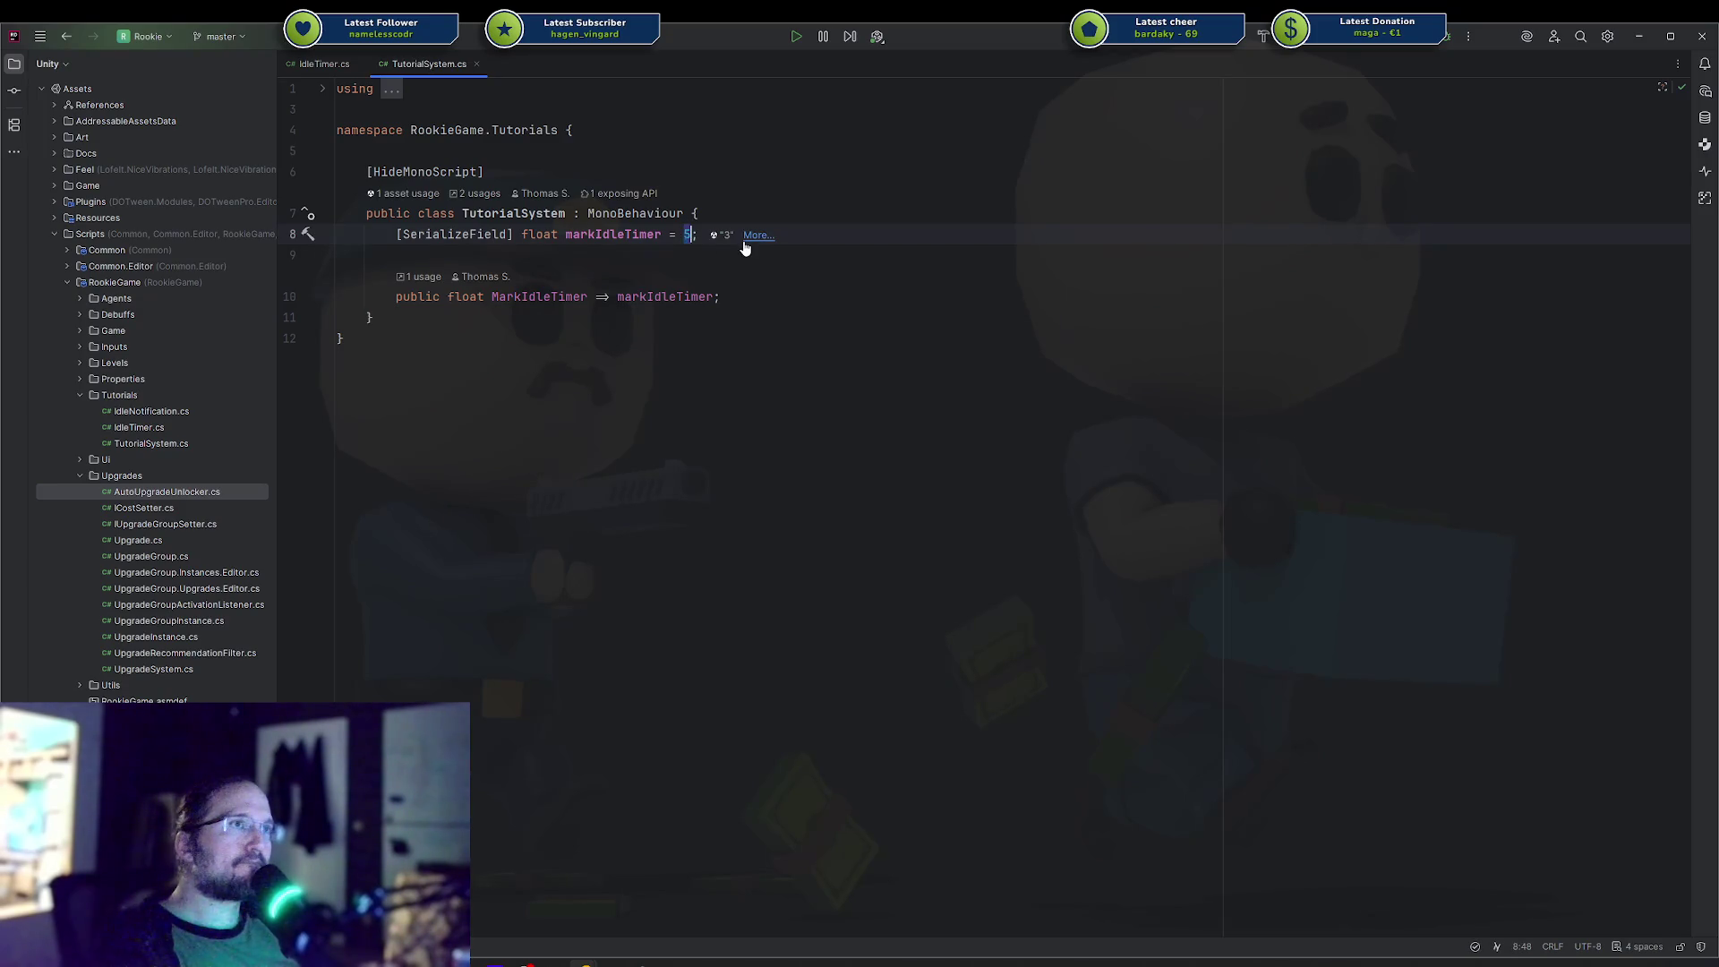
# Change markIdleTimer's default to 10, then retype the field from float to Vector2.
pyautogui.write('10')
pyautogui.click(778, 289)
pyautogui.click(857, 239)
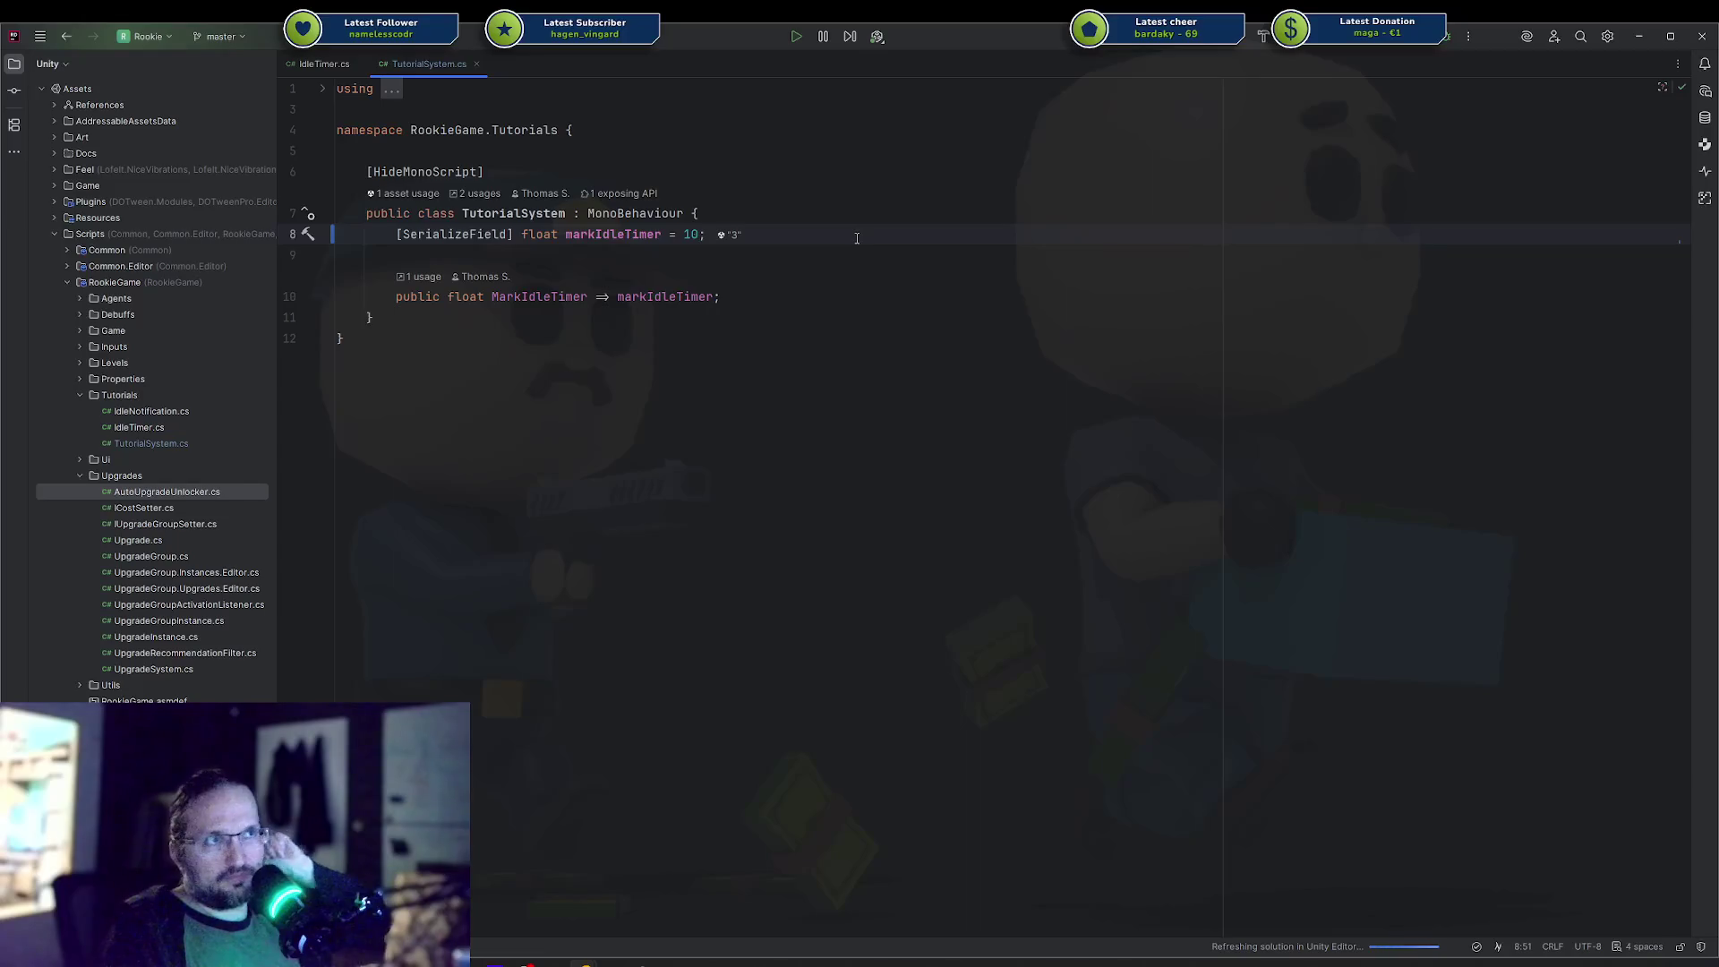
pyautogui.press('Left')
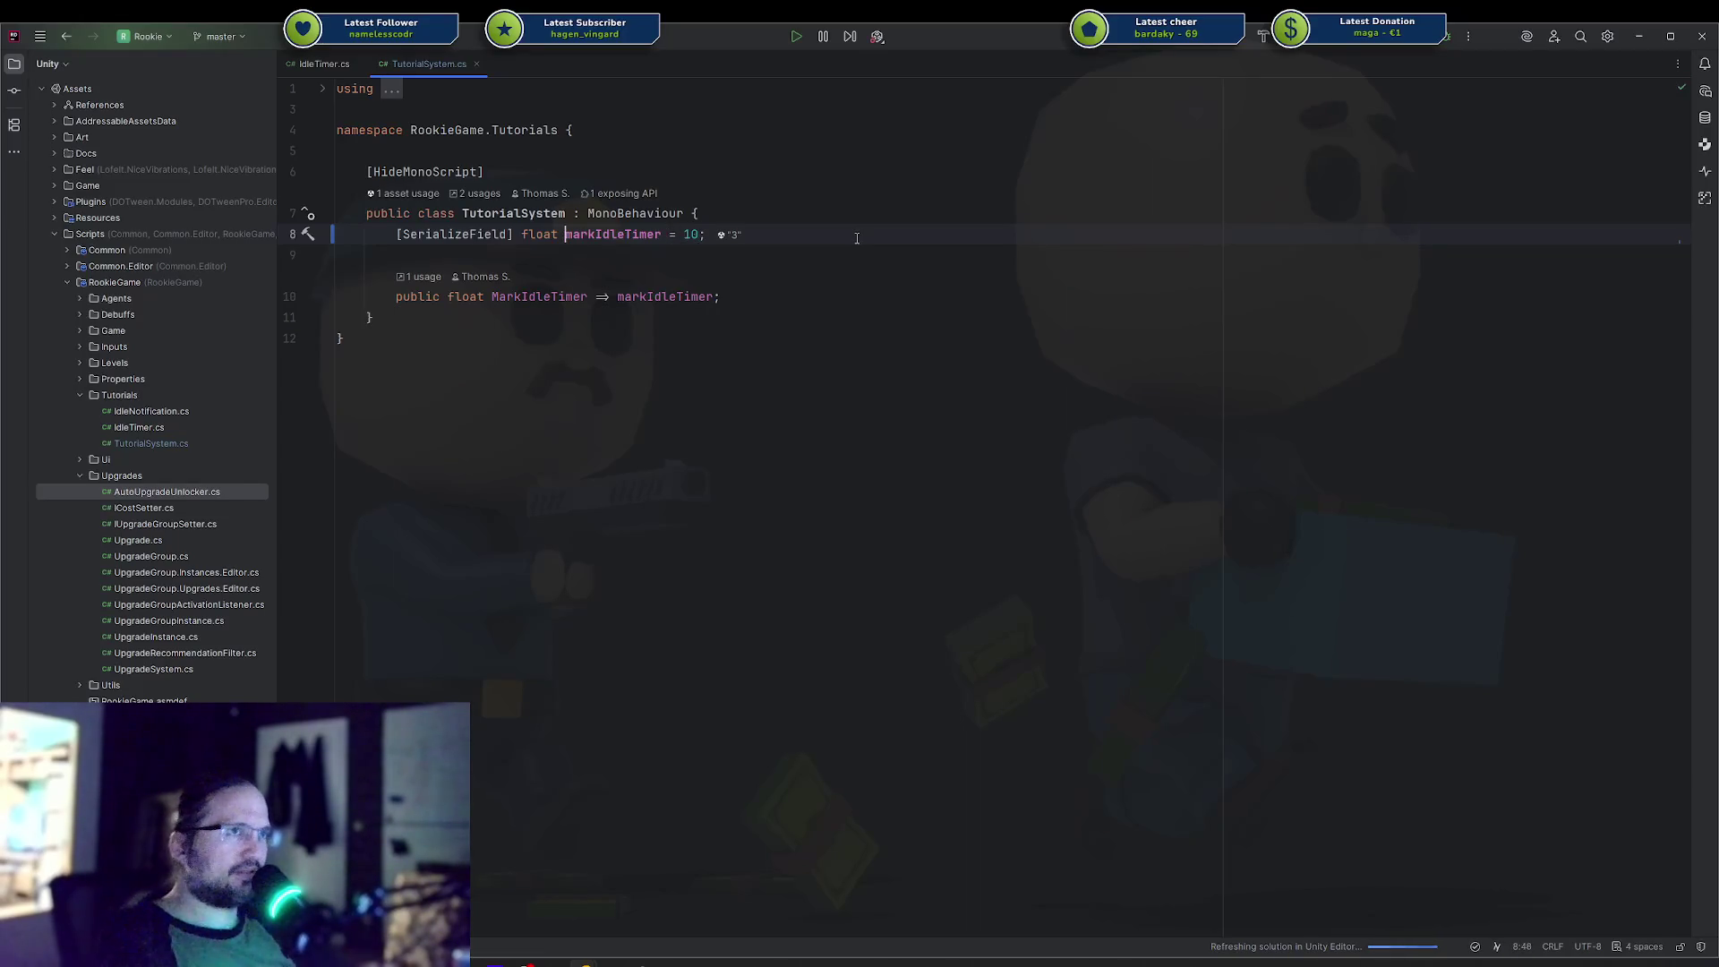
pyautogui.press('Left')
pyautogui.hotkey('ctrl', 'BackSpace')
pyautogui.write('Vector2')
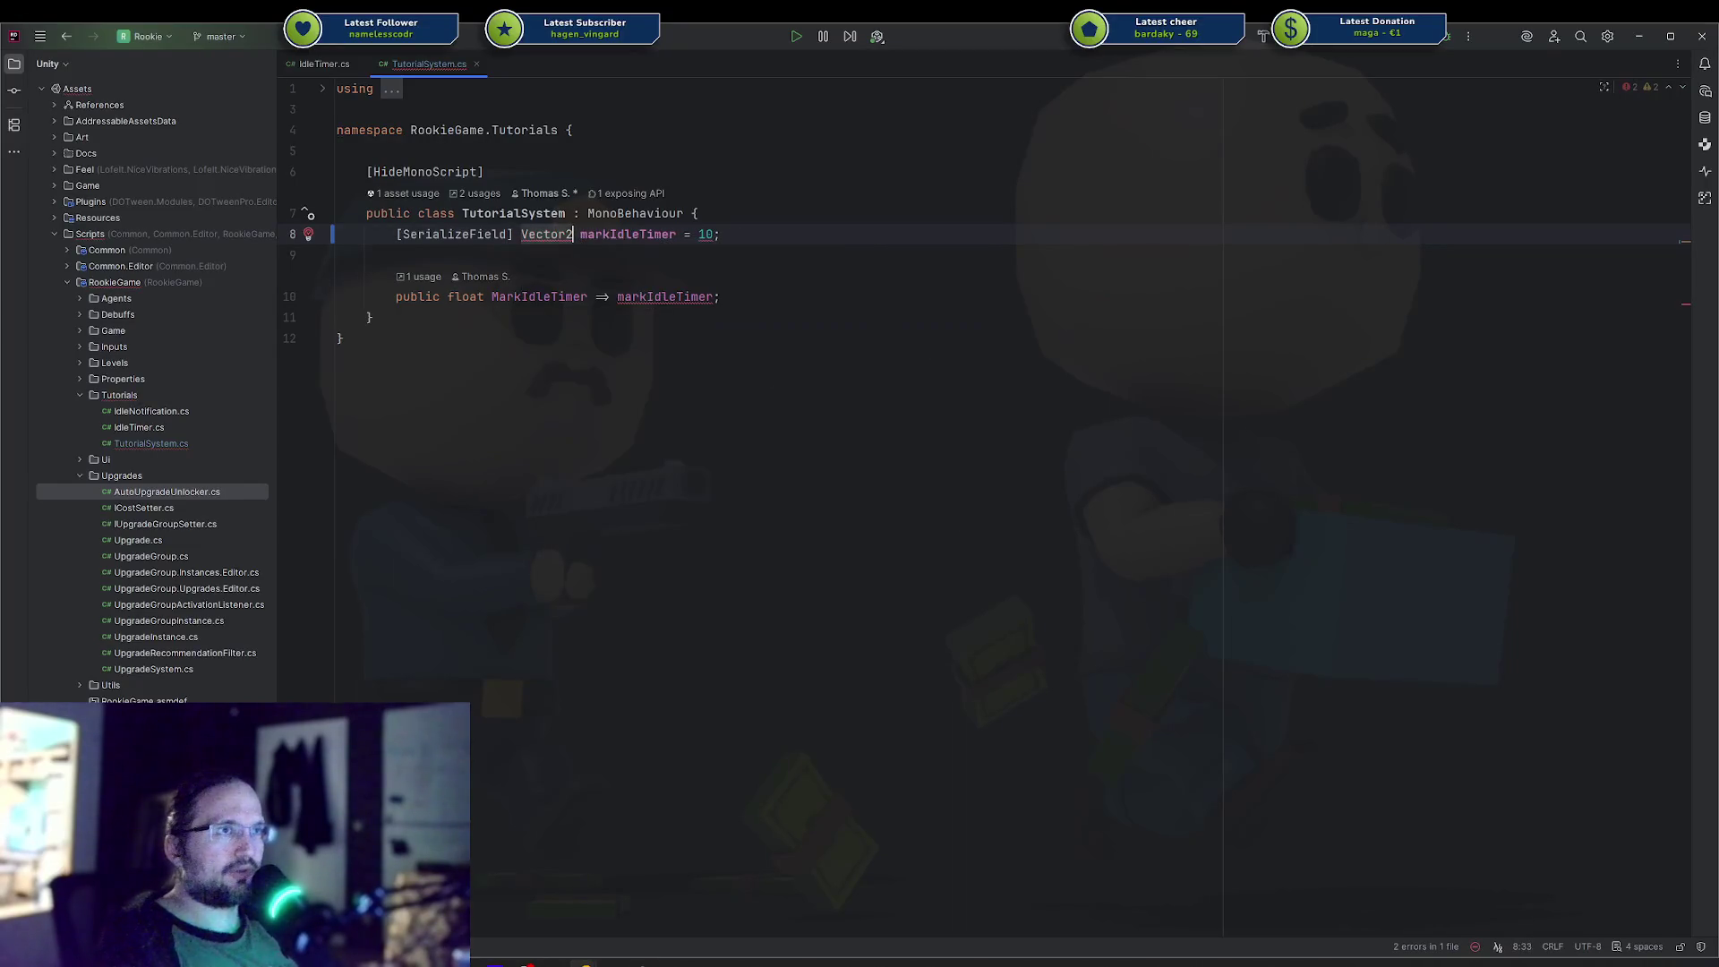
# Add a MinMaxSlider(5, 15) attribute next to SerializeField on markIdleTimer.
pyautogui.click(509, 234)
pyautogui.write(', RangeS')
pyautogui.press('Return')
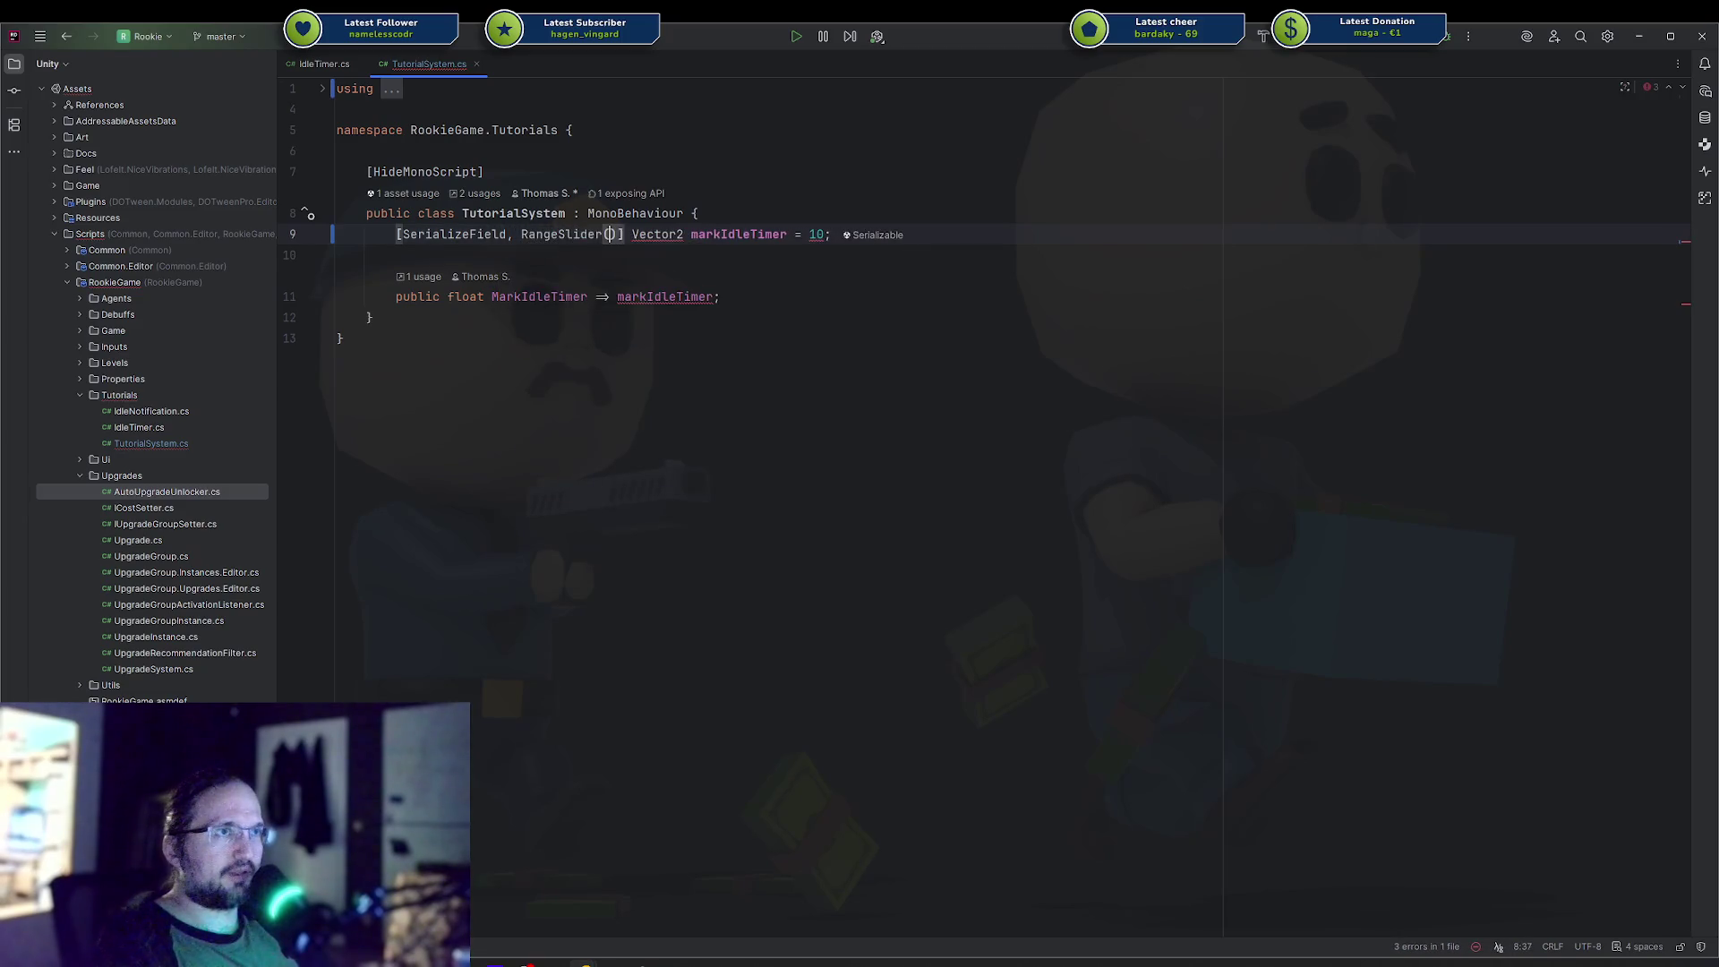
pyautogui.hotkey('ctrl', 'BackSpace')
pyautogui.write('Min')
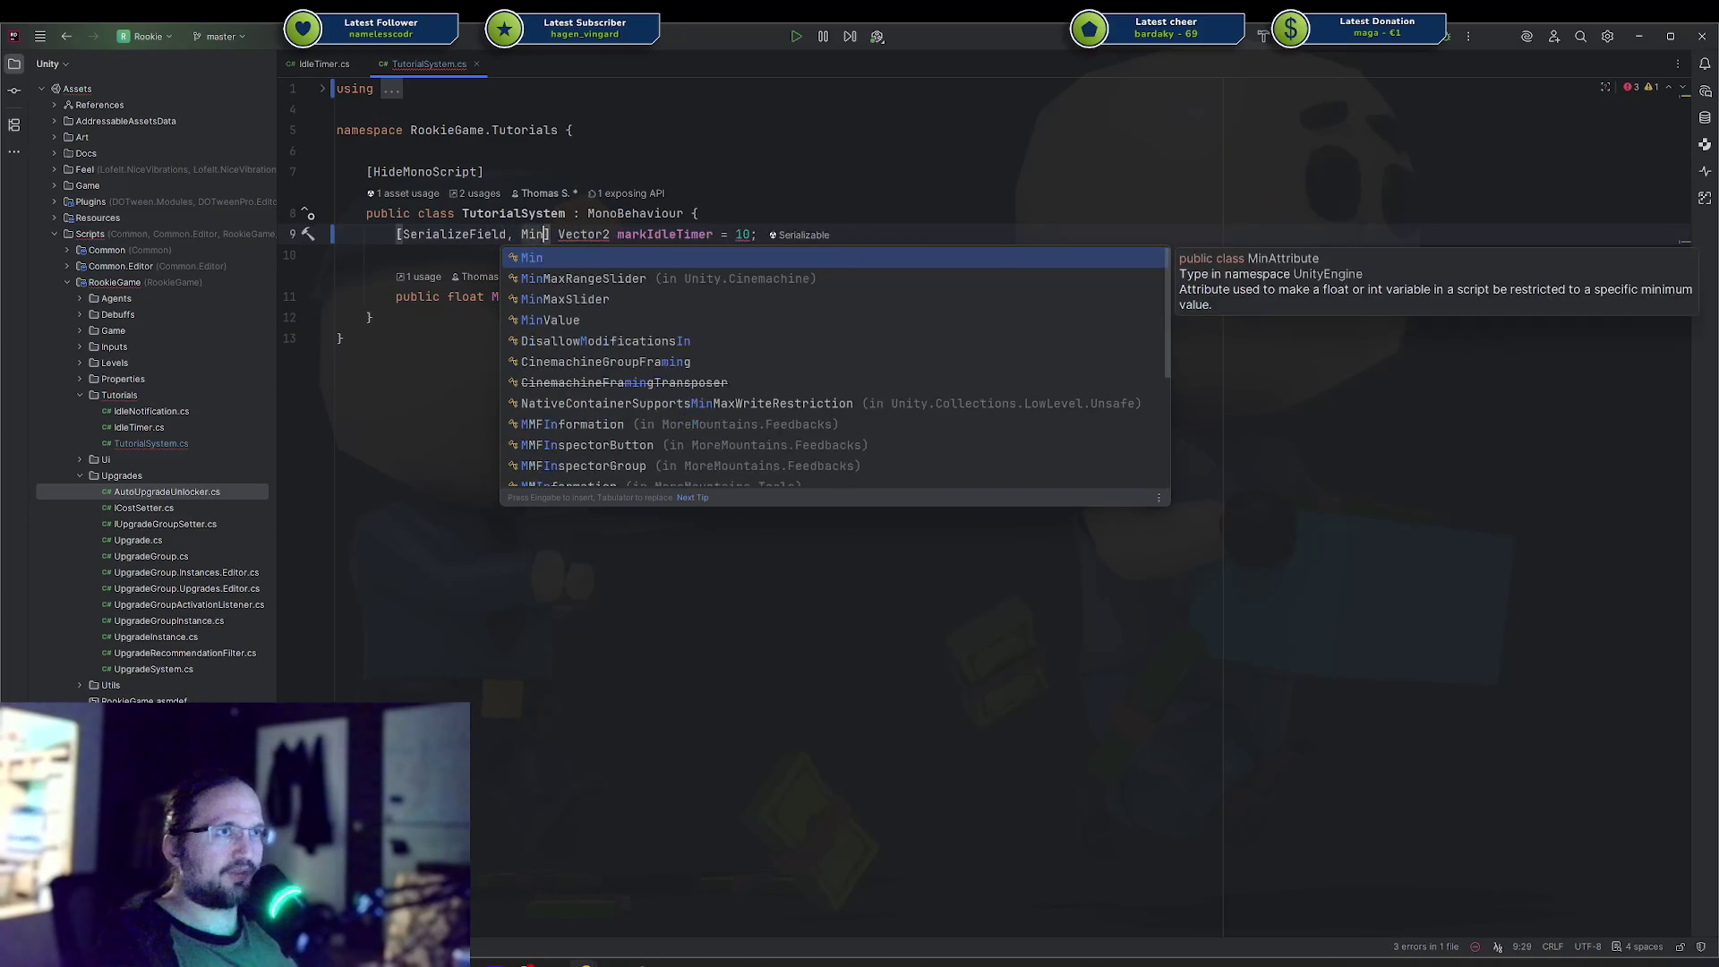
pyautogui.press('Down')
pyautogui.press('Down')
pyautogui.press('Return')
pyautogui.write('(')
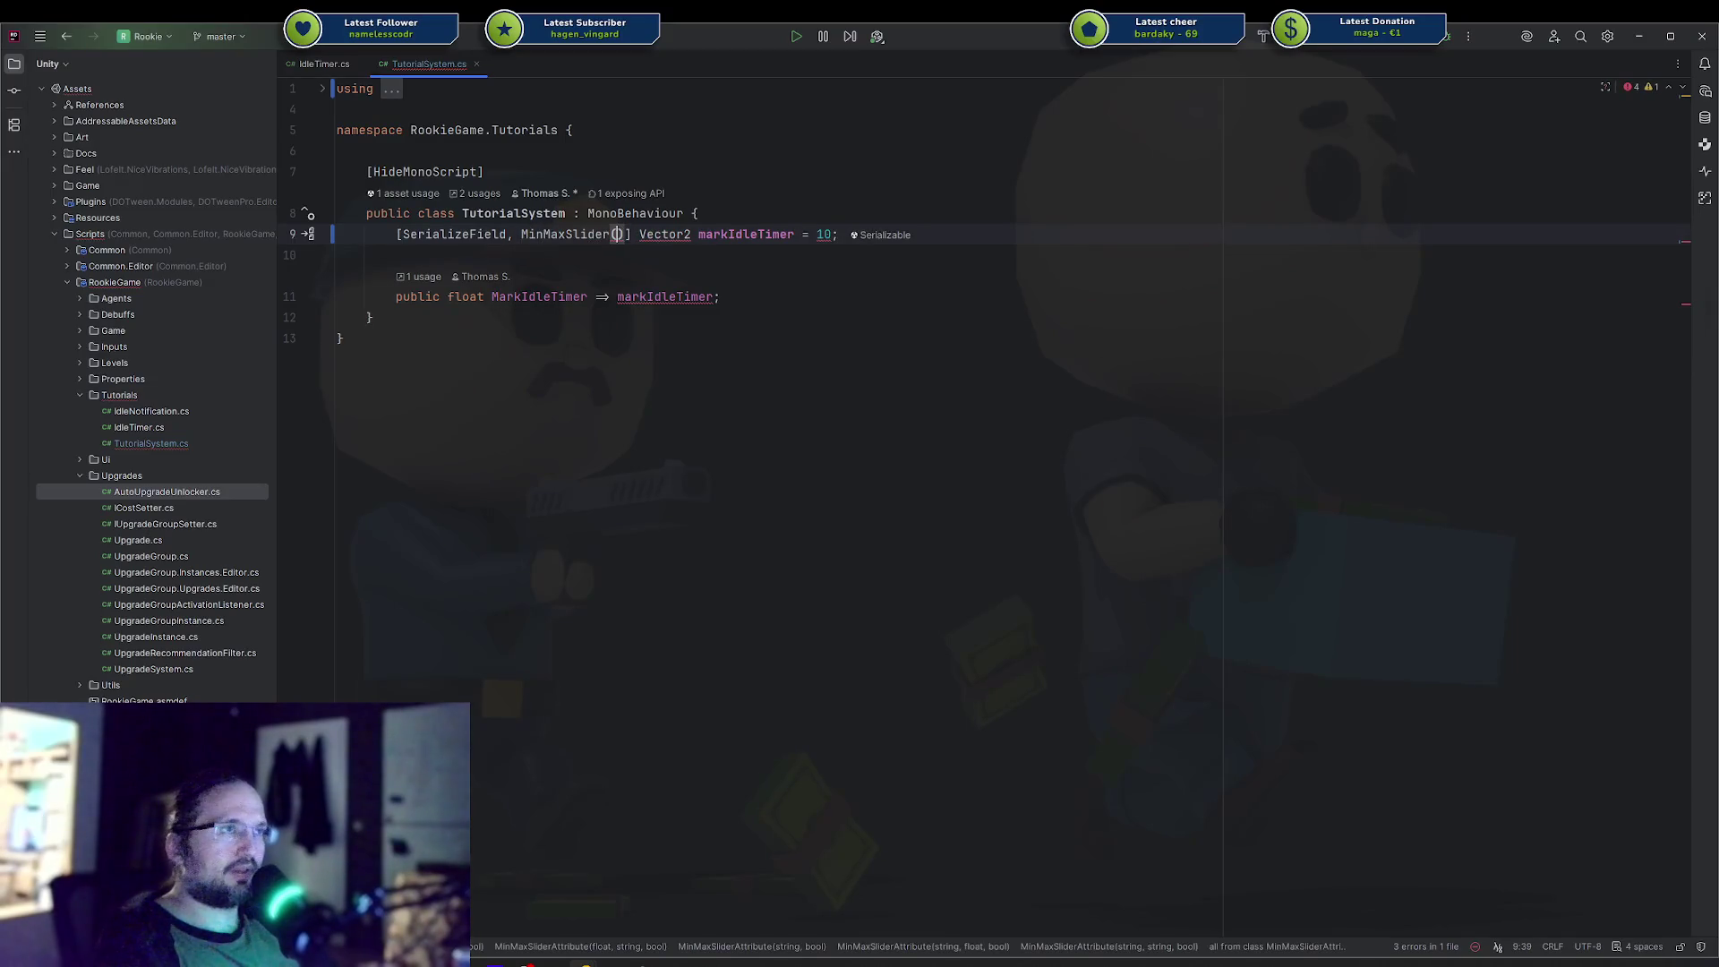
pyautogui.write('5, 15')
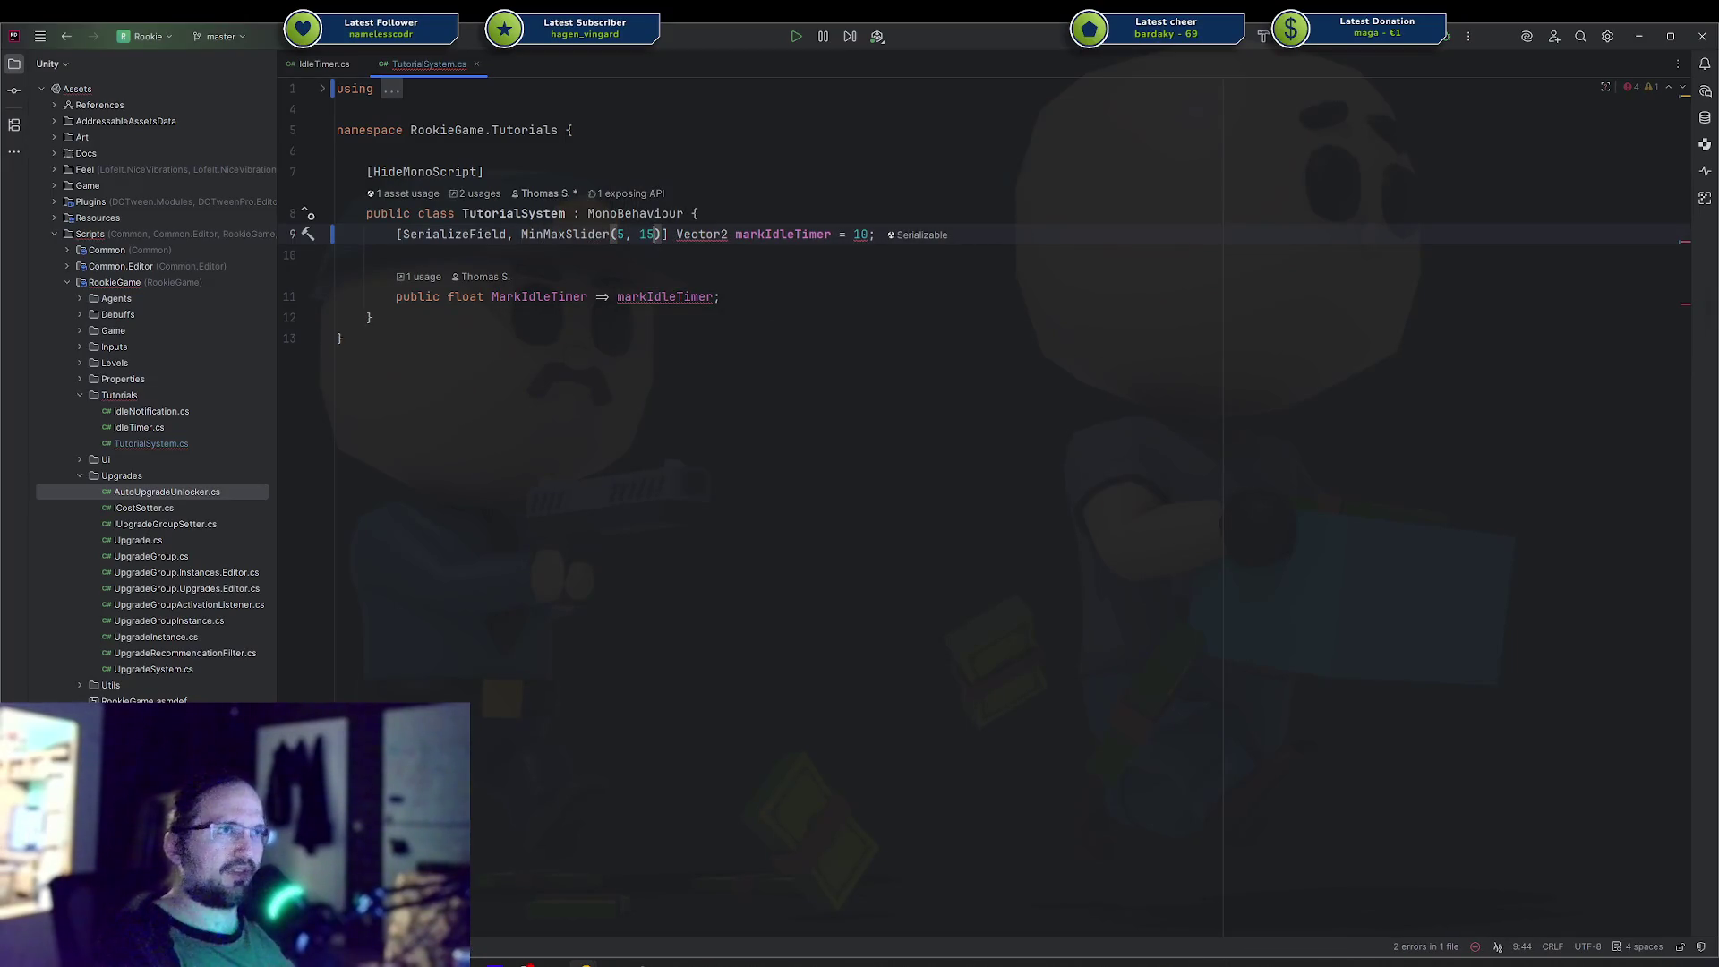
# Set markIdleTimer's default value to new(7, 10).
pyautogui.press('BackSpace')
pyautogui.press('BackSpace')
pyautogui.write('new')
pyautogui.press('Return')
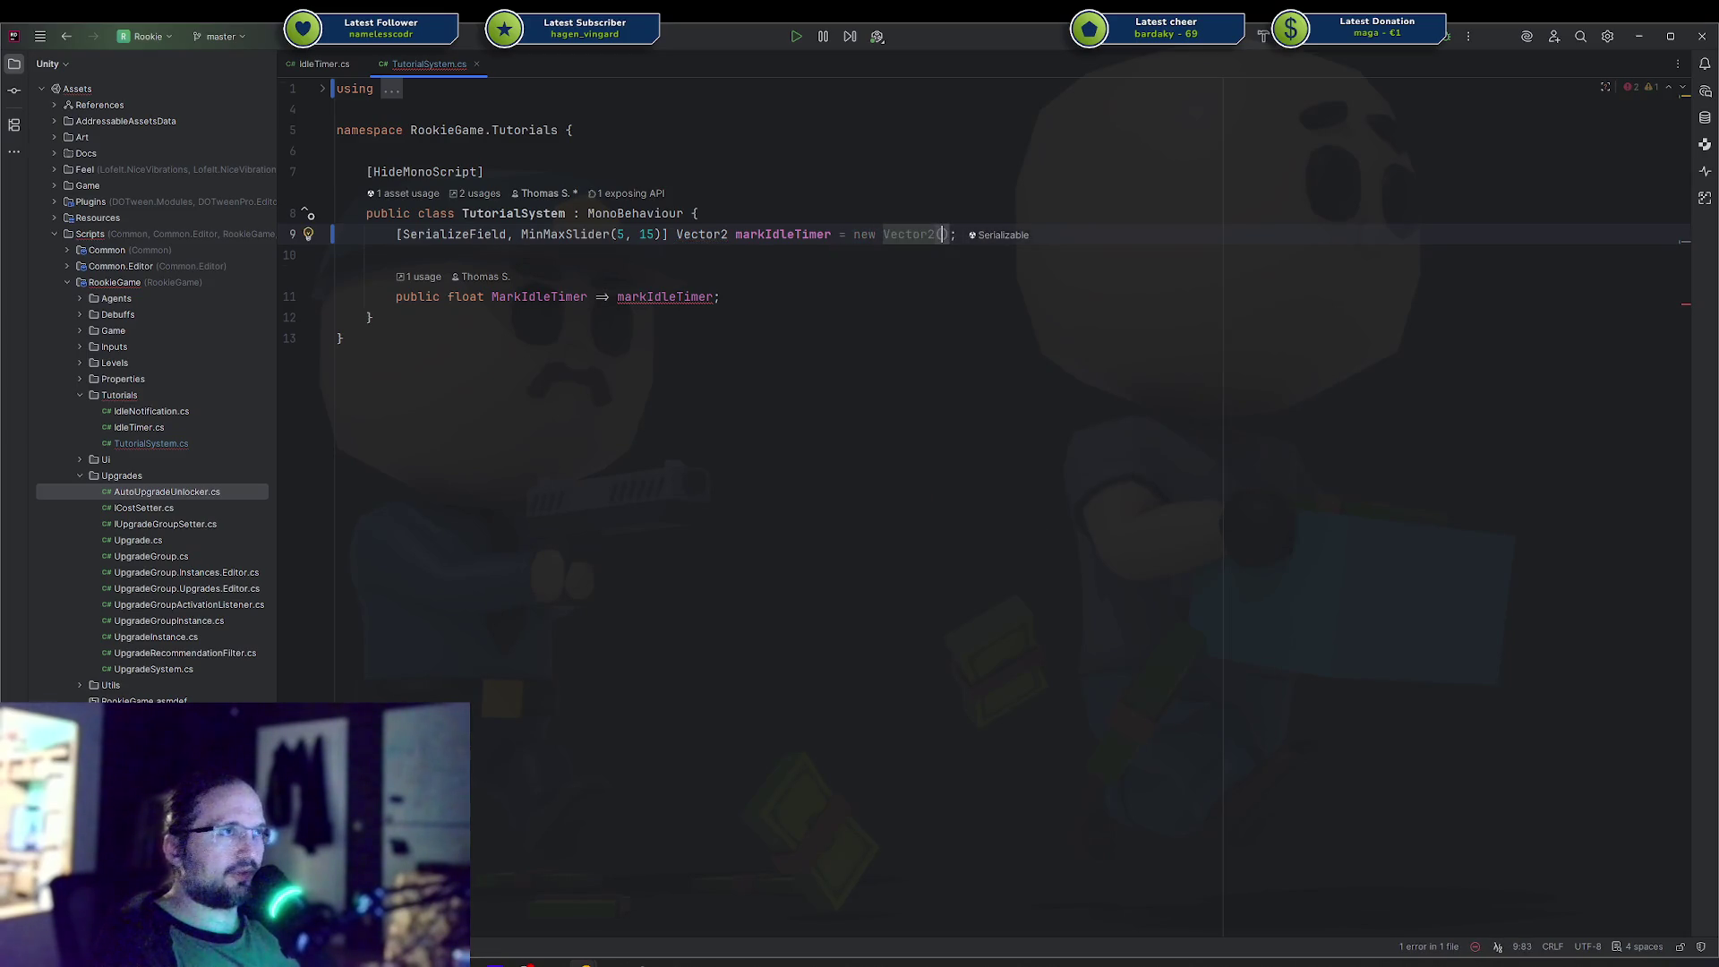
pyautogui.press('BackSpace')
pyautogui.press('BackSpace')
pyautogui.press('BackSpace')
pyautogui.write('(')
pyautogui.press('Escape')
pyautogui.write('8, 12')
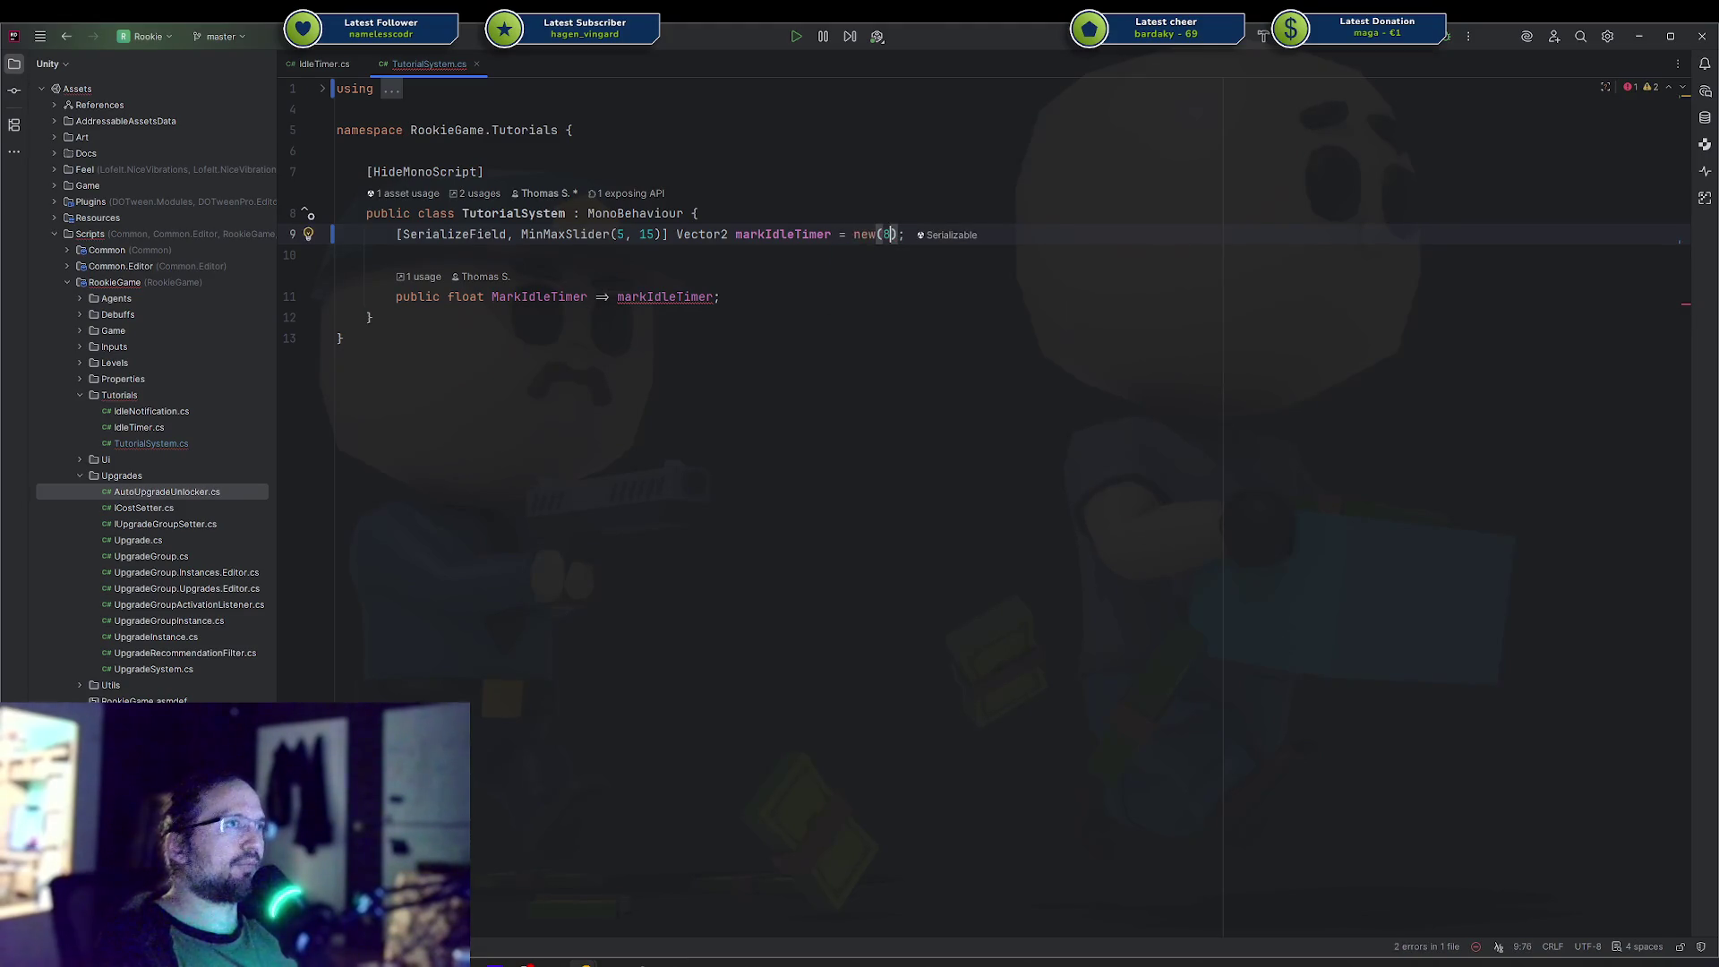
pyautogui.press('BackSpace')
pyautogui.write('0')
pyautogui.click(897, 235)
pyautogui.press('BackSpace')
pyautogui.write('7, 10')
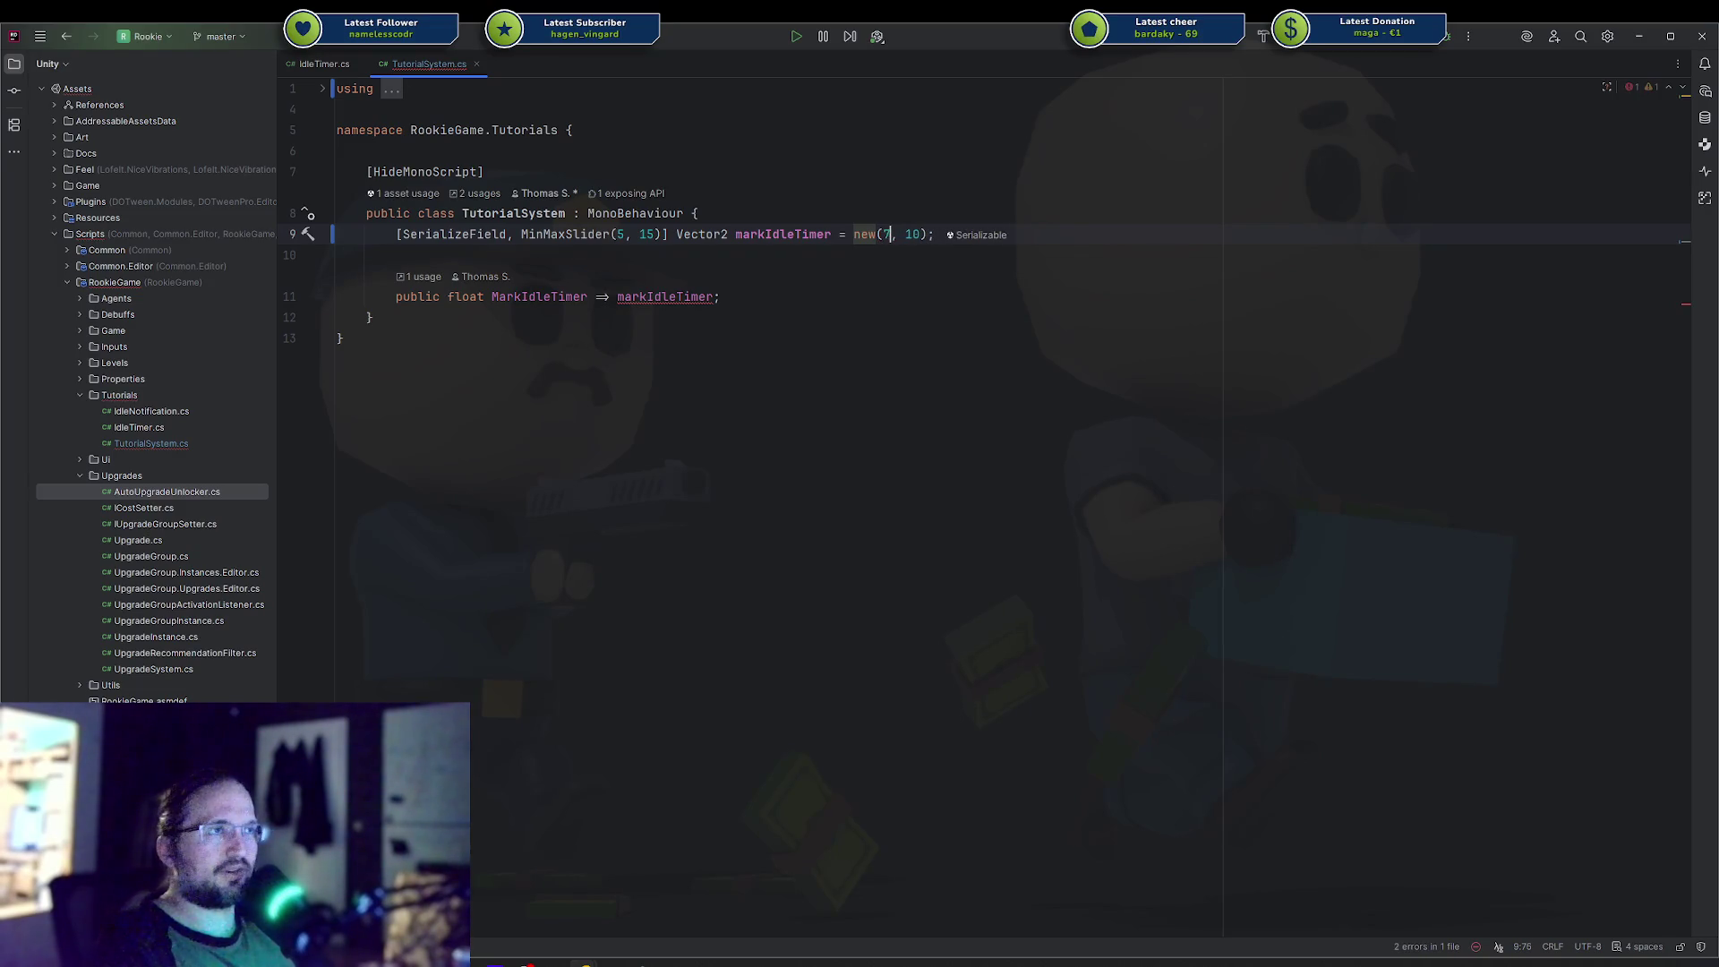
# Make the MarkIdleTimer property return Random.Range(markIdleTimer.x, markIdleTimer.y).
pyautogui.click(721, 297)
pyautogui.click(714, 296)
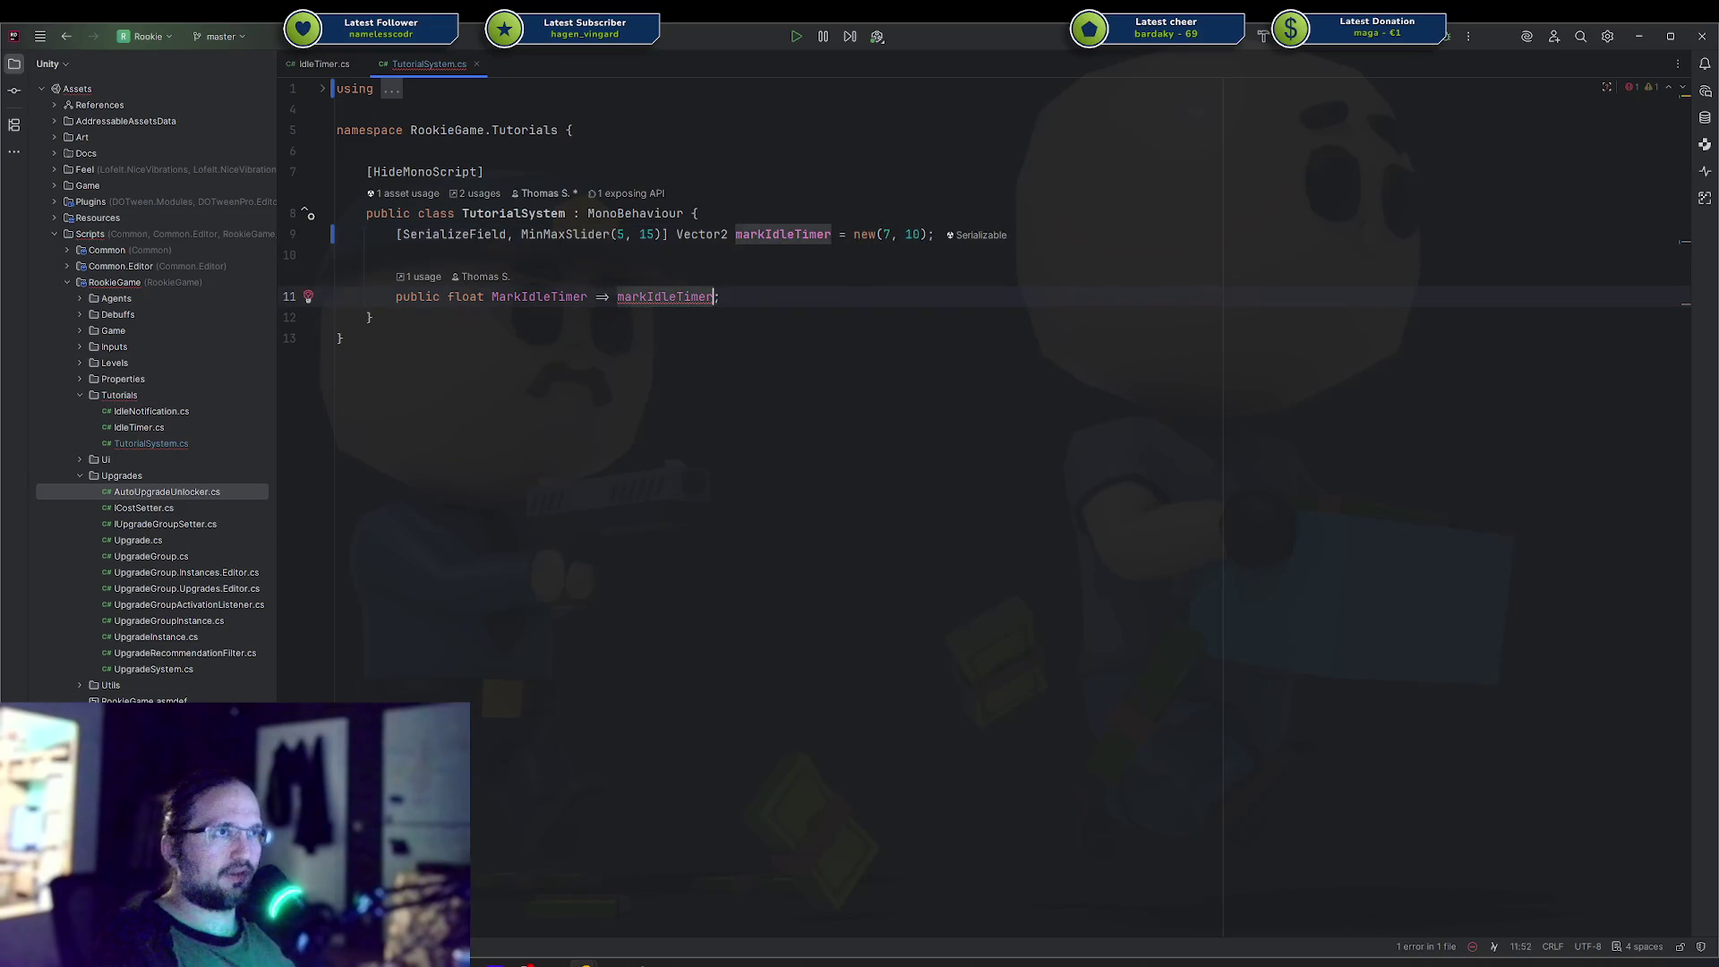
pyautogui.hotkey('ctrl', 'BackSpace')
pyautogui.write('Random.')
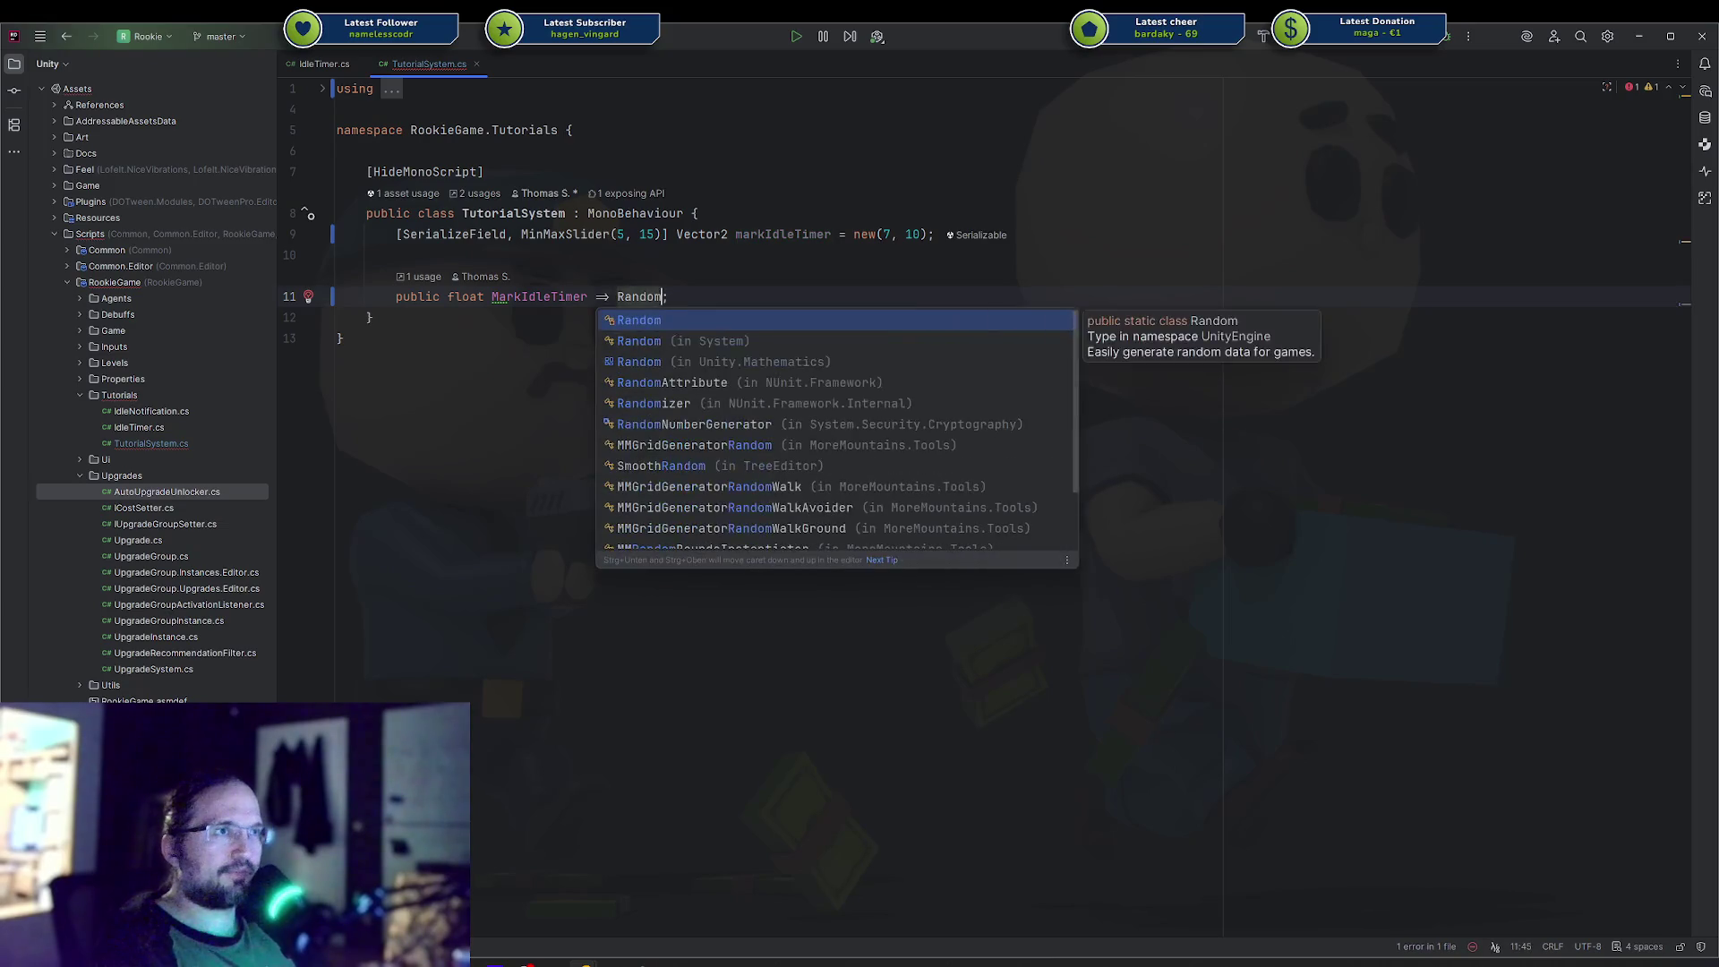
pyautogui.write('Range(')
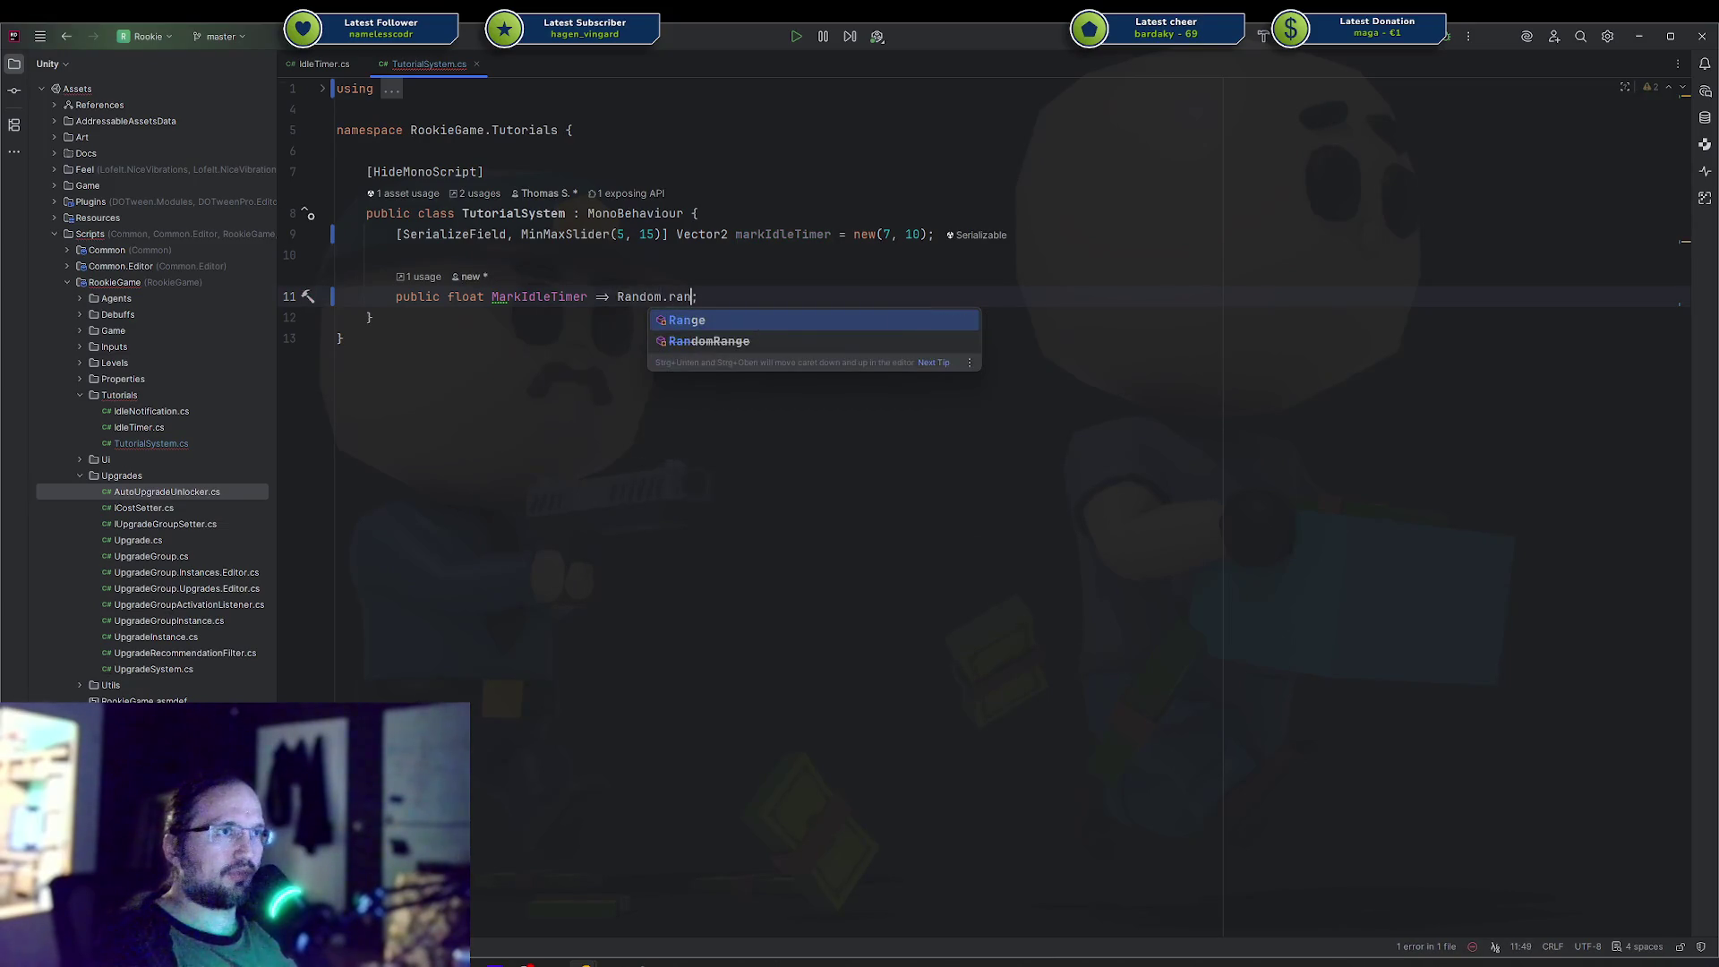
pyautogui.press('Return')
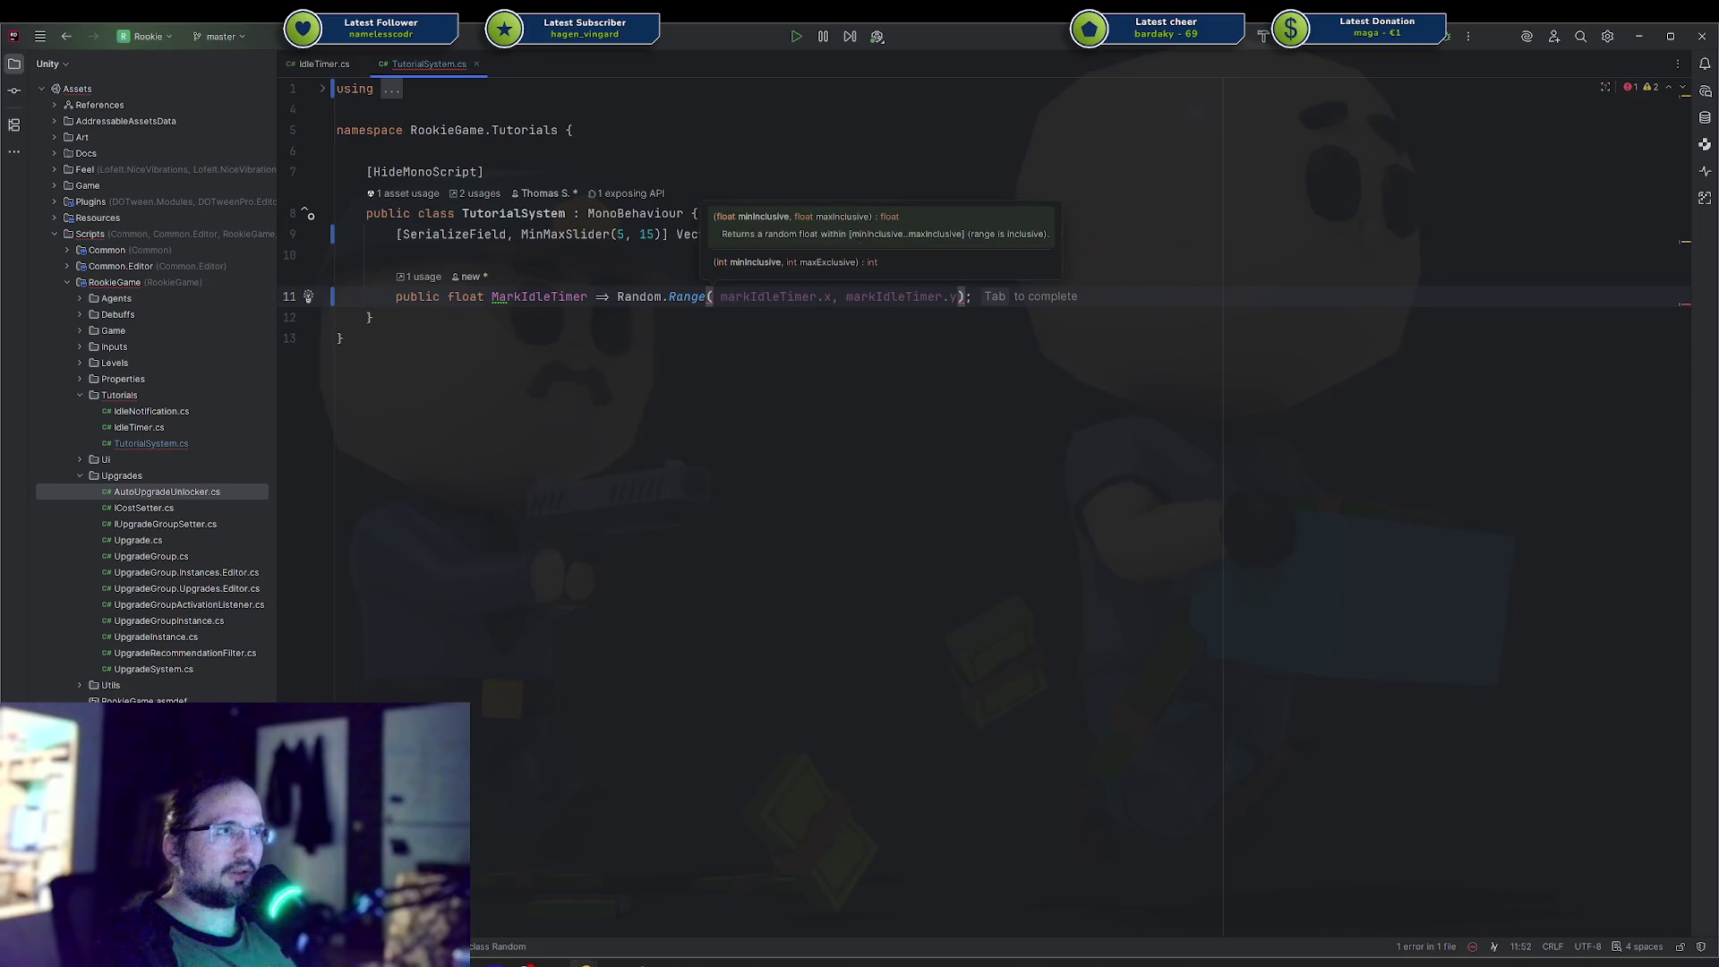
pyautogui.press('Tab')
pyautogui.press('Down')
pyautogui.click(853, 352)
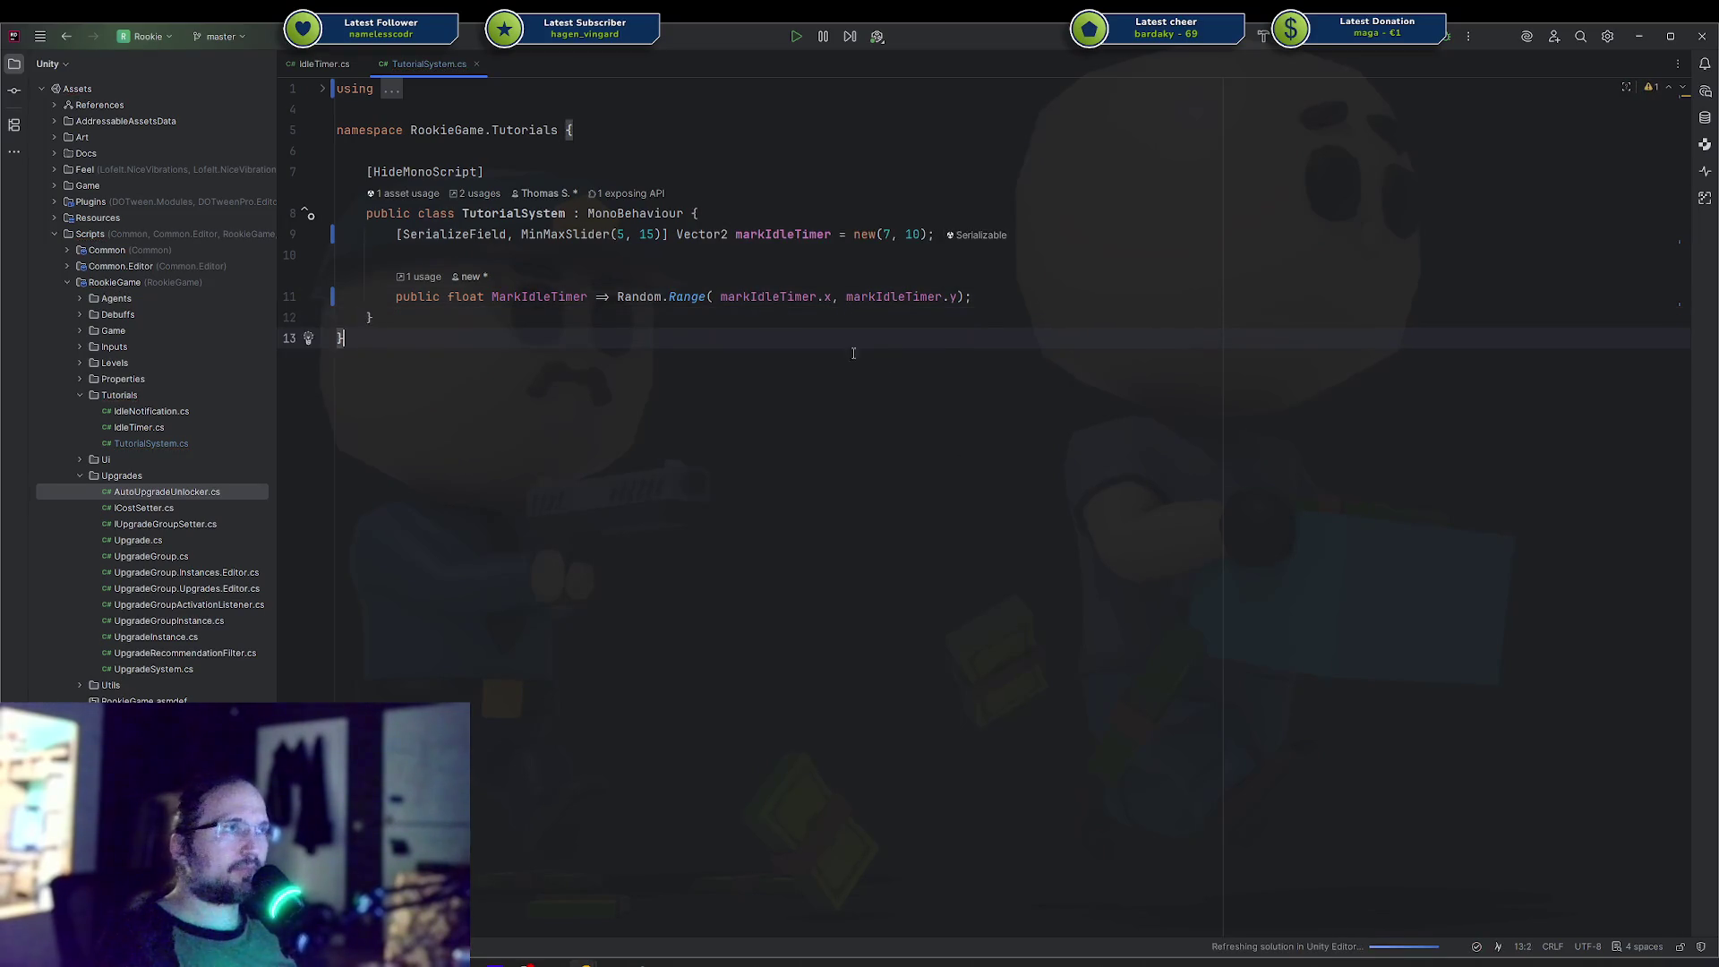
# Return to IdleTimer.cs and review the wait call in StartTimer.
pyautogui.keyDown('ctrl'); pyautogui.click(538, 296); pyautogui.keyUp('ctrl')
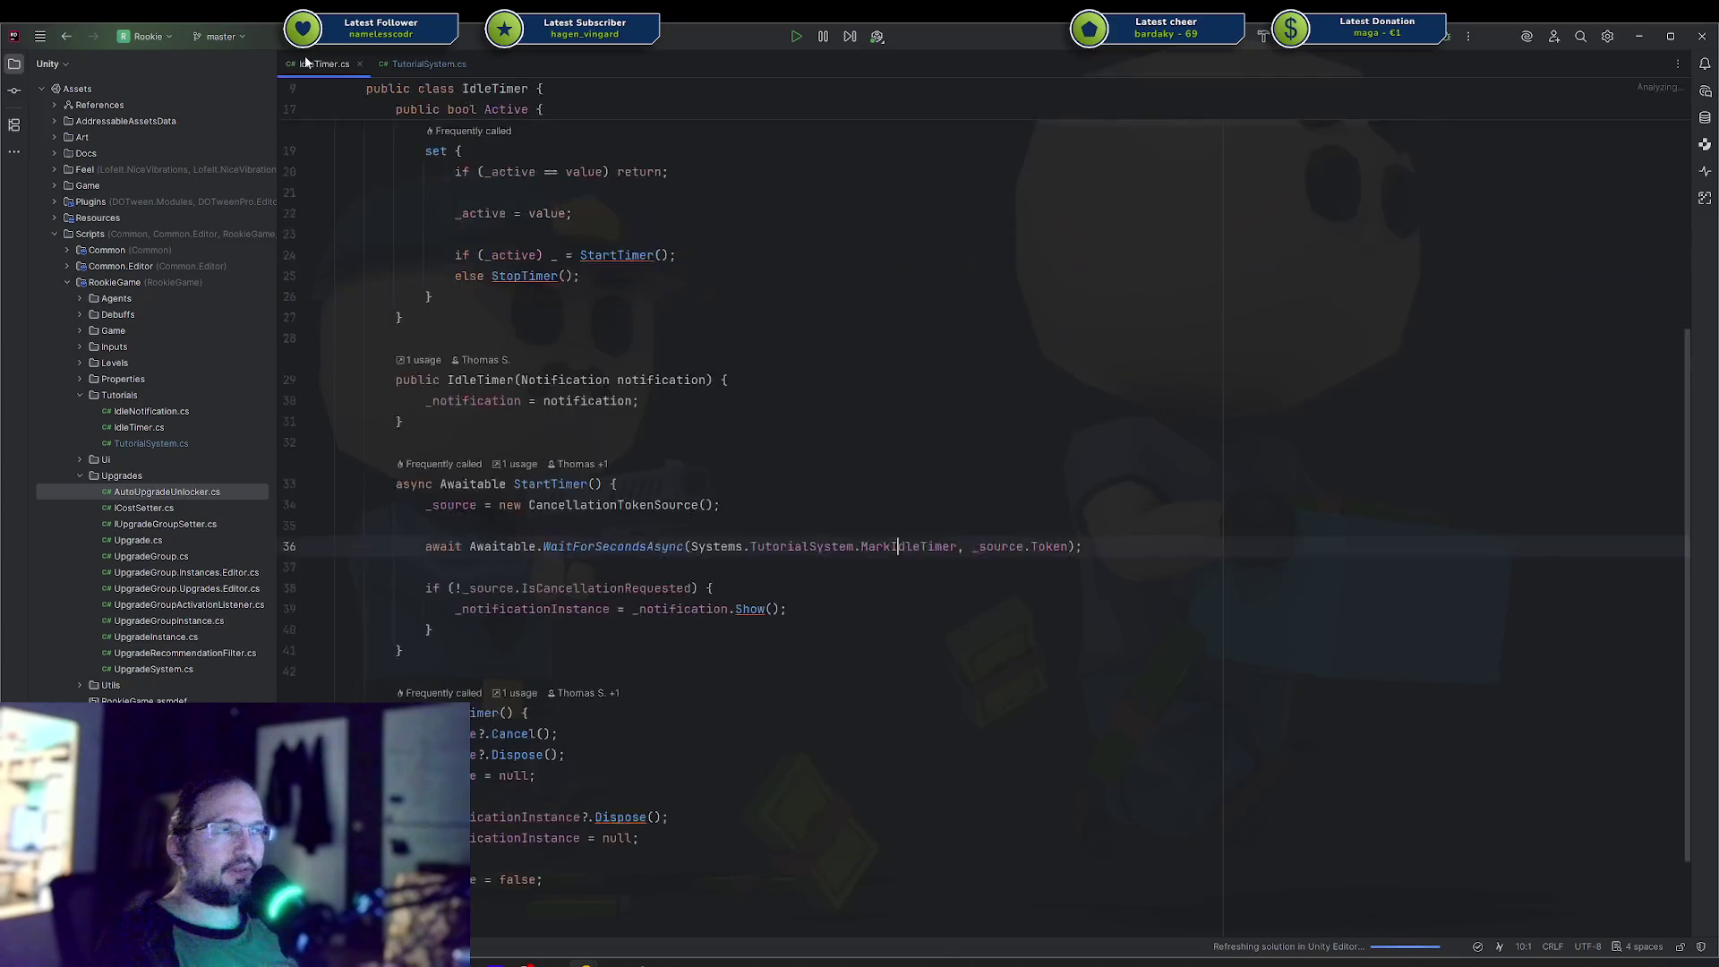
pyautogui.press('Down')
pyautogui.scroll(-2, 890, 561)
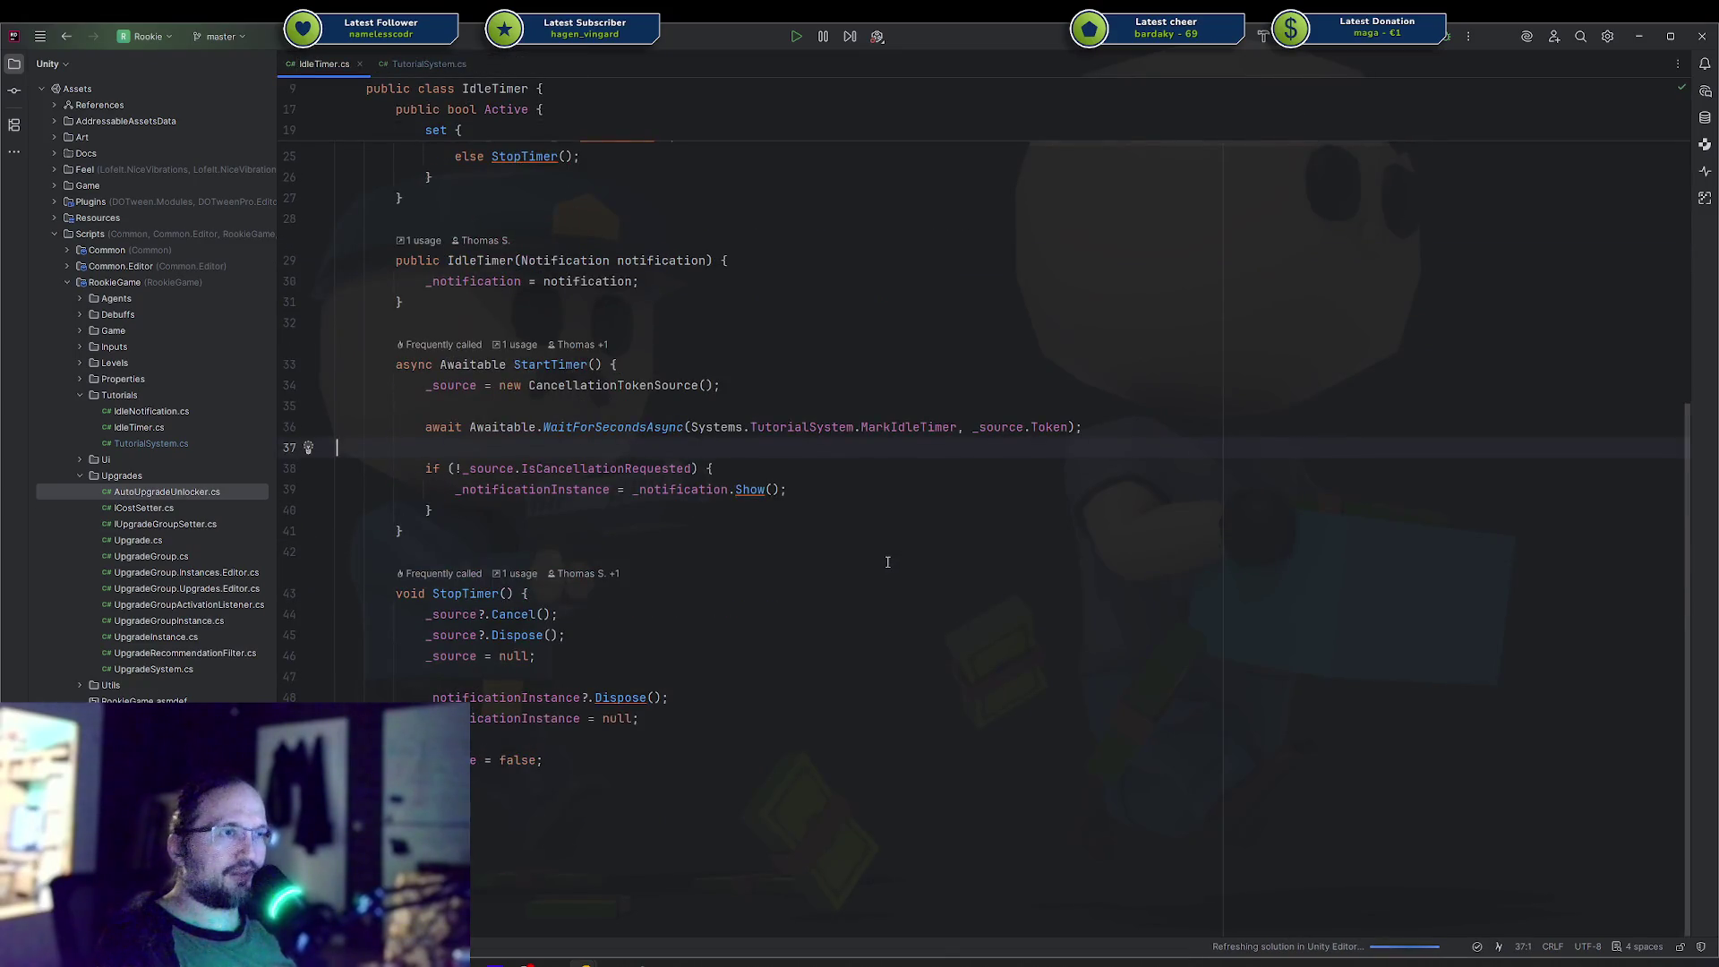
pyautogui.scroll(8, 888, 561)
pyautogui.click(844, 567)
# Play the Factory scene in the Rookie project, reassign idle workers, and pause during the Machine Idle hint.
pyautogui.moveTo(645, 962)
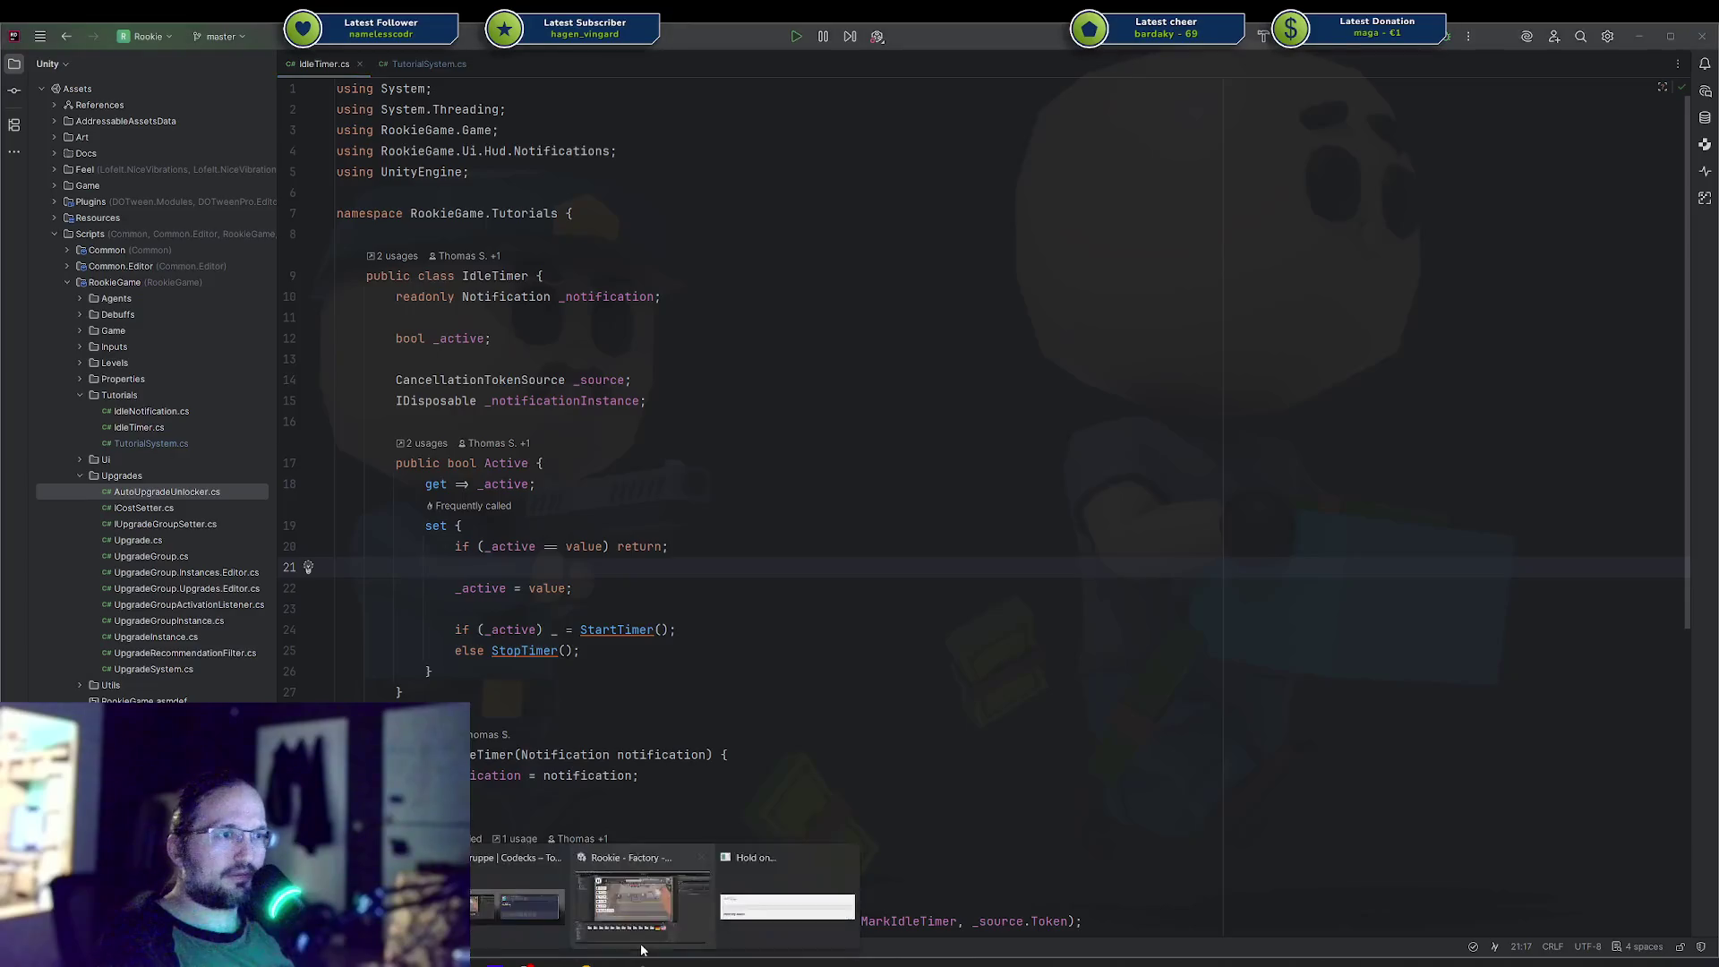
pyautogui.click(643, 906)
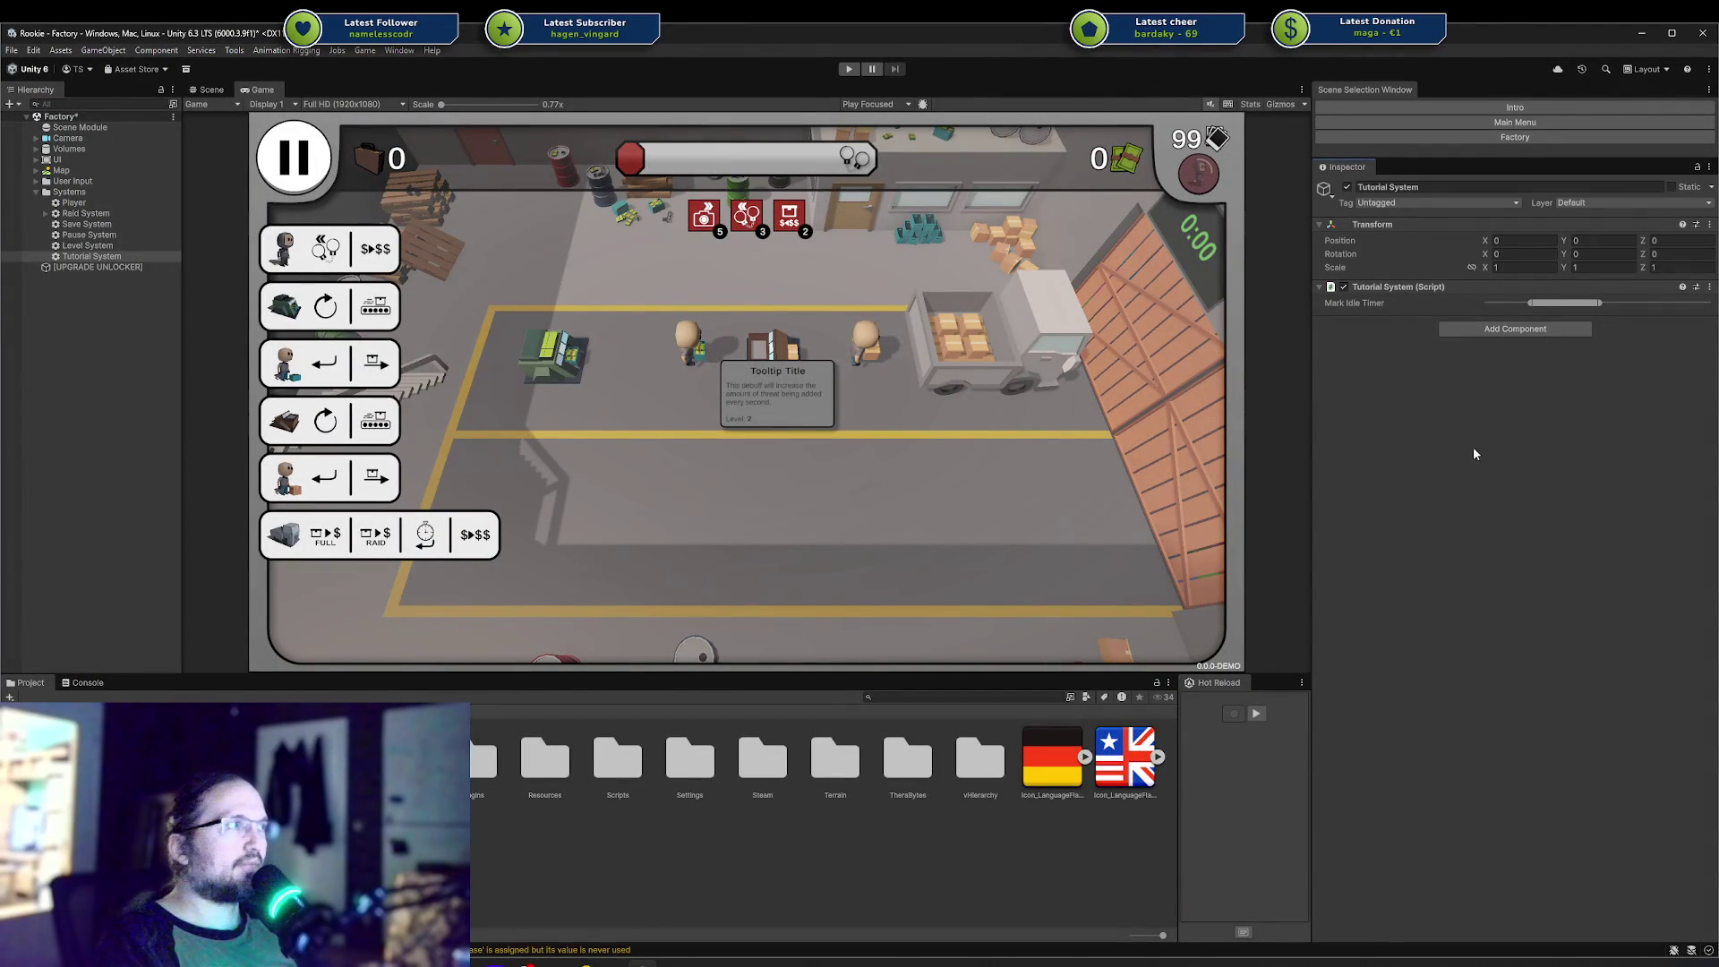
pyautogui.moveTo(1506, 303)
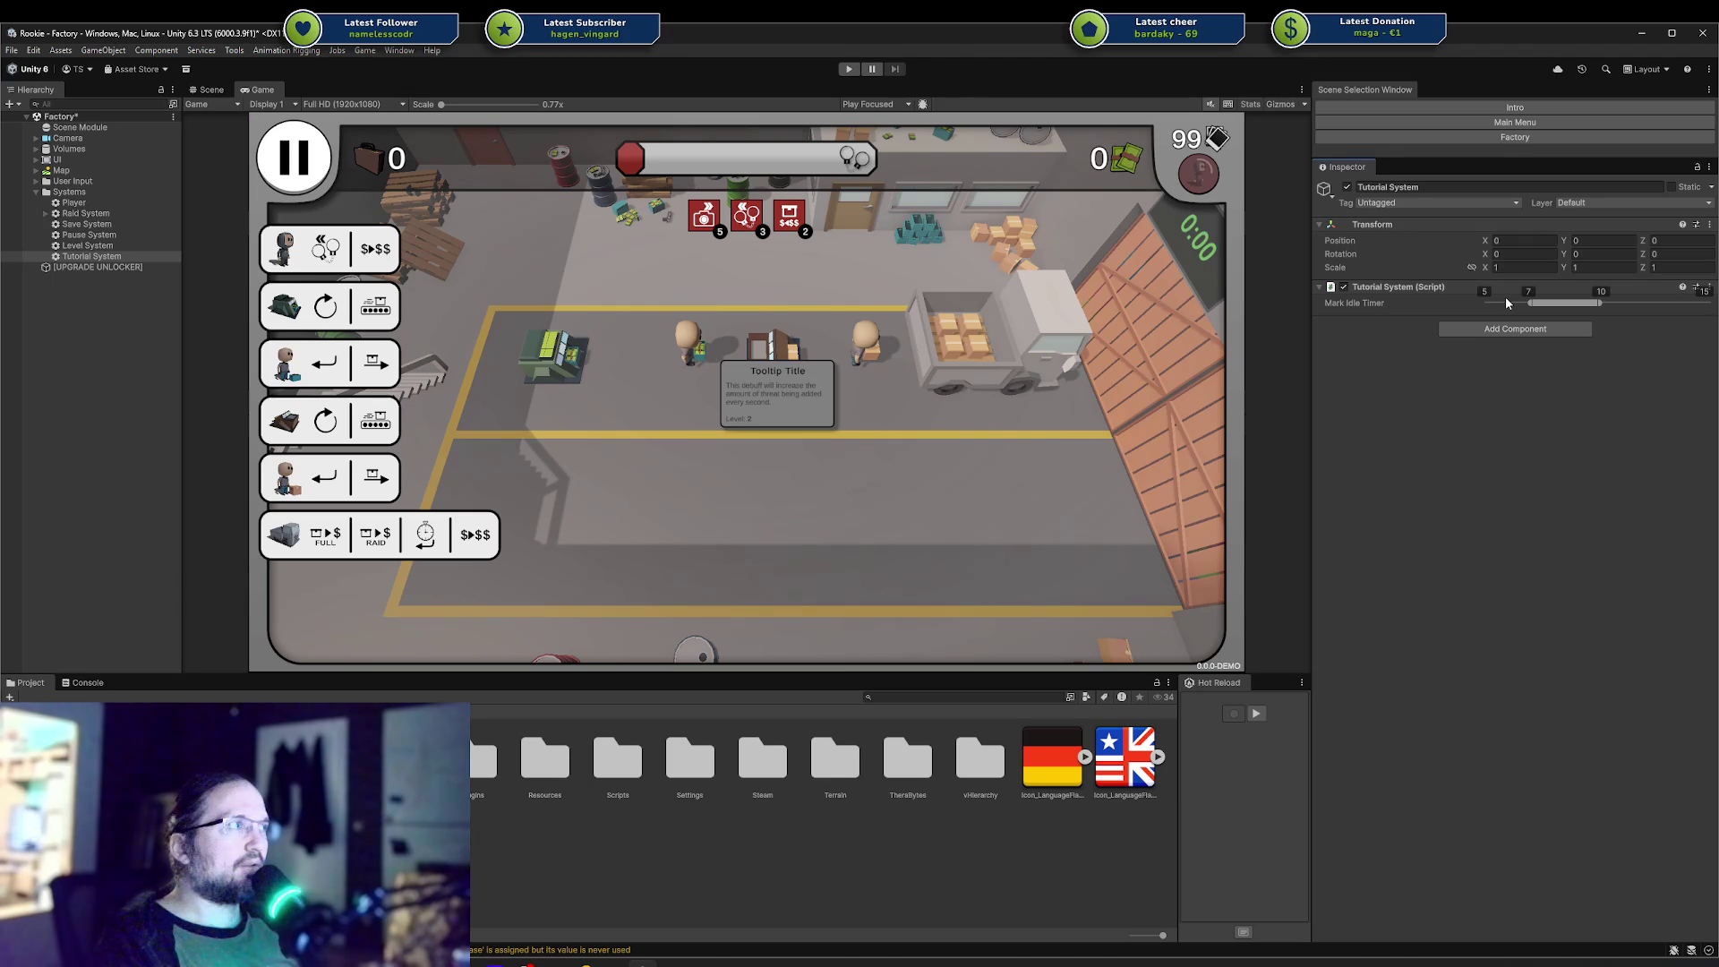
pyautogui.click(846, 70)
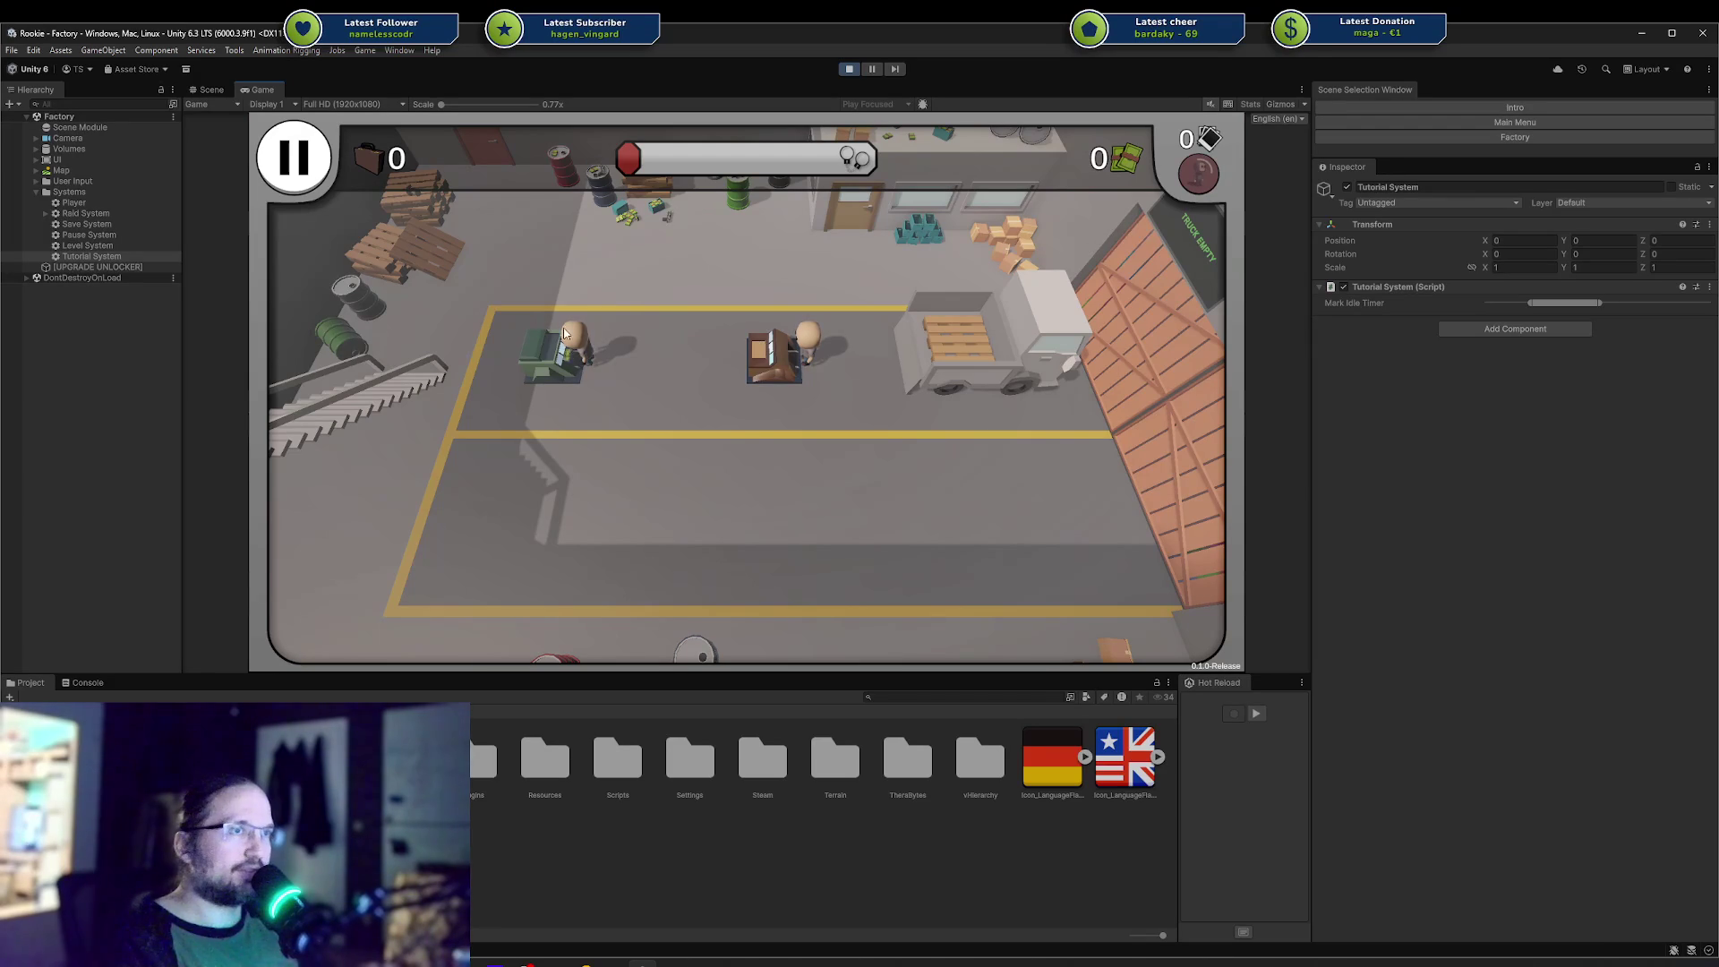
pyautogui.scroll(3, 695, 430)
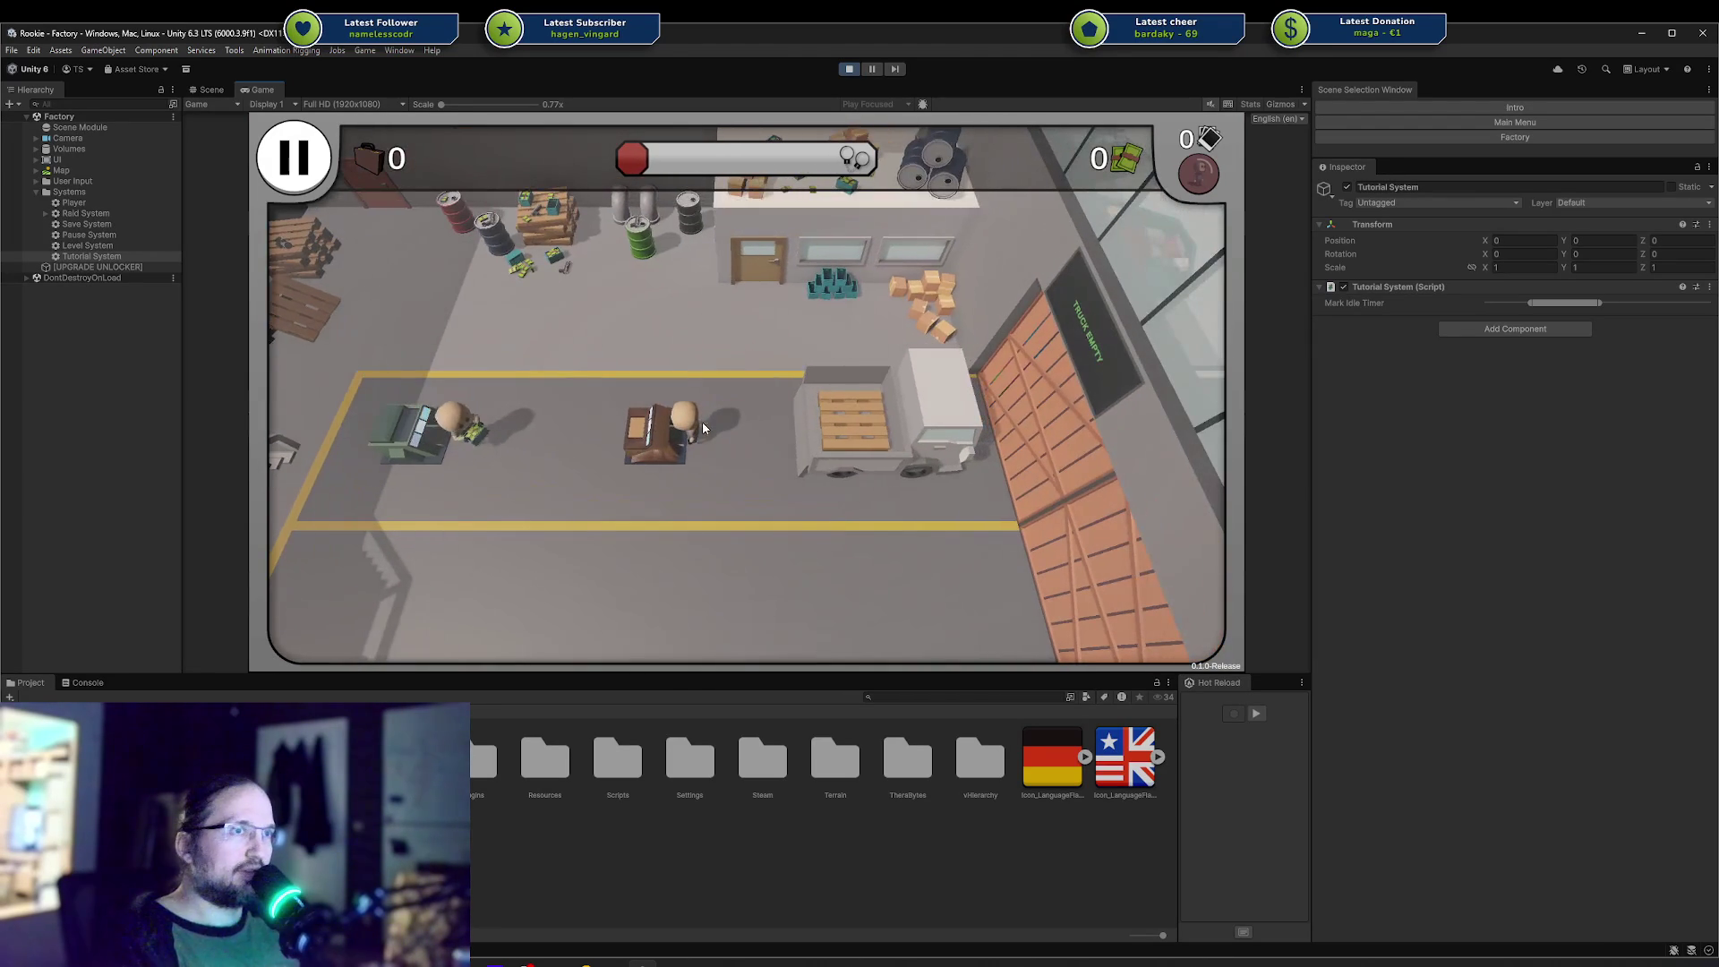
pyautogui.press('d')
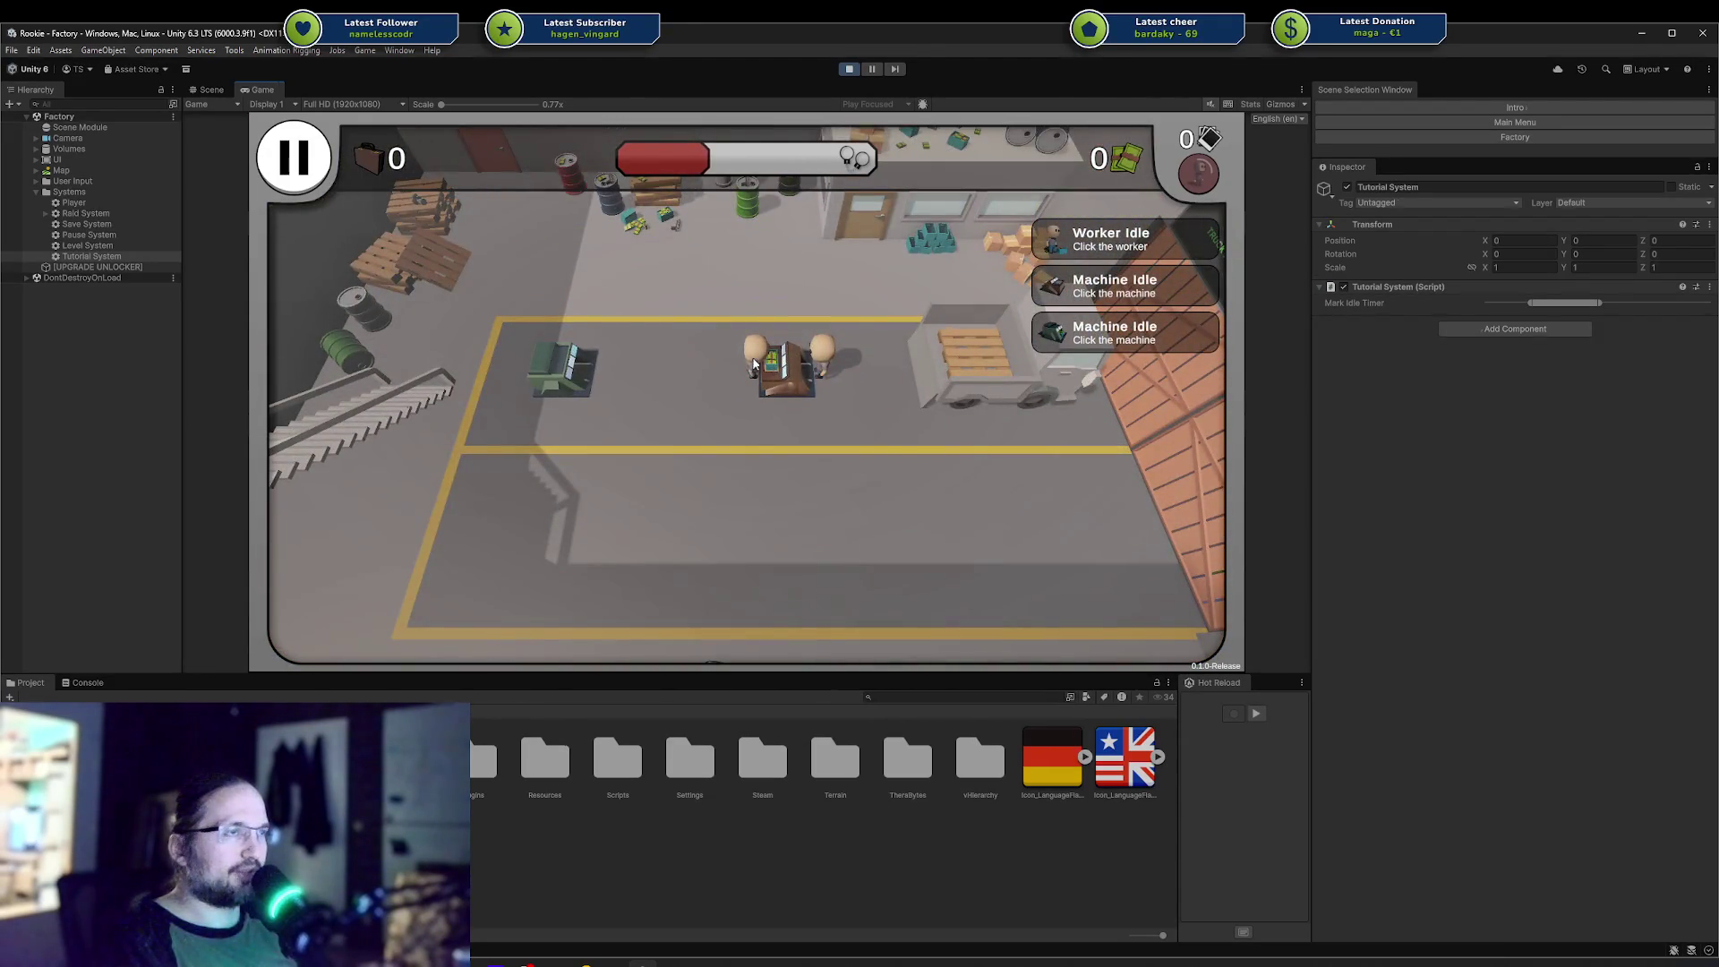
pyautogui.click(753, 363)
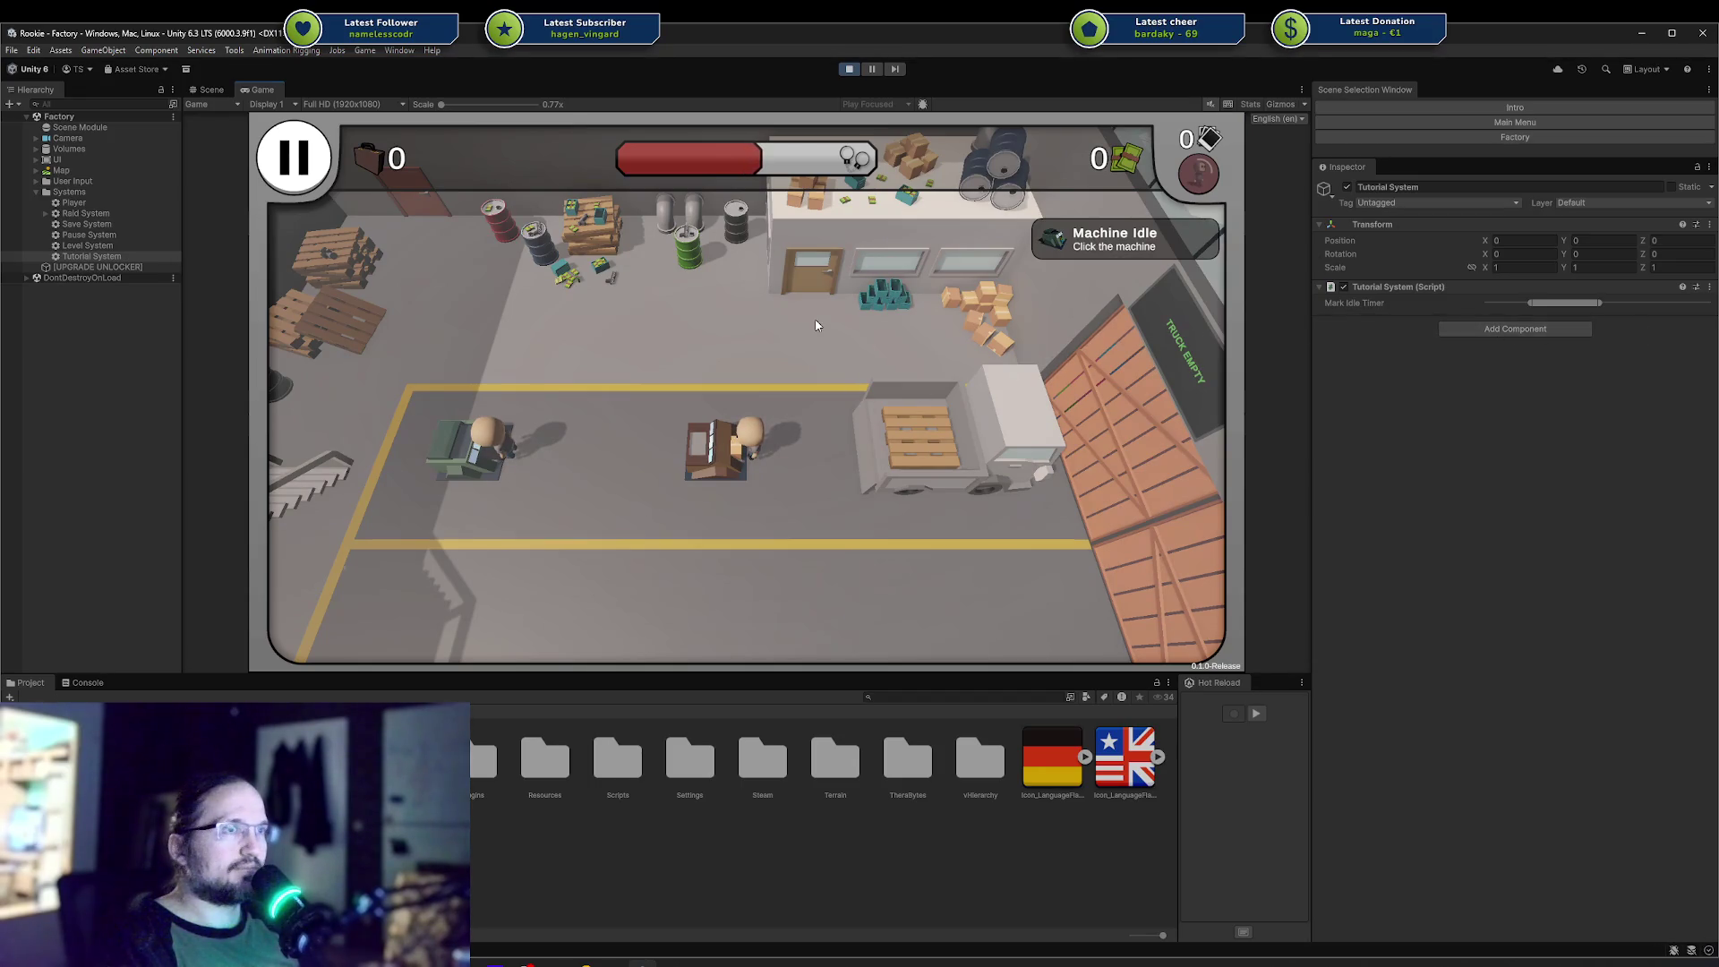
pyautogui.click(755, 440)
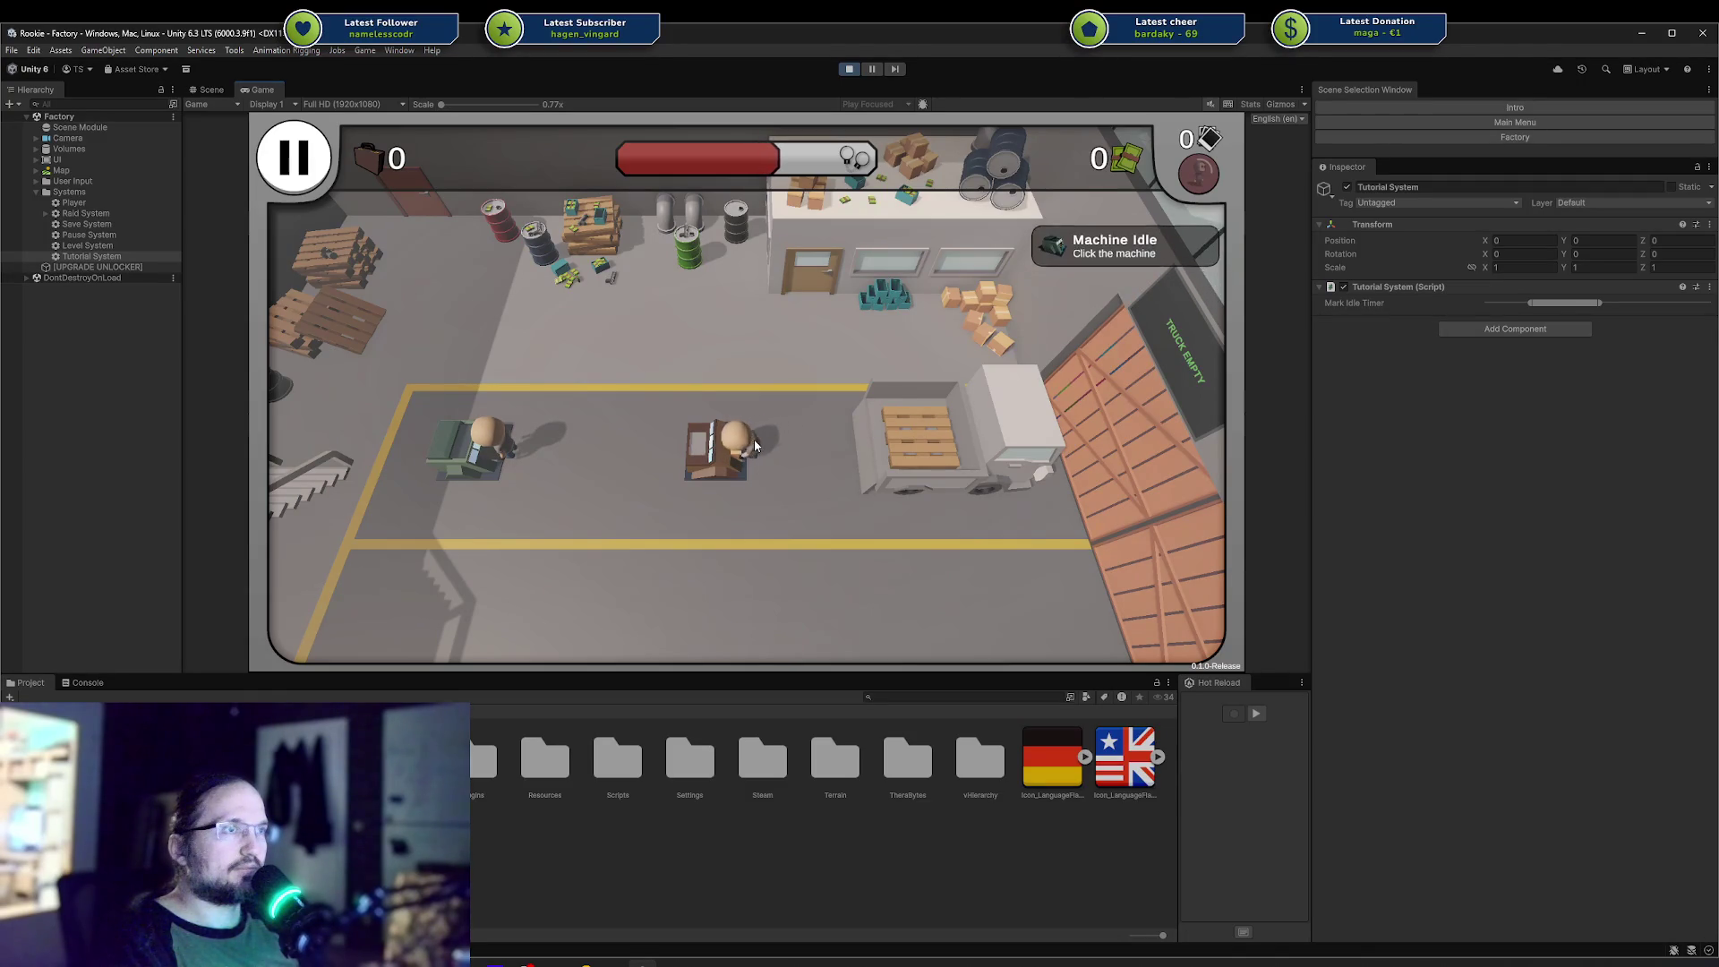
pyautogui.click(265, 152)
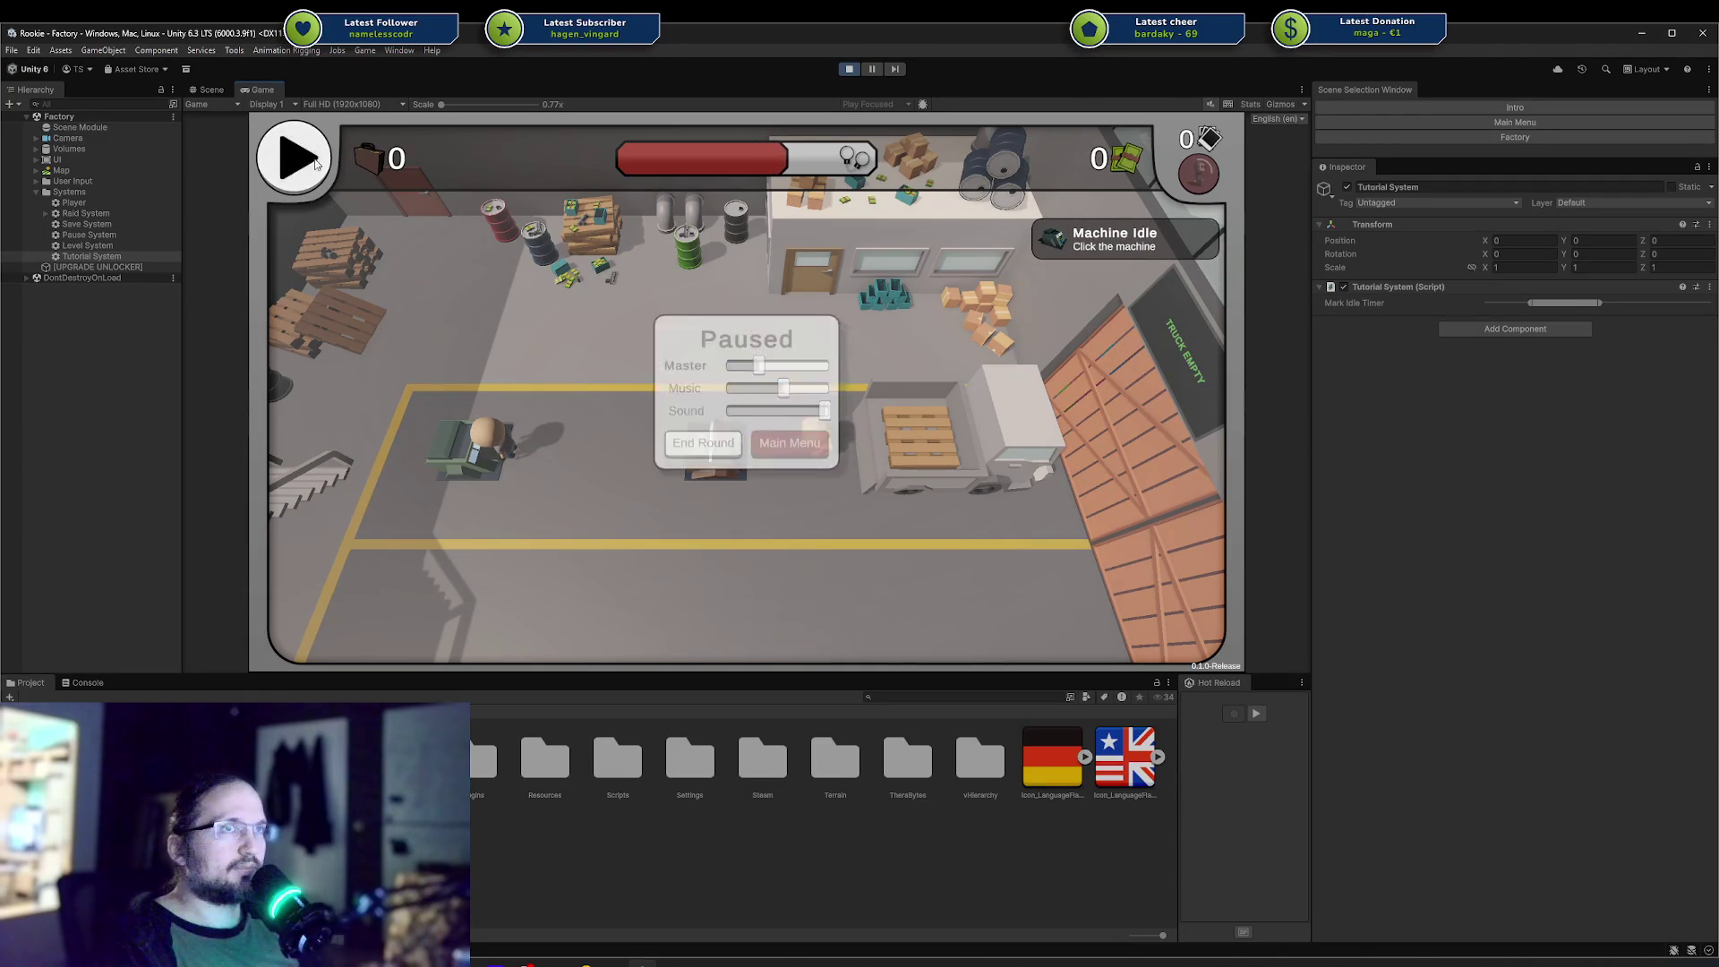
# Start a fresh Factory round from the main menu, reactivate idle workers and the green machine, then stop.
pyautogui.click(754, 464)
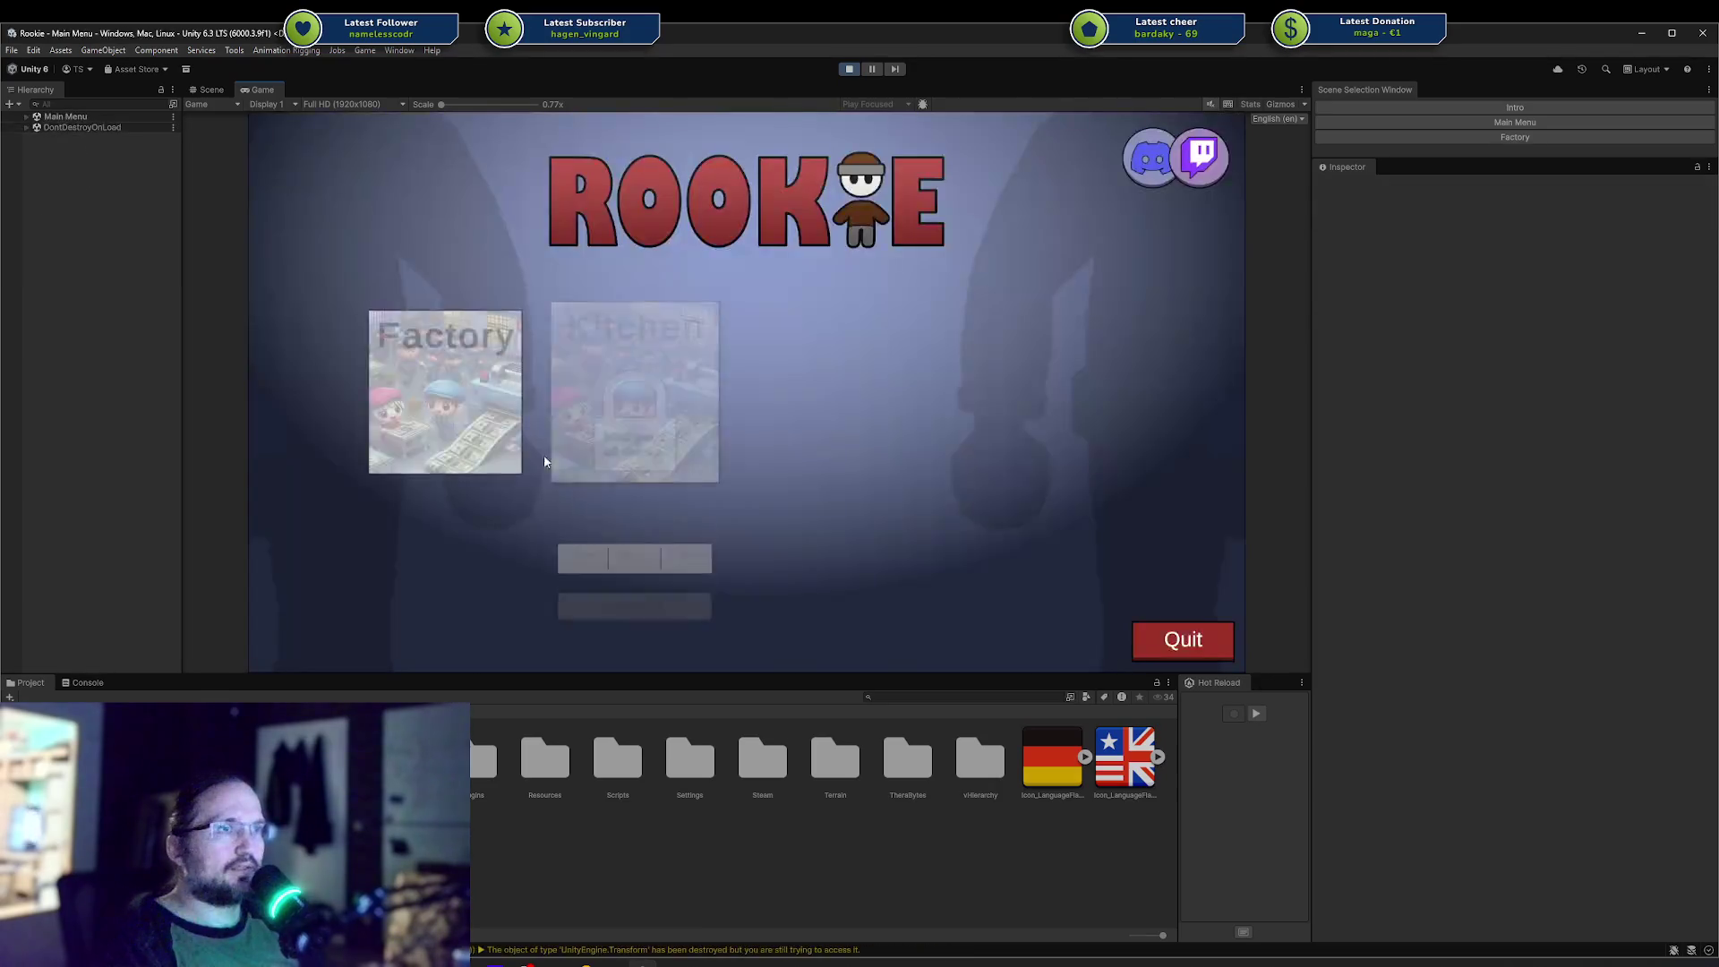
pyautogui.click(430, 467)
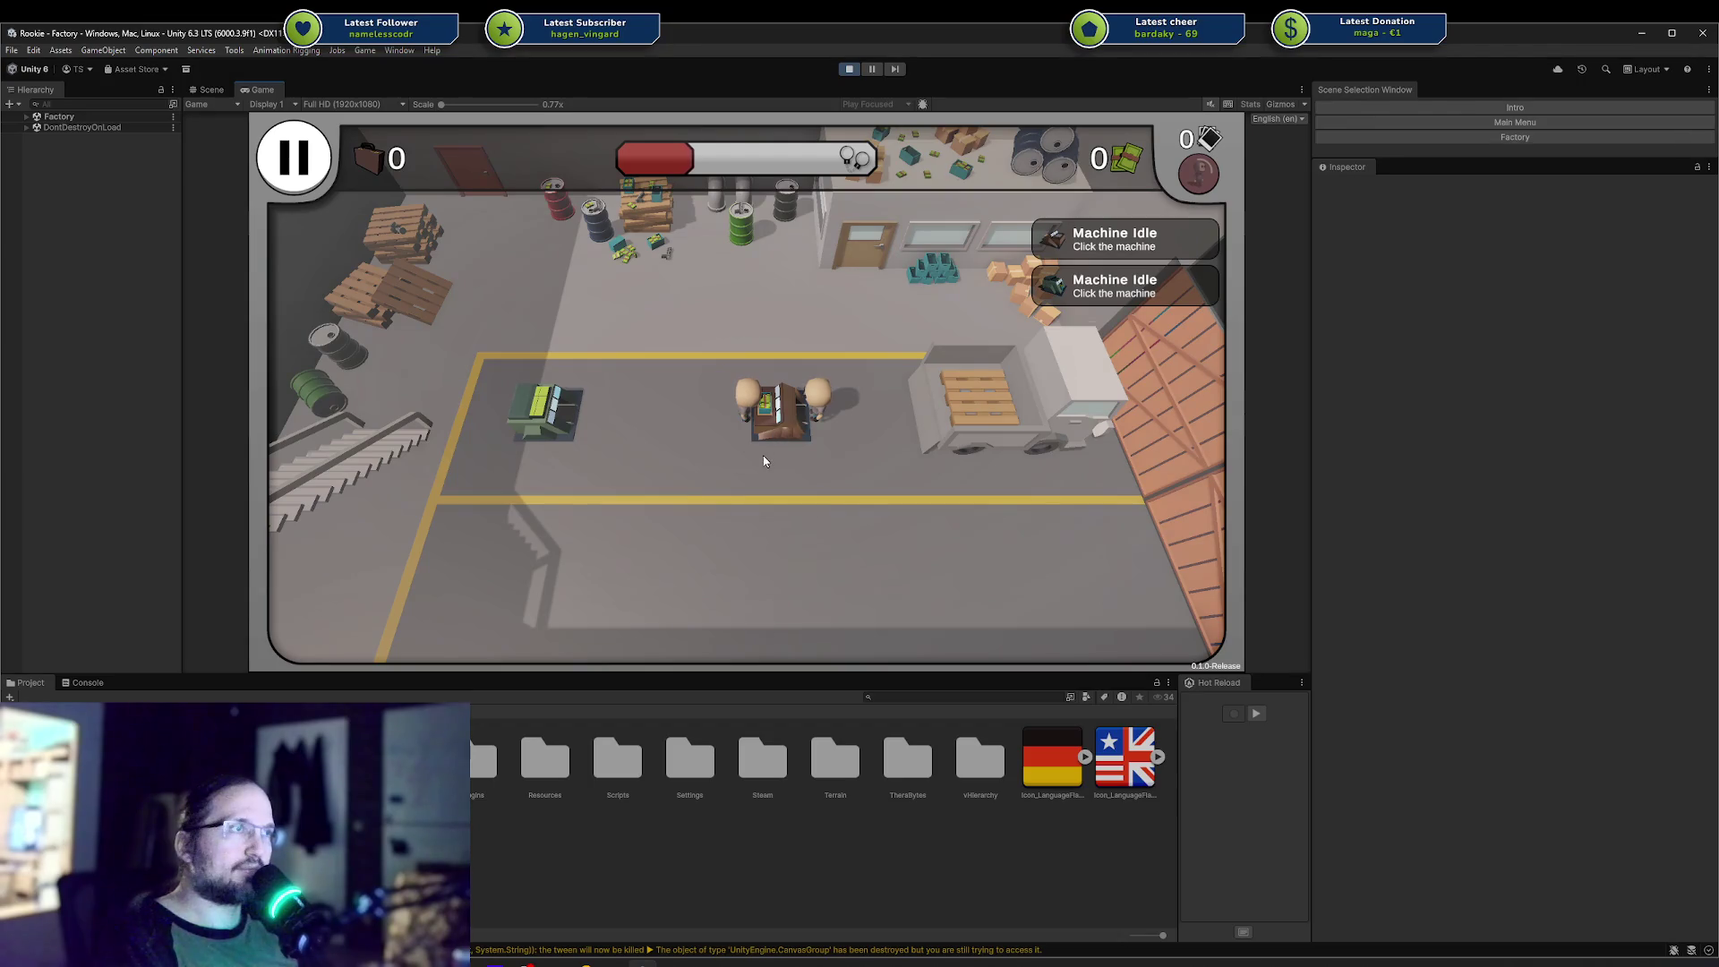
pyautogui.scroll(3, 819, 286)
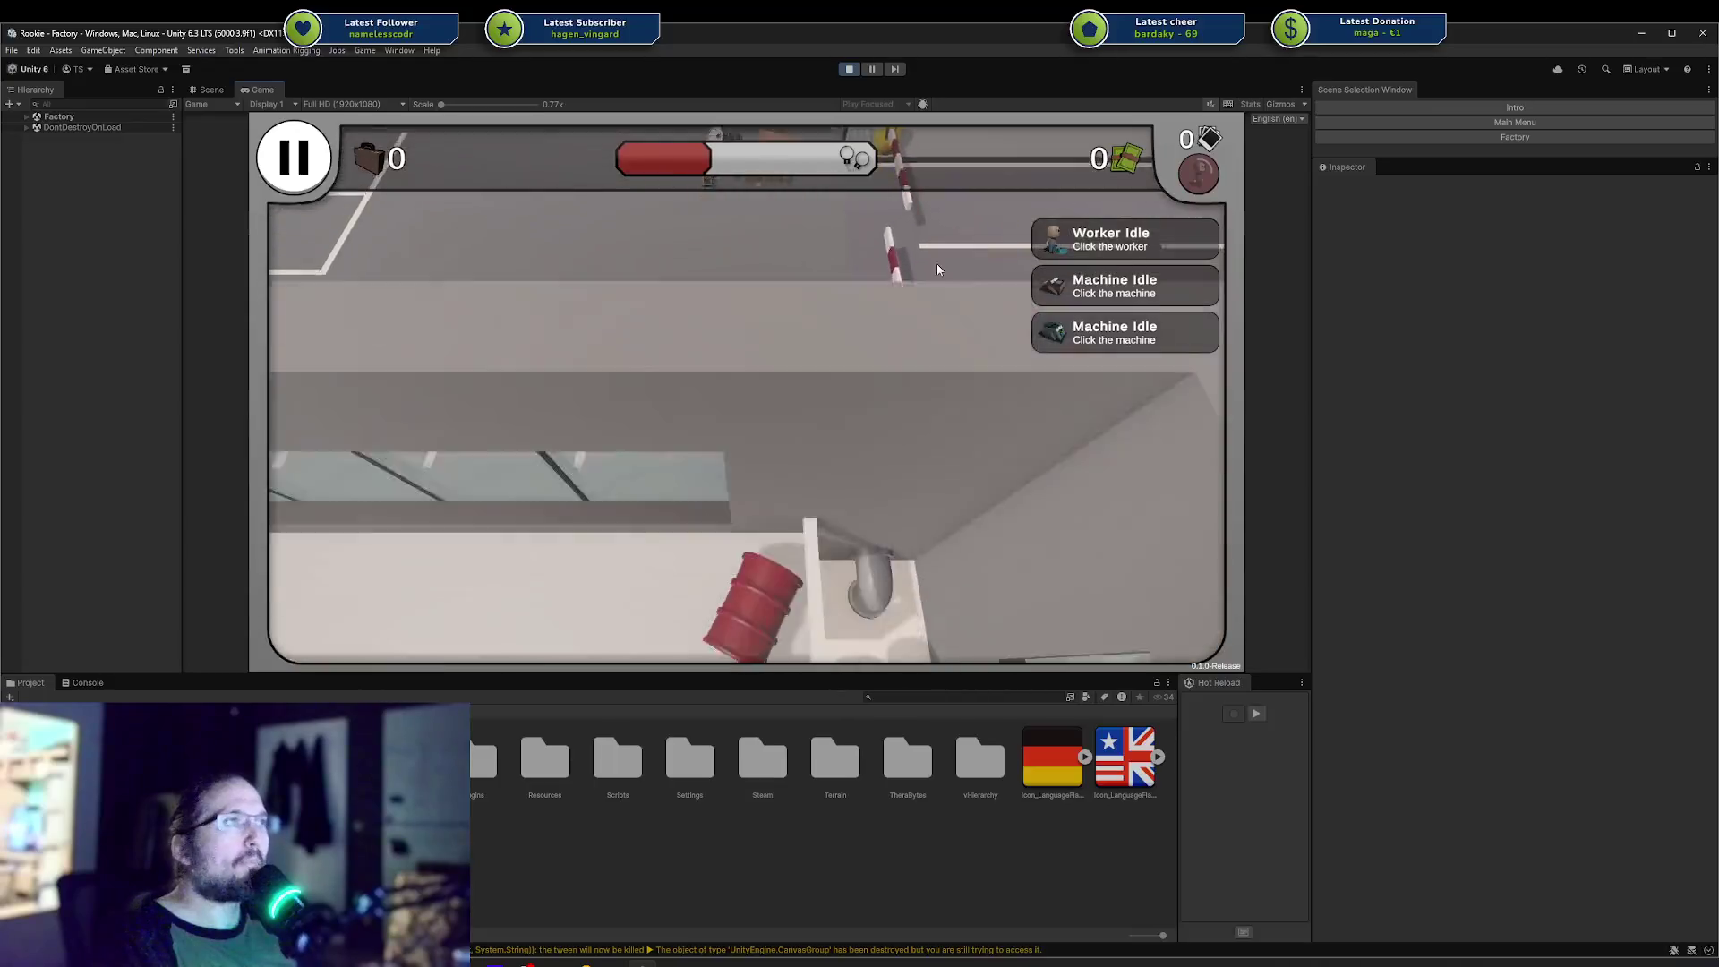
pyautogui.scroll(-3, 937, 268)
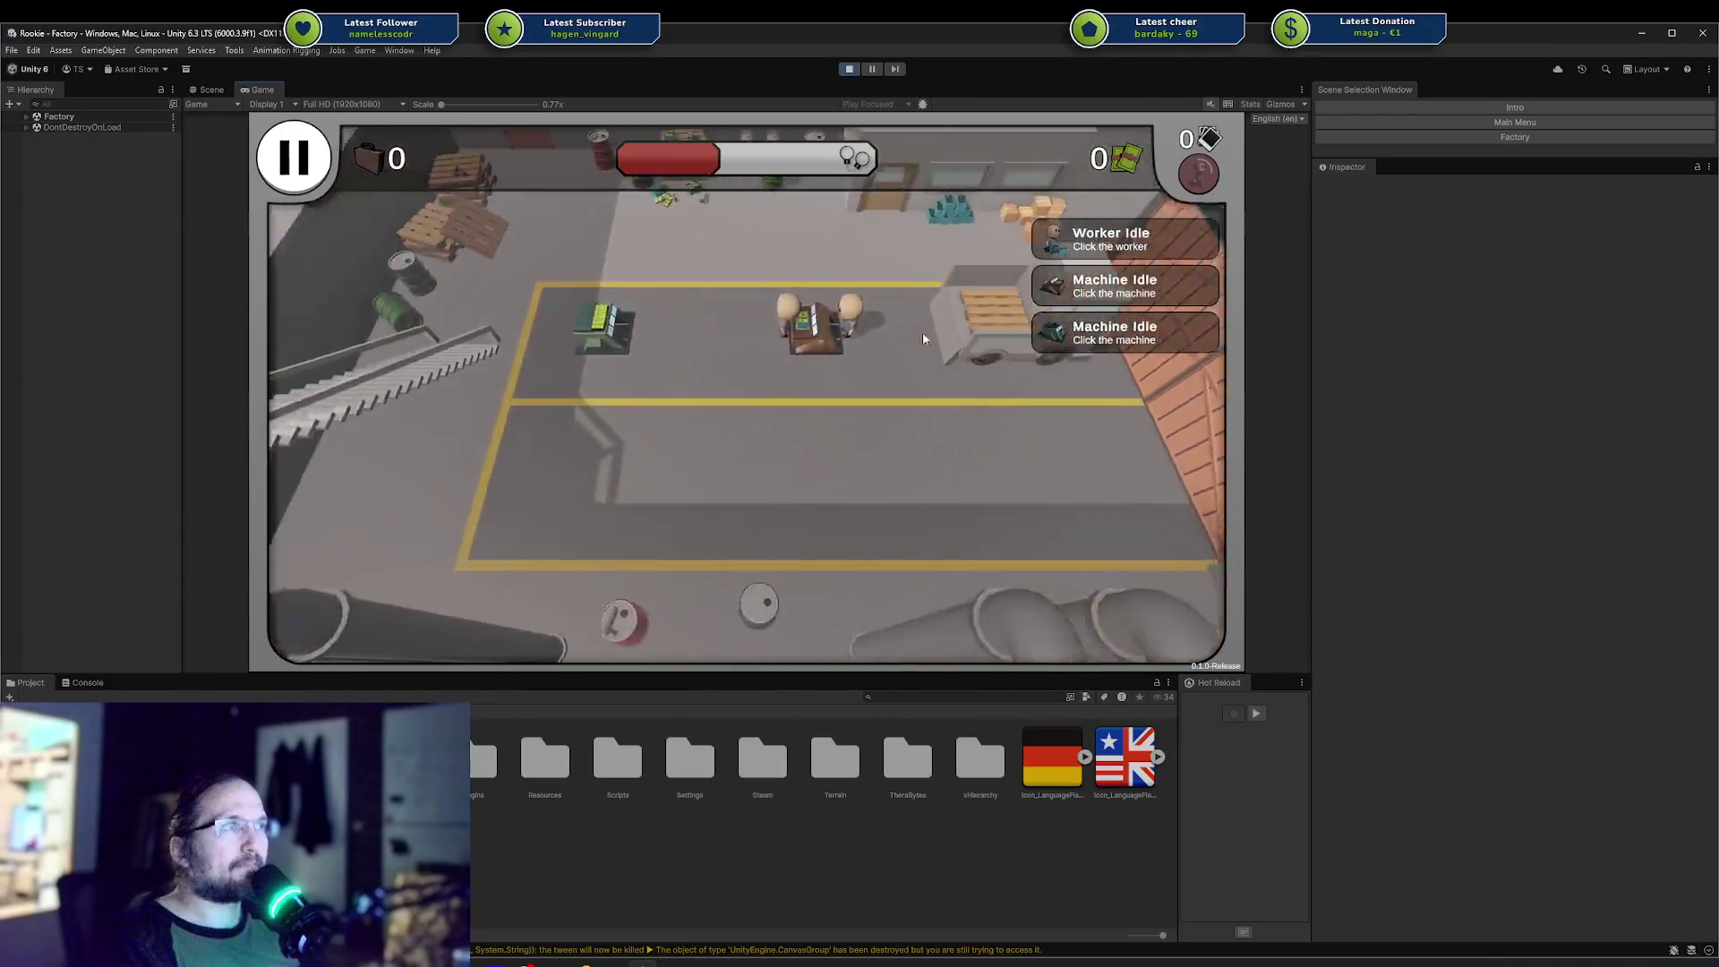
pyautogui.click(799, 298)
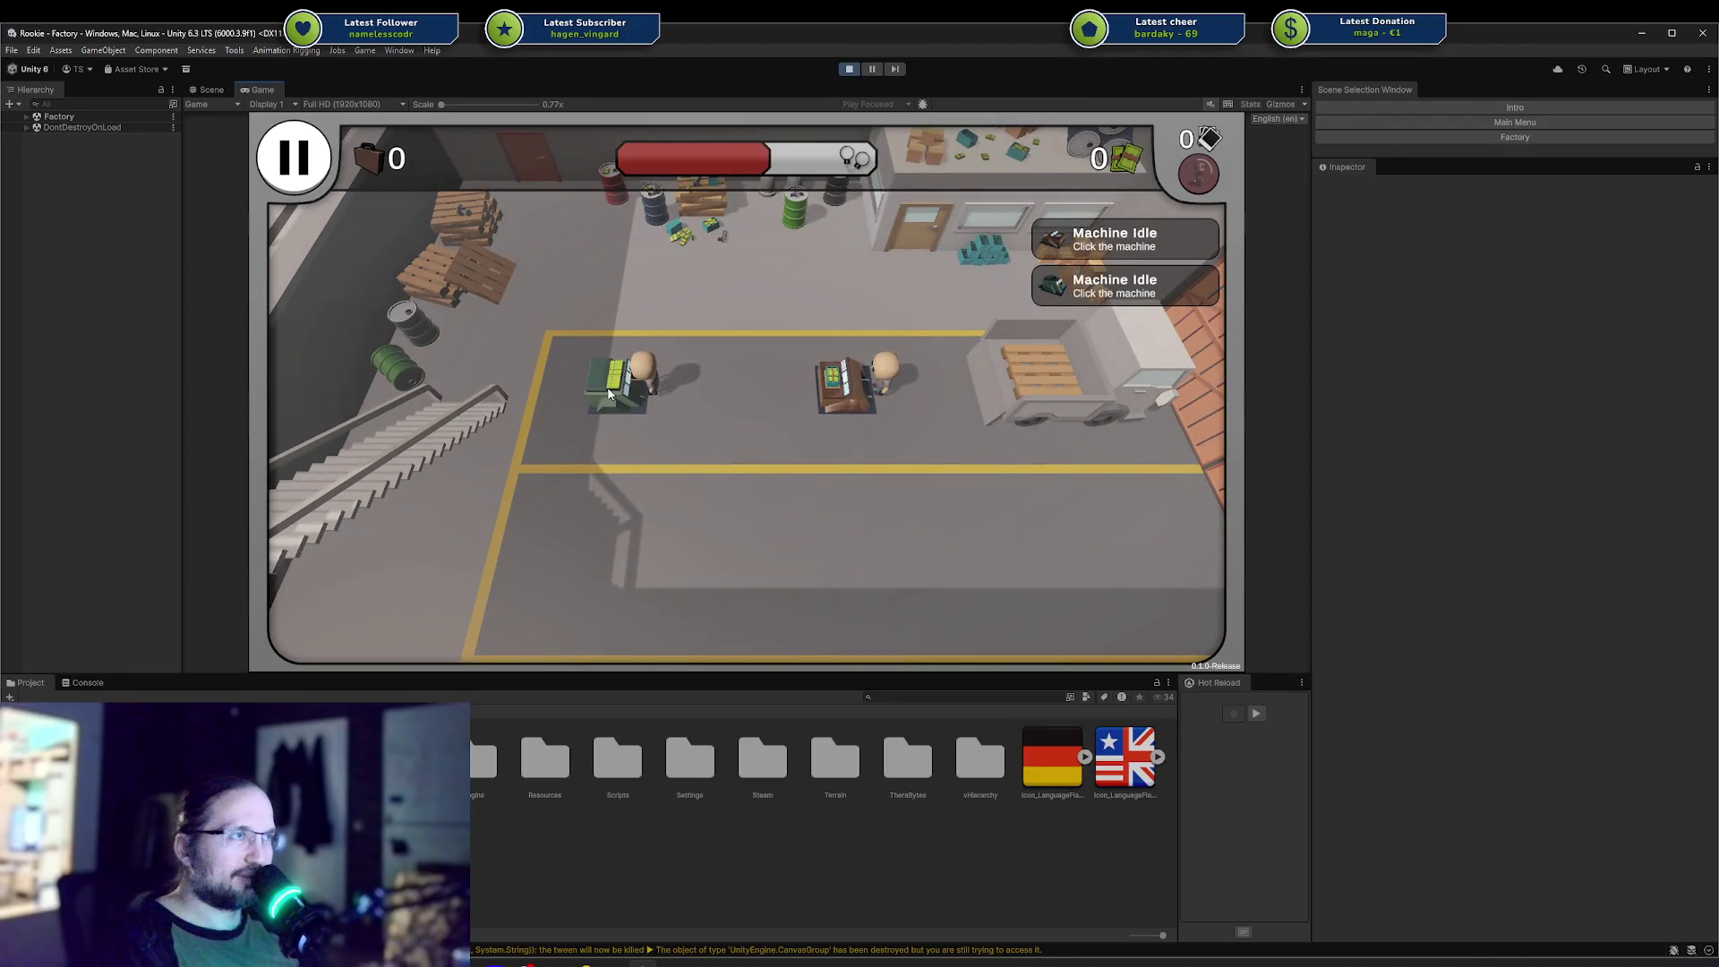
pyautogui.click(609, 394)
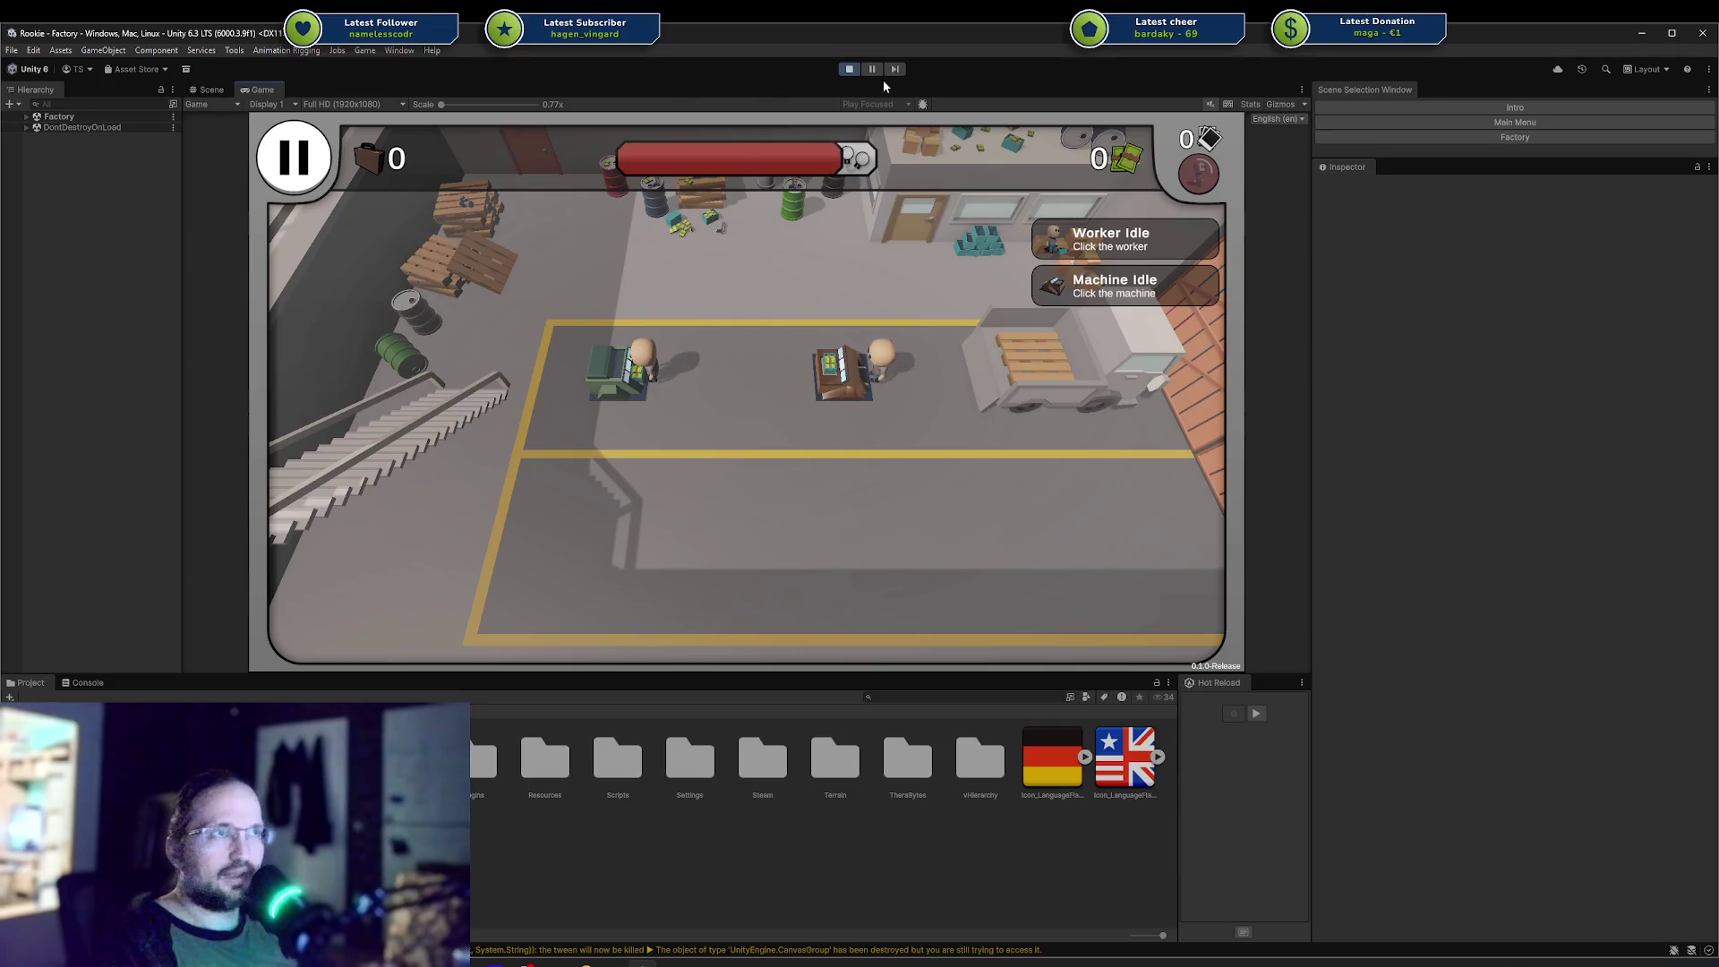
pyautogui.click(849, 69)
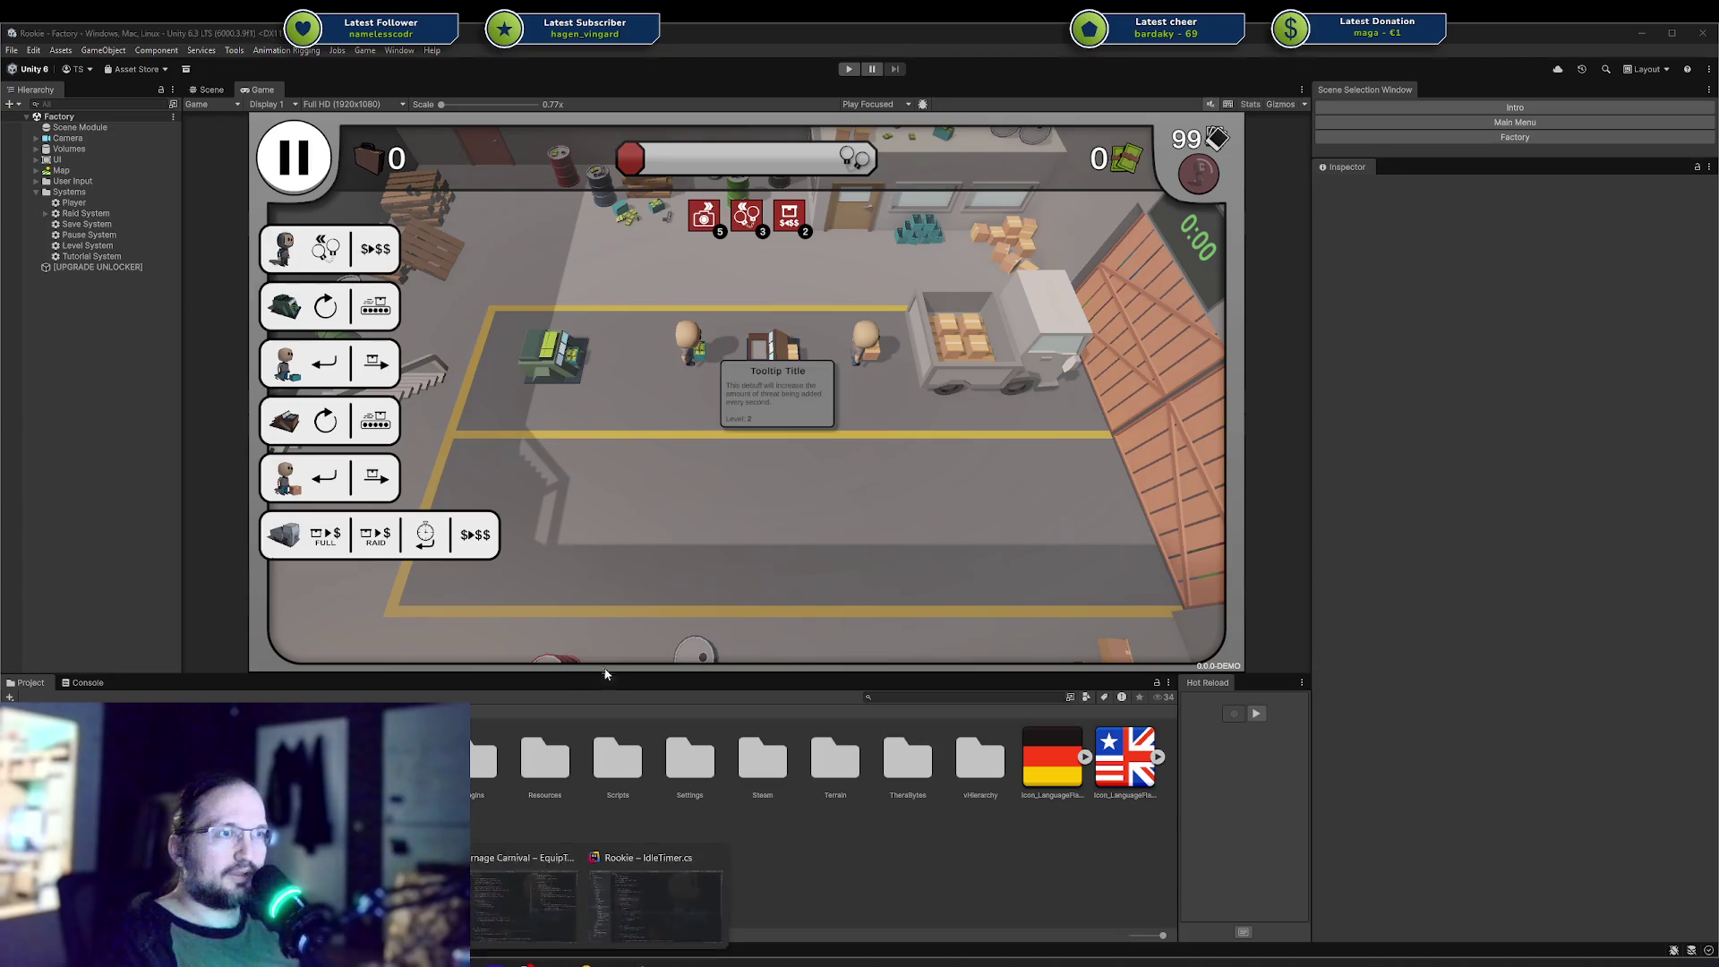
# Commit the two changed files as '$319 Added random markIdleTimer' and push to origin.
pyautogui.click(482, 898)
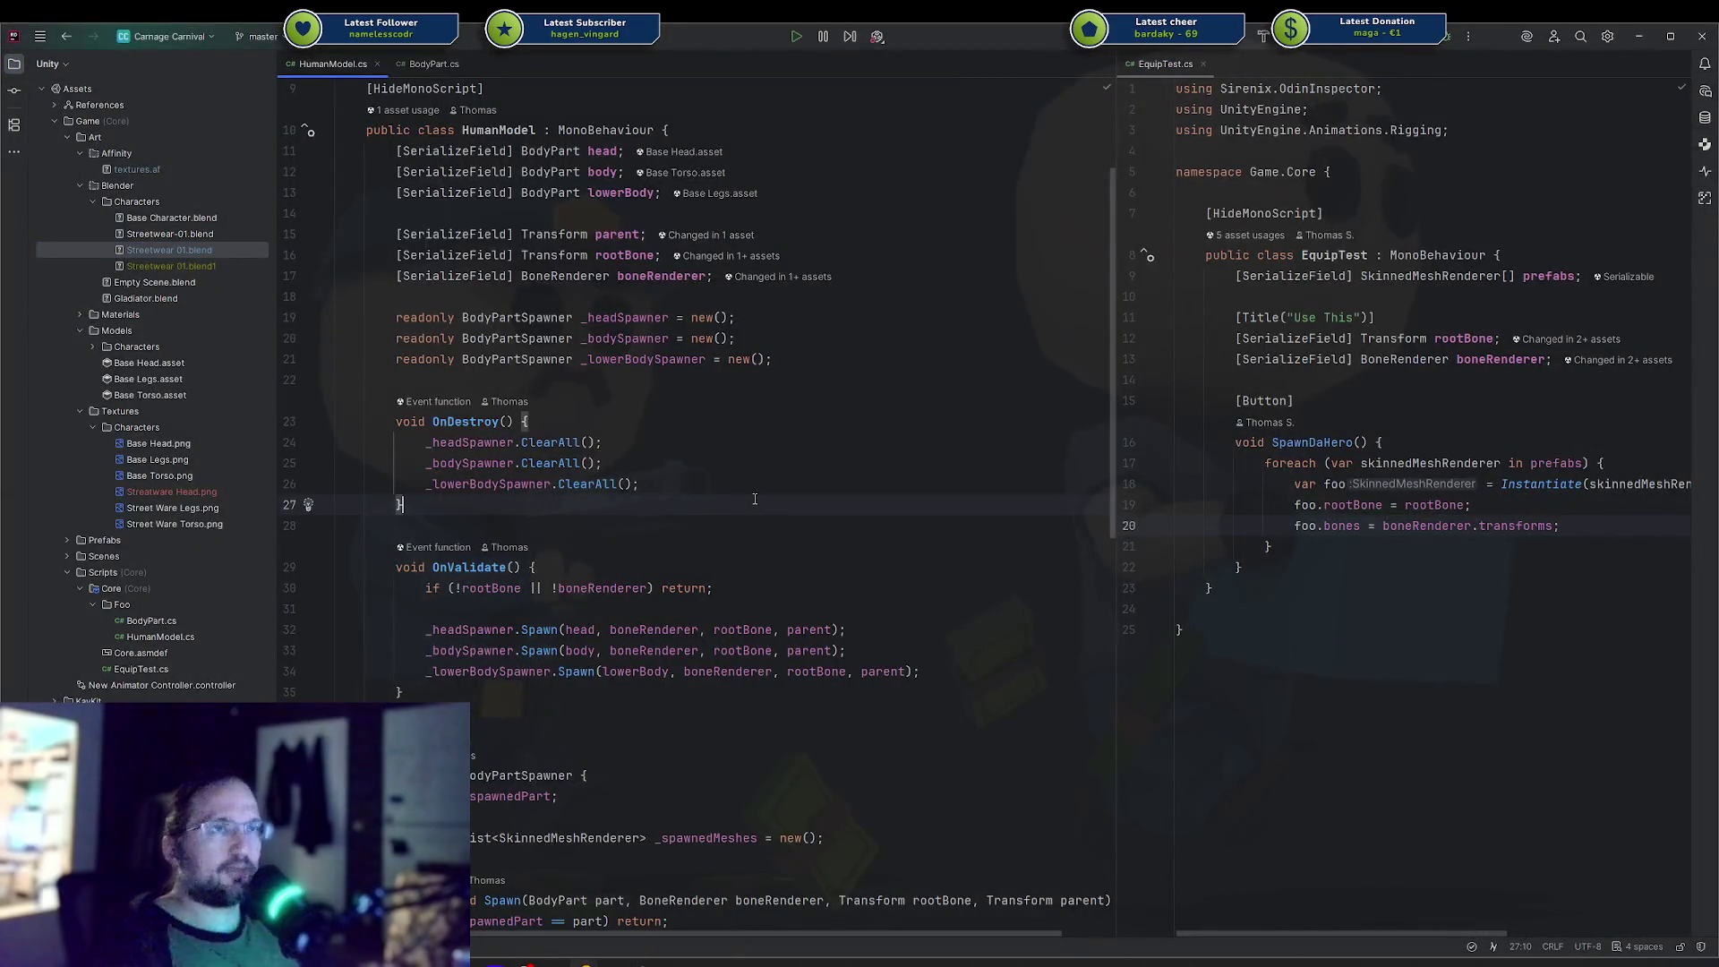
pyautogui.moveTo(583, 962)
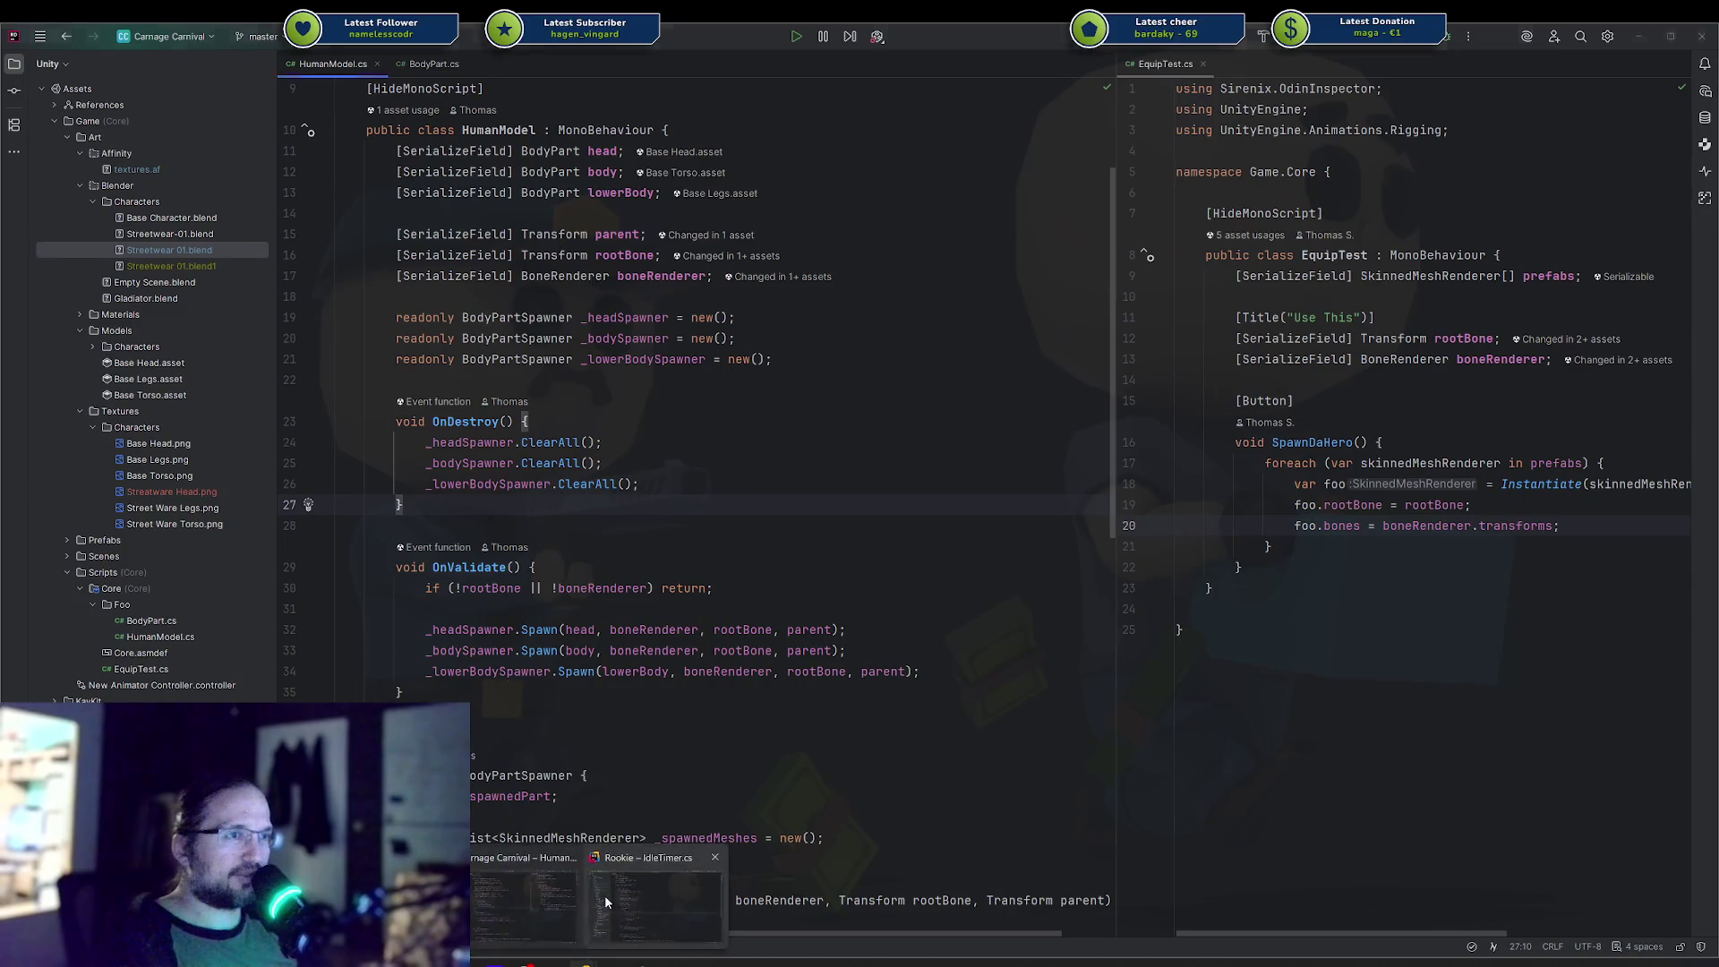
pyautogui.click(662, 895)
pyautogui.hotkey('ctrl', 'k')
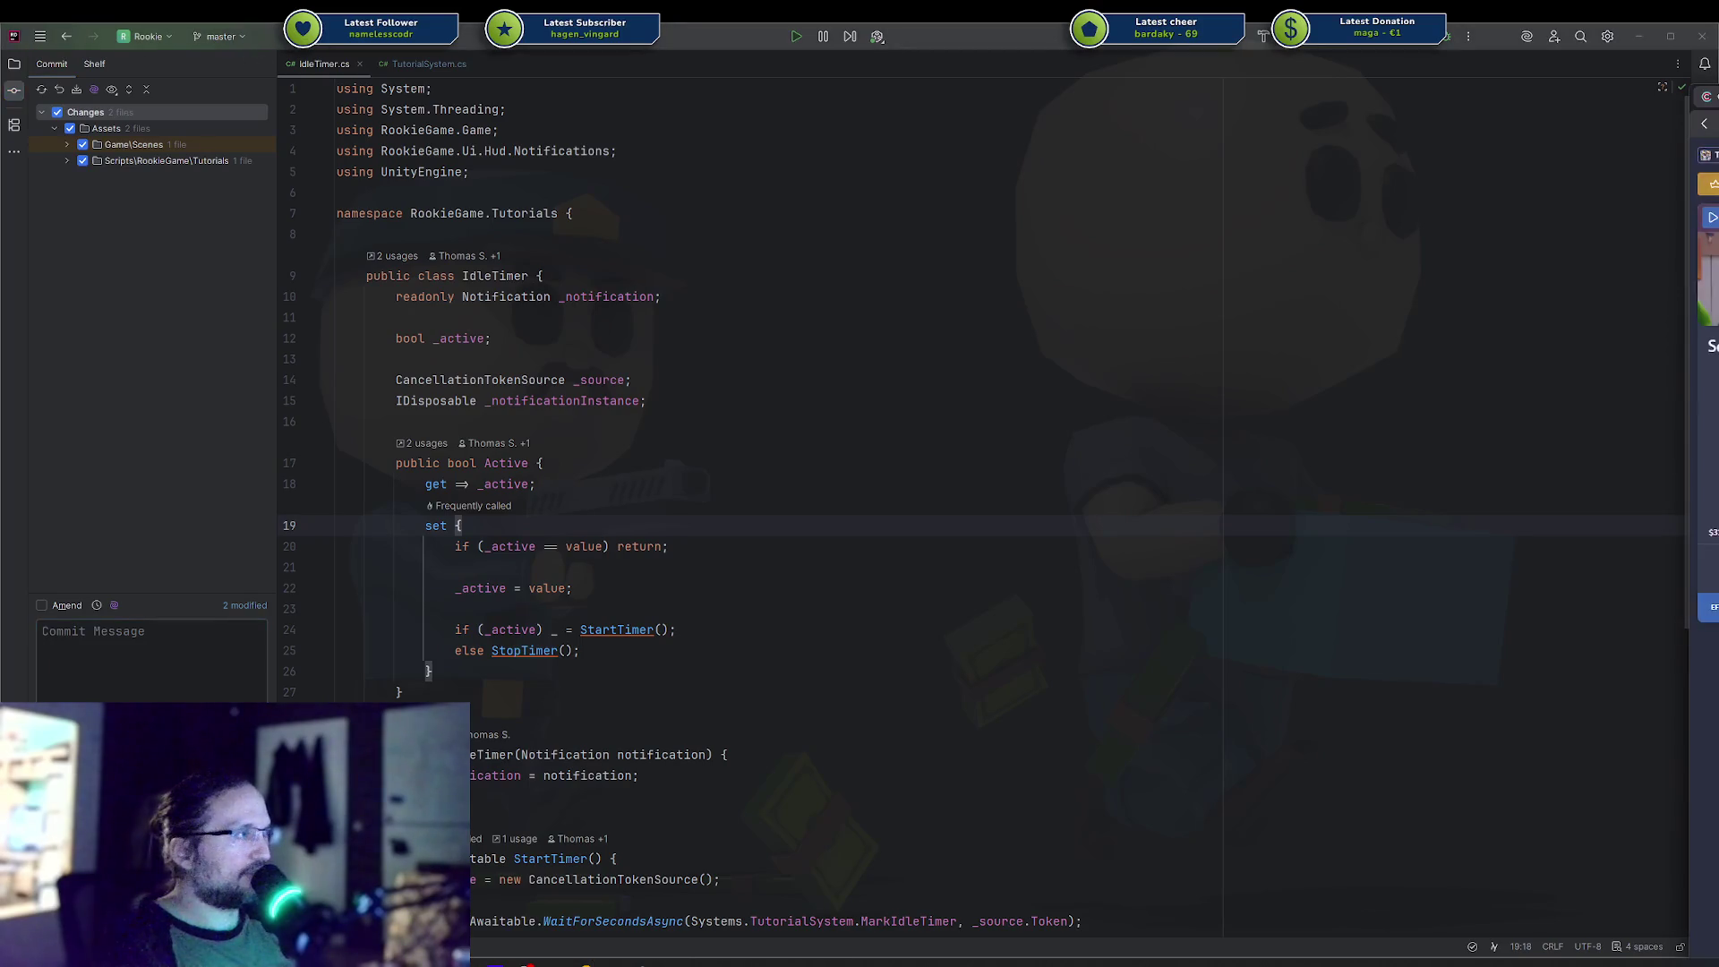
pyautogui.write('$319')
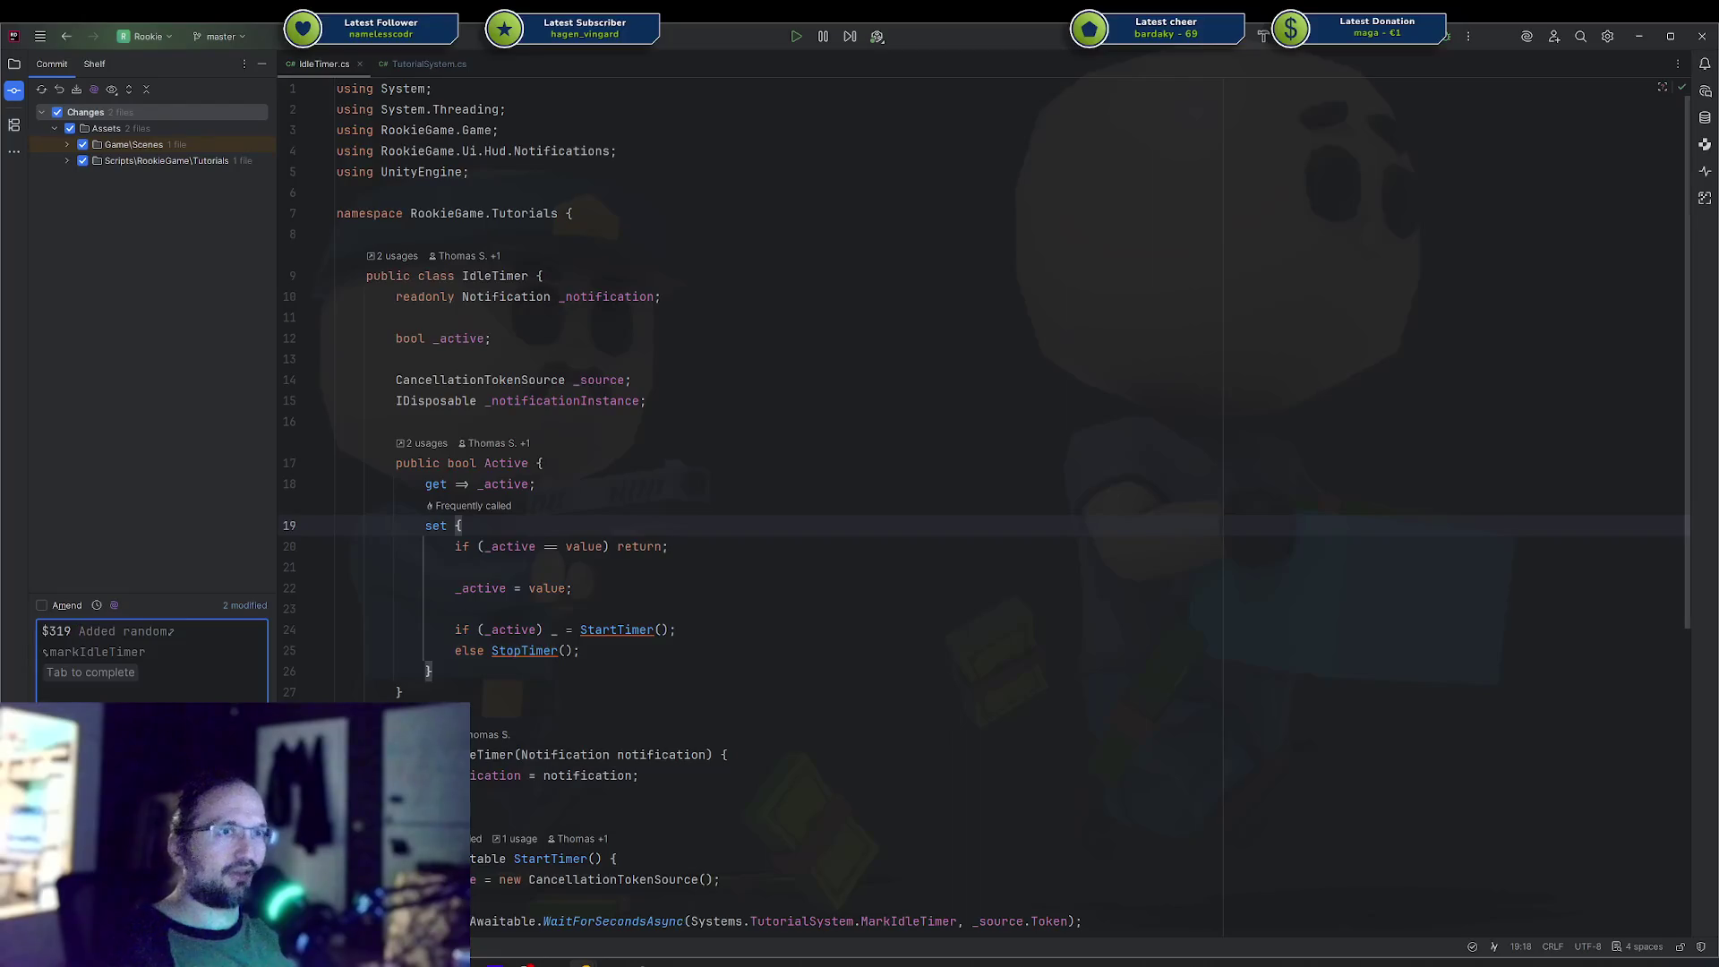
pyautogui.press('Tab')
pyautogui.hotkey('ctrl', 'Return')
pyautogui.hotkey('ctrl', 'shift', 'k')
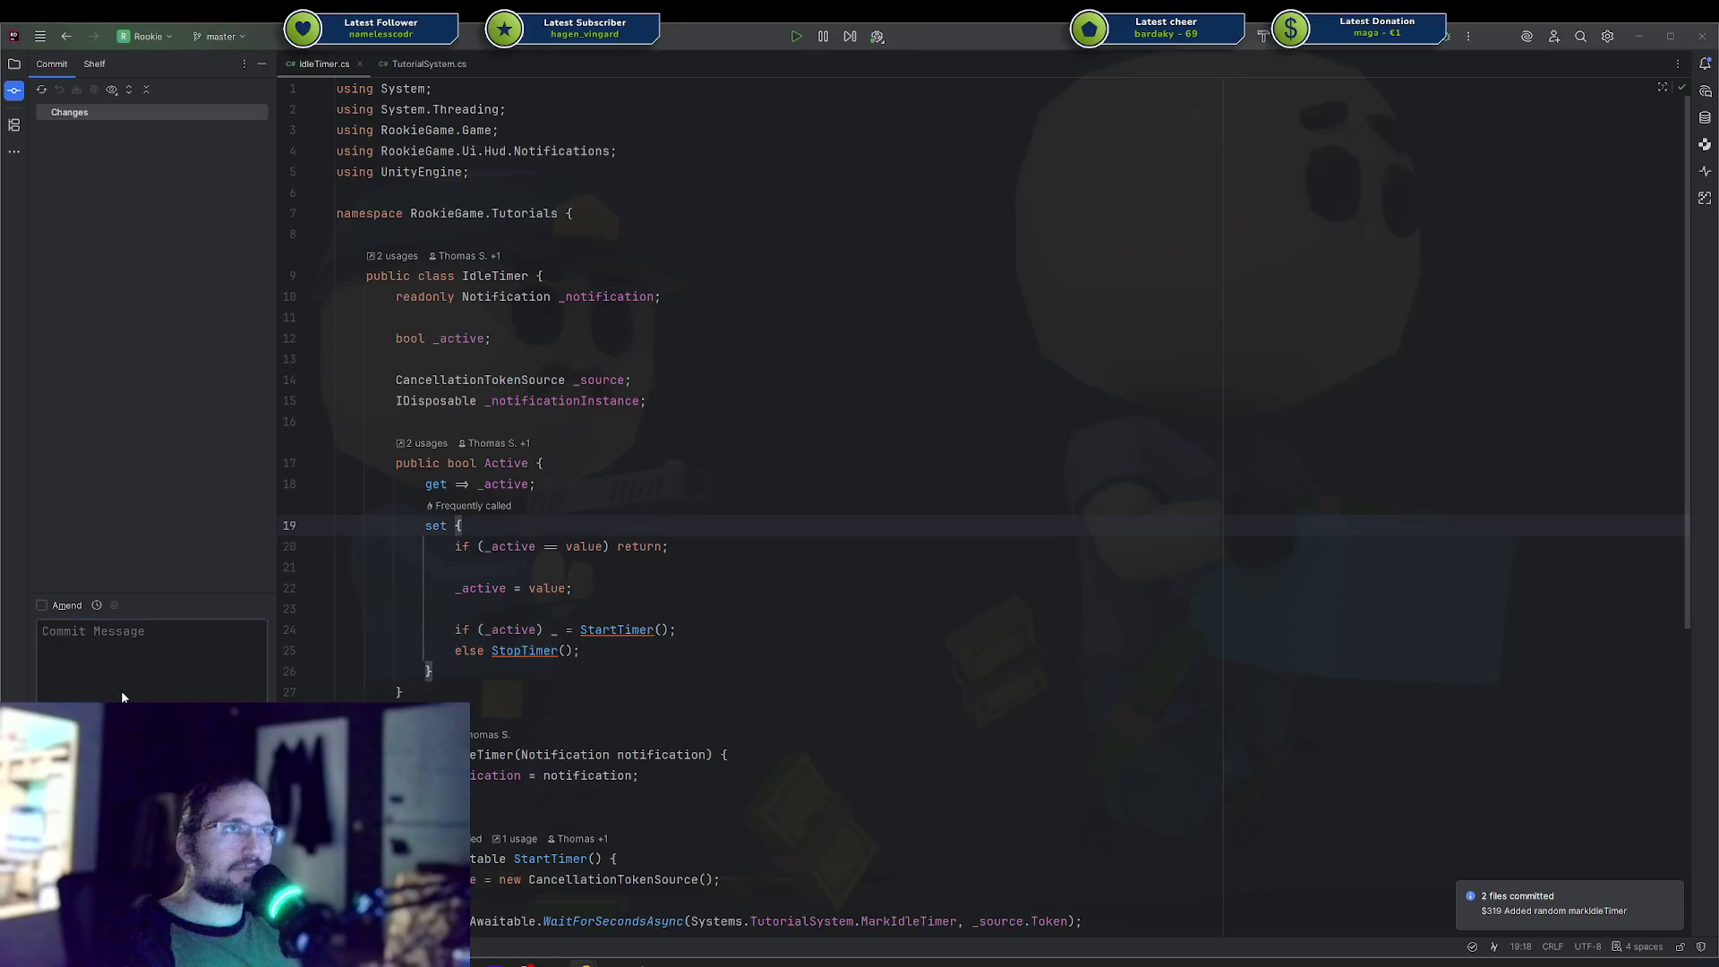
pyautogui.press('Return')
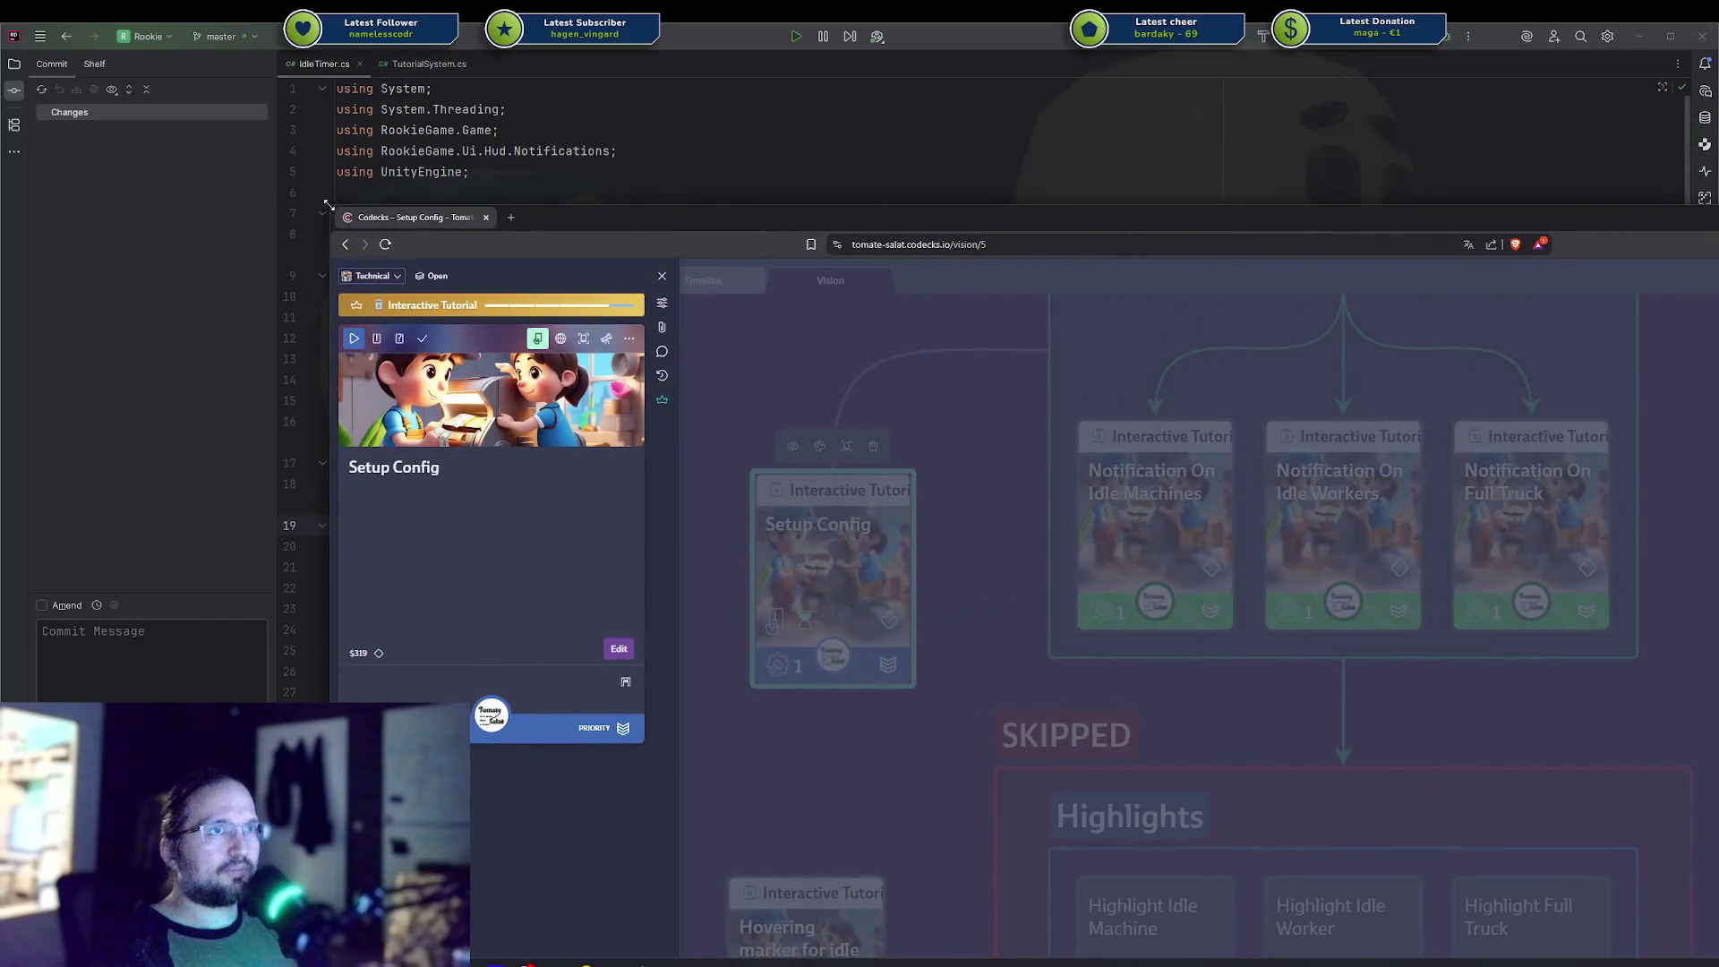
# Shrink the browser, delete the commit message from the Setup Config card, and mark it done.
pyautogui.moveTo(328, 205)
pyautogui.mouseDown()
pyautogui.moveTo(1235, 440)
pyautogui.moveTo(1234, 409)
pyautogui.mouseUp()
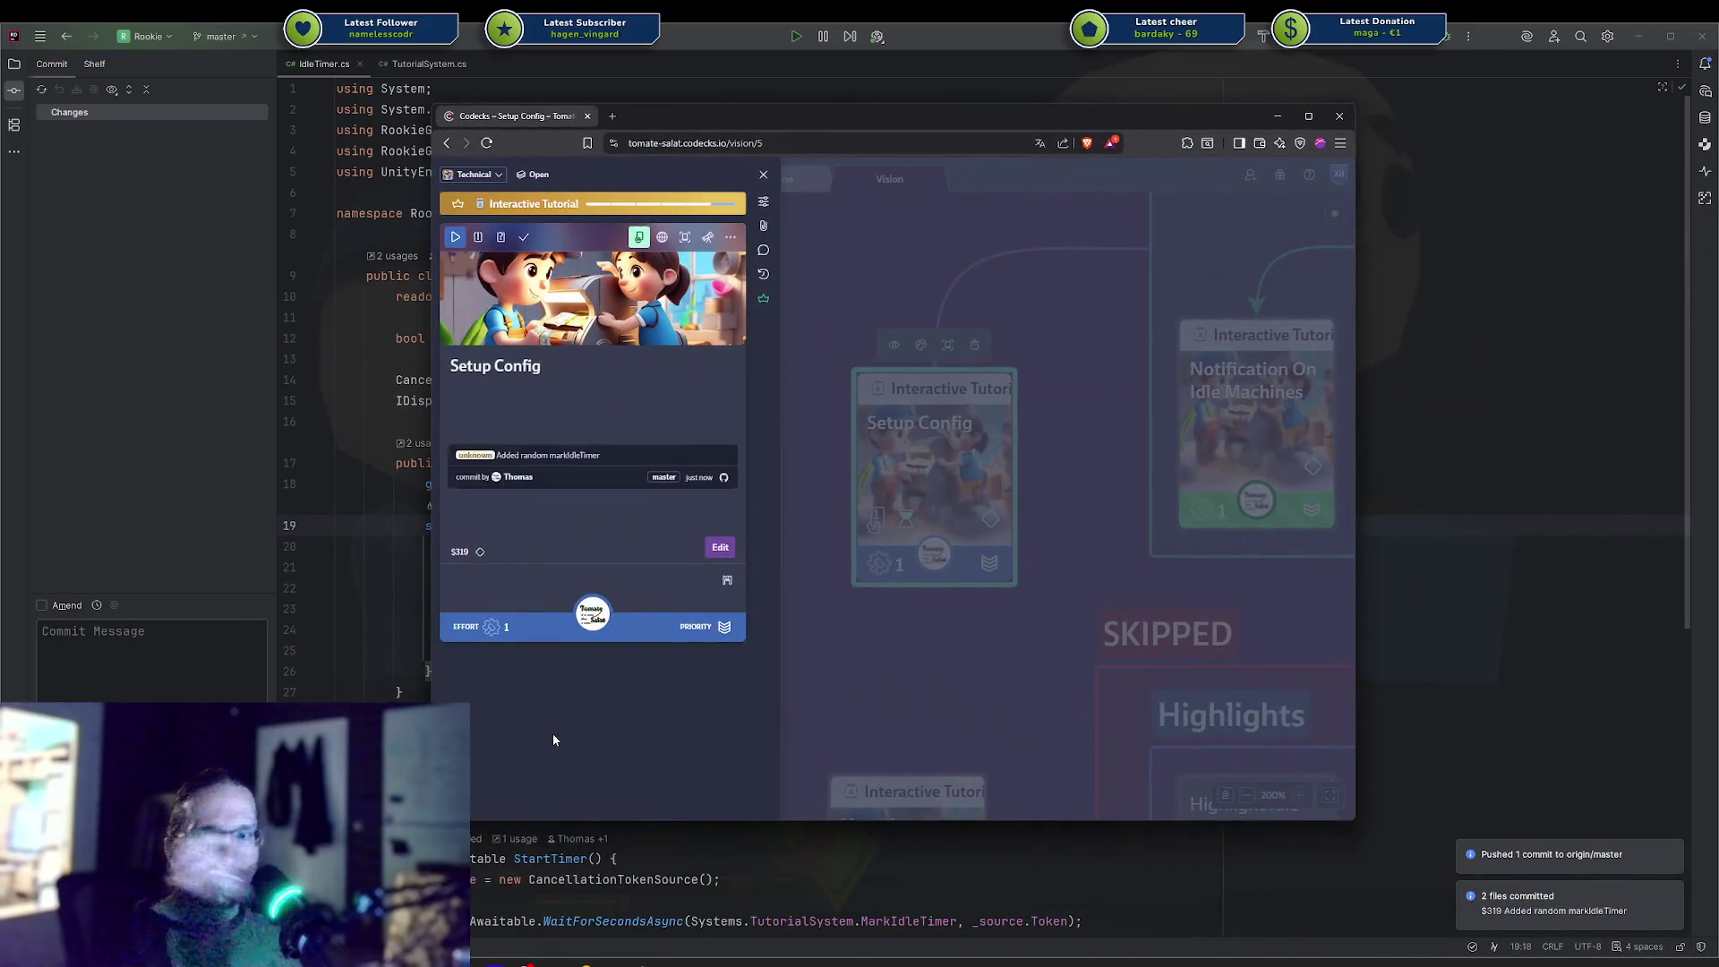
pyautogui.click(728, 445)
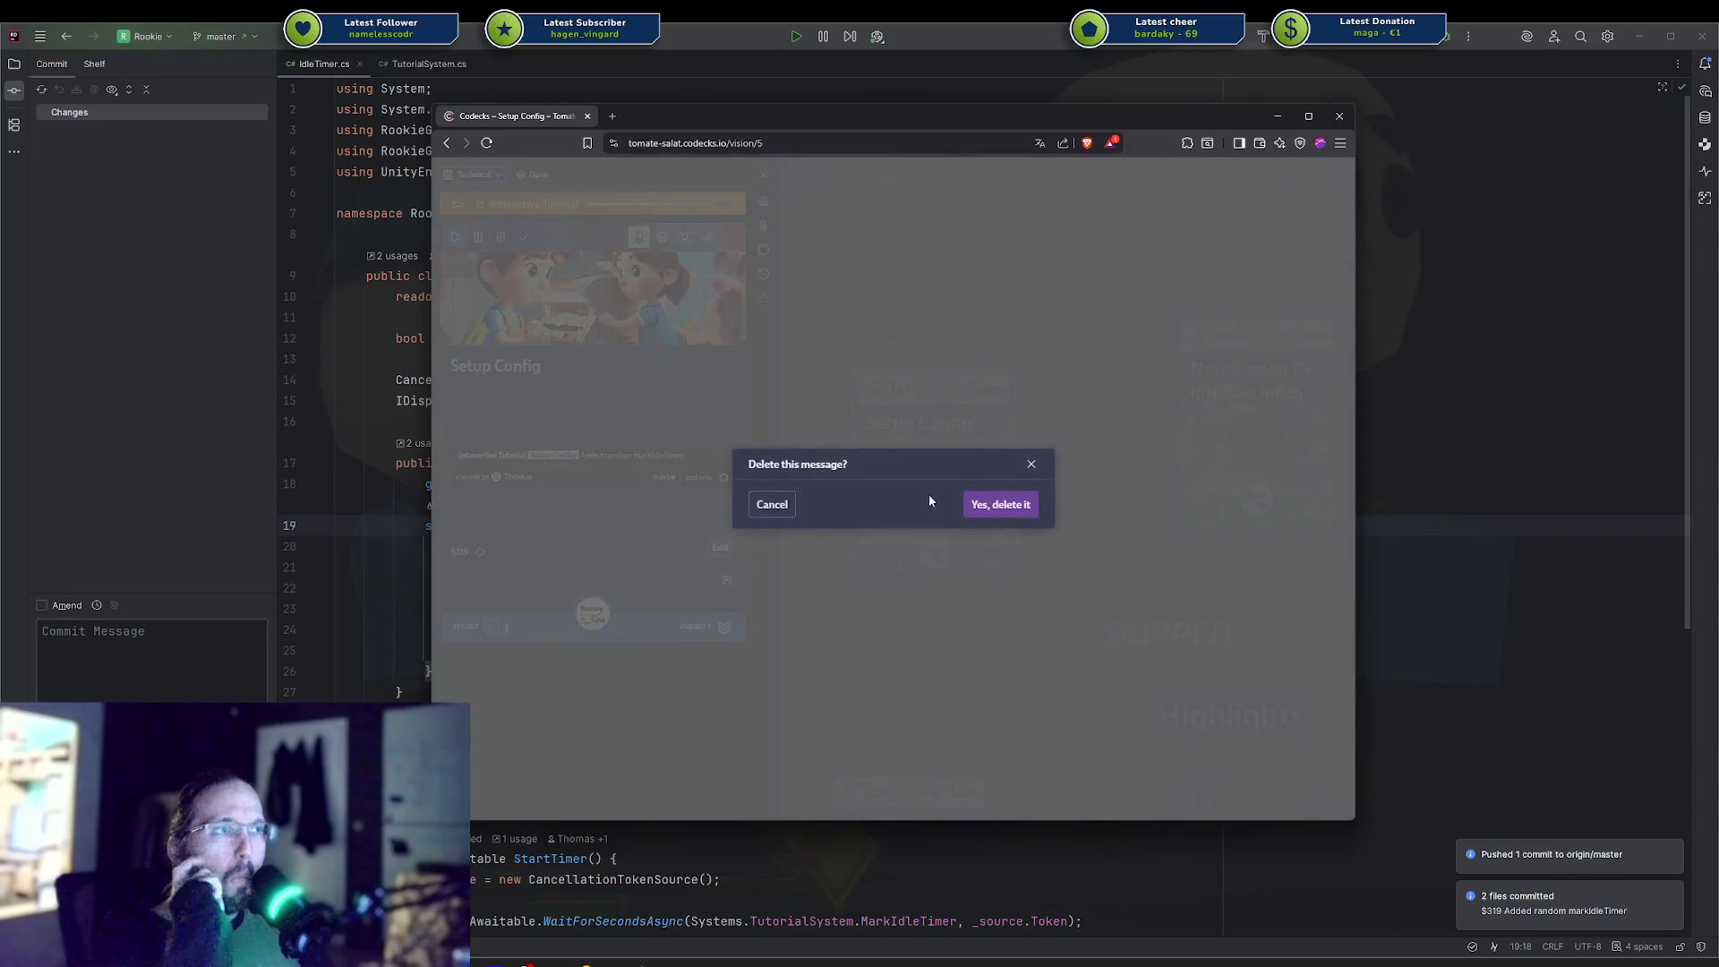
pyautogui.click(978, 503)
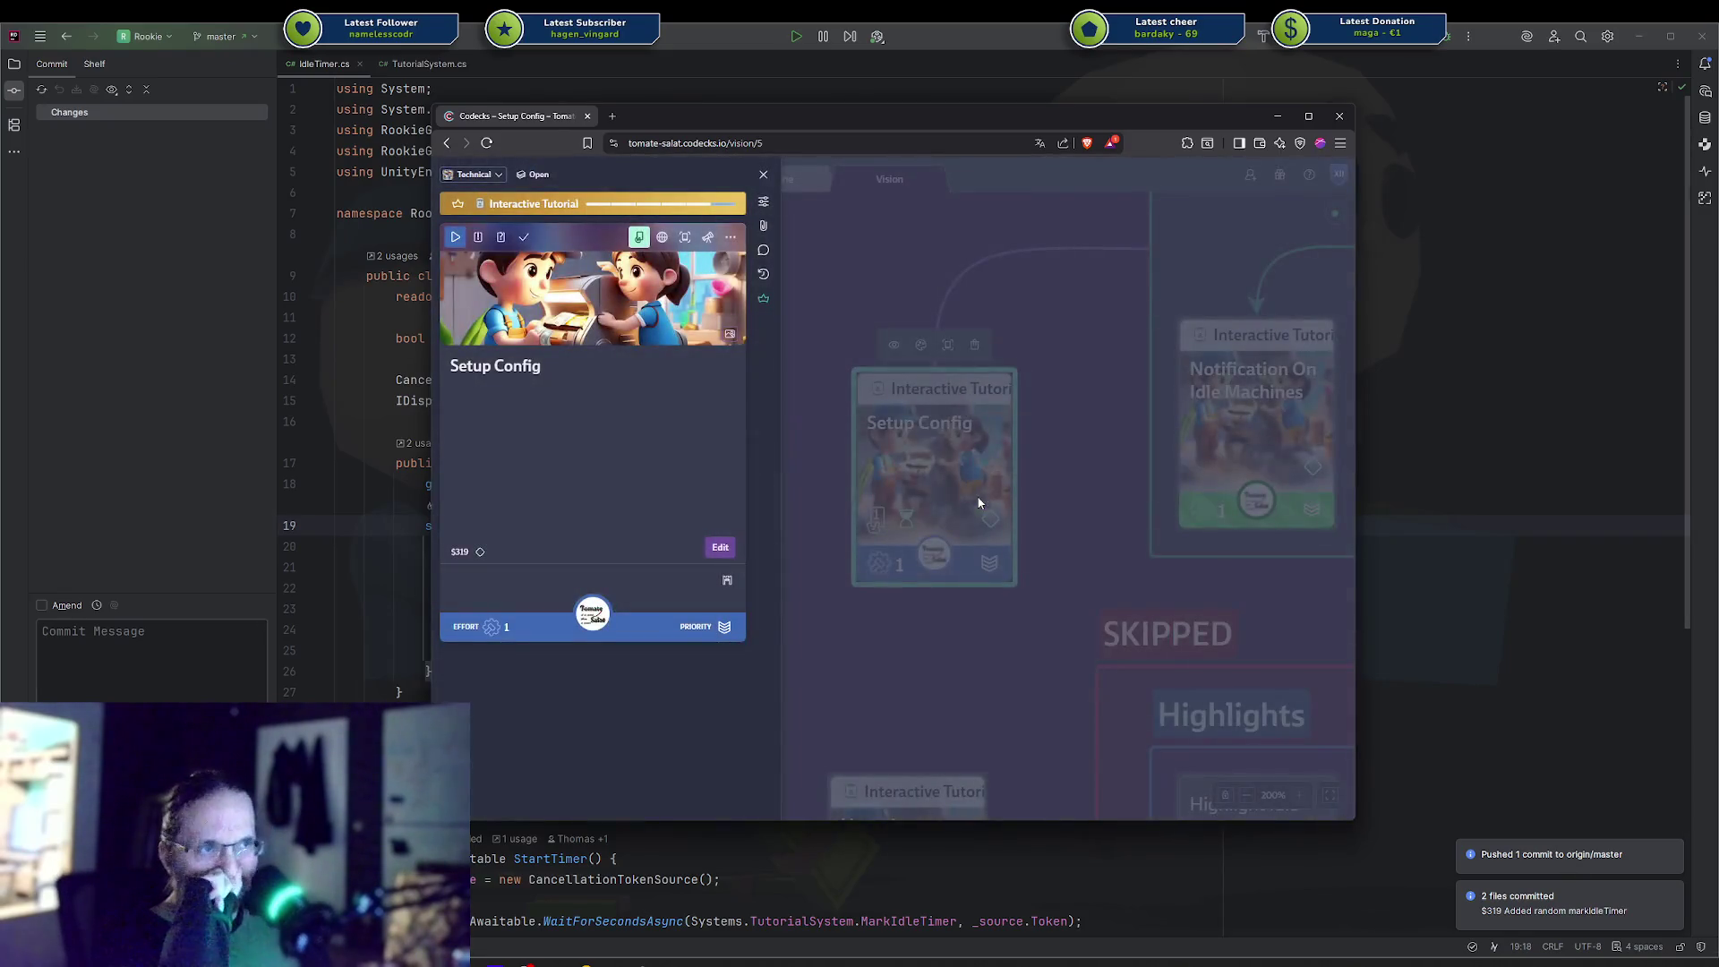
pyautogui.click(764, 174)
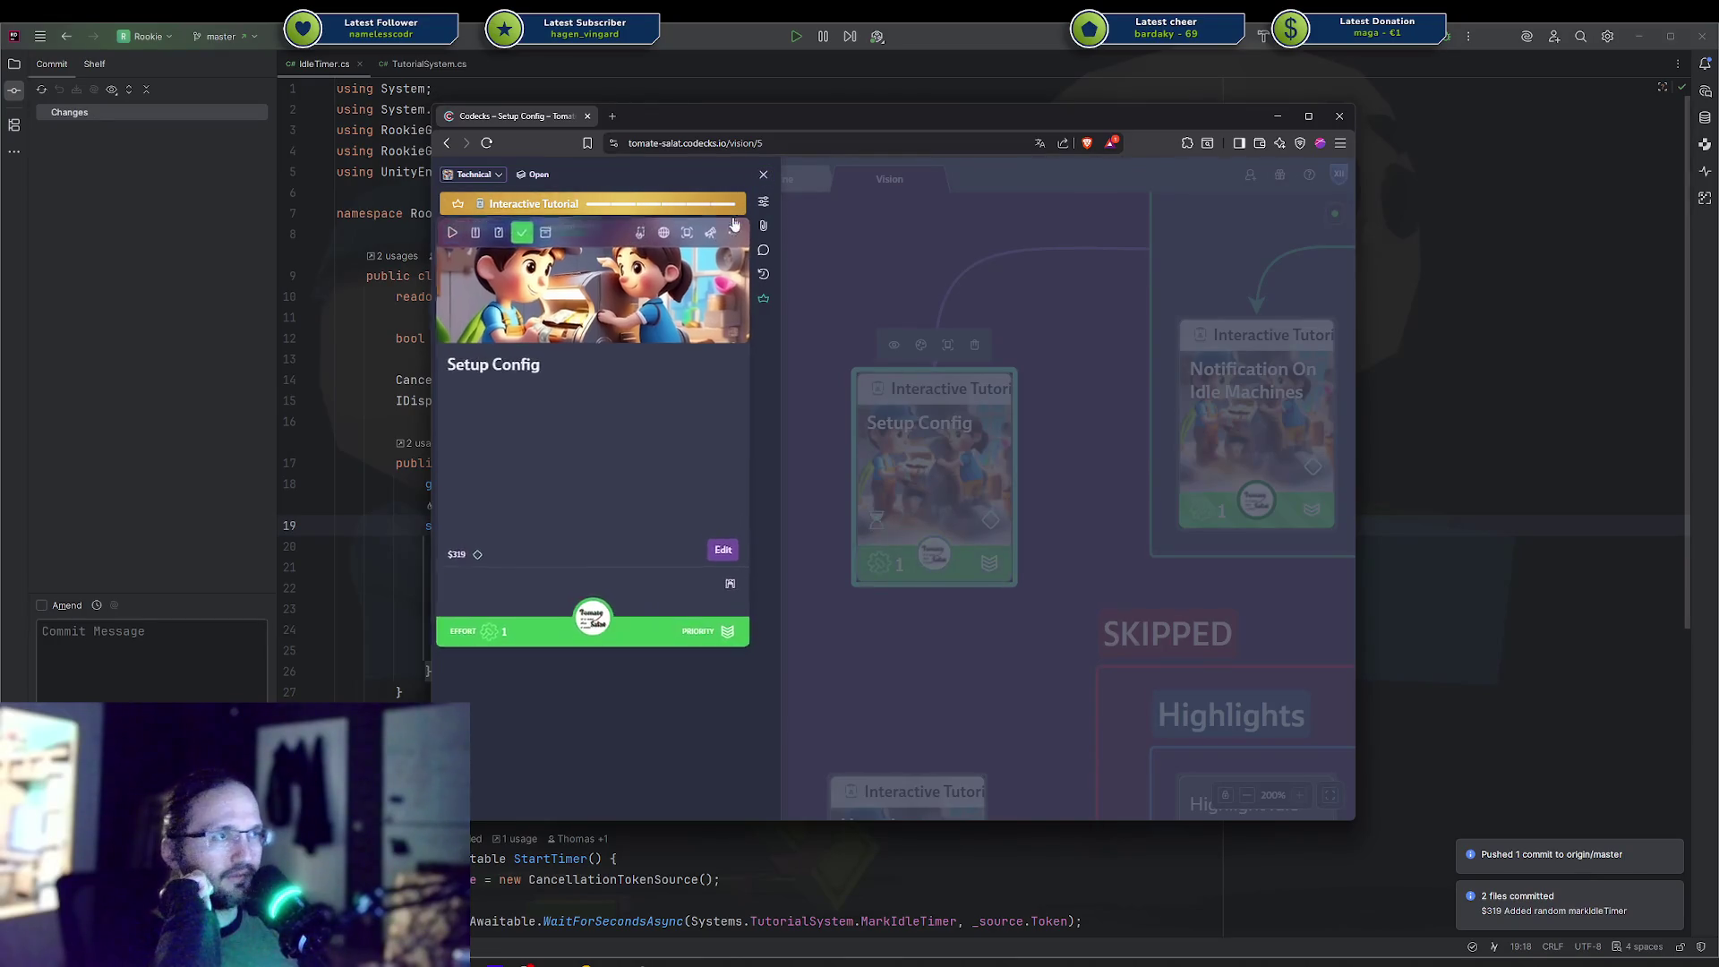
pyautogui.click(917, 264)
# Turn the arrow to Setup Config green and open the Interactive Tutorial card's details.
pyautogui.moveTo(917, 263); pyautogui.dragTo(576, 458)
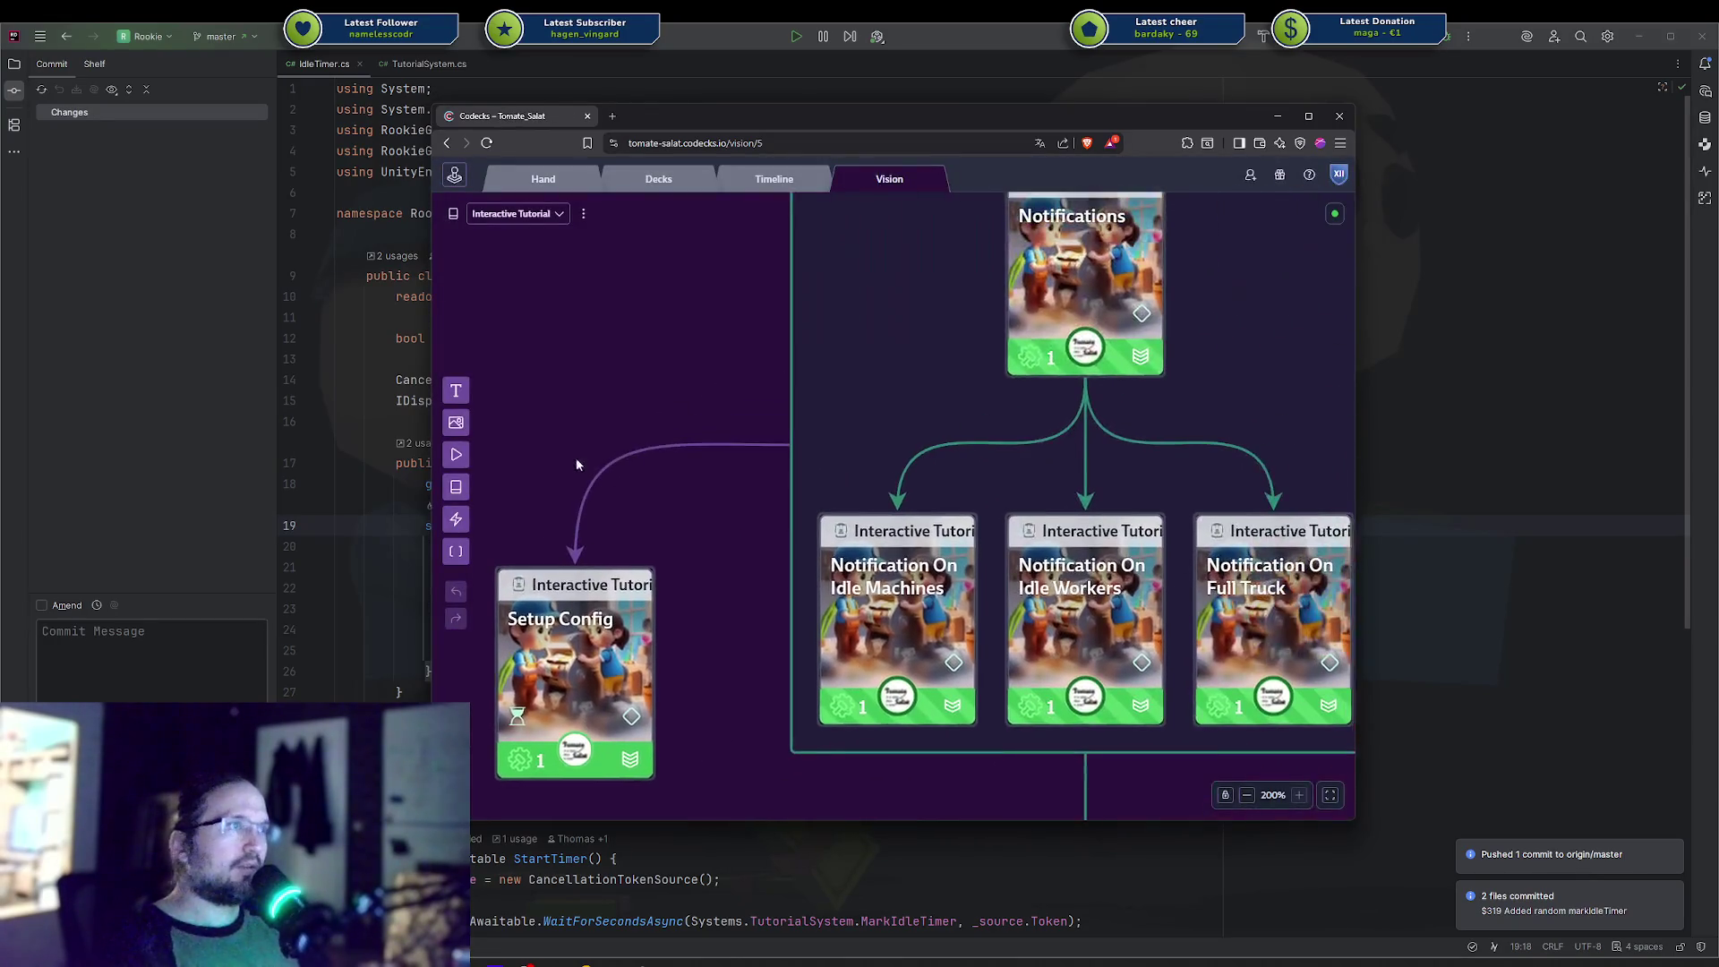
pyautogui.click(697, 453)
pyautogui.click(669, 417)
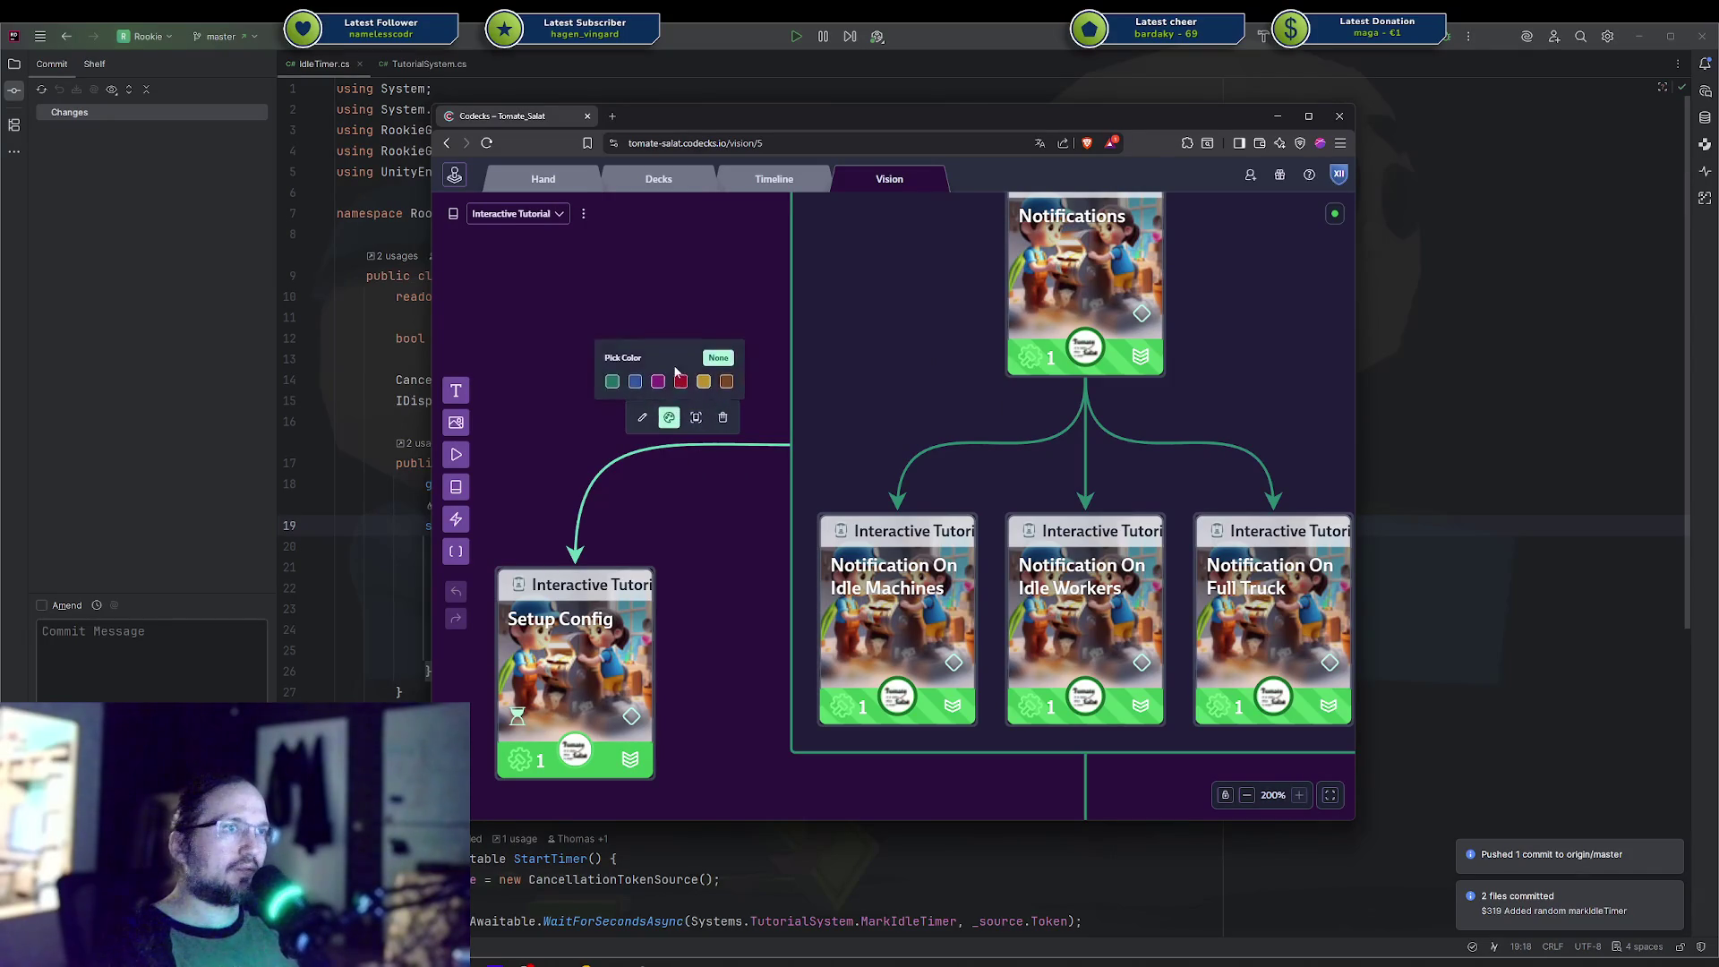
pyautogui.click(612, 382)
pyautogui.scroll(-5, 578, 381)
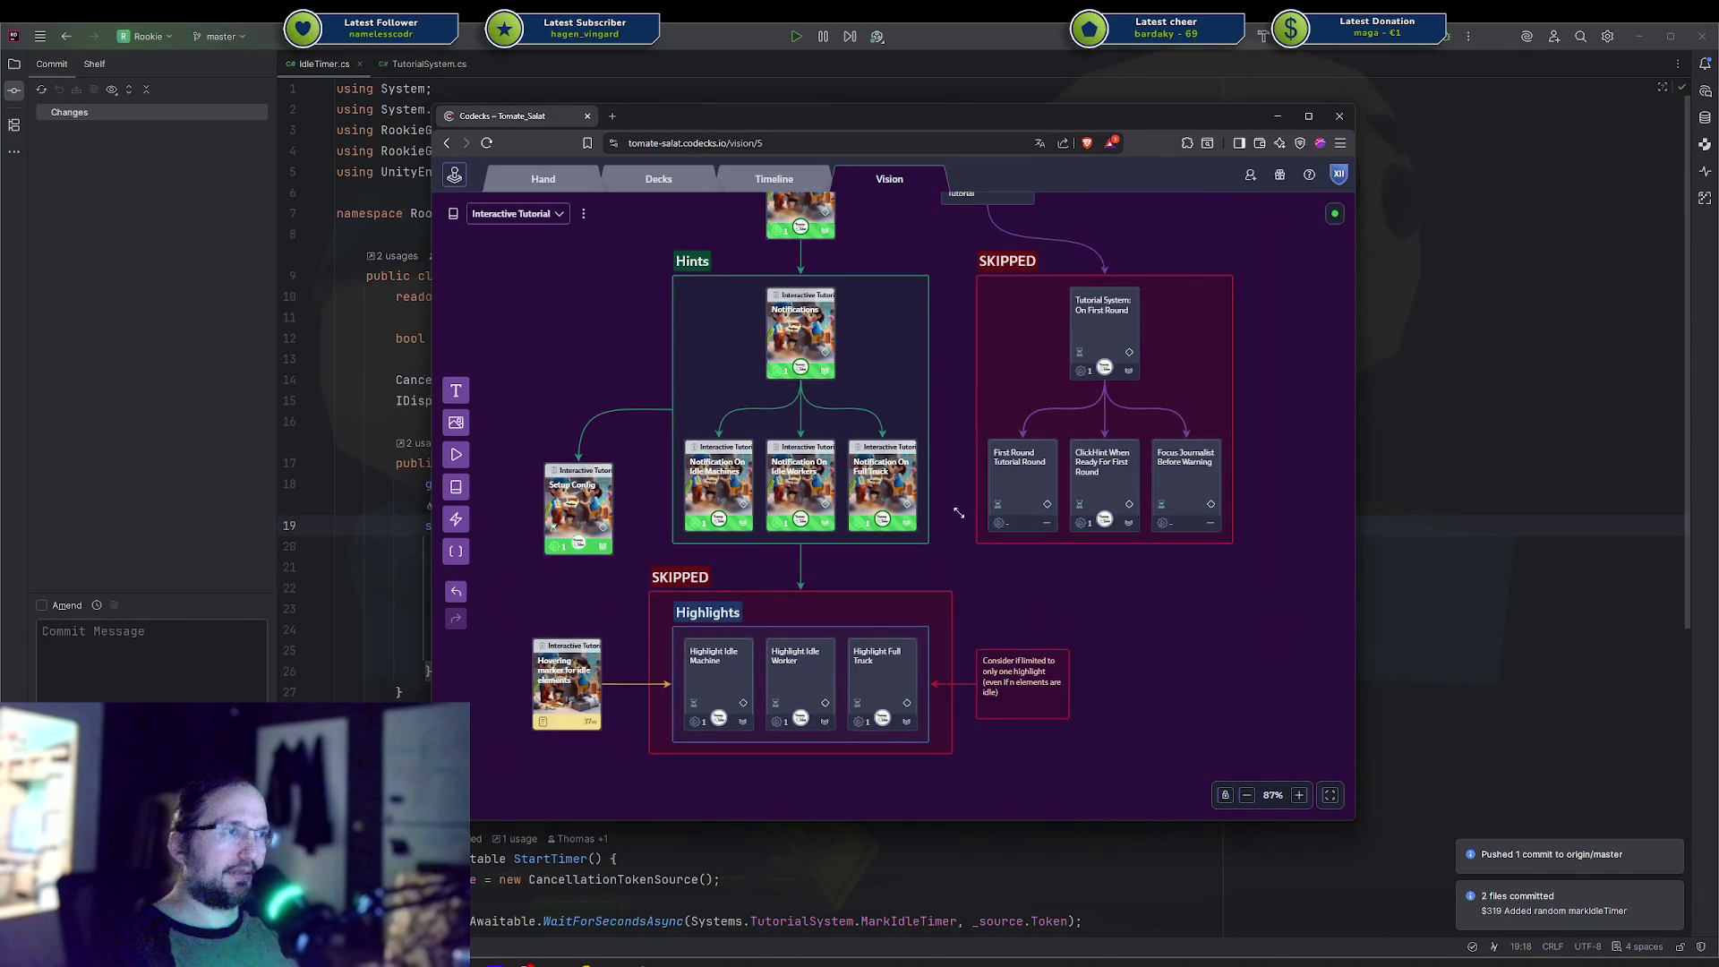
pyautogui.scroll(5, 952, 460)
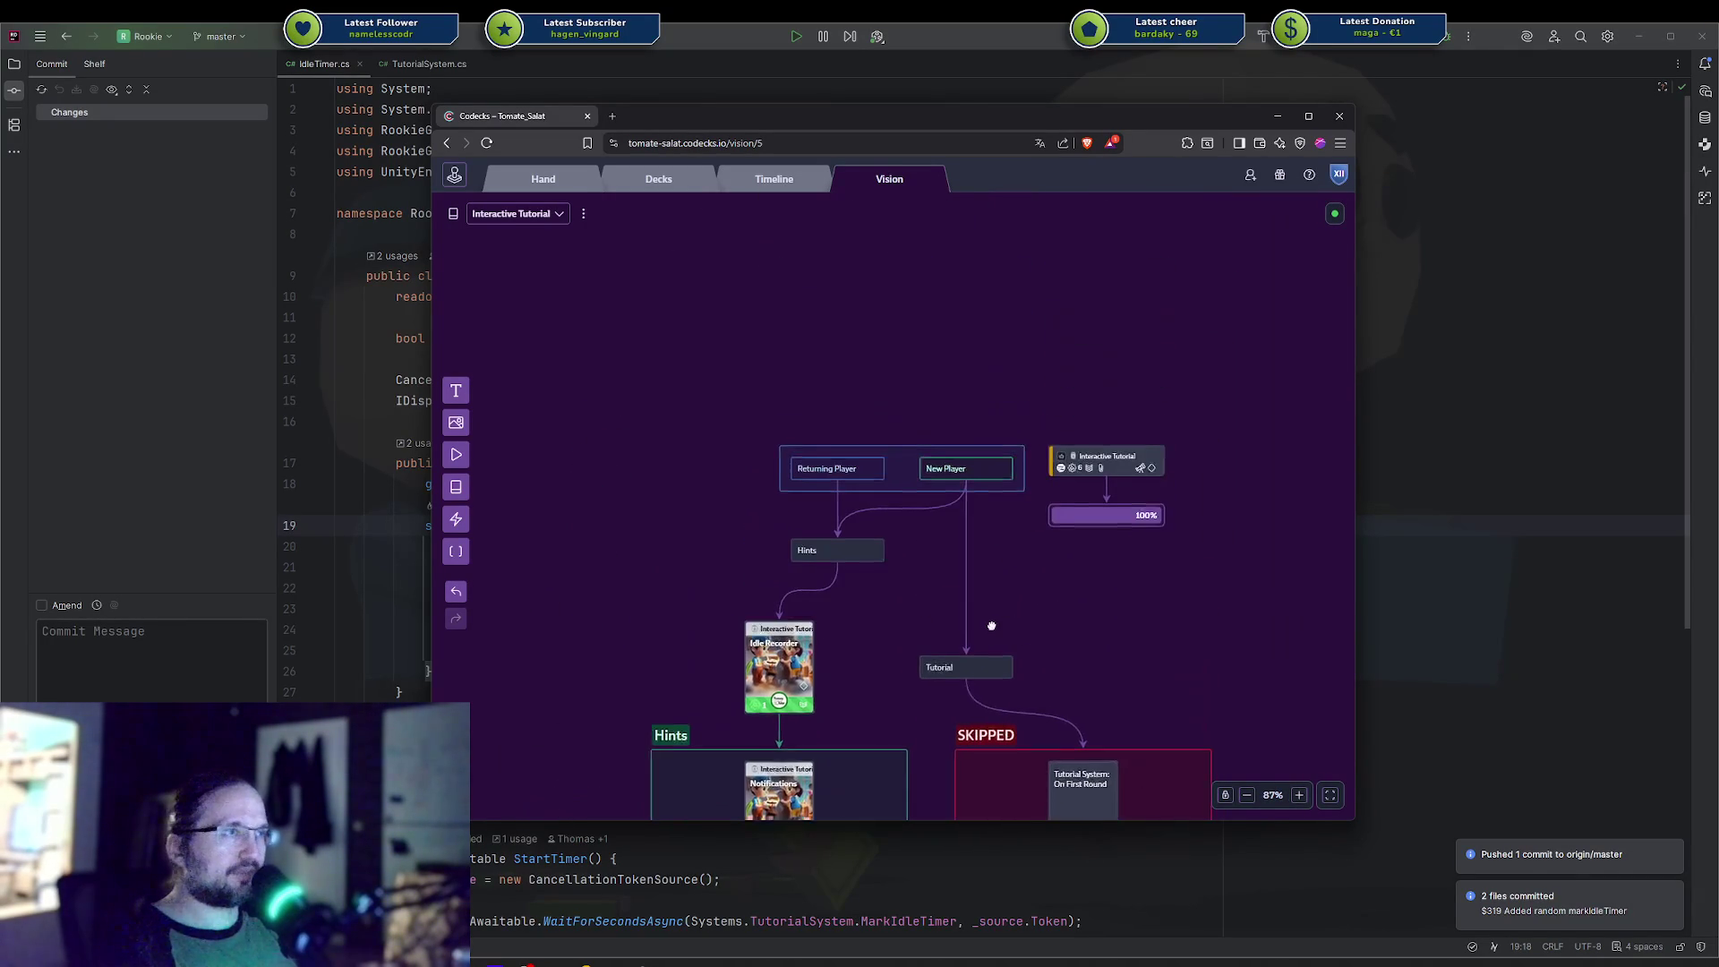
pyautogui.click(1128, 477)
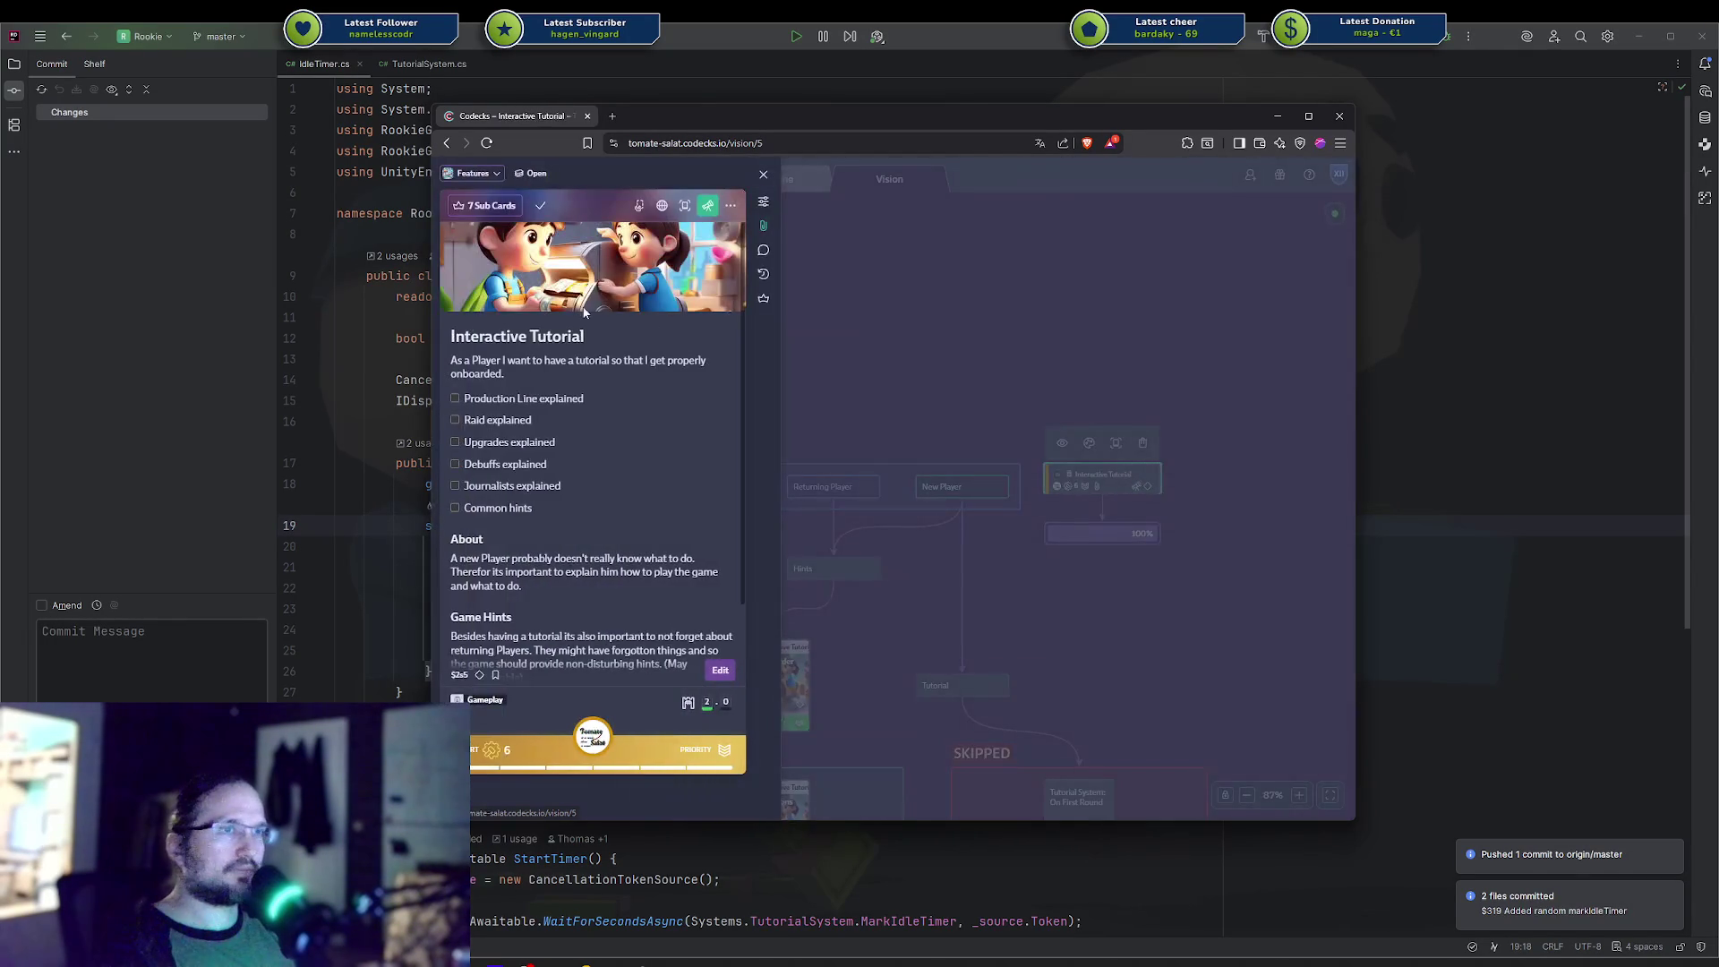
# Delete the five checklist lines above Common hints from the Interactive Tutorial card's description.
pyautogui.click(579, 525)
pyautogui.moveTo(589, 353); pyautogui.dragTo(481, 288)
pyautogui.doubleClick(484, 286)
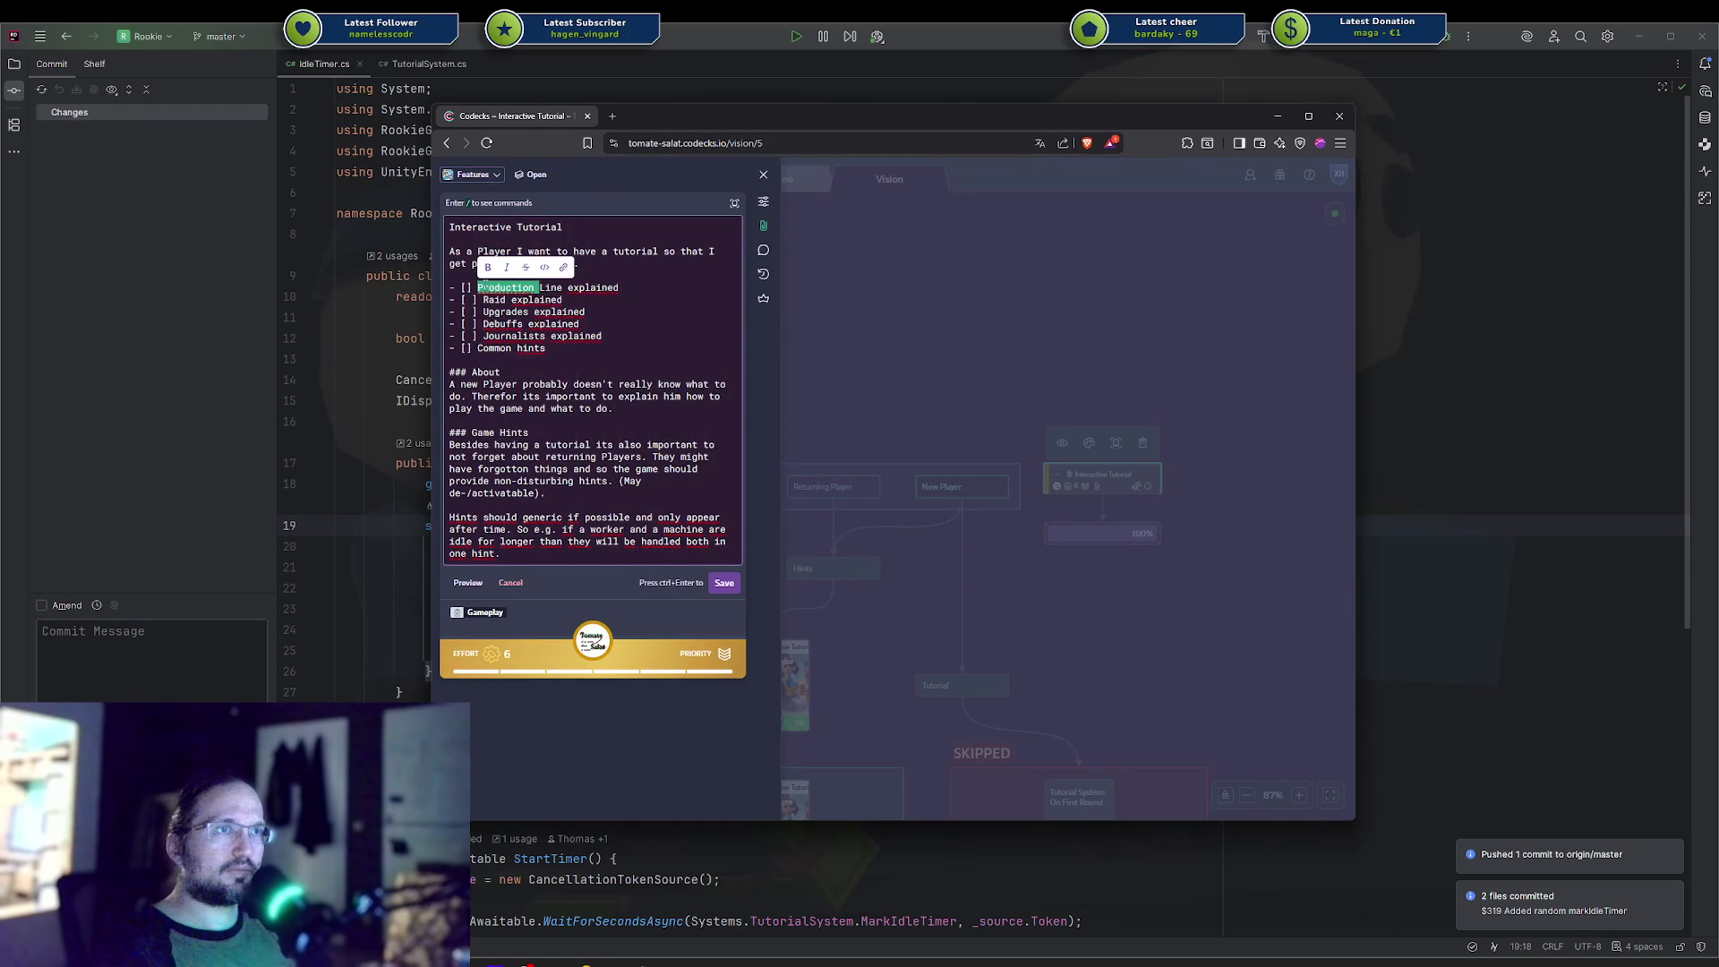
pyautogui.click(611, 288)
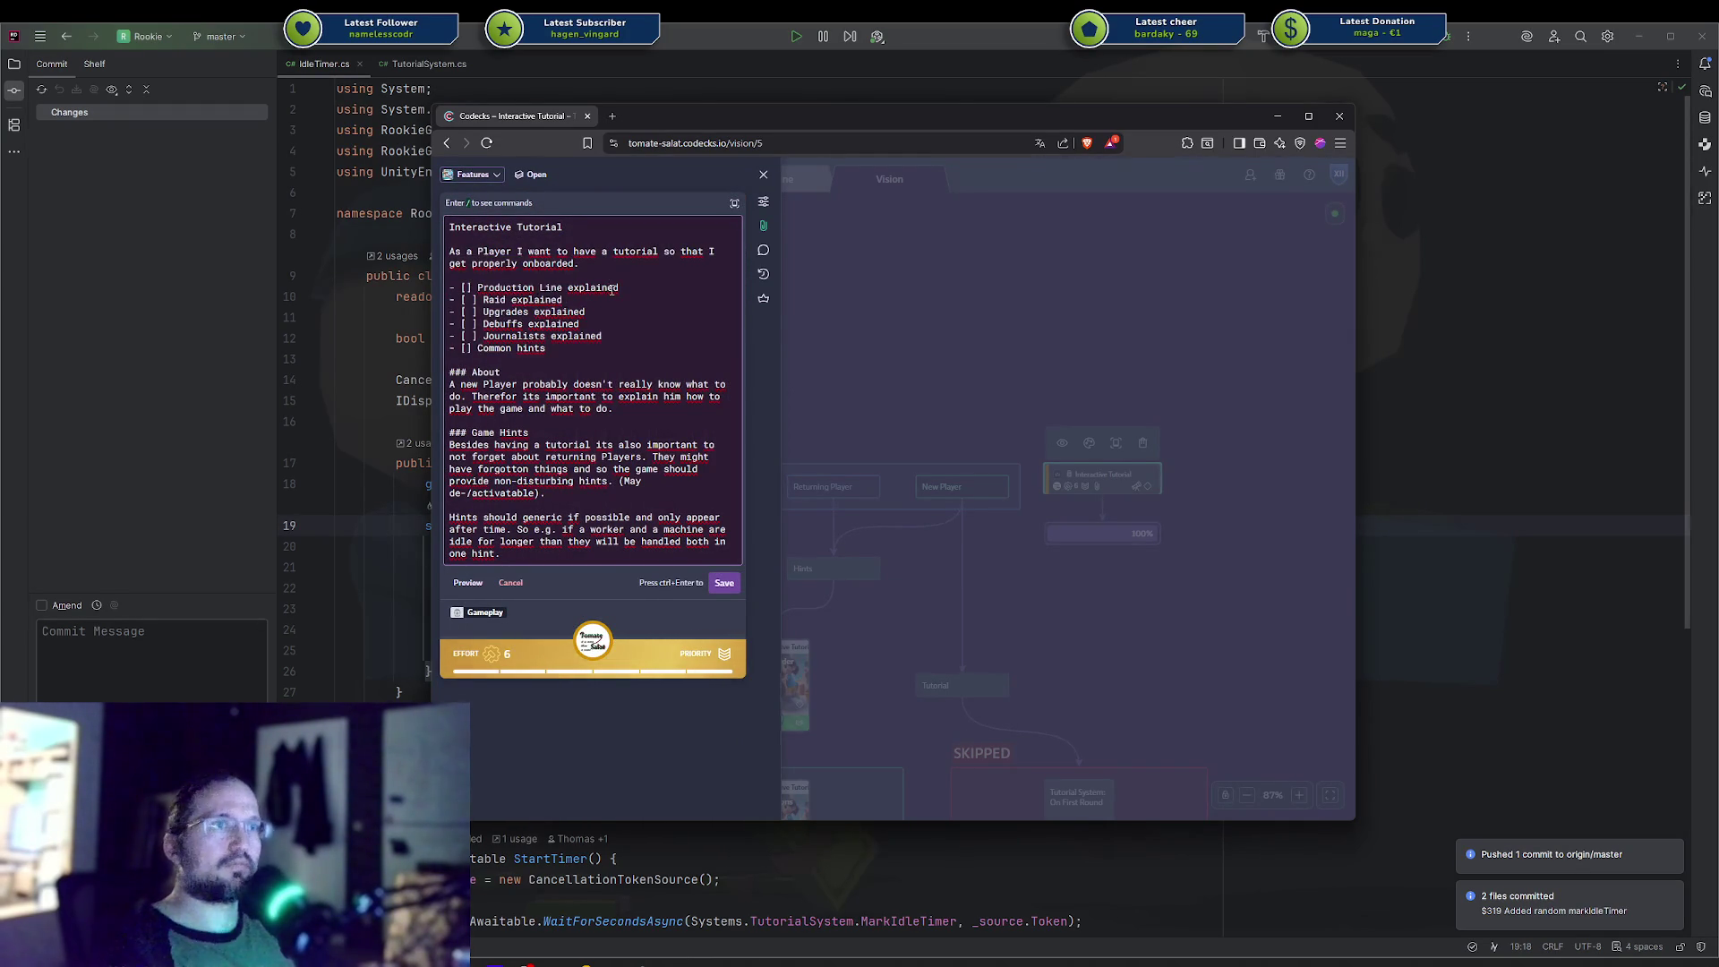
pyautogui.tripleClick(611, 288)
pyautogui.hotkey('shift', 'Down')
pyautogui.hotkey('shift', 'Down')
pyautogui.hotkey('shift', 'Down')
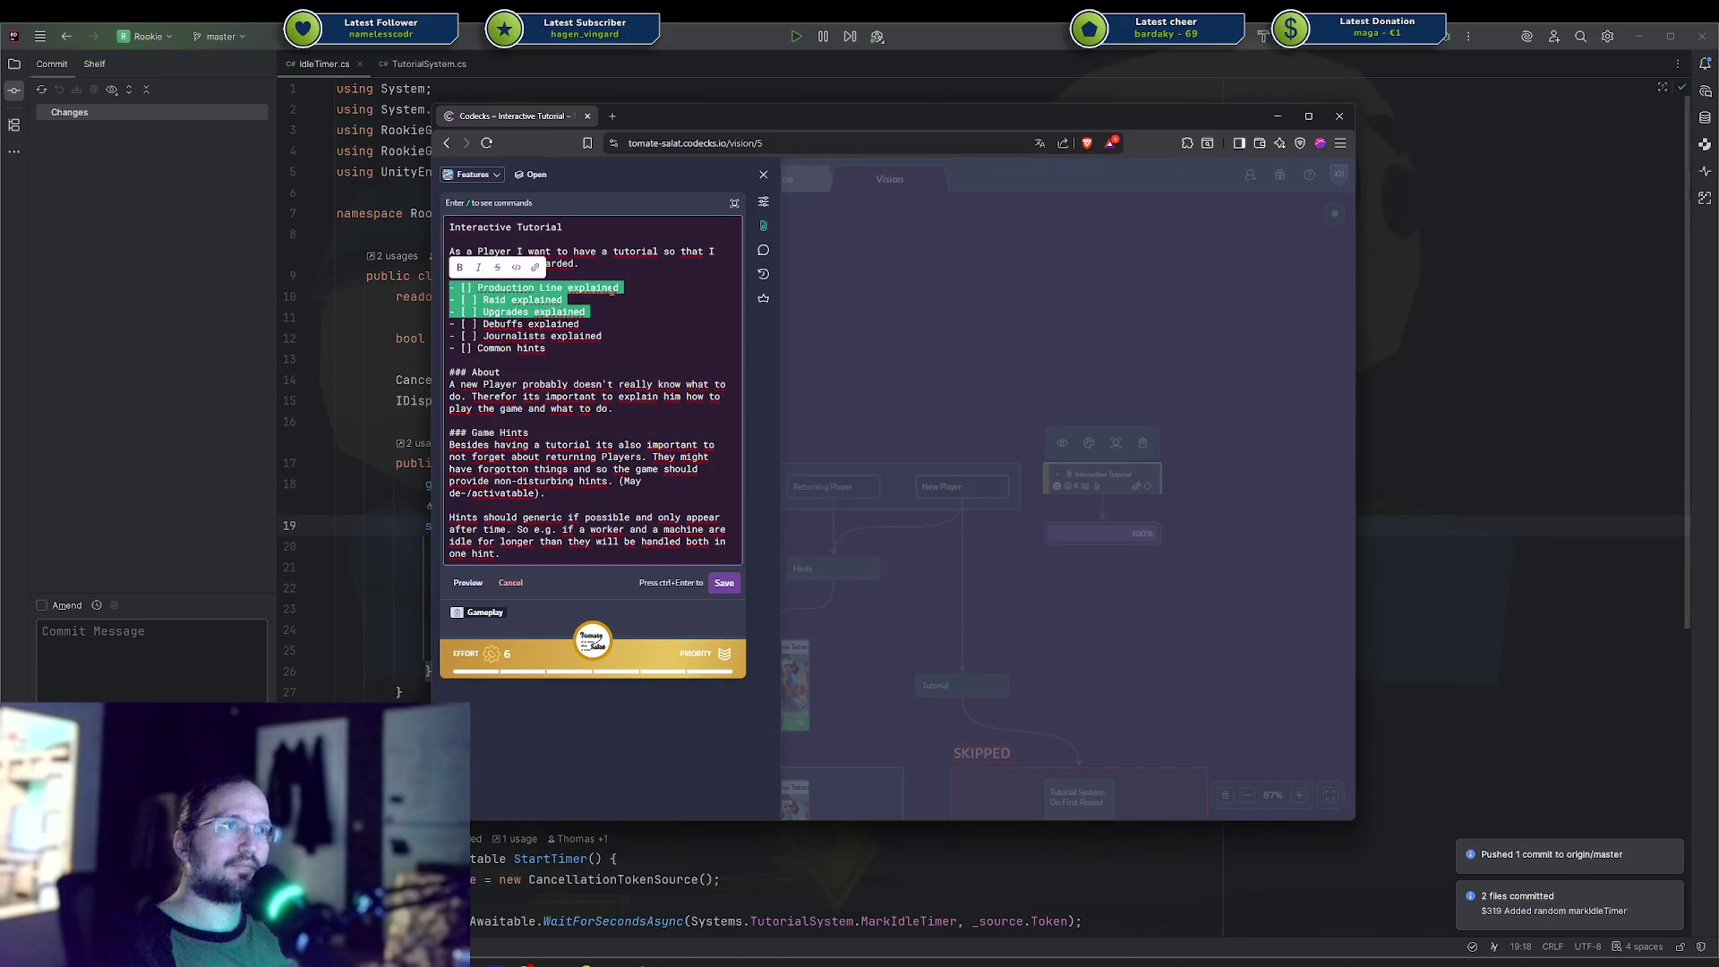
pyautogui.hotkey('shift', 'Down')
pyautogui.press('BackSpace')
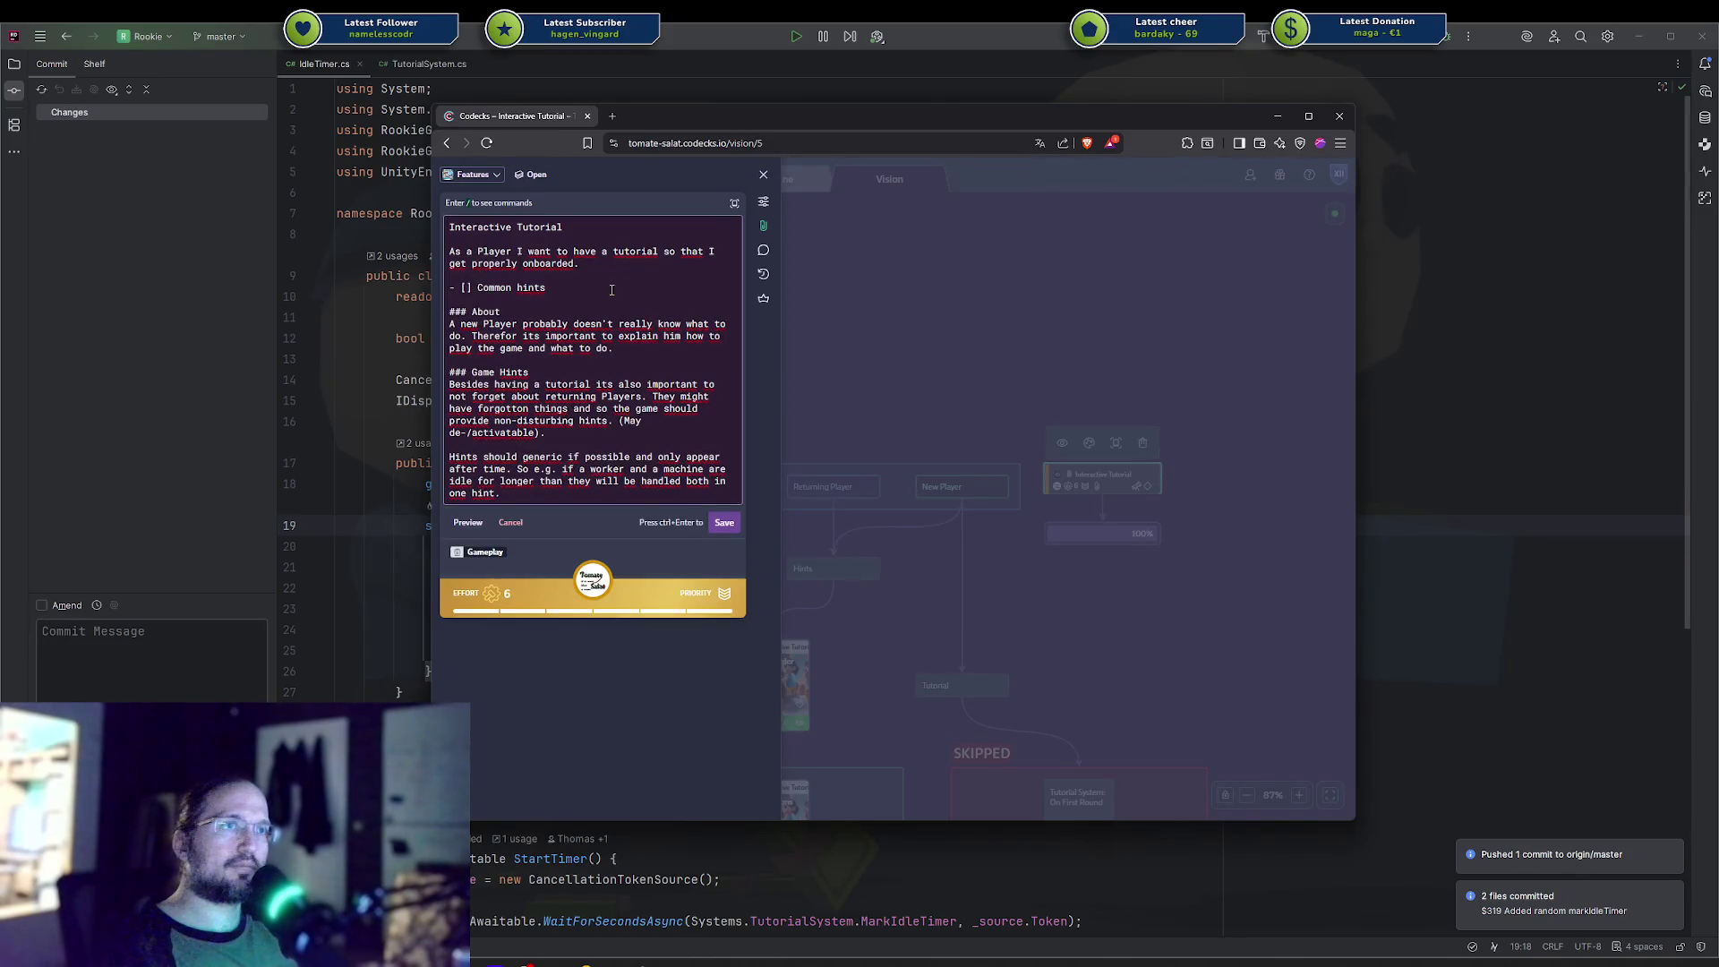
# Save the edited description and close the card to return to the board.
pyautogui.hotkey('ctrl', 'Return')
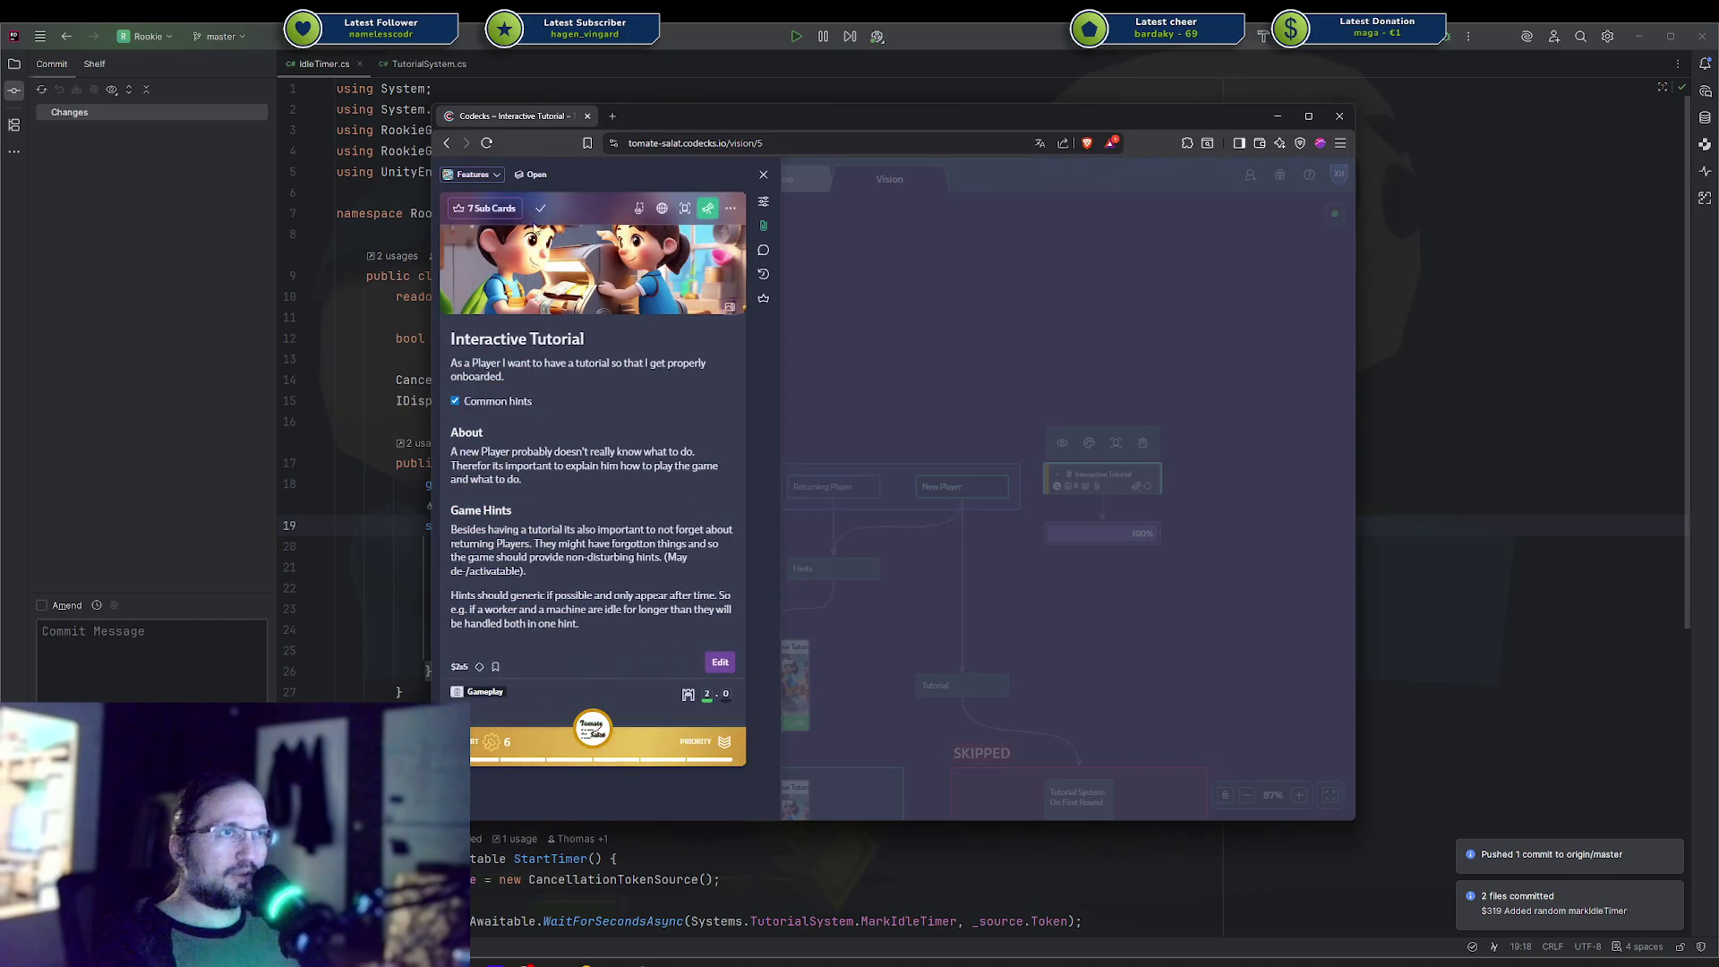
pyautogui.click(970, 334)
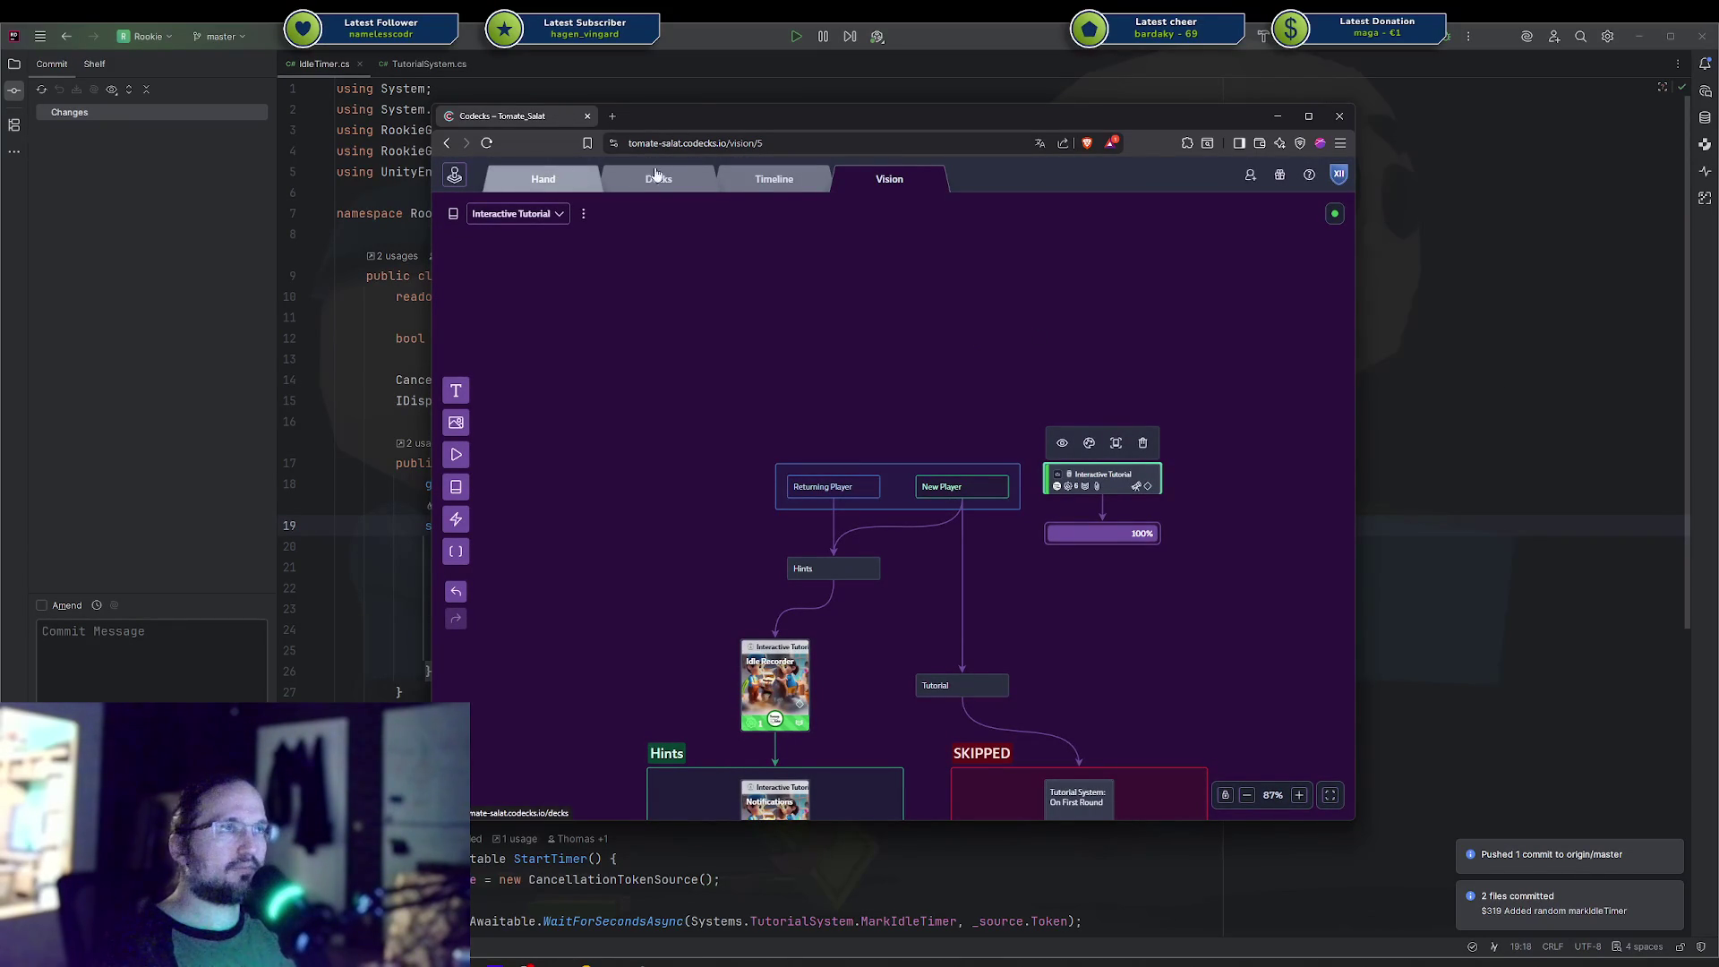
pyautogui.click(633, 333)
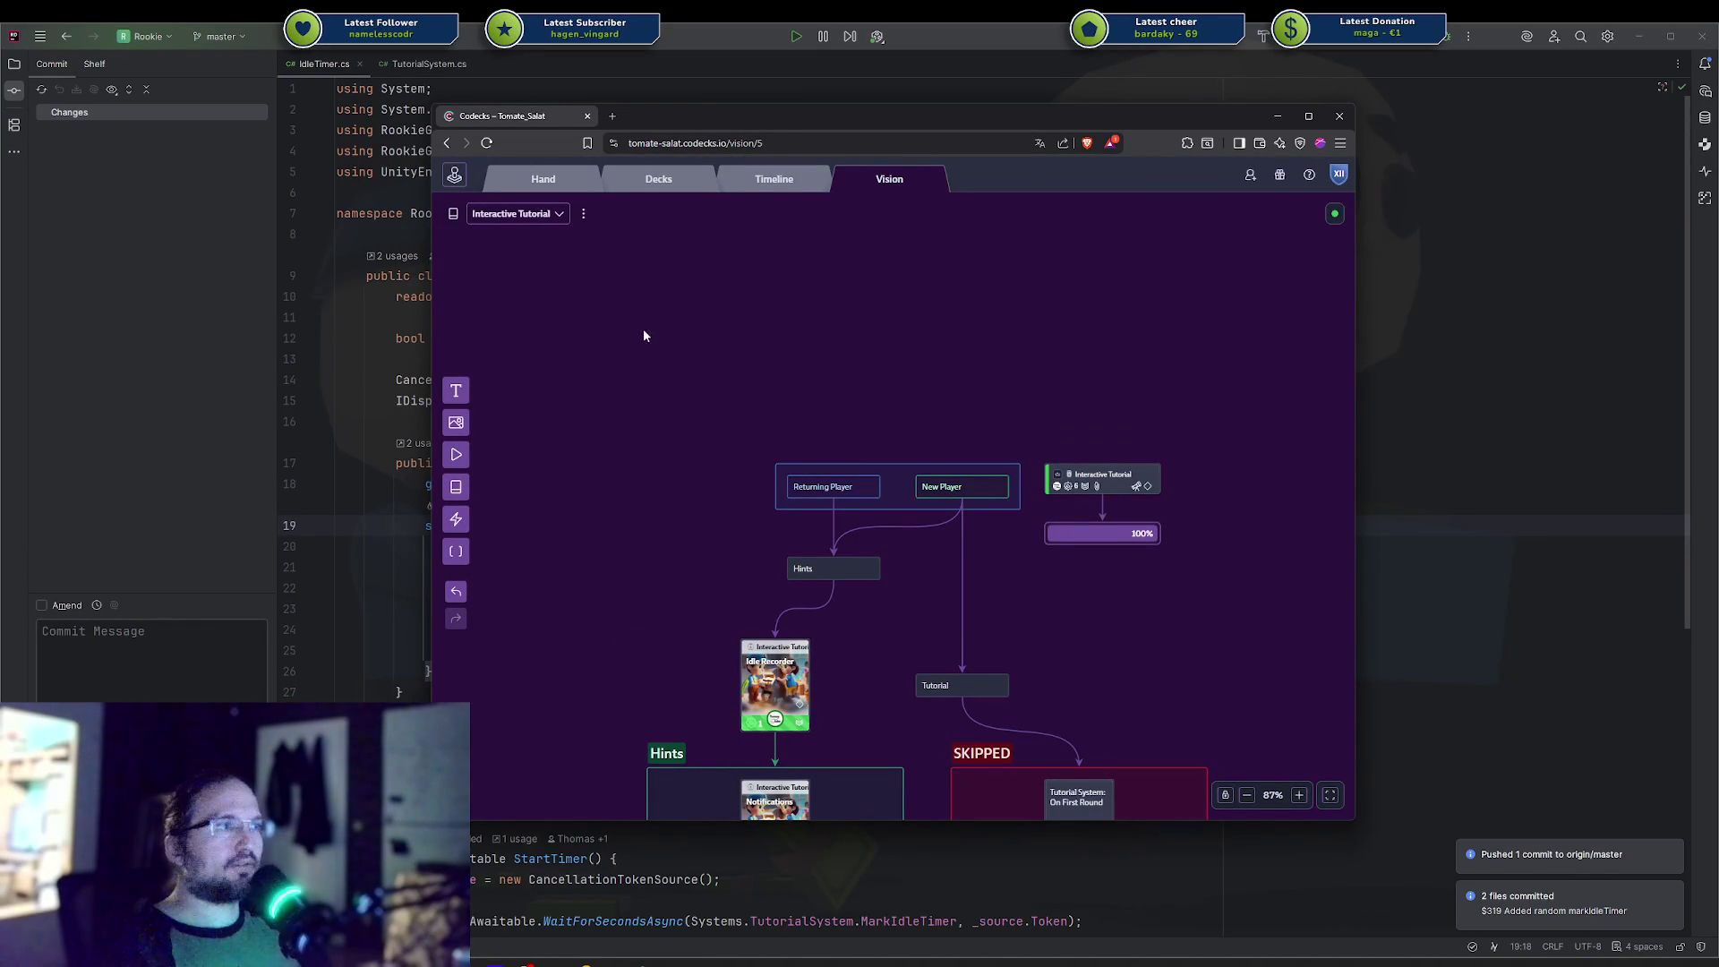
pyautogui.hotkey('alt', 'Tab')
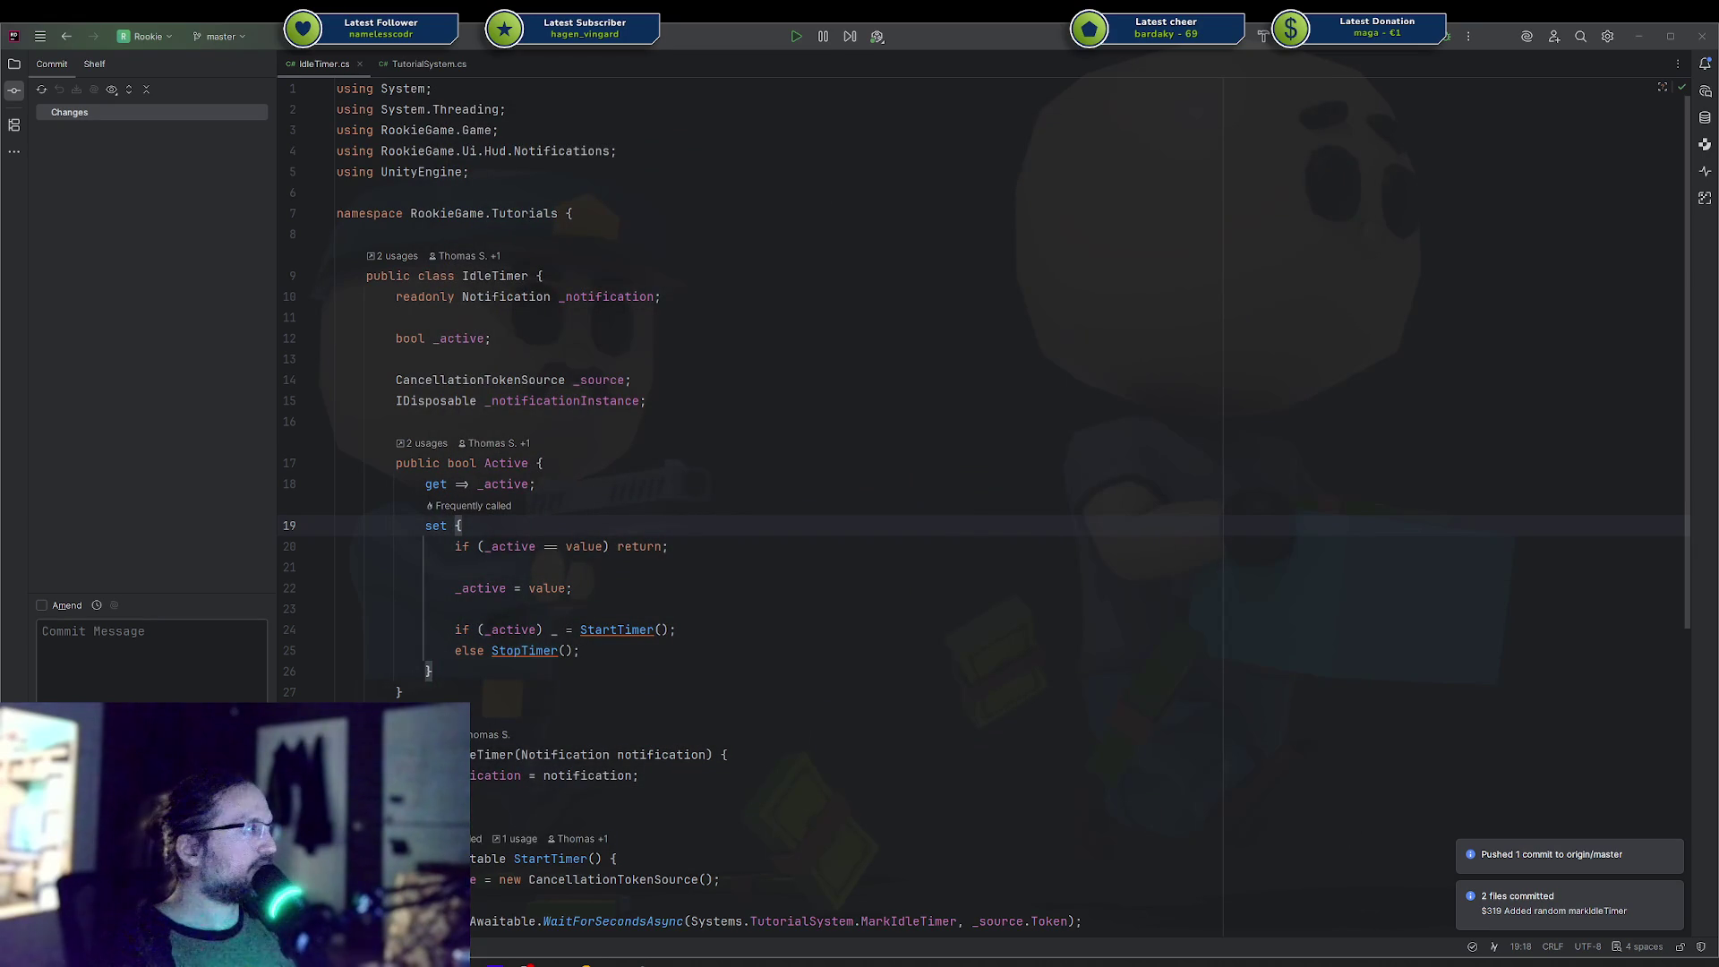
# Enlarge the browser and recolour the Interactive Tutorial arrow with the first palette colour (green).
pyautogui.hotkey('alt', 'Tab')
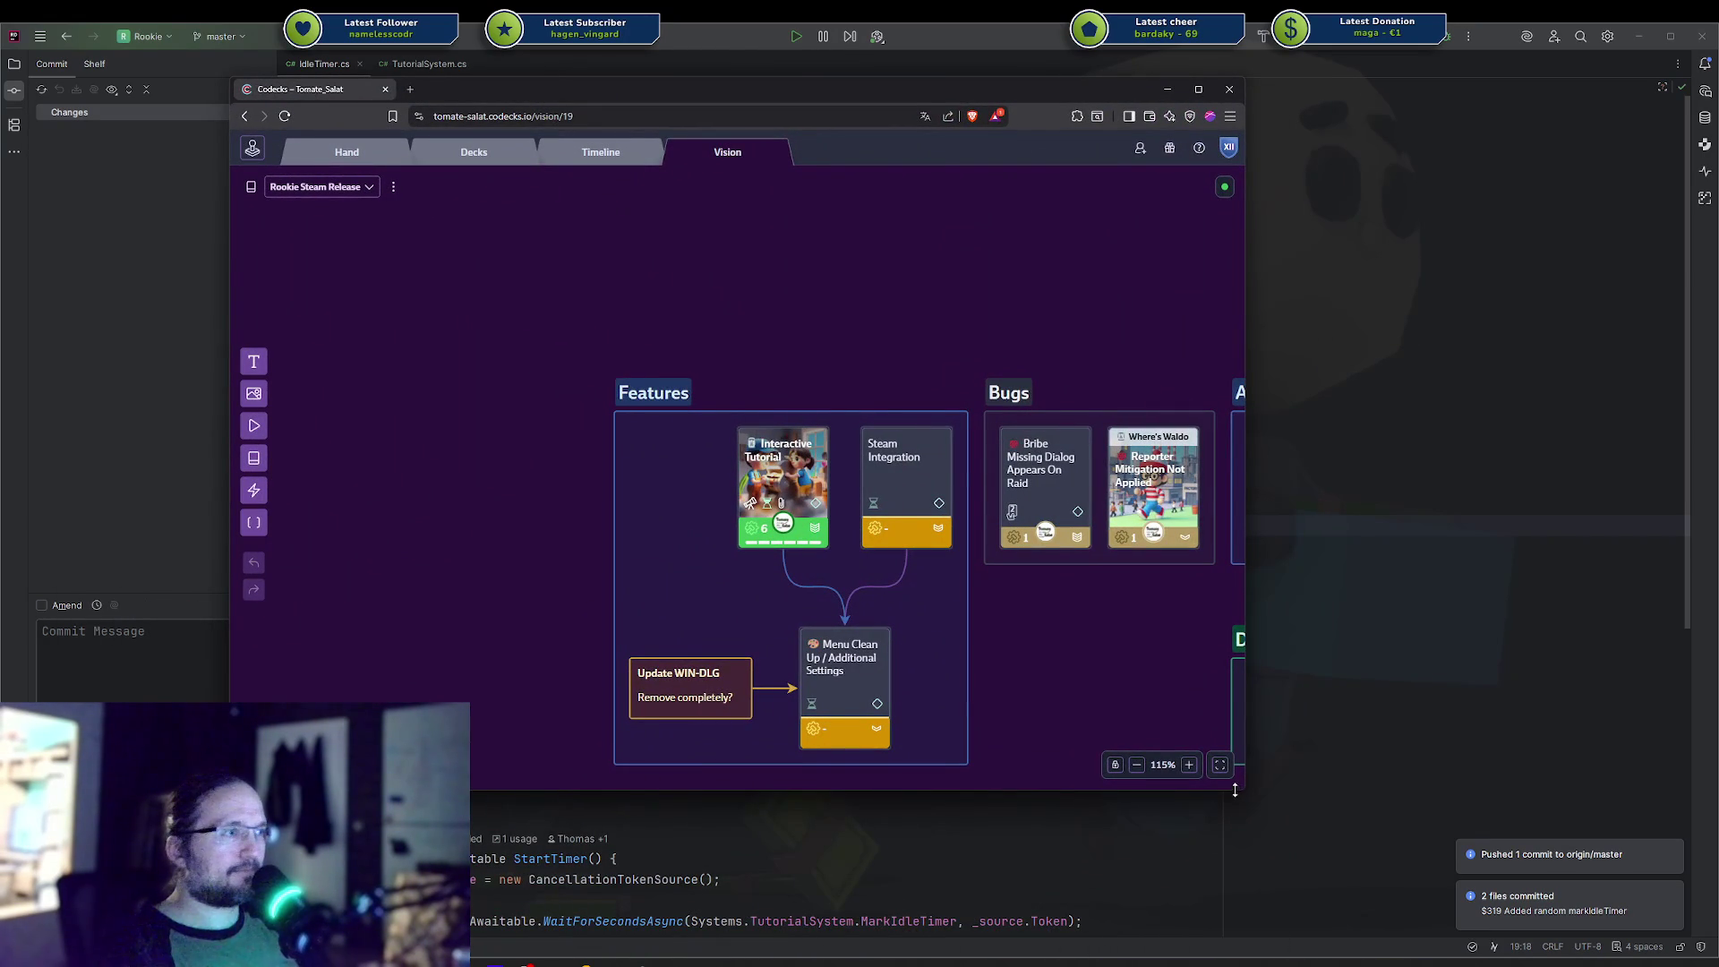
pyautogui.moveTo(1236, 790); pyautogui.dragTo(1619, 895)
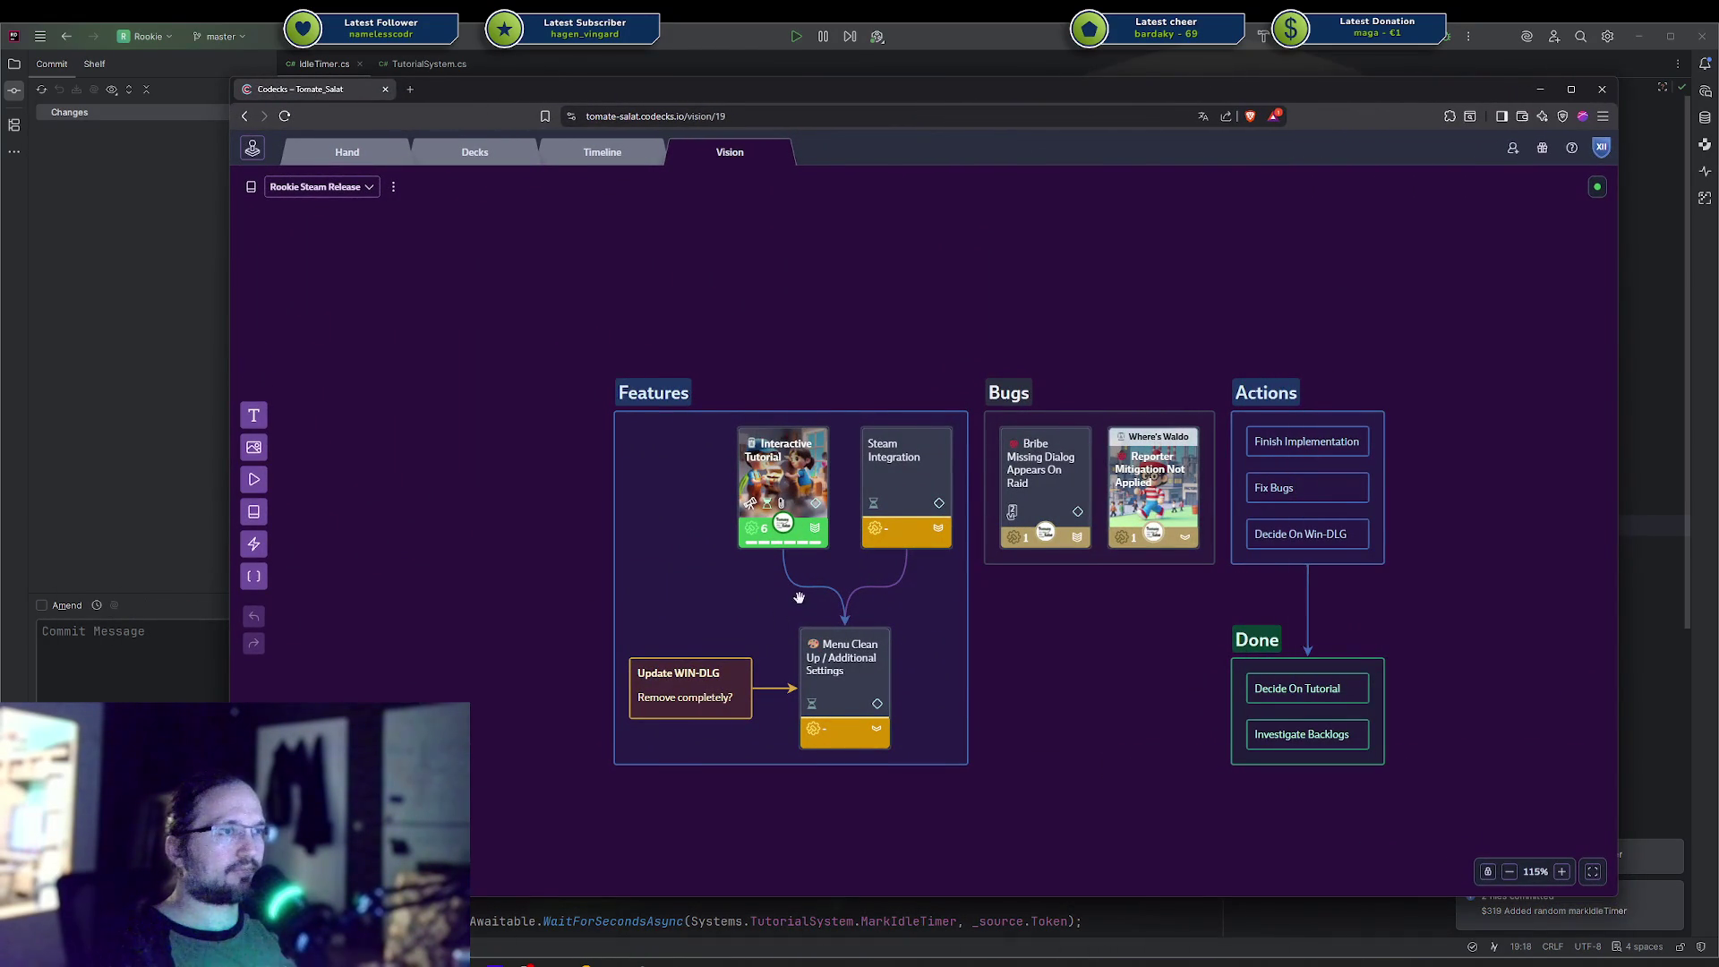
pyautogui.moveTo(785, 555)
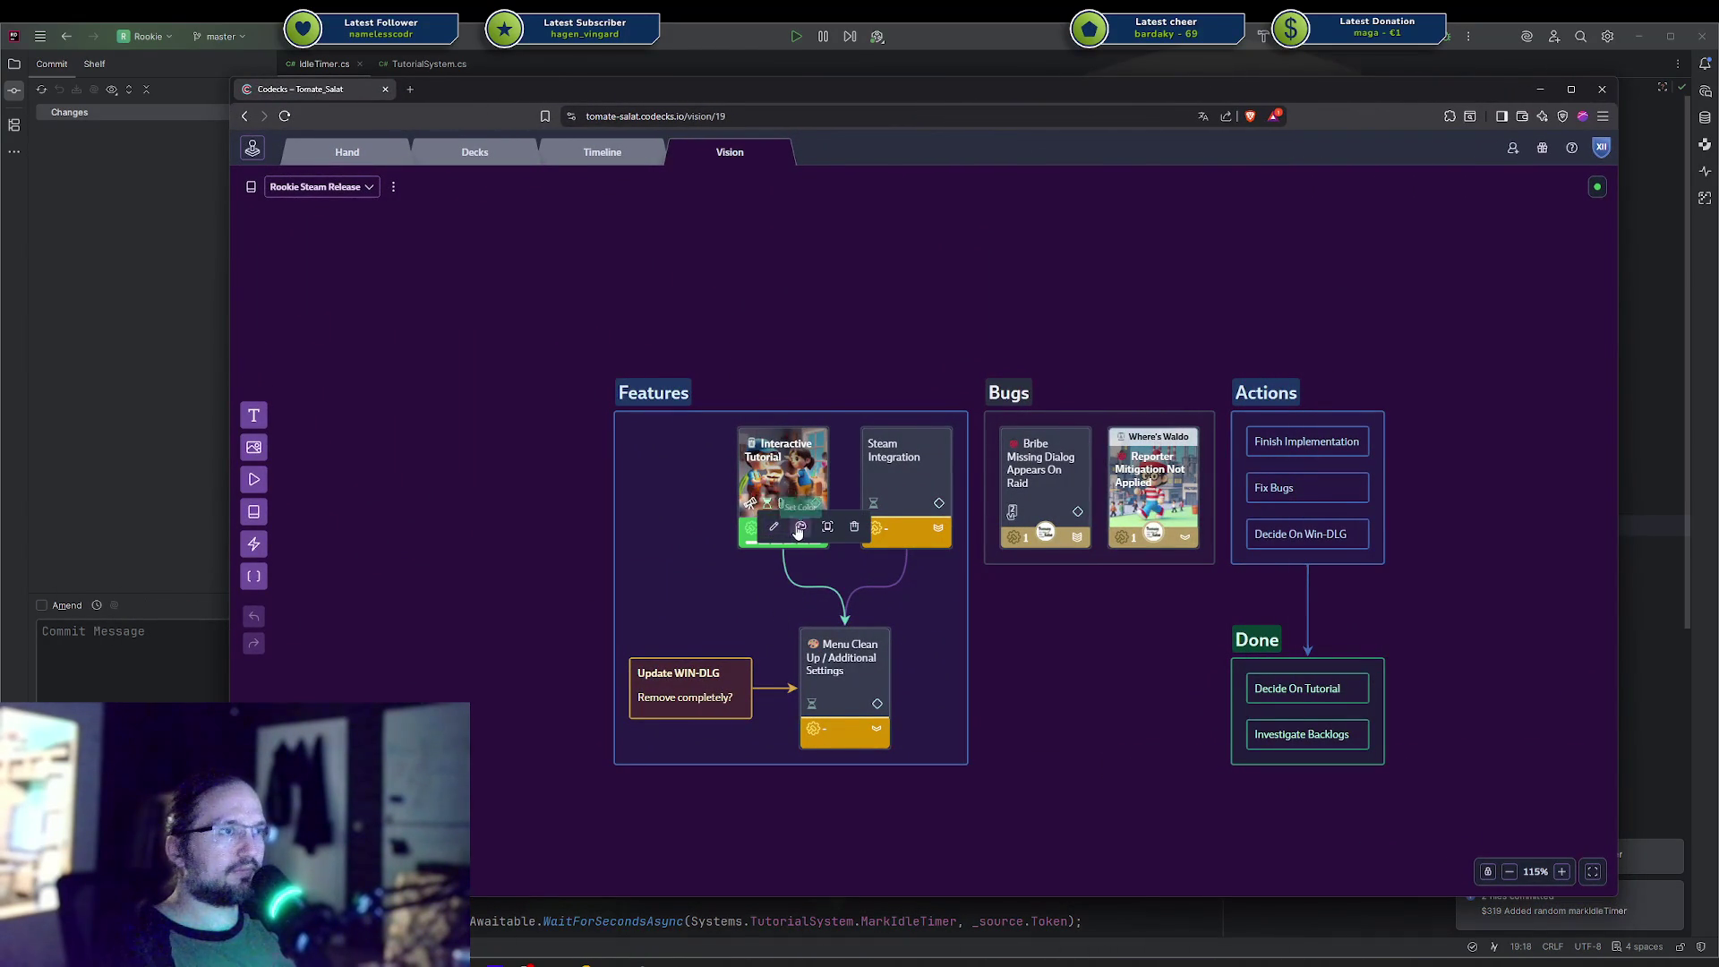
pyautogui.click(800, 526)
pyautogui.click(742, 492)
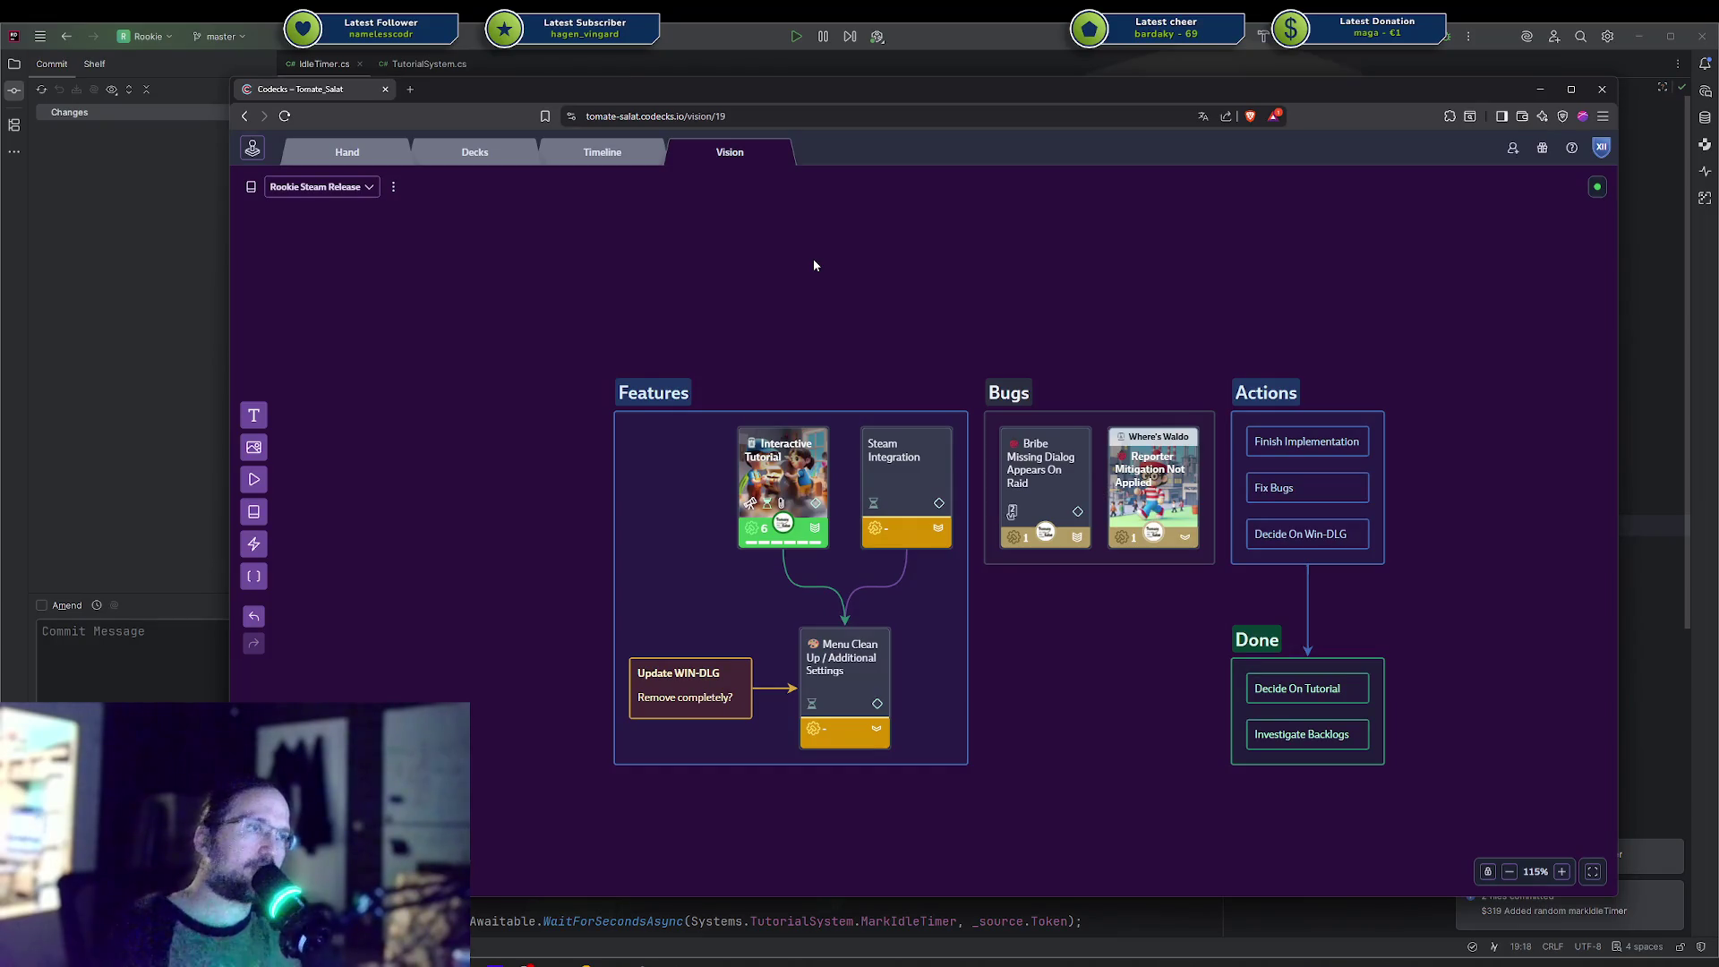
pyautogui.moveTo(795, 483)
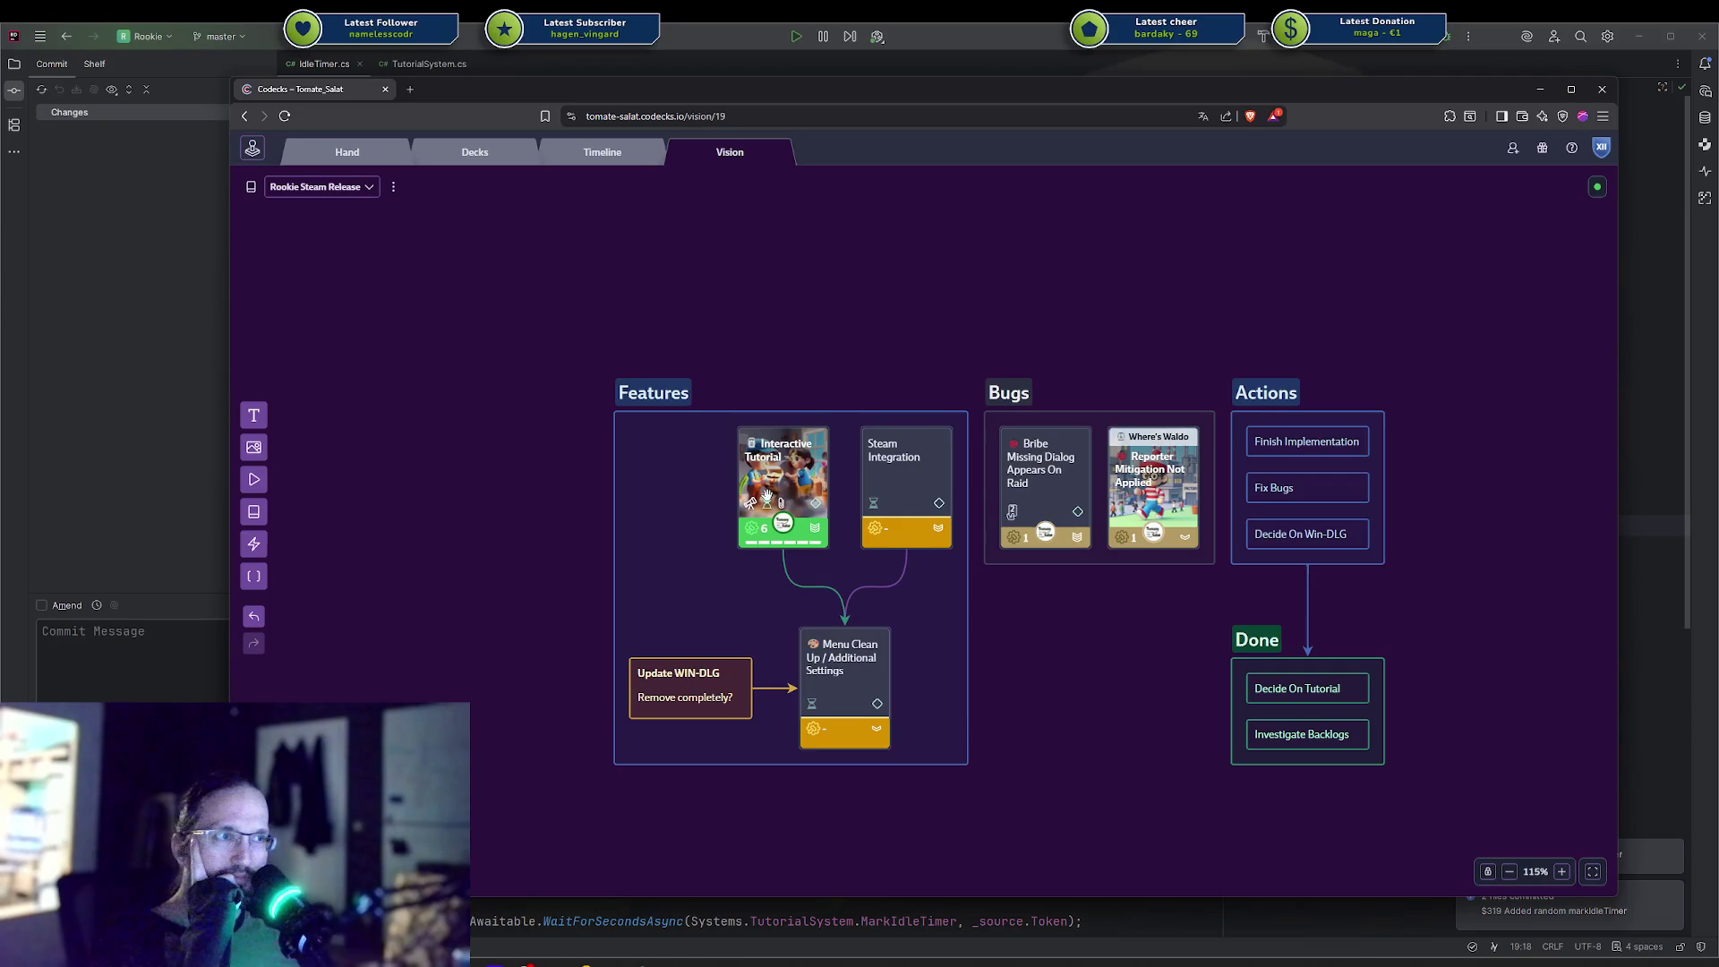
pyautogui.moveTo(946, 491)
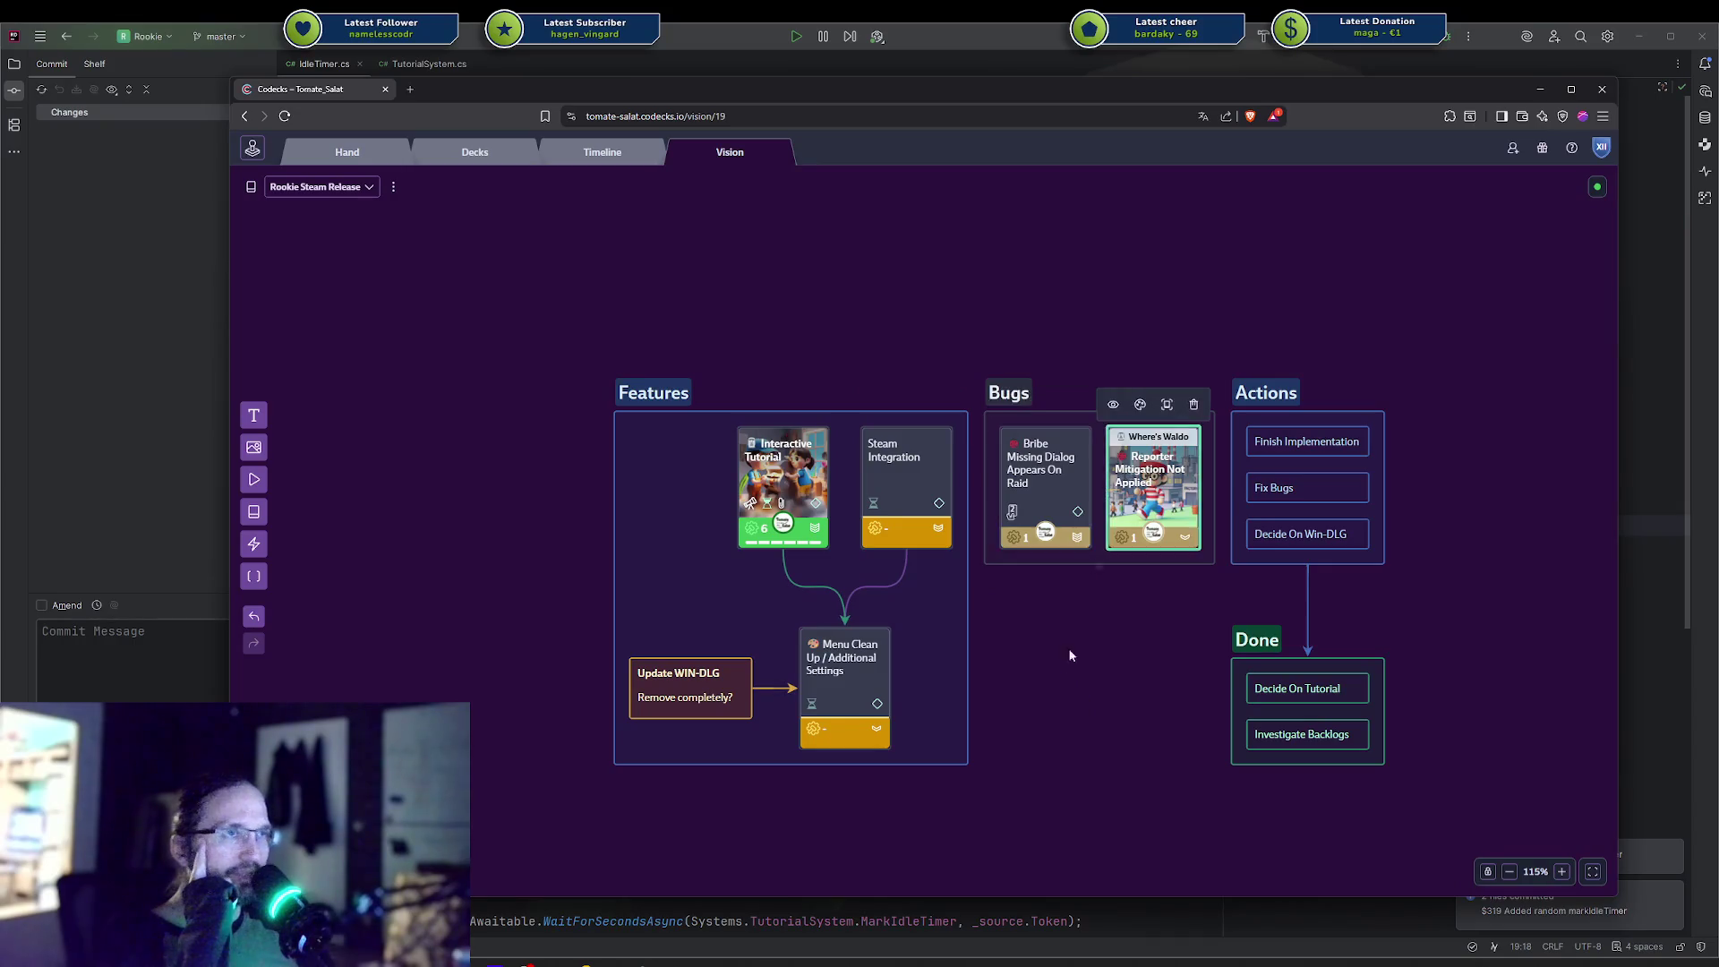
# Return to IdleTimer.cs in Rider and place the cursor on blank line 16.
pyautogui.click(246, 79)
pyautogui.hotkey('alt', 'Tab')
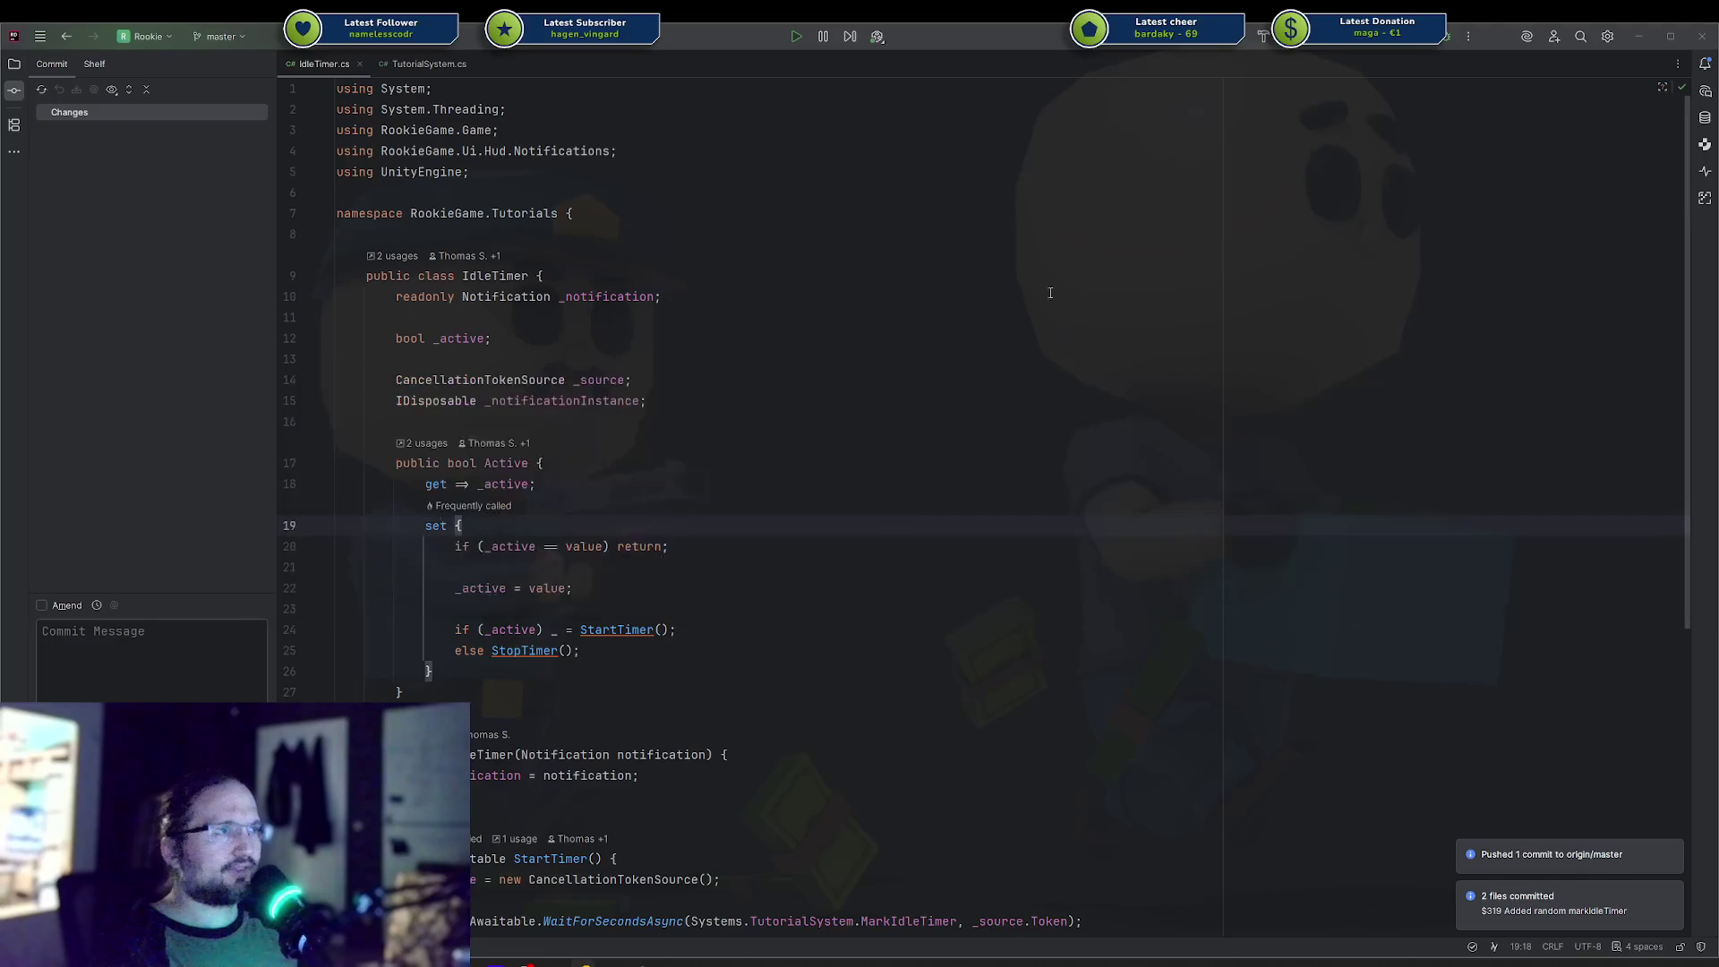
pyautogui.hotkey('alt', 'Tab')
pyautogui.hotkey('alt', 'Tab')
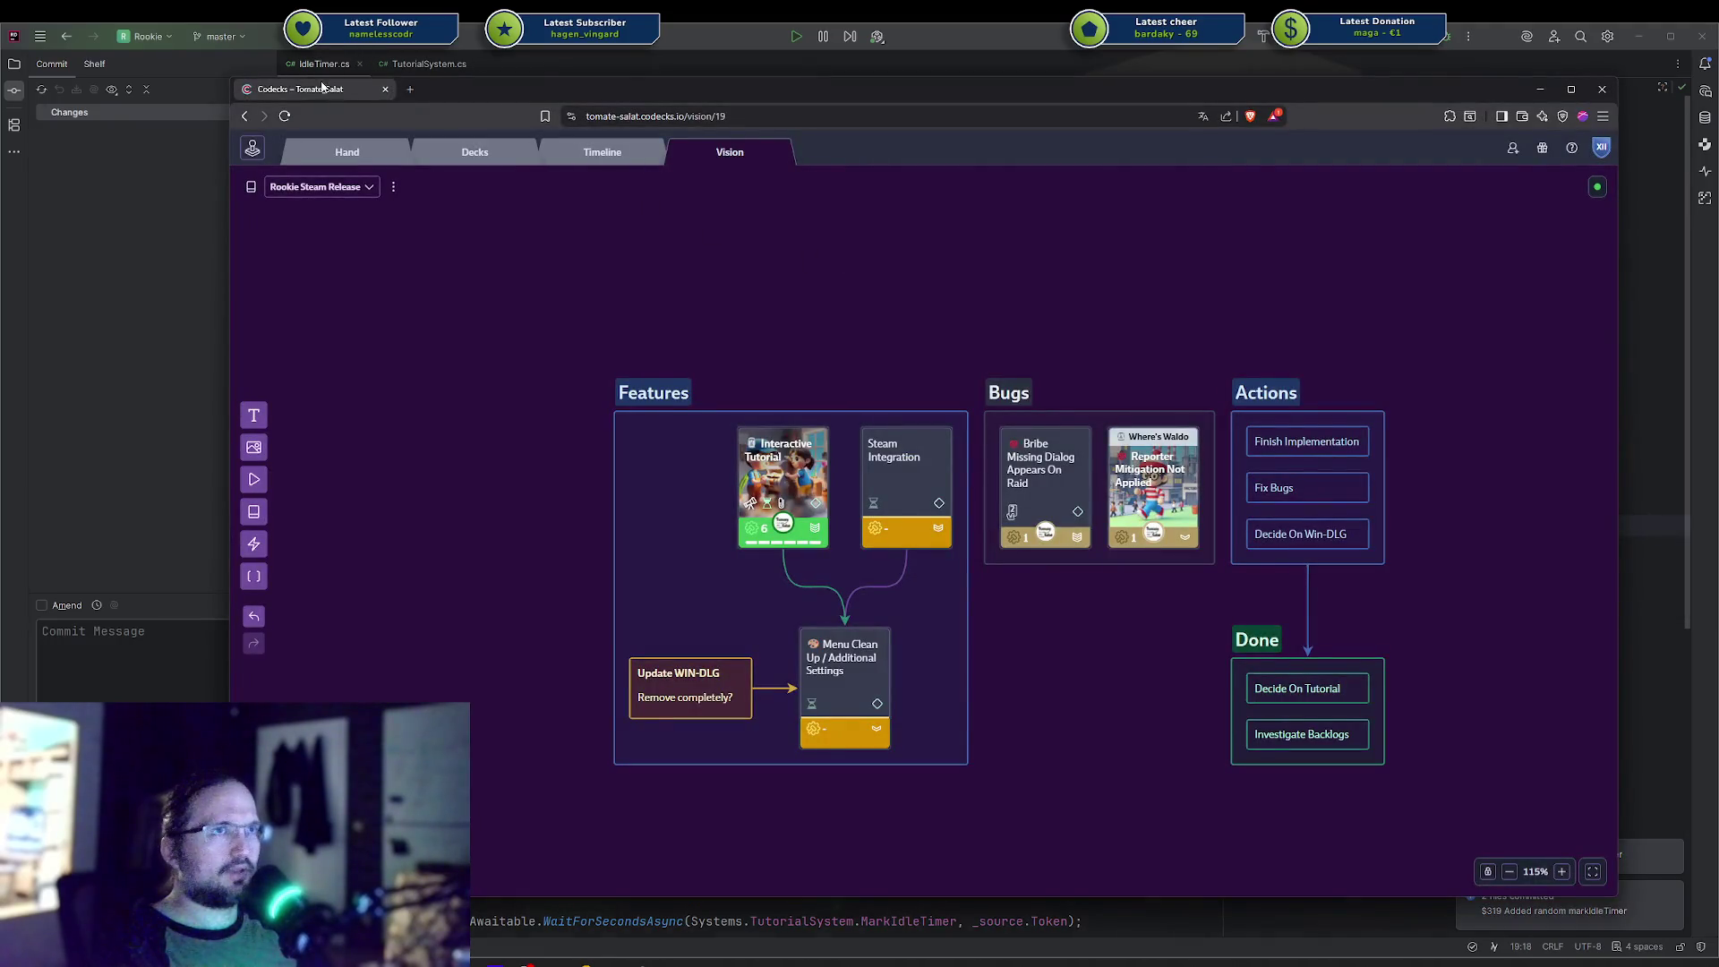
pyautogui.hotkey('alt', 'Tab')
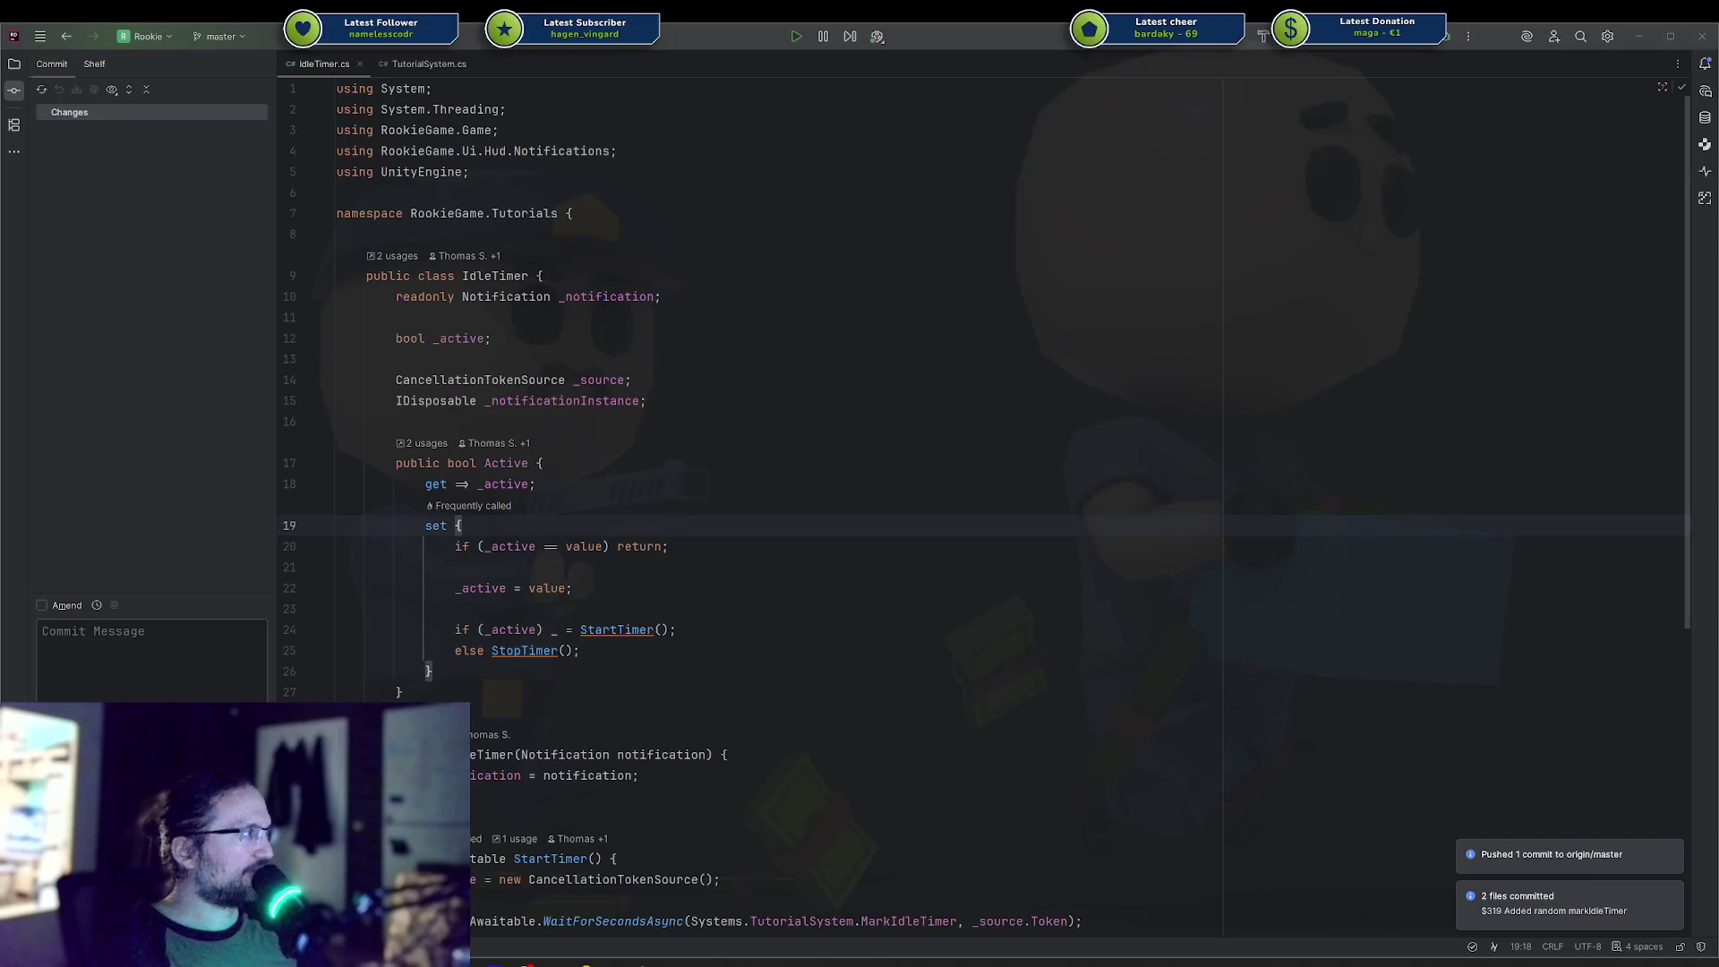
pyautogui.click(978, 413)
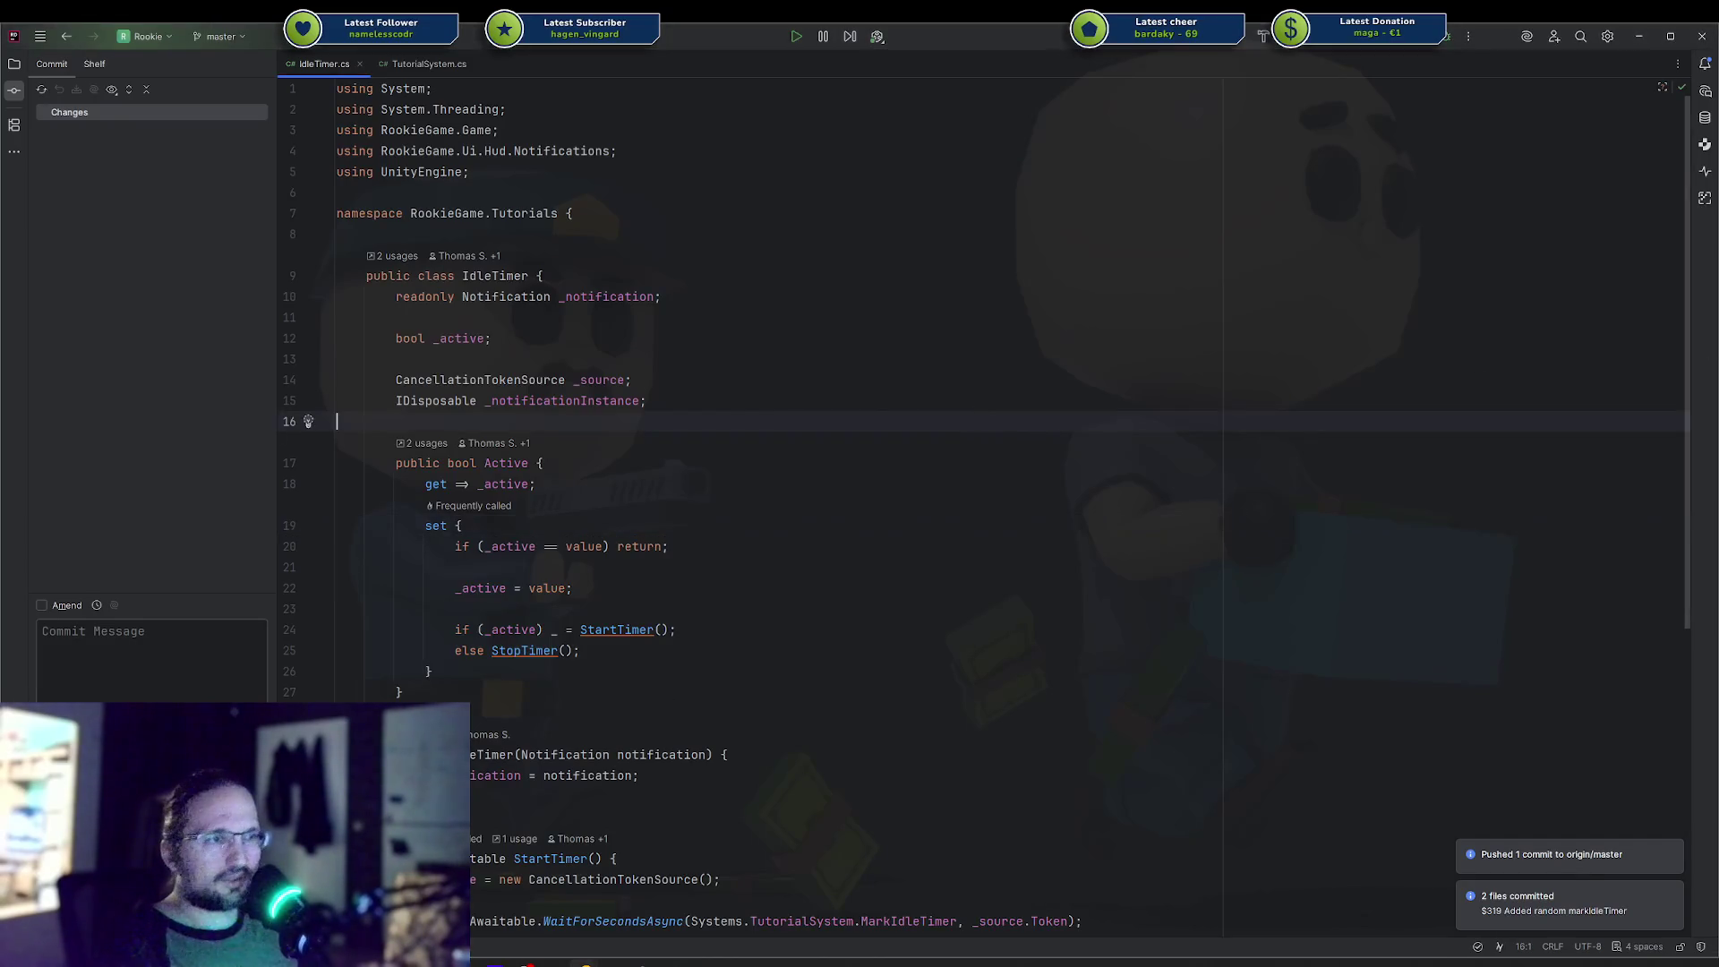
pyautogui.hotkey('alt', 'Tab')
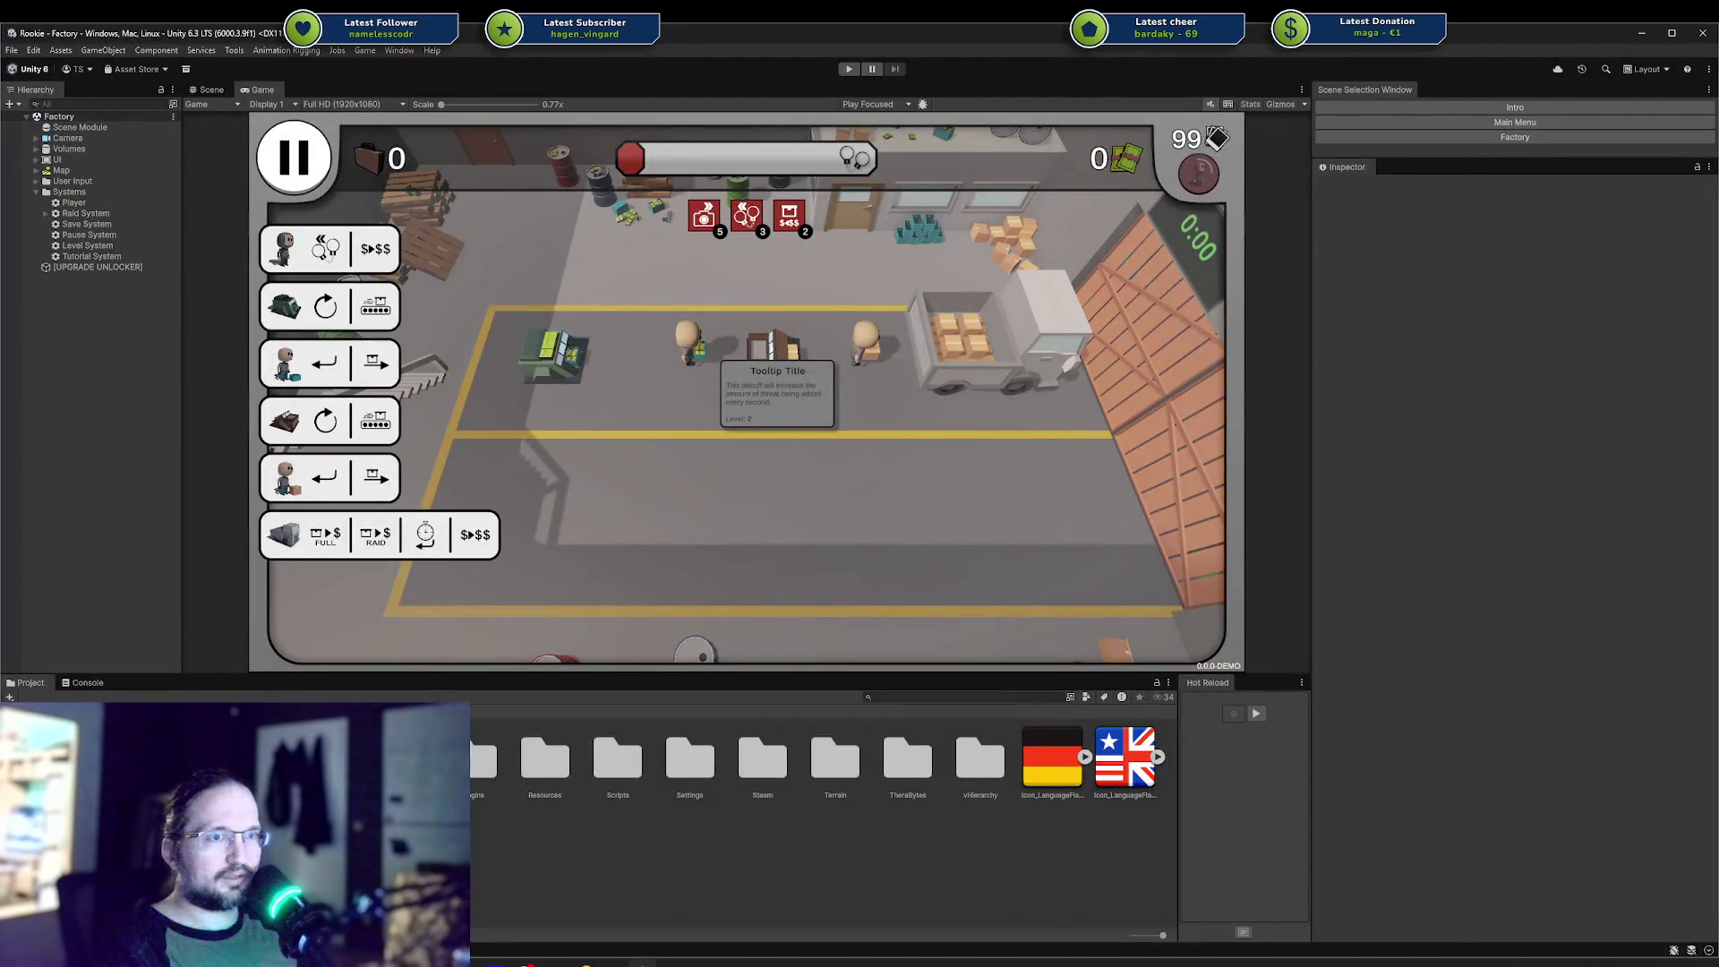
# Clear all Console log entries in Unity and open the Package Manager window.
pyautogui.hotkey('ctrl', 'shift', 'c')
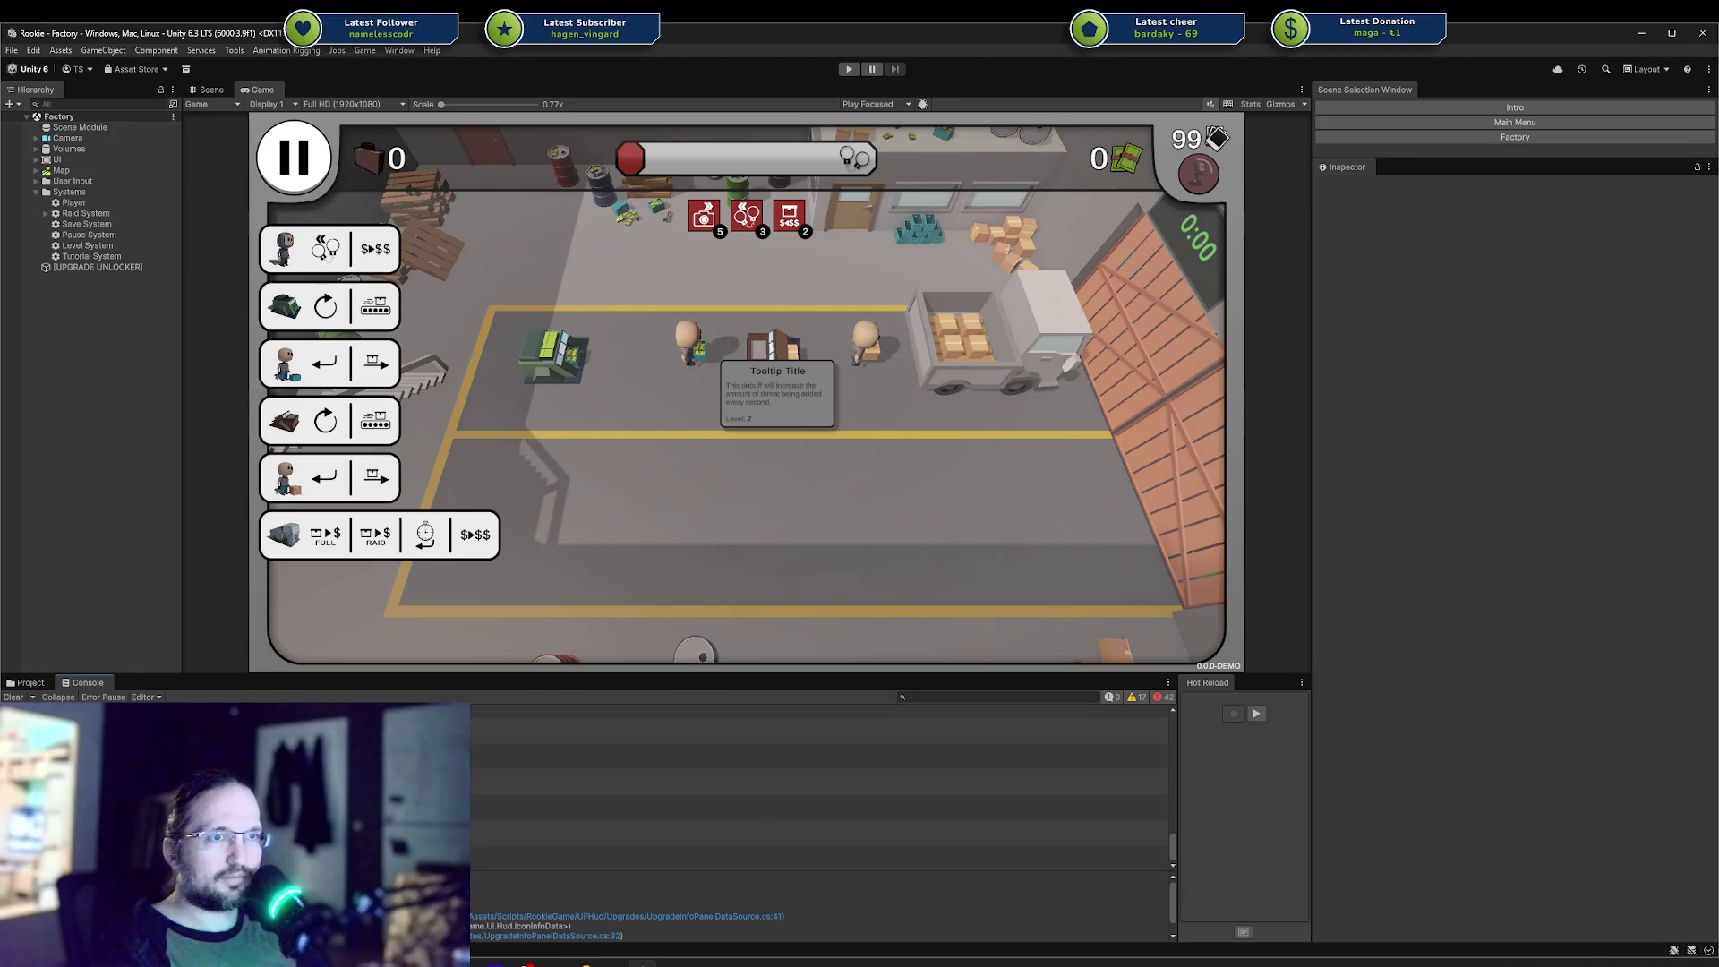
pyautogui.click(14, 697)
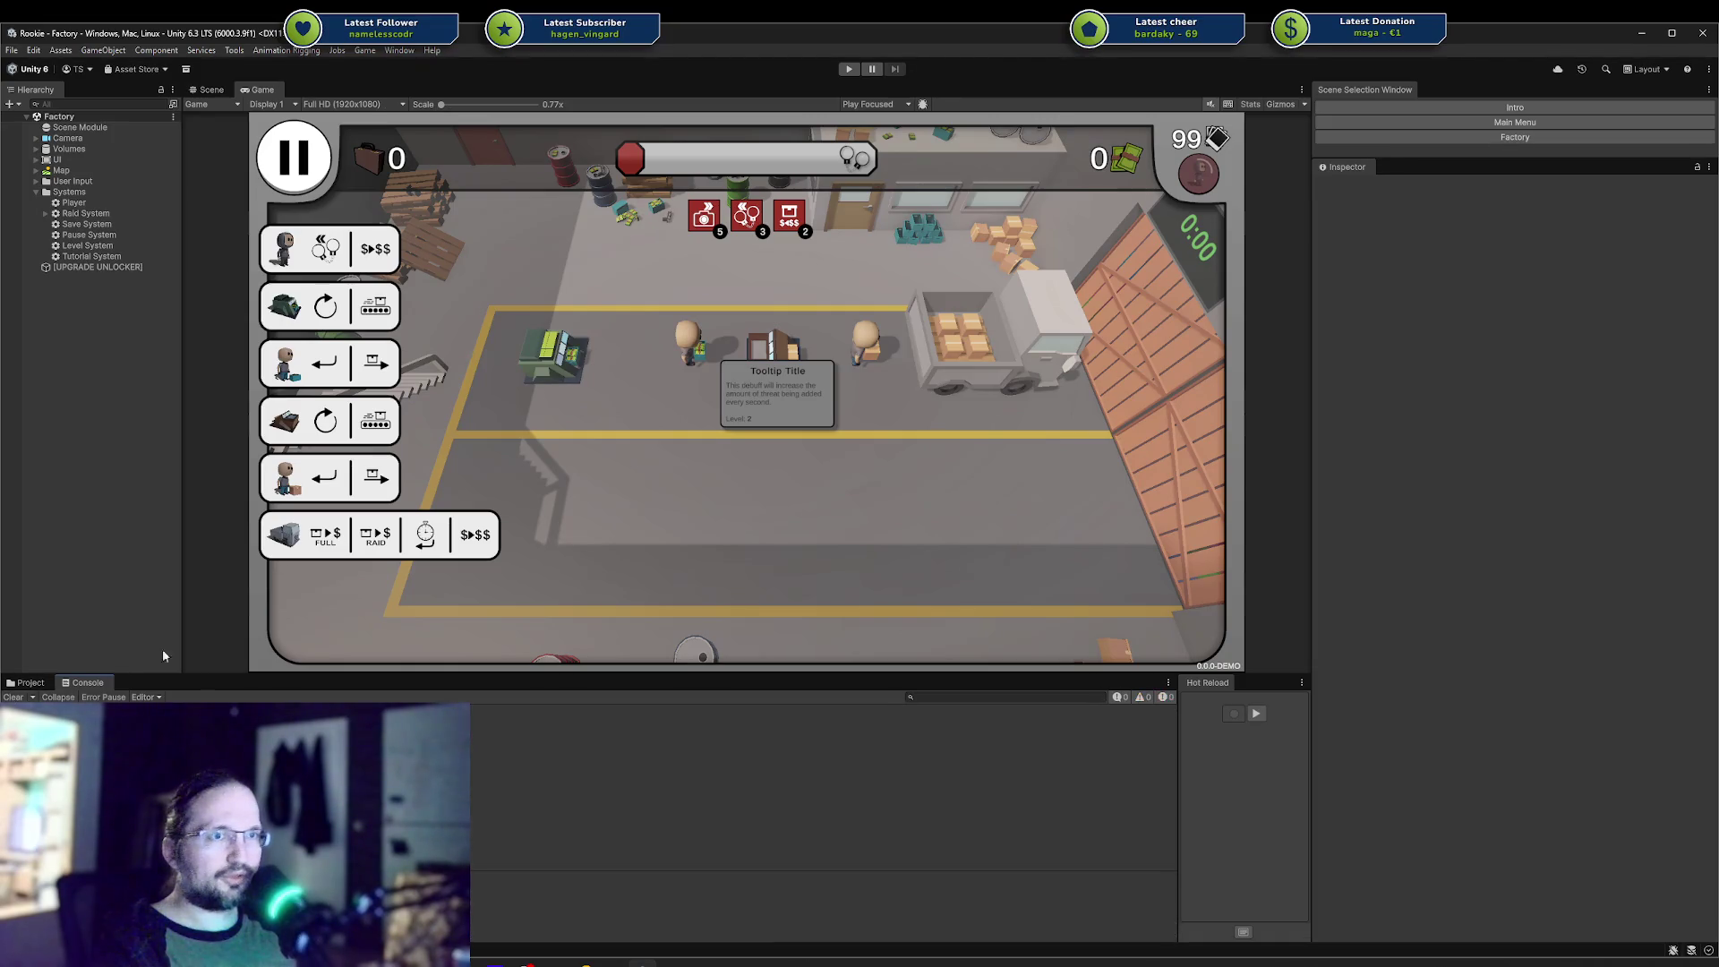
pyautogui.click(186, 70)
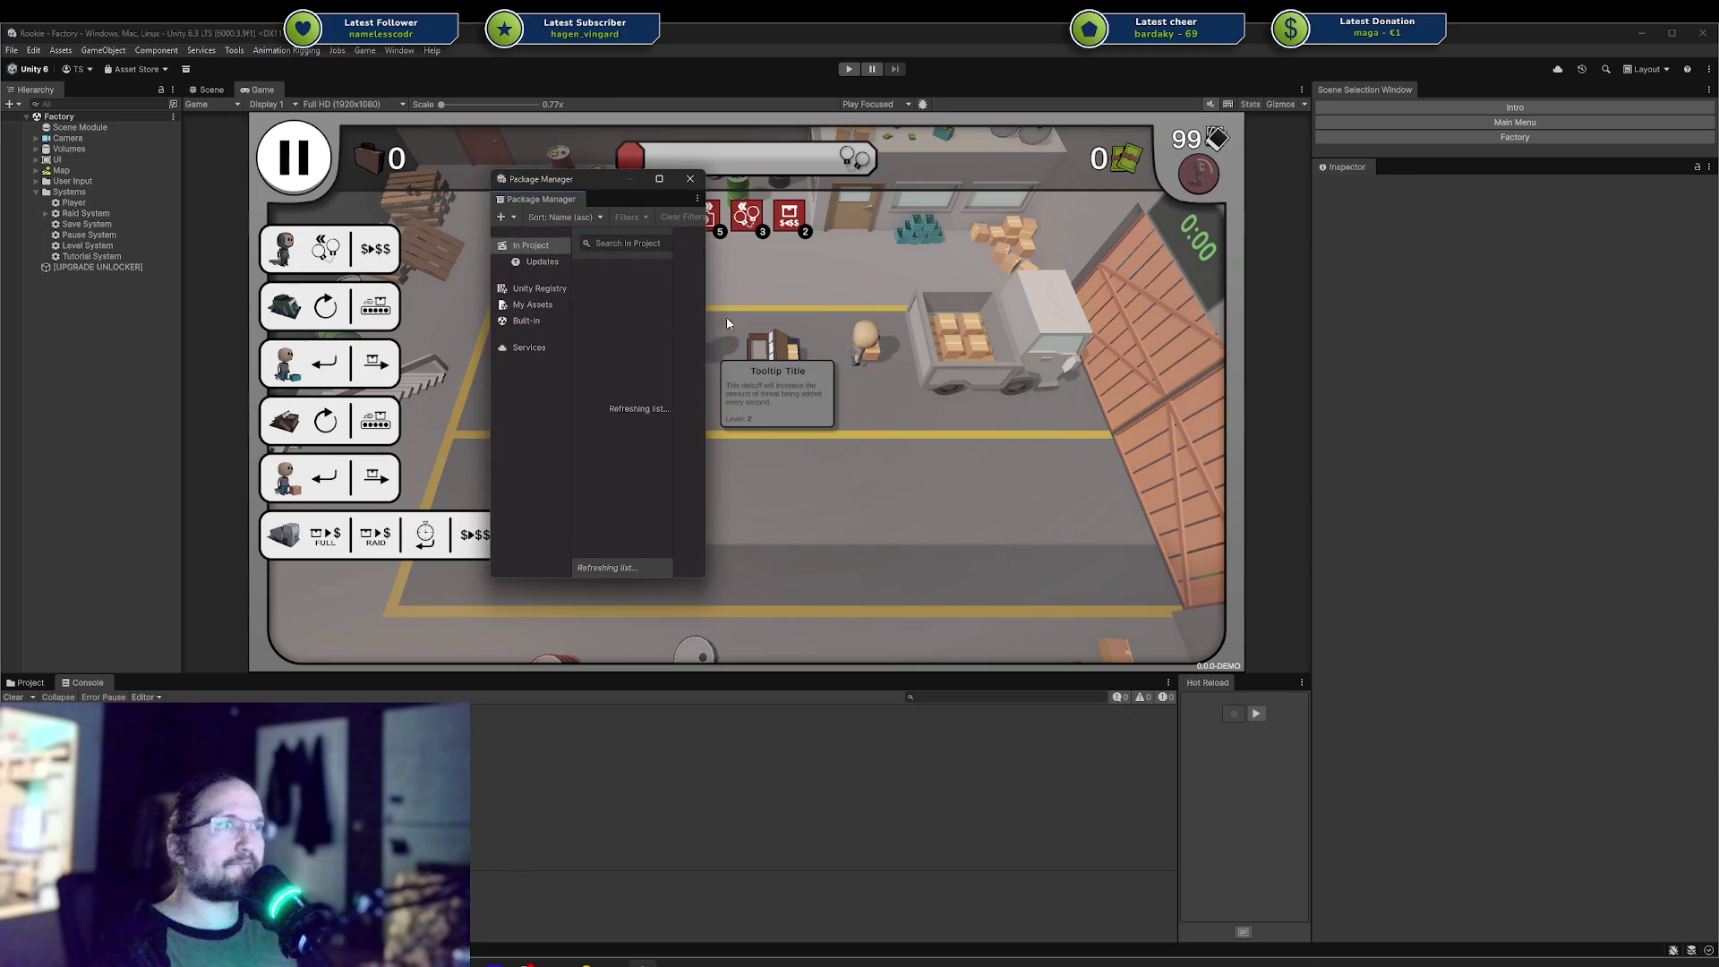